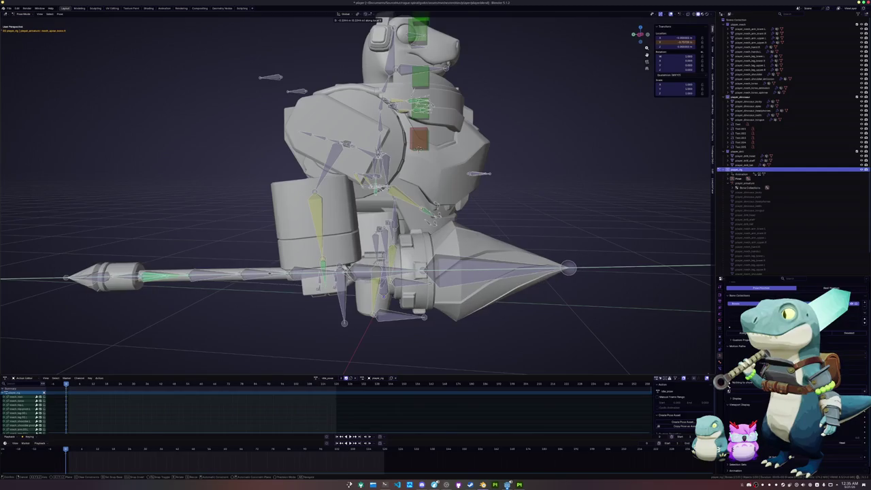
Lower the spear tip with small rotations, the last one constrained to the X axis.
key(Return)
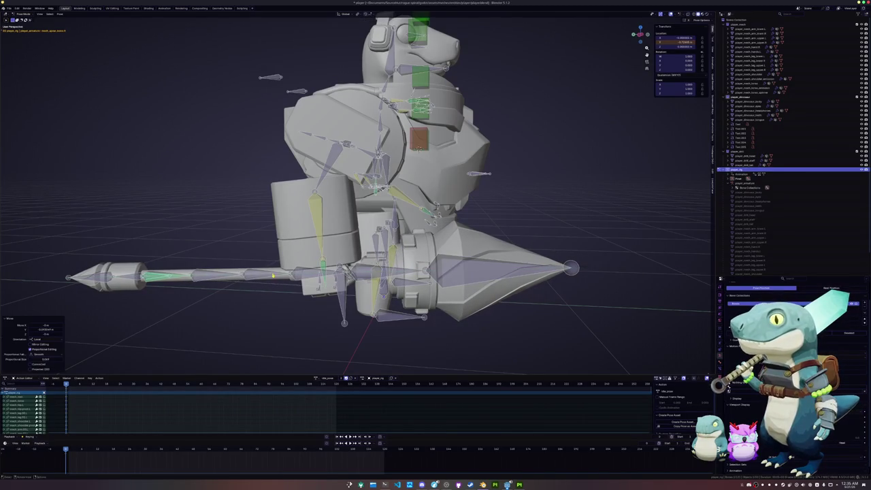
middle_drag(354, 204, 381, 190)
key(r)
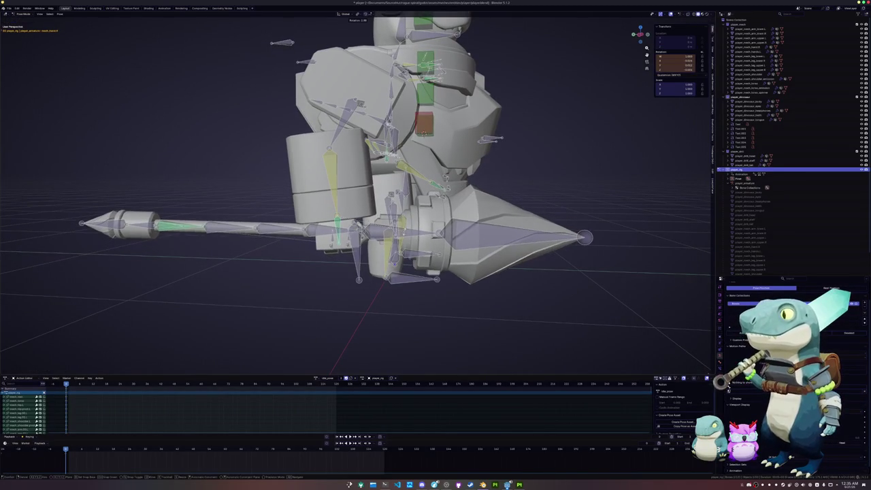
key(Return)
middle_drag(409, 204, 505, 85)
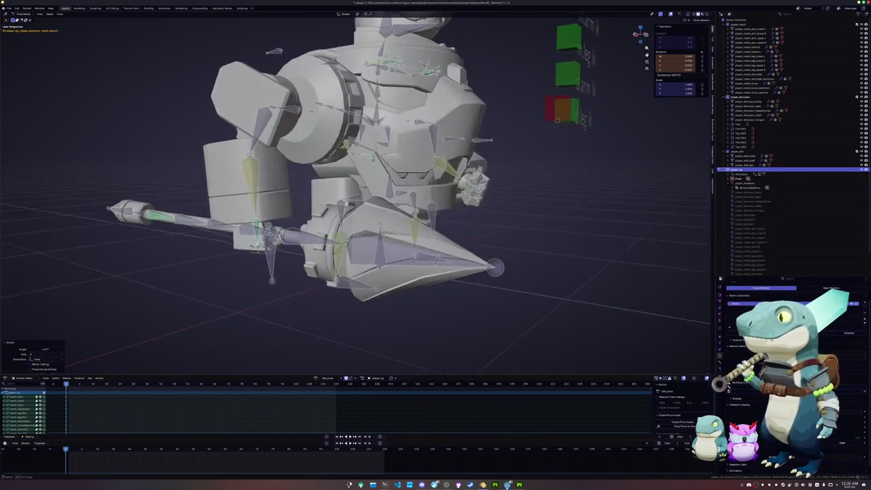
key(r)
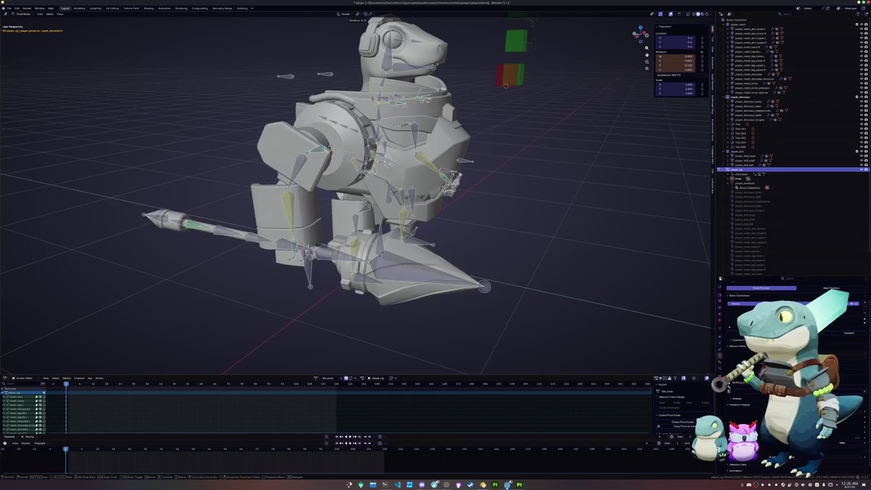
key(x)
key(x)
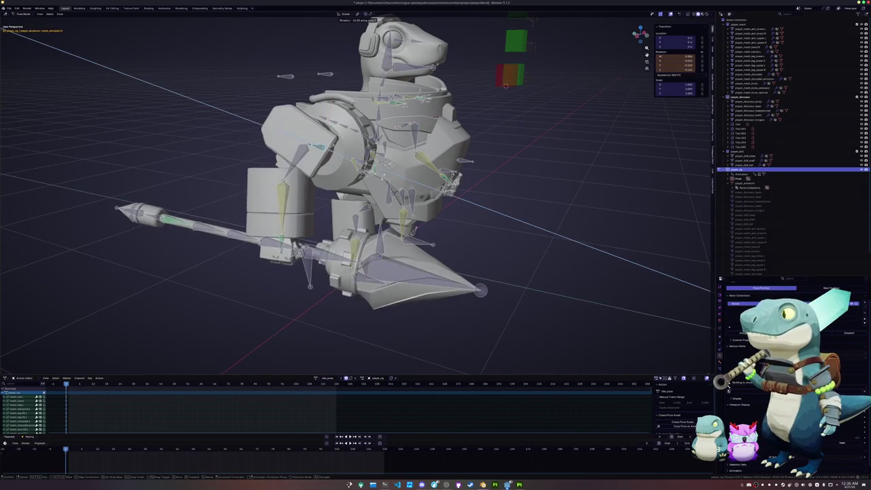
click(505, 86)
Tilt the spear a little more about its local X axis.
mouse_move(505, 85)
middle_down()
mouse_move(469, 90)
mouse_move(476, 95)
middle_up()
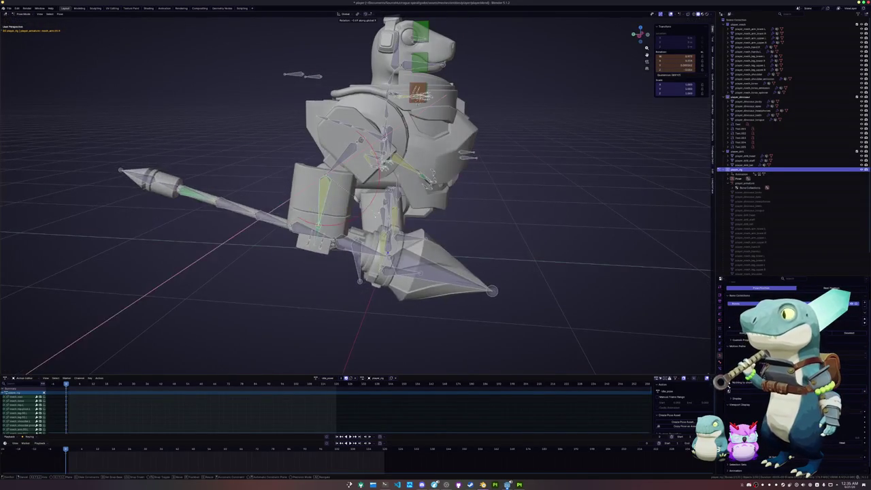
key(r)
key(x)
key(x)
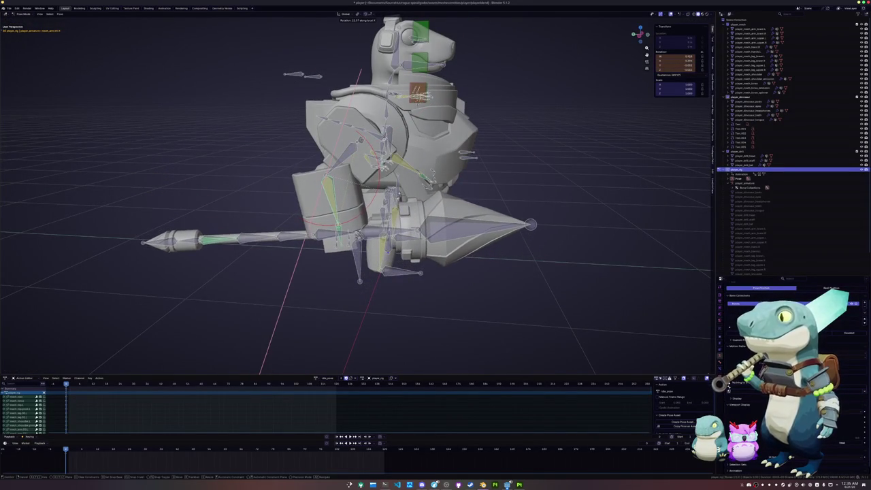
click(401, 236)
From a zoomed right-side view, nudge the spear twice until it sits nearly level.
key(KP_3)
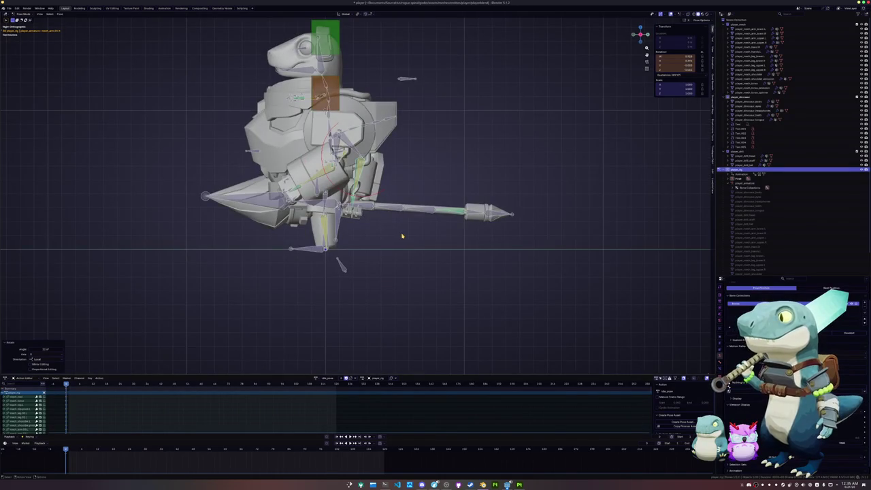
scroll(402, 236, up, 2)
scroll(402, 236, up, 2)
scroll(402, 237, up, 2)
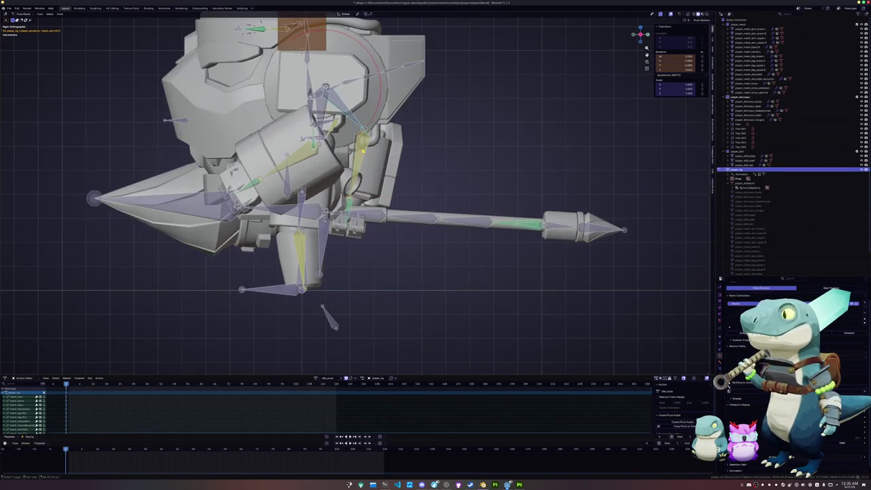
key(r)
click(398, 196)
key(r)
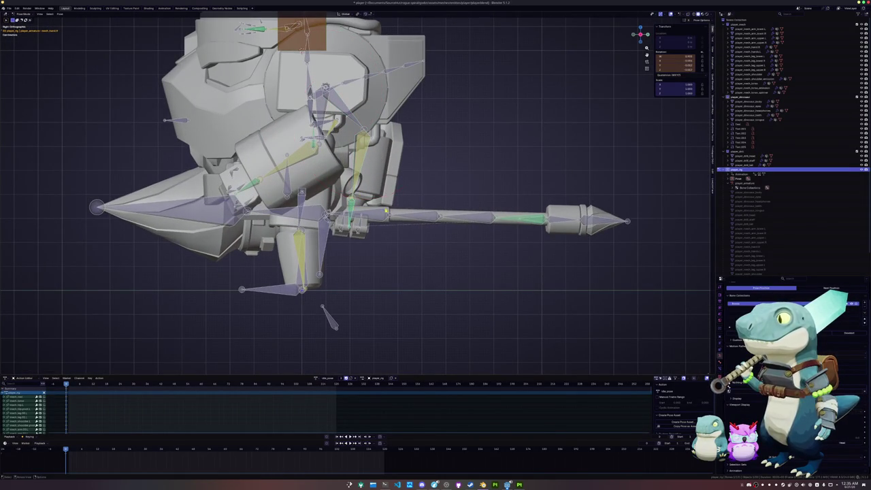
click(393, 209)
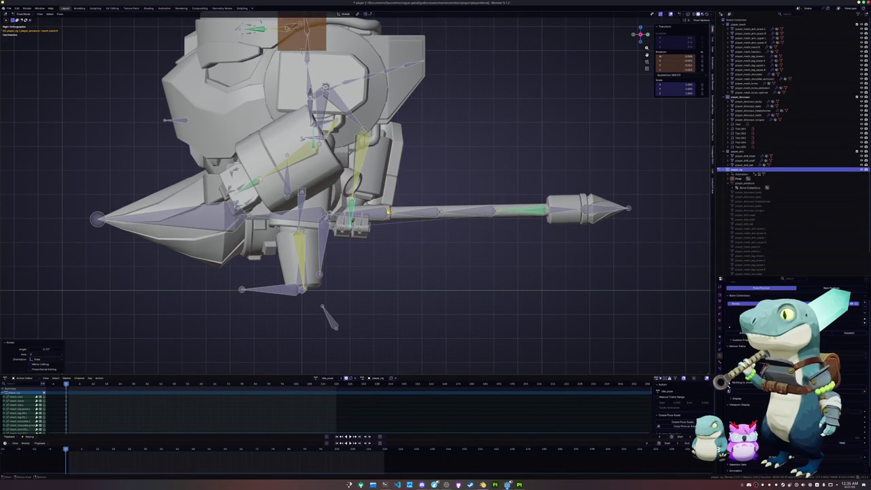
mouse_move(392, 209)
middle_down()
mouse_move(482, 277)
mouse_move(544, 264)
middle_up()
Clear the mace arm bone's rotation, then turn it about the global Z axis.
click(279, 138)
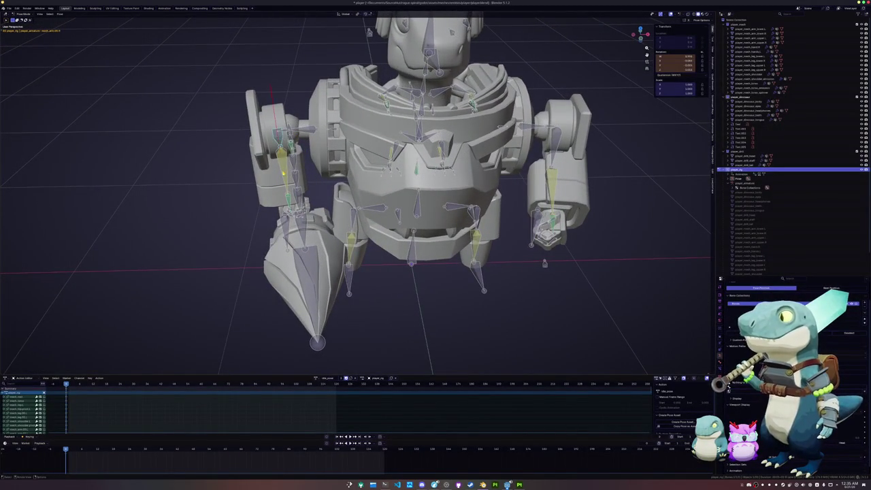
key(alt+r)
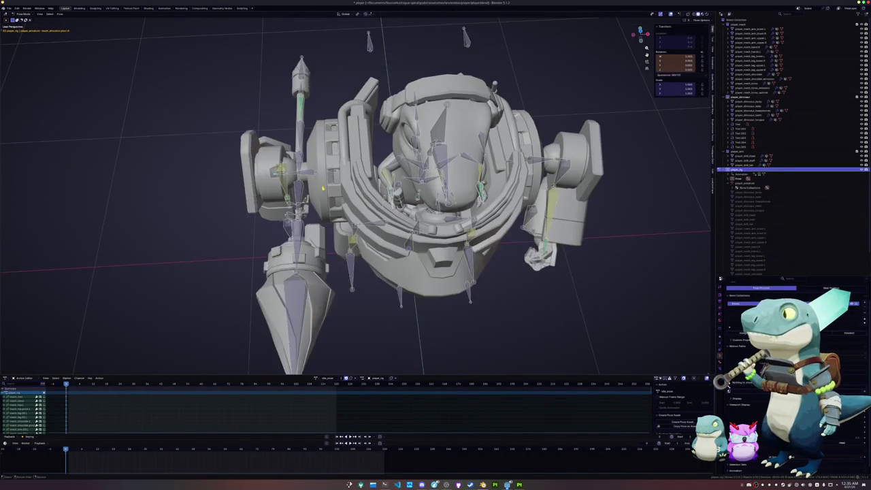
mouse_move(546, 270)
middle_down()
mouse_move(568, 282)
mouse_move(555, 327)
middle_up()
key(r)
key(z)
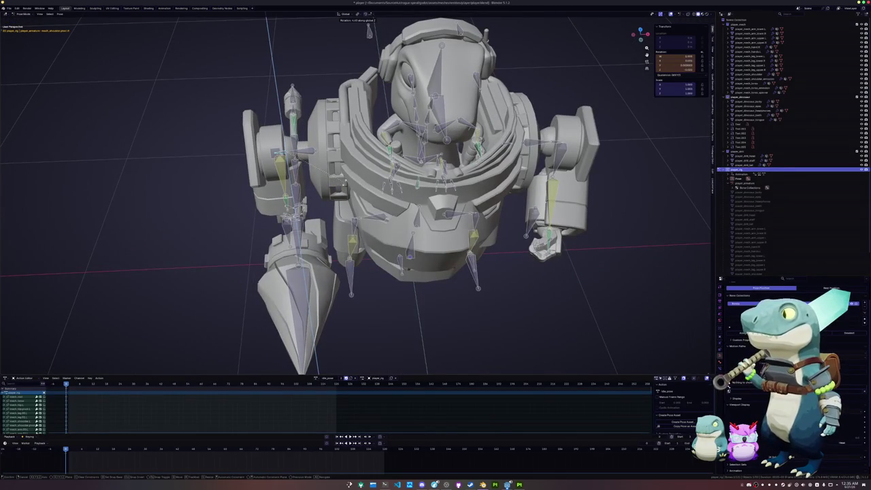
click(345, 196)
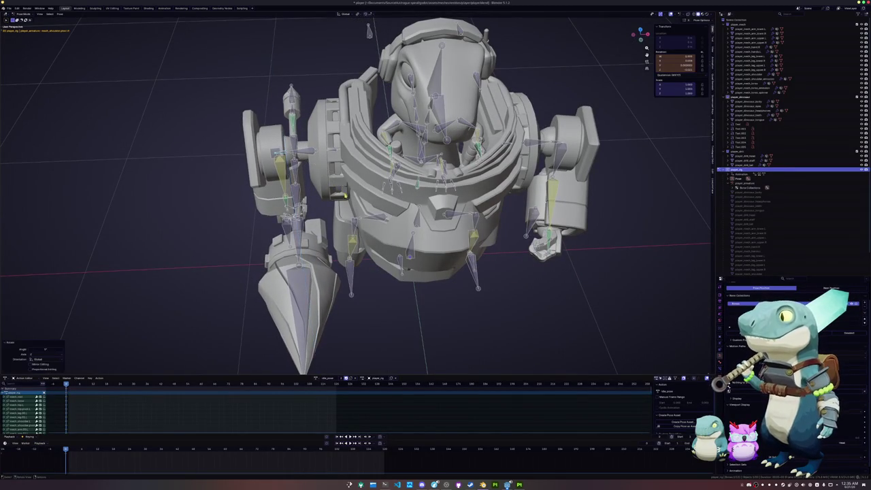
Check the mace arm in zoomed right-side view, leaving a trial rotation unchanged.
middle_drag(345, 196, 572, 299)
key(KP_3)
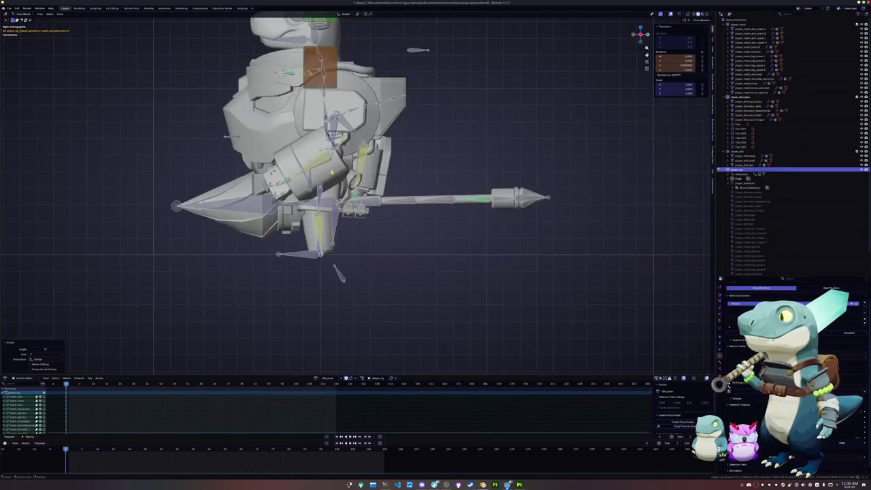
scroll(350, 119, up, 2)
scroll(351, 119, up, 2)
scroll(351, 119, up, 2)
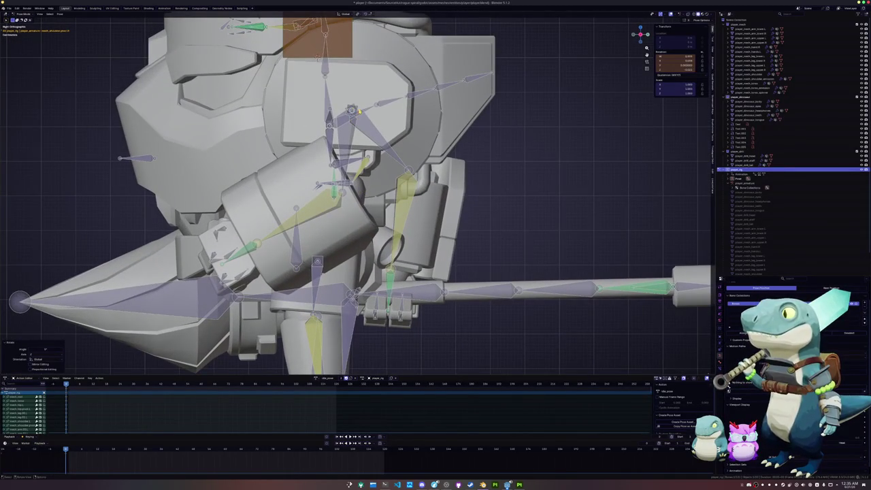
key(r)
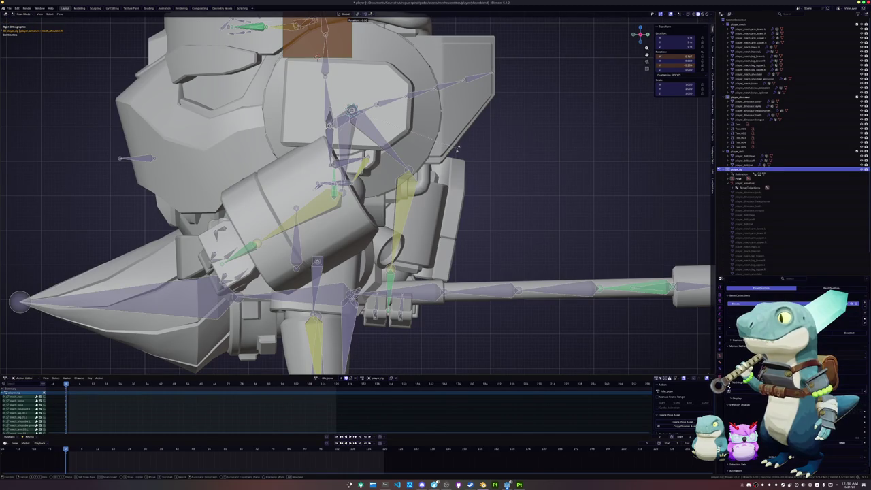
click(461, 145)
scroll(461, 146, down, 2)
scroll(461, 146, down, 1)
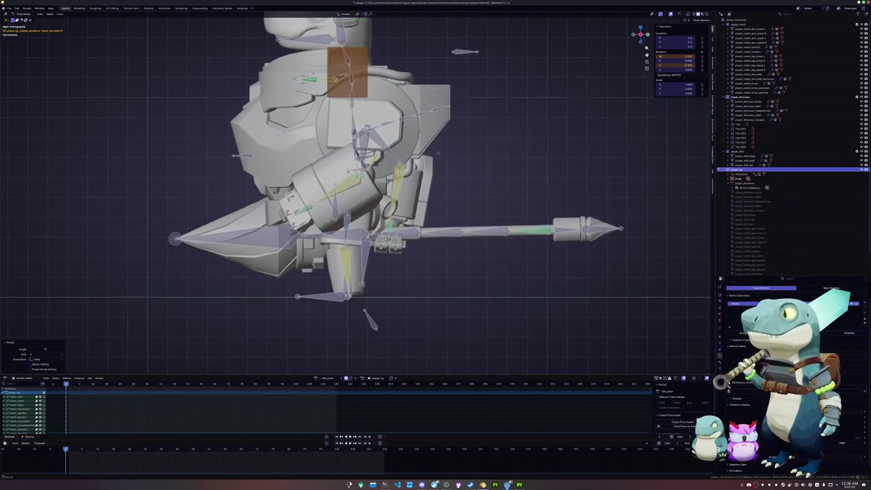
mouse_move(462, 145)
middle_down()
mouse_move(381, 157)
mouse_move(387, 184)
middle_up()
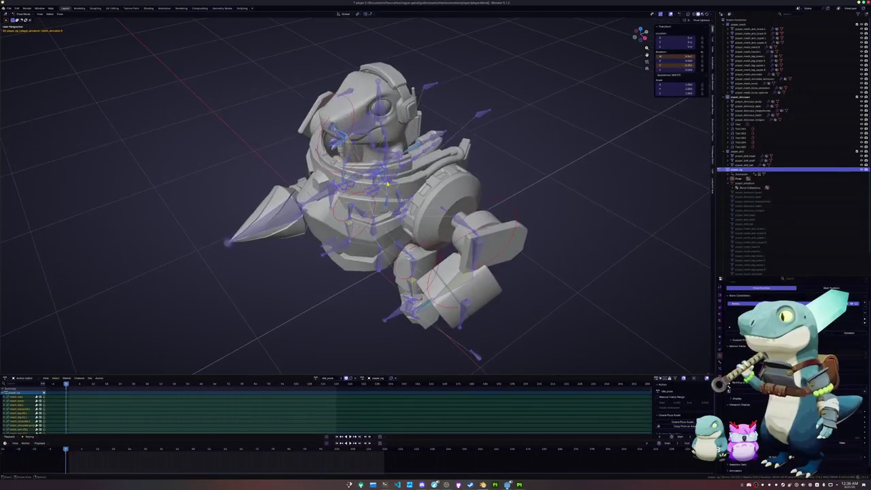
Deselect all bones, then rotate a neck bone about the X axis.
scroll(387, 184, up, 5)
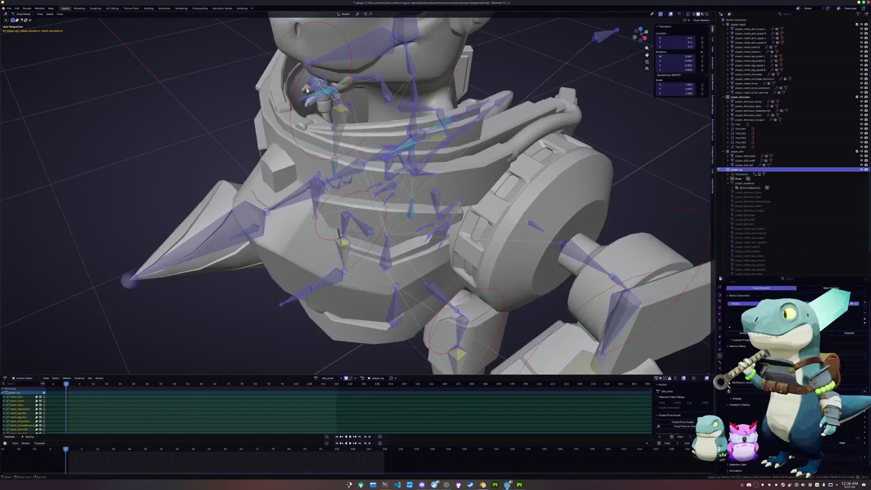
key(alt+a)
middle_drag(307, 89, 359, 160)
scroll(413, 215, up, 3)
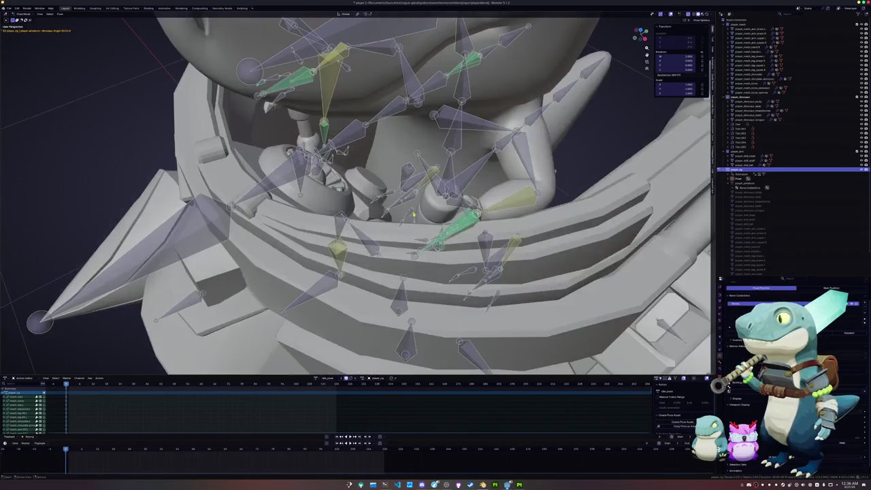
middle_drag(448, 232, 381, 148)
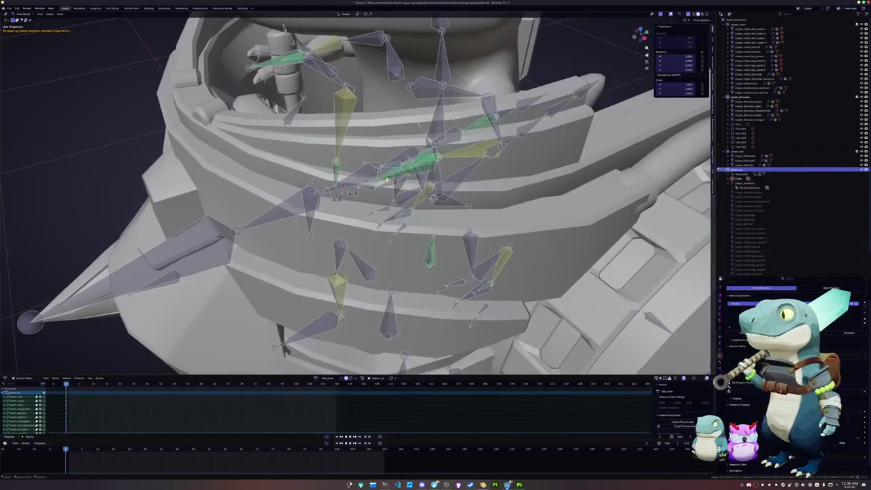
scroll(380, 149, up, 2)
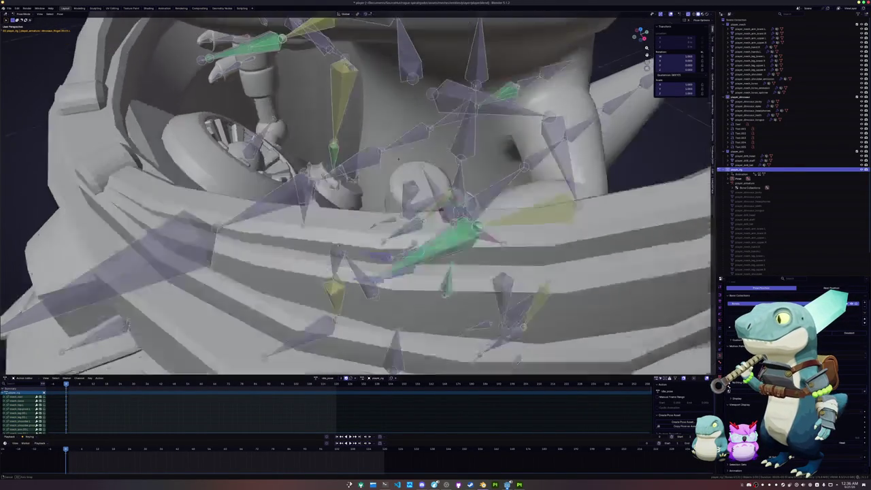
middle_drag(400, 150, 404, 181)
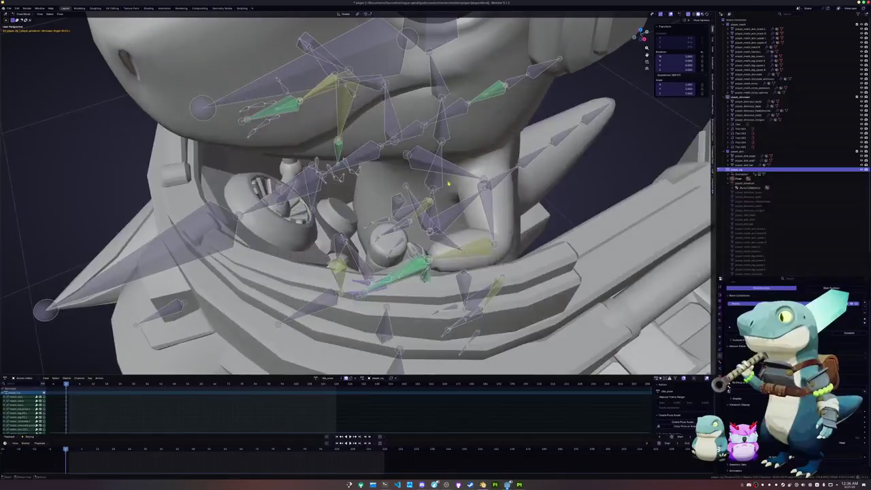
key(r)
key(z)
key(z)
key(x)
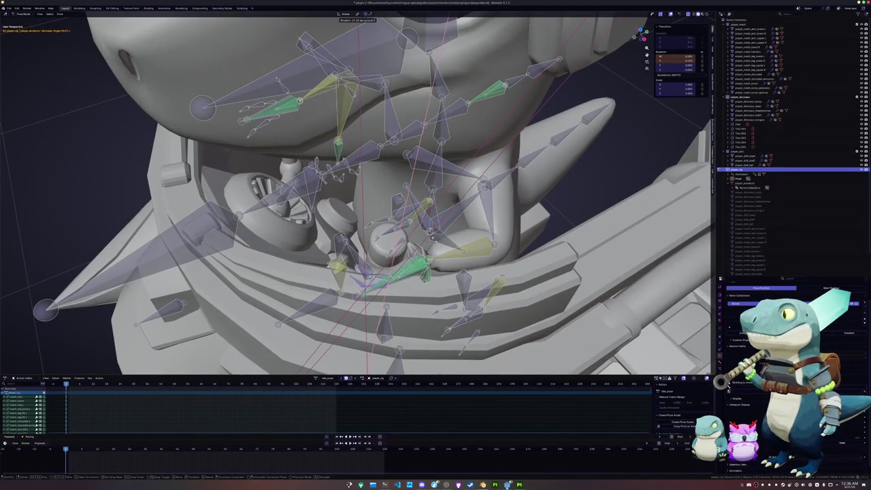
click(370, 267)
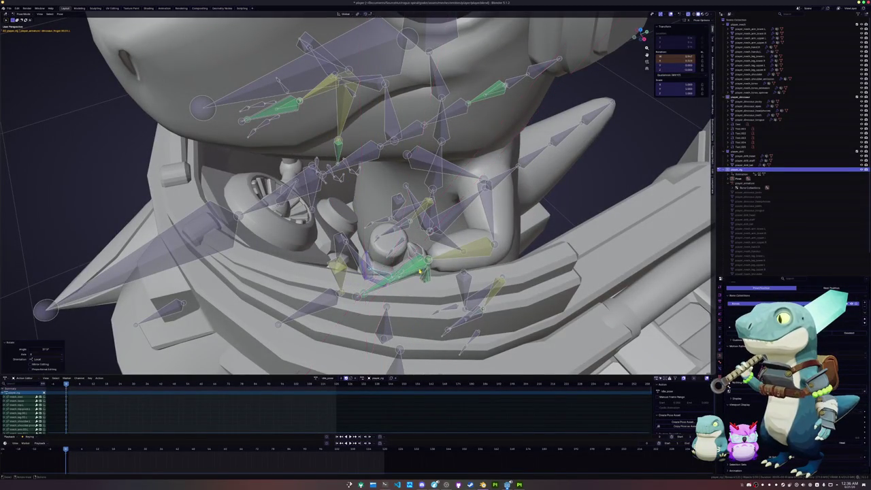
Try a rotation on a bone near the collar, then undo it.
mouse_move(370, 267)
middle_down()
mouse_move(408, 205)
mouse_move(652, 46)
middle_up()
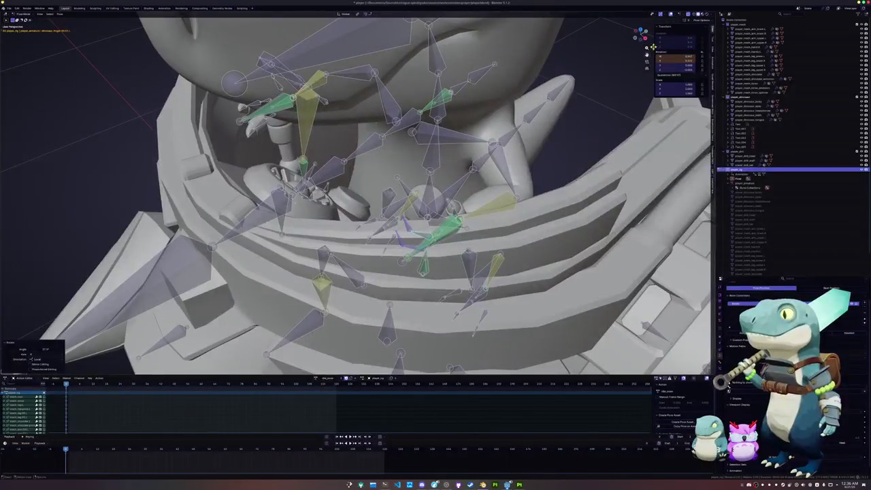
key(r)
click(593, 118)
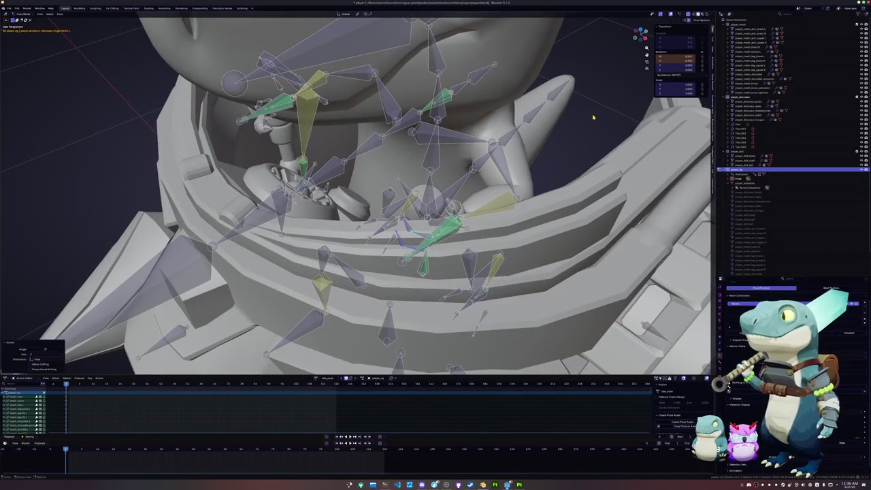
key(ctrl+z)
Twist the bone twice about its local X axis.
middle_drag(484, 230, 436, 218)
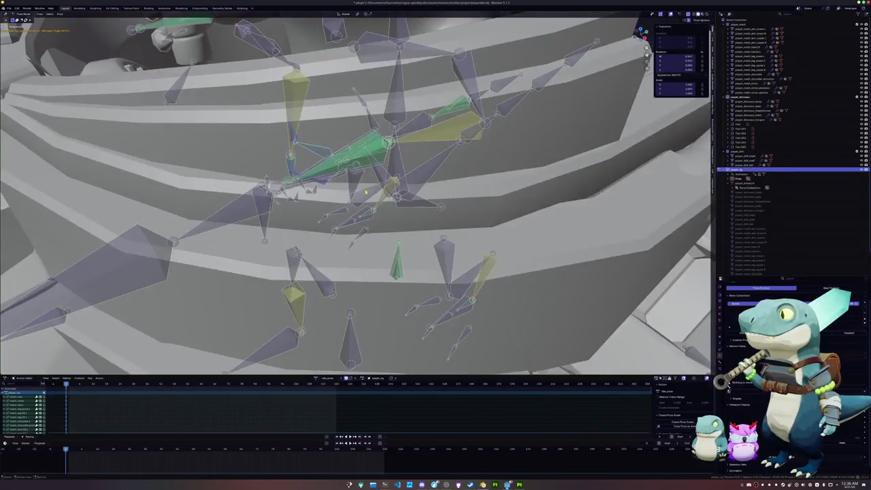
middle_drag(366, 192, 401, 269)
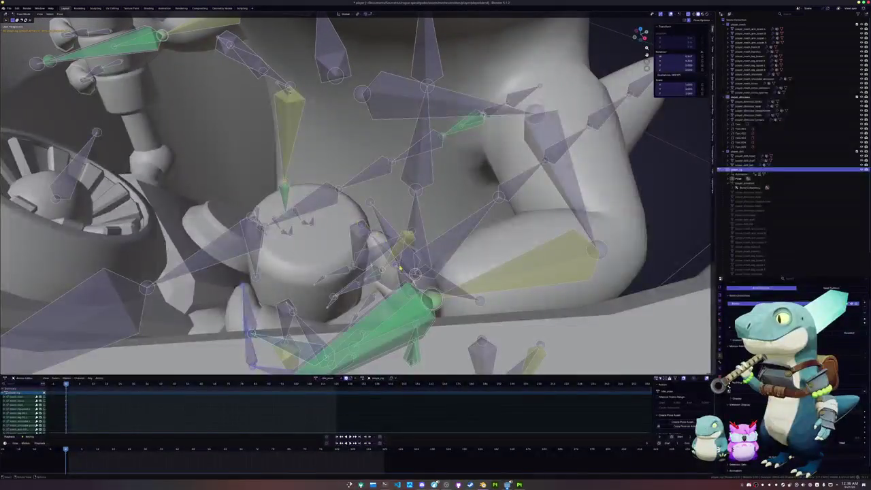
key(r)
key(x)
key(x)
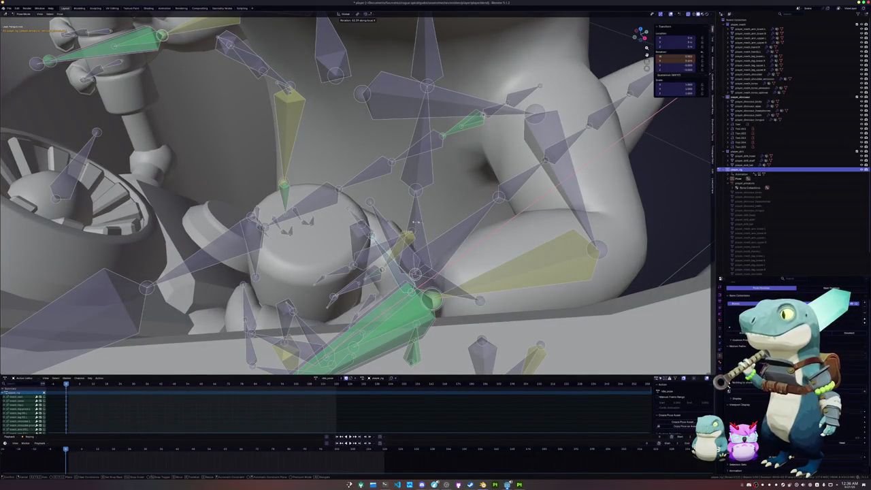
click(363, 233)
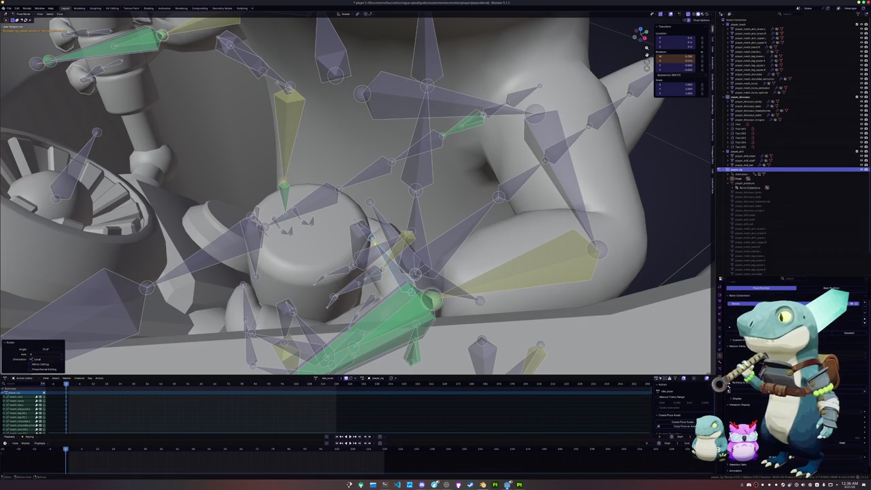
key(r)
key(x)
key(x)
click(360, 238)
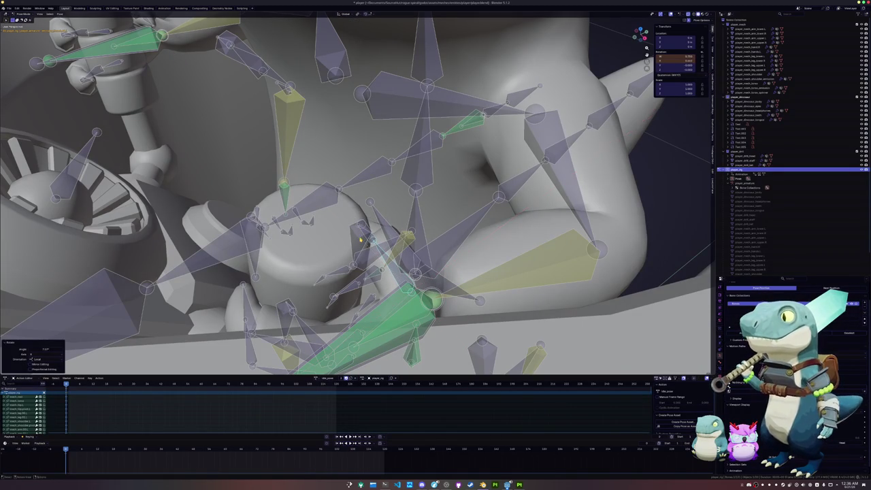
Select all bones and frame the whole character in the view.
middle_drag(374, 236, 374, 237)
key(a)
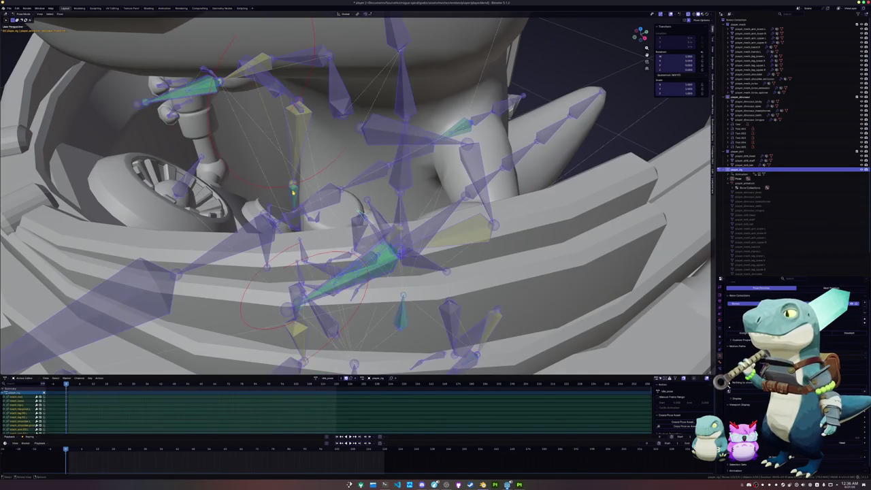
key(KP_Decimal)
middle_drag(524, 208, 388, 185)
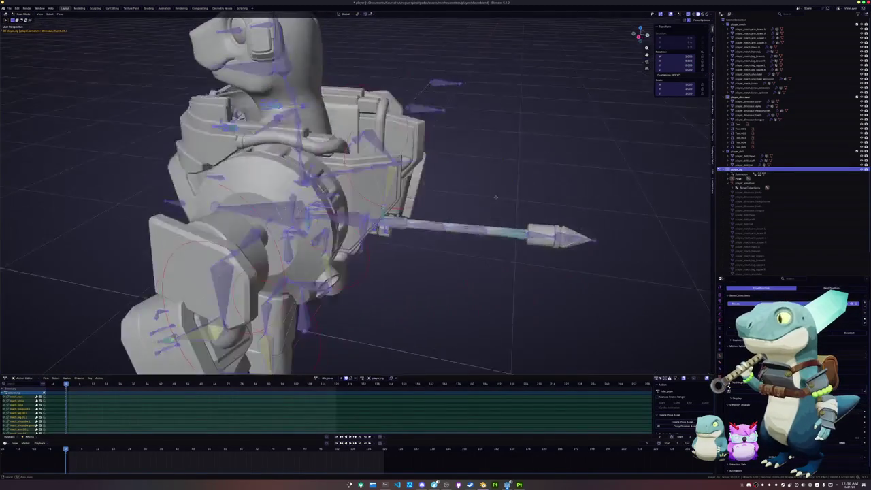
In front view, move the bone along the vertical Z axis.
key(alt+a)
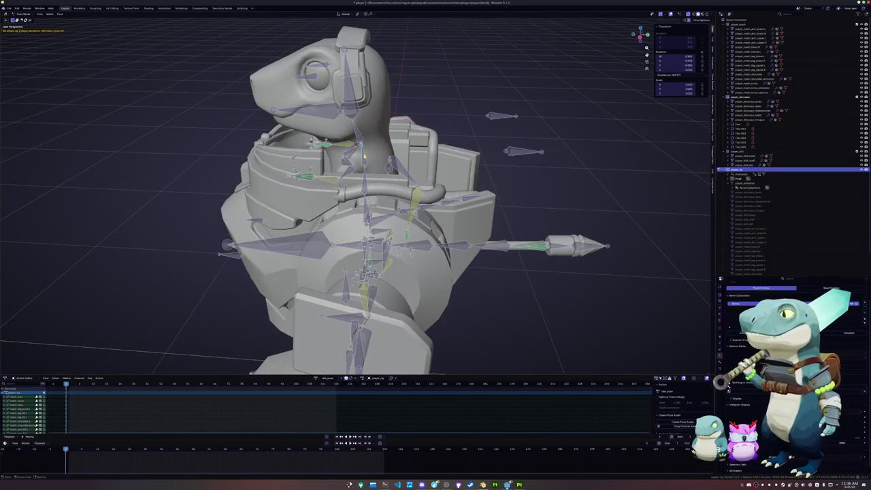
key(KP_3)
mouse_move(384, 366)
middle_down()
mouse_move(327, 265)
mouse_move(467, 216)
mouse_move(436, 204)
mouse_move(334, 266)
middle_up()
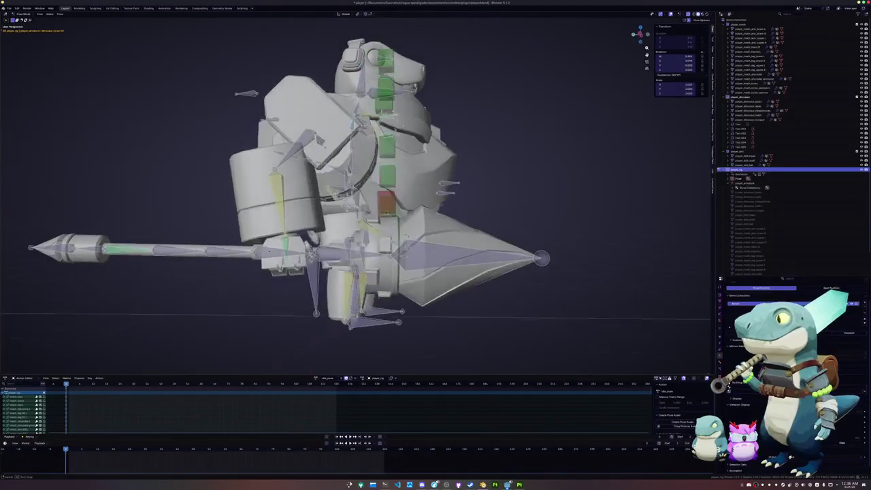
key(KP_1)
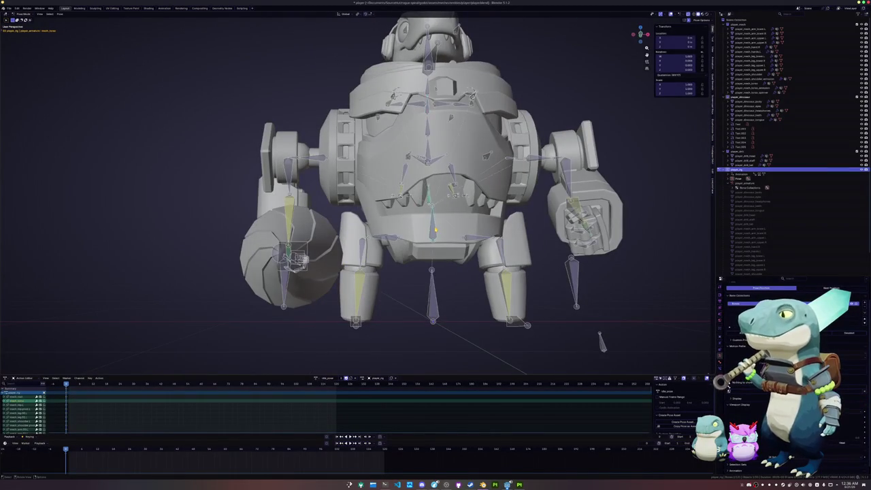
scroll(653, 363, up, 3)
key(g)
key(z)
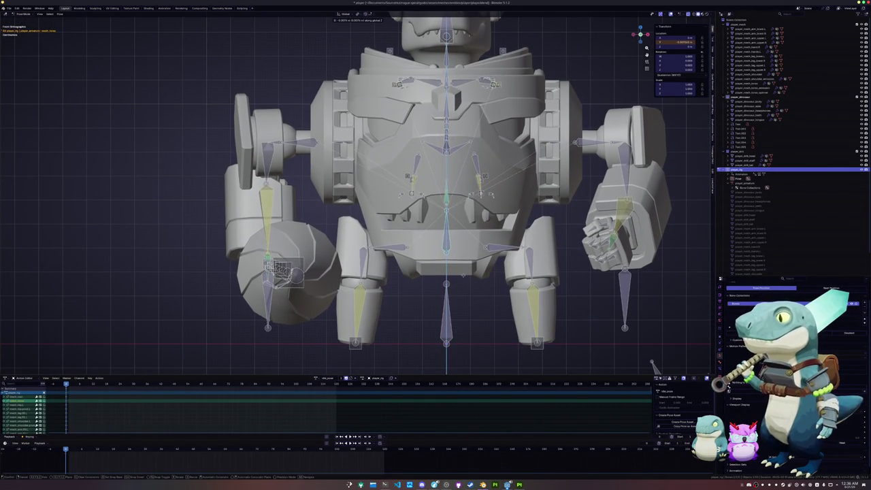
click(463, 277)
Rotate the suit's arms so the spear hangs angled downward, then reselect all bones.
key(a)
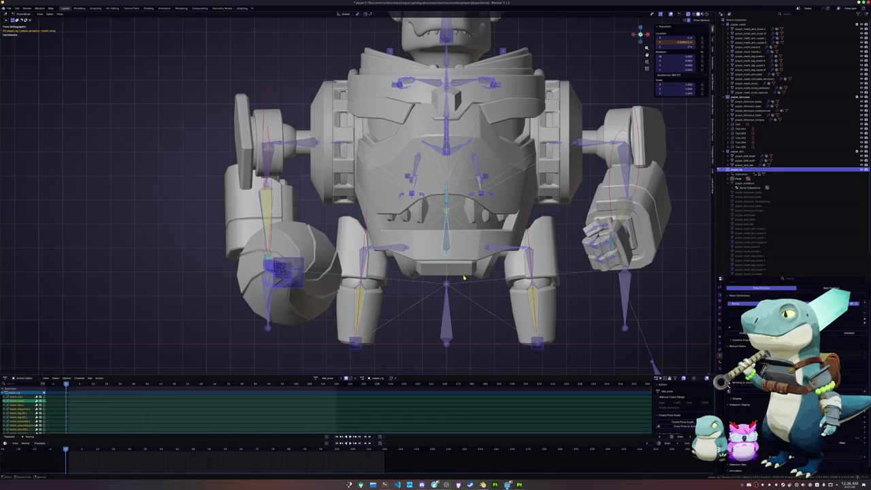
scroll(464, 277, down, 2)
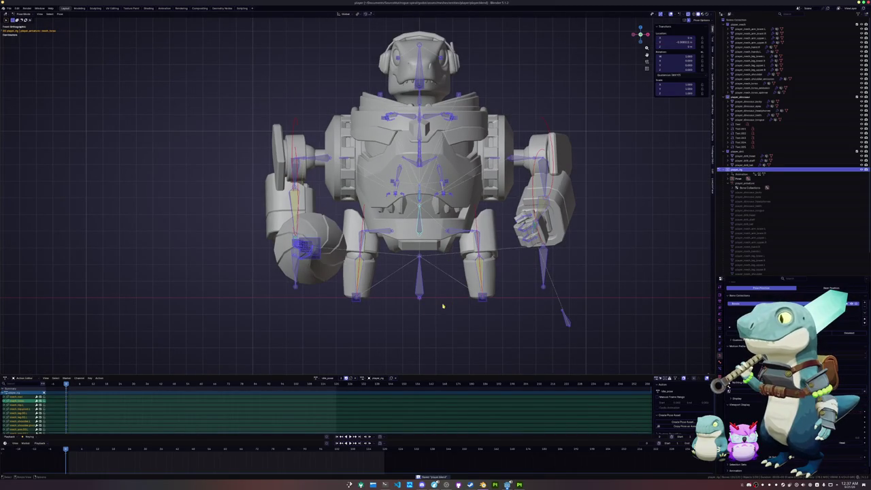
scroll(392, 318, down, 1)
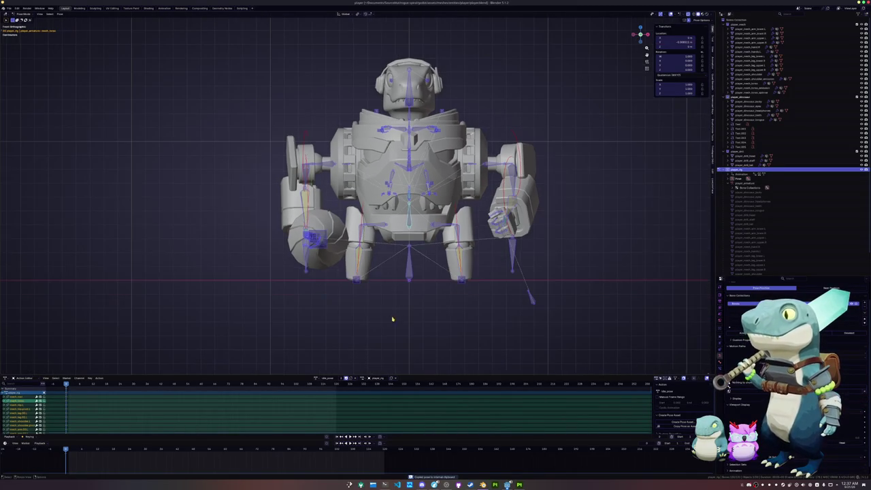
click(270, 192)
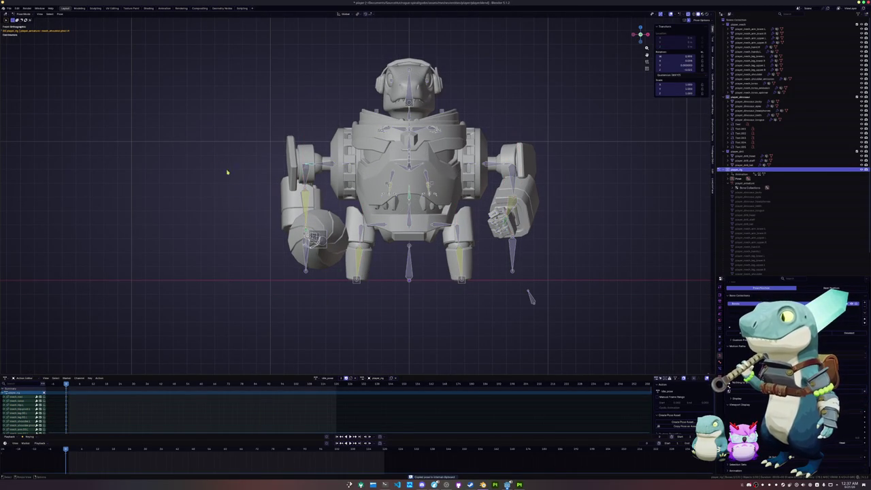
key(r)
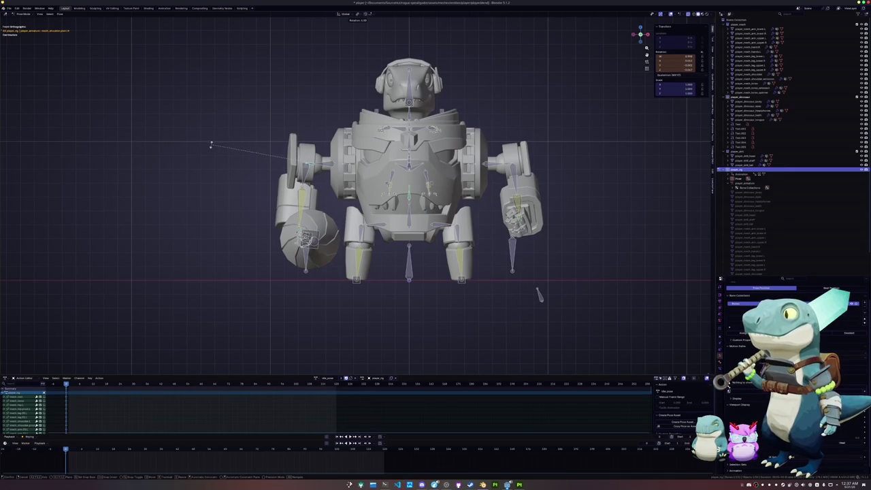
click(211, 169)
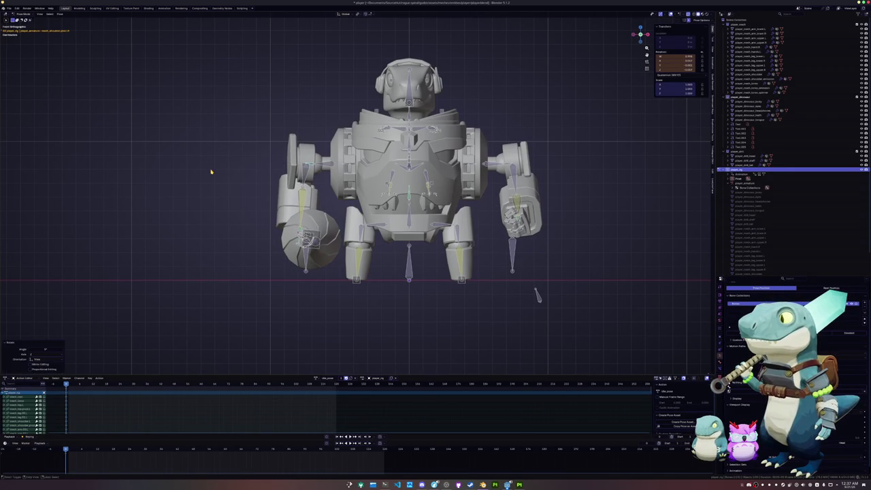
key(a)
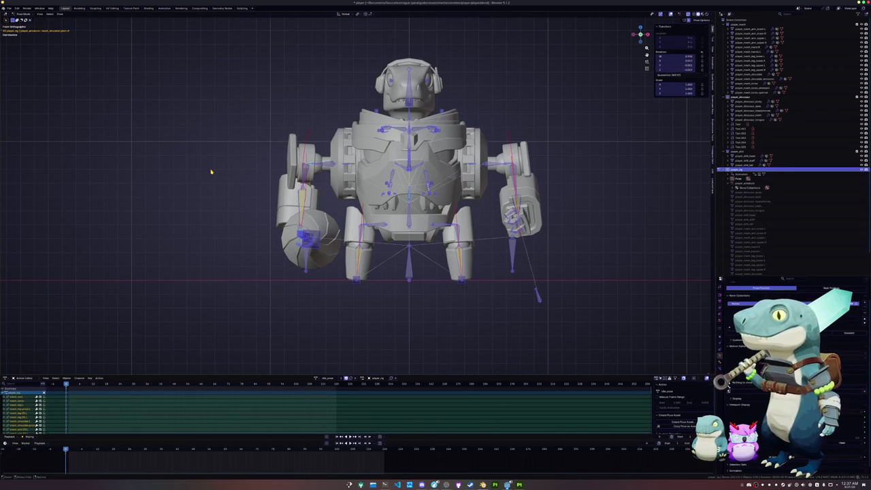
key(alt+a)
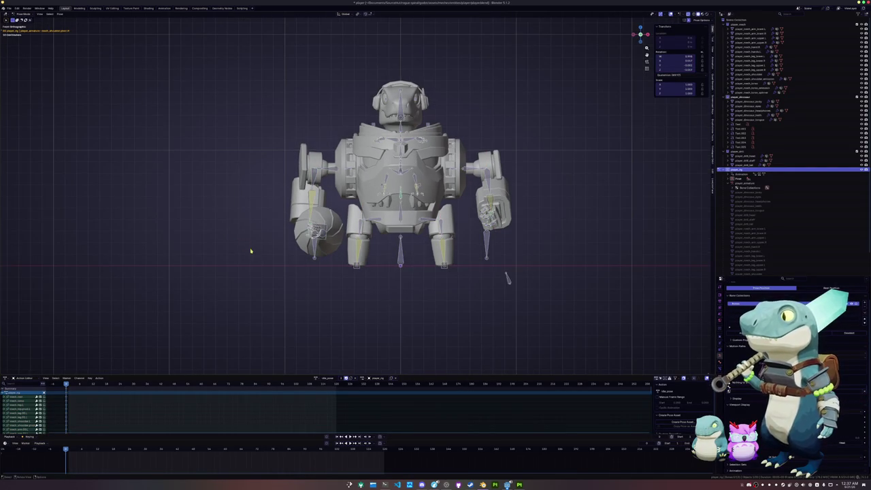
key(a)
mouse_move(249, 252)
middle_down()
mouse_move(237, 267)
mouse_move(177, 265)
middle_up()
Turn the selected bones about global Z in three rotations so the rig faces front.
scroll(314, 235, up, 2)
click(314, 235)
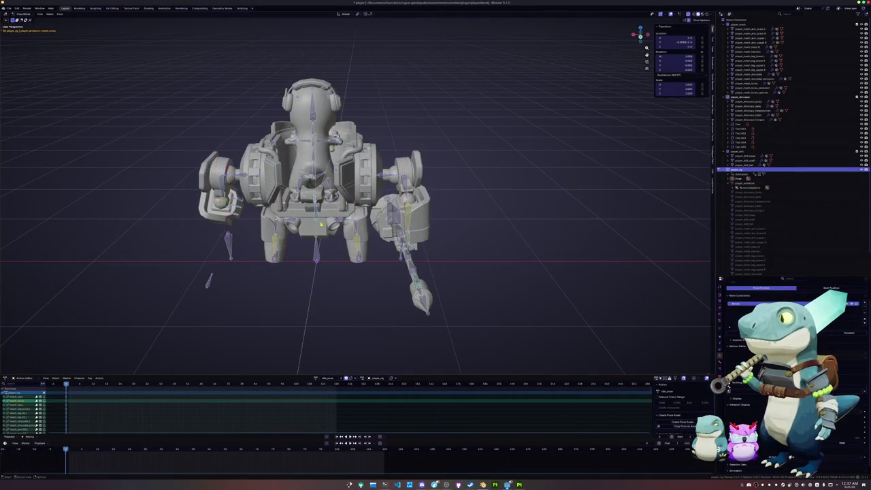
scroll(315, 234, up, 3)
key(r)
key(z)
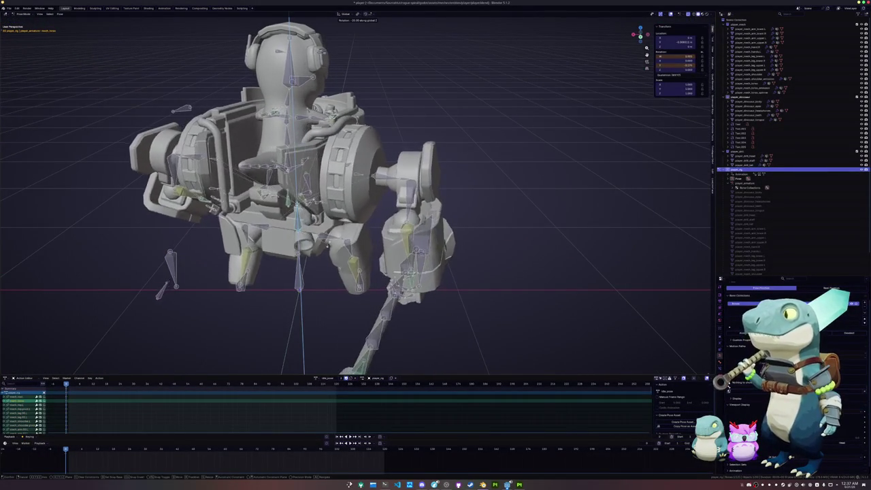
click(328, 237)
key(r)
key(z)
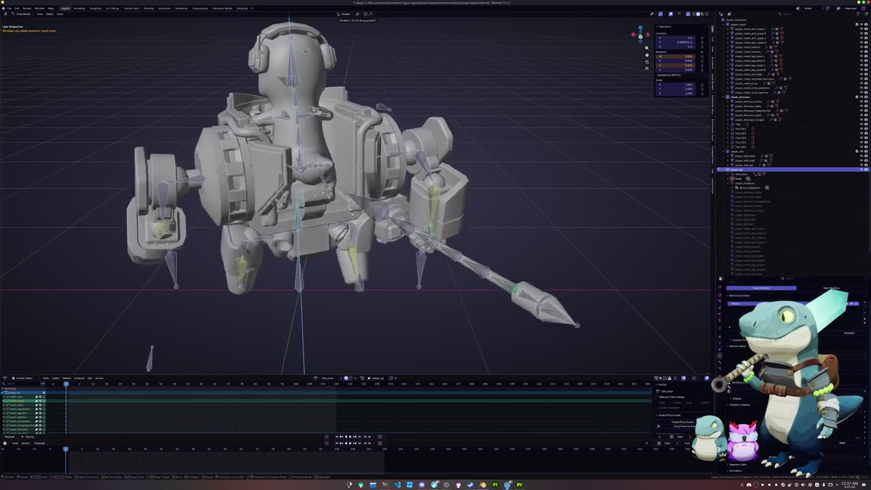
click(439, 175)
key(r)
key(z)
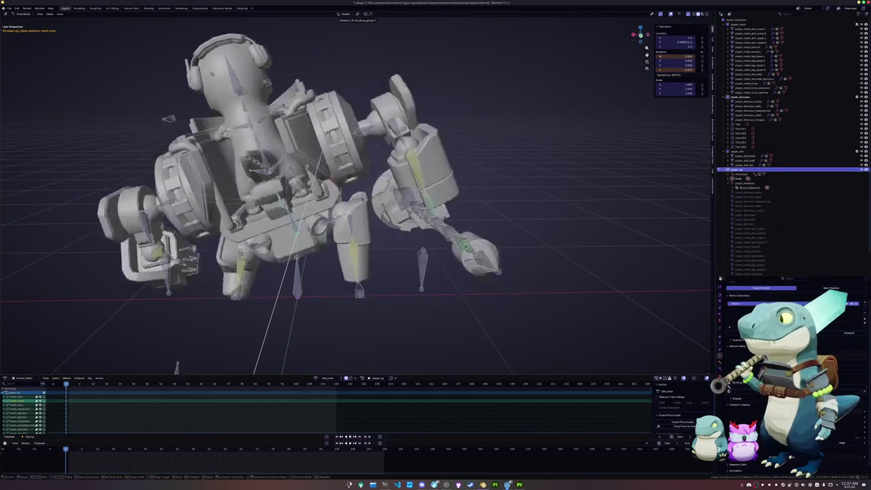
click(334, 120)
Select all bones, save the file, and set the current frame to about 60.
key(a)
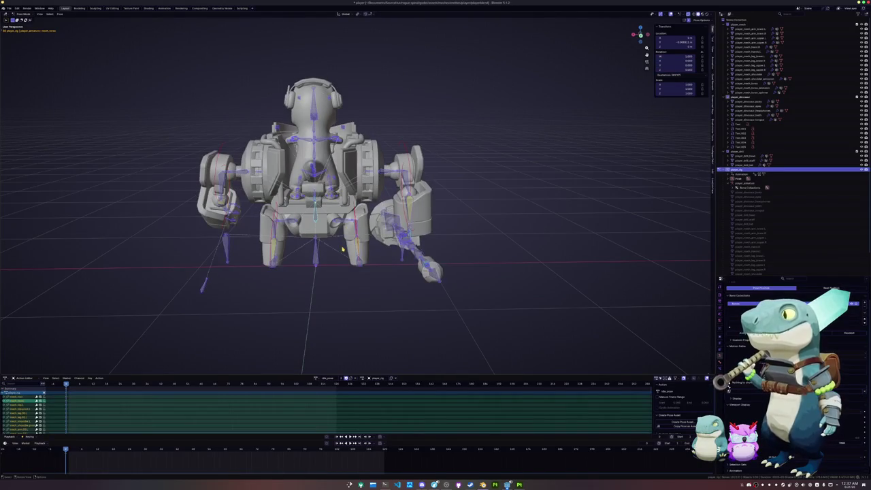
key(ctrl+s)
middle_drag(334, 119, 381, 177)
middle_drag(367, 258, 373, 271)
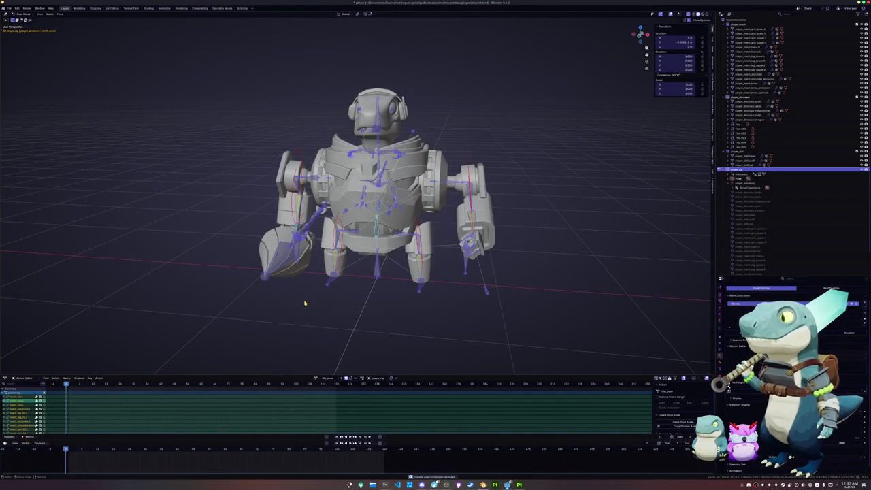
click(226, 450)
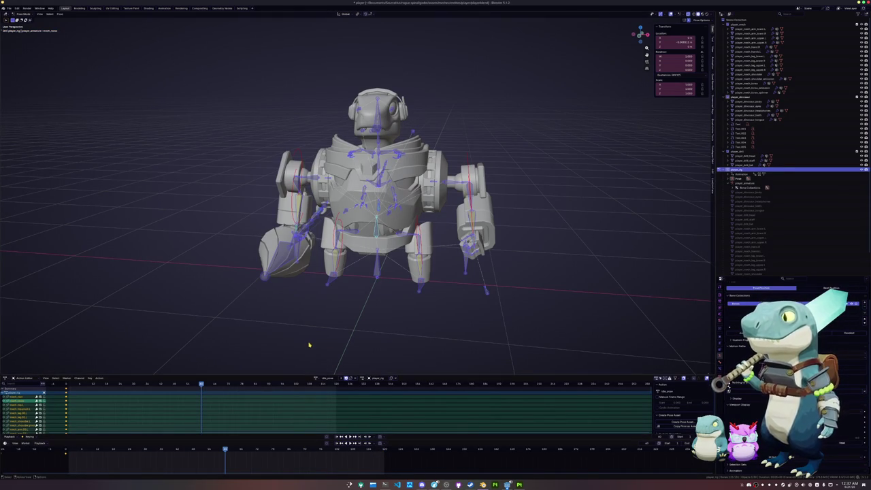
Paste the copied pose and insert its keyframes at frame 150.
key(ctrl+v)
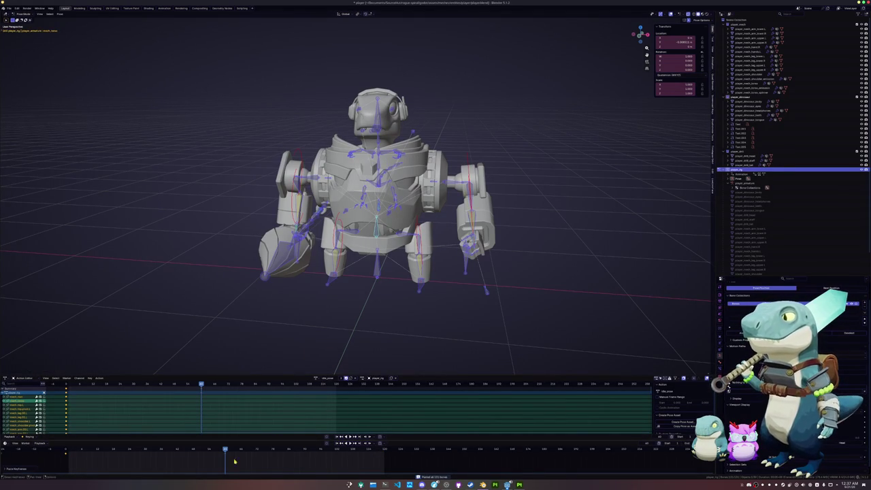
drag(61, 460, 294, 459)
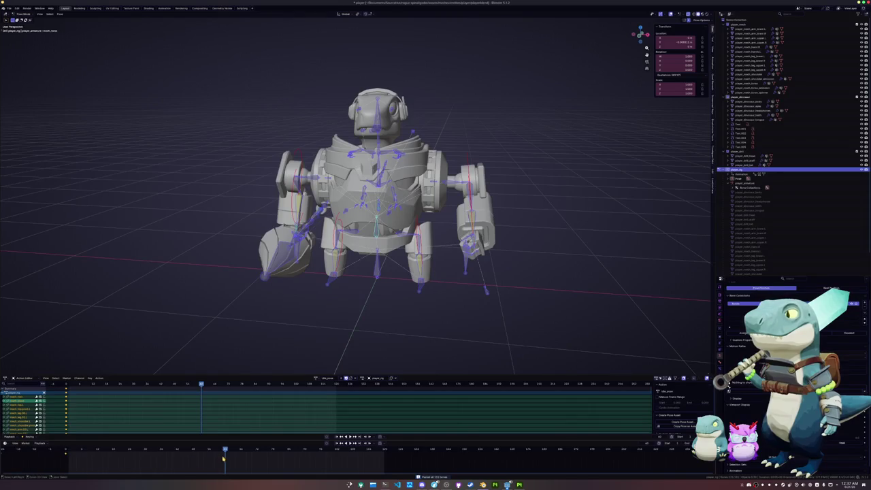
click(385, 450)
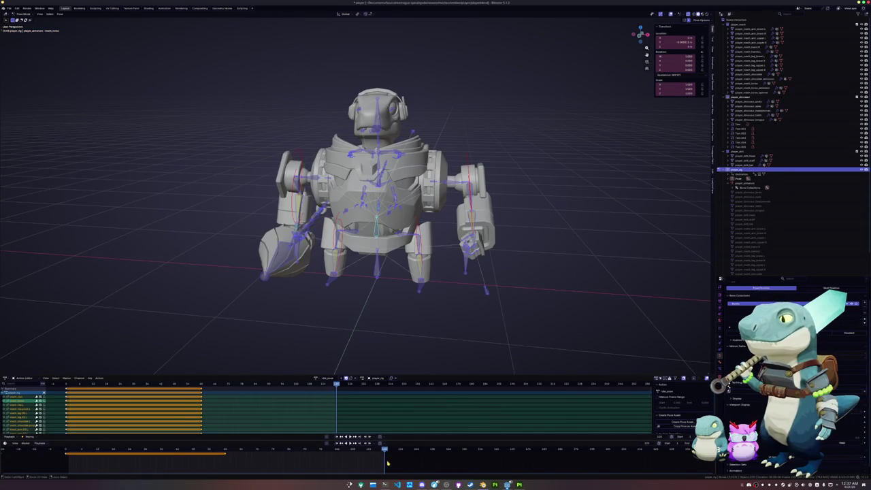
key(i)
key(a)
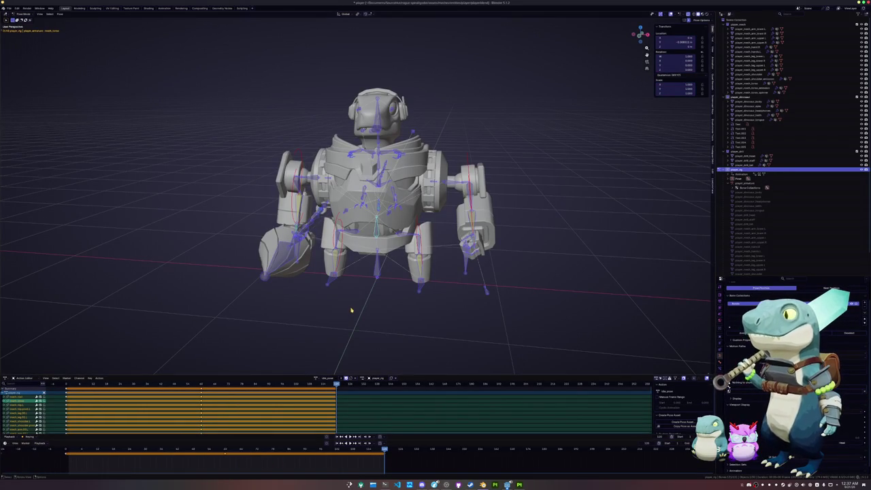
key(alt+a)
At the middle keyframe, shift the rig's pose along the vertical Z axis in front view.
key(KP_1)
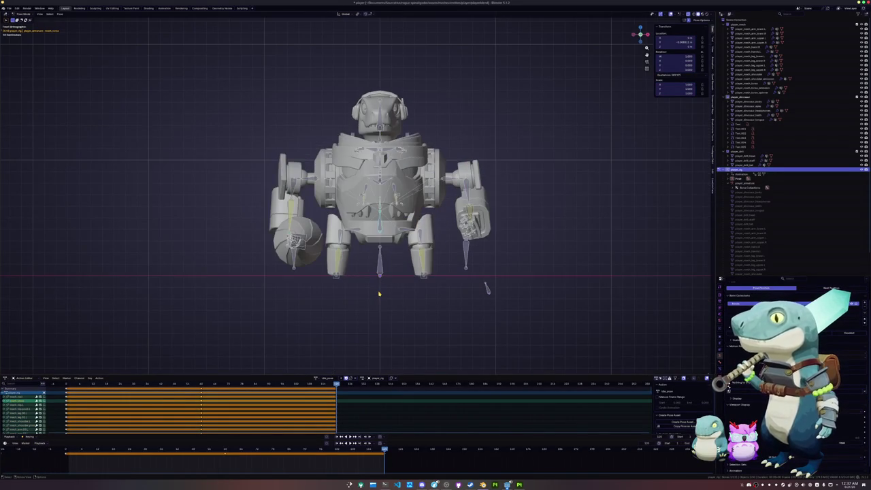
scroll(380, 294, up, 2)
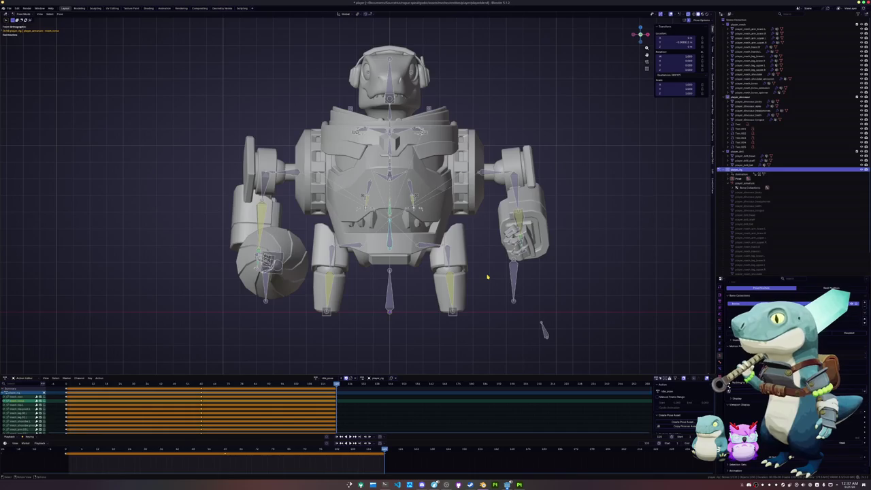
key(g)
key(z)
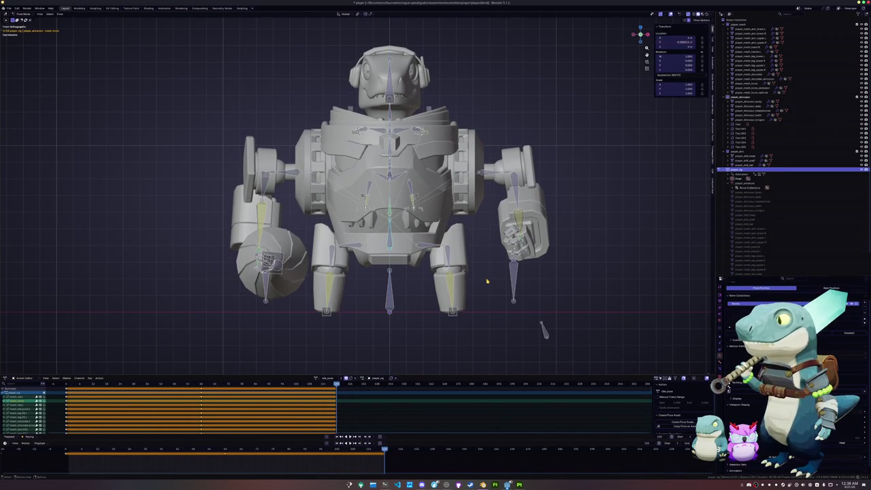
key(Escape)
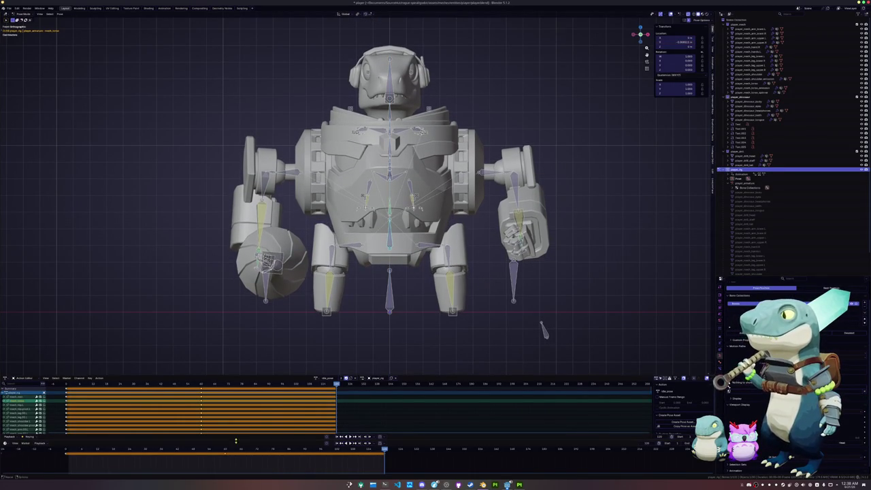
key(Down)
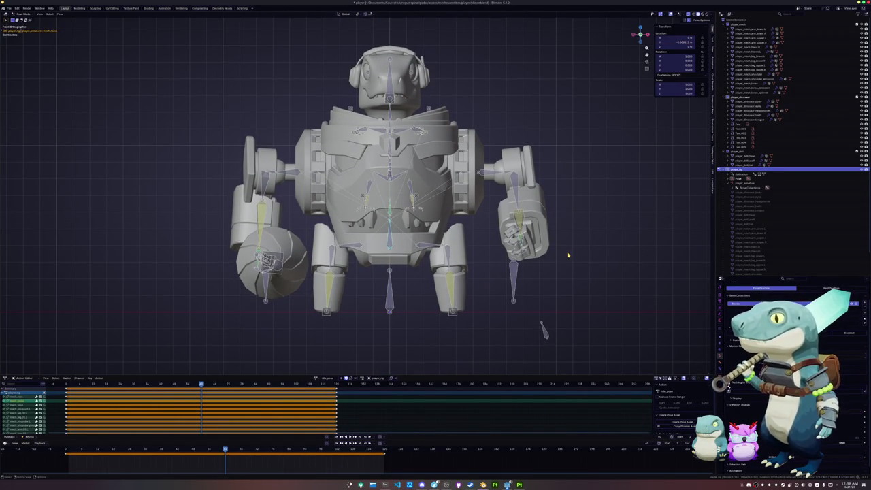
key(g)
key(z)
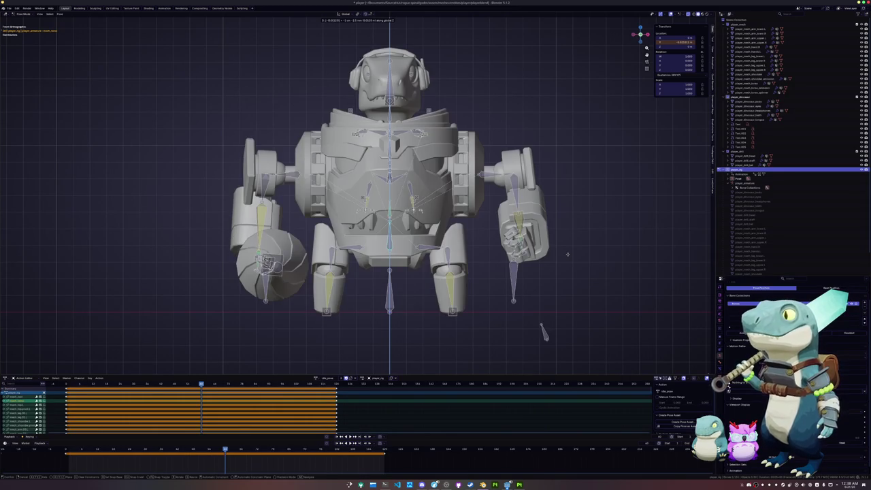
click(569, 257)
Replay the action from its start, then box-select a group of keyframes.
key(alt+a)
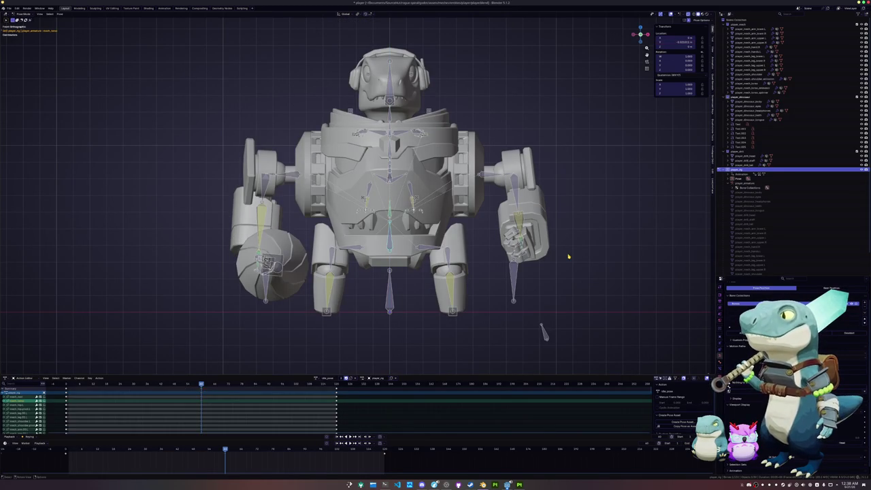
key(shift+Left)
key(space)
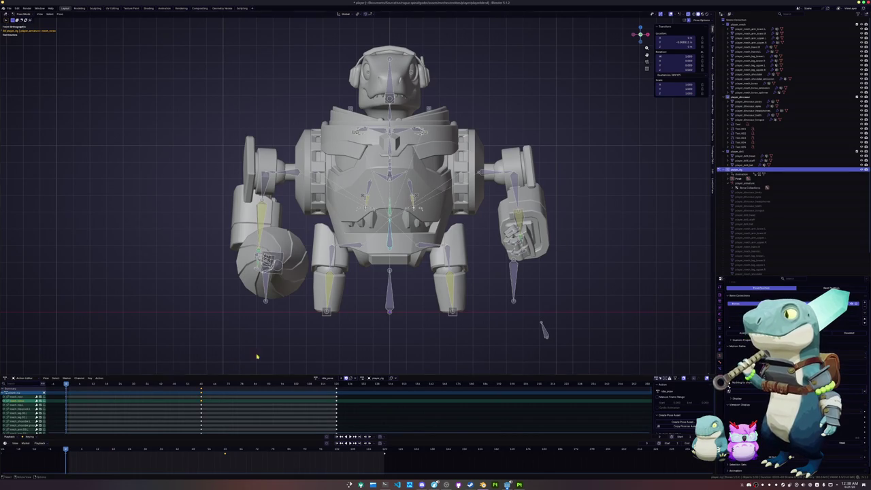
drag(93, 462, 41, 451)
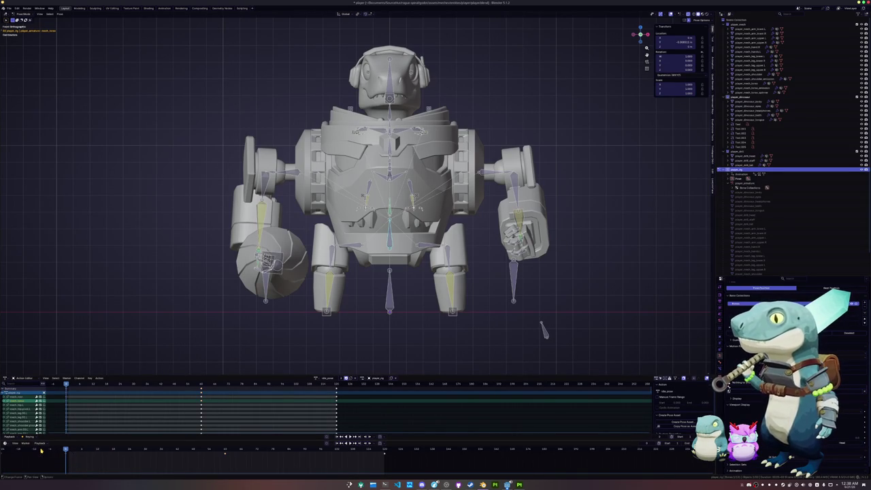
Switch the selected keyframes to Bounce interpolation and play back the idle bob.
right_click(125, 455)
mouse_move(112, 443)
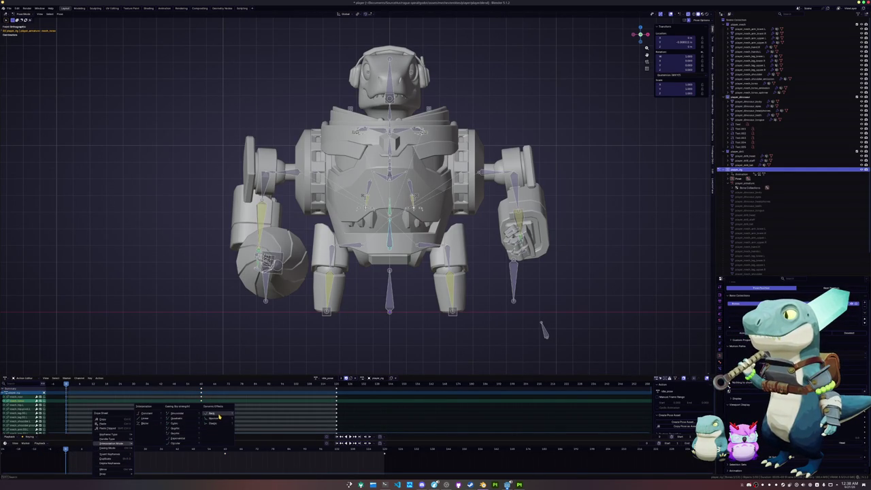
click(219, 417)
key(space)
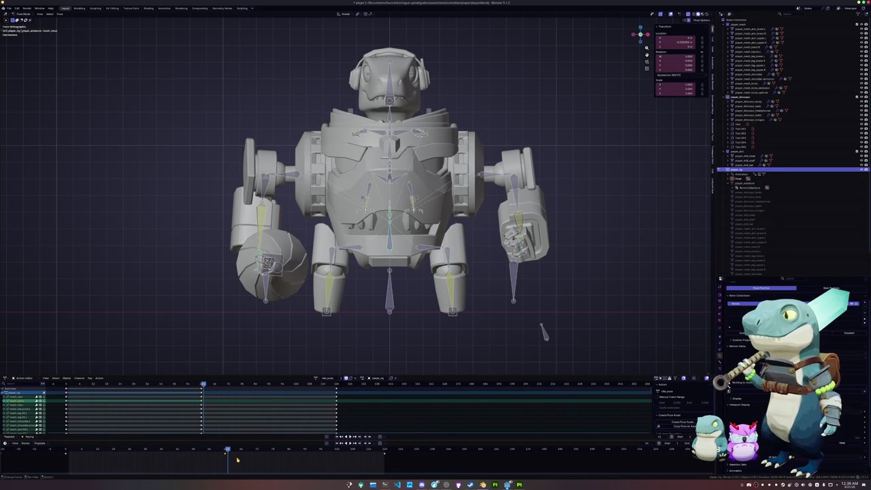
right_click(242, 460)
mouse_move(222, 443)
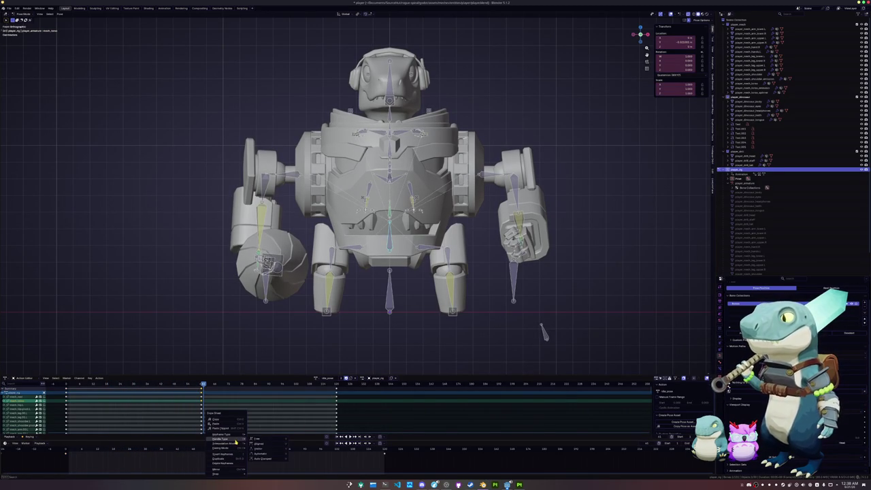
click(326, 420)
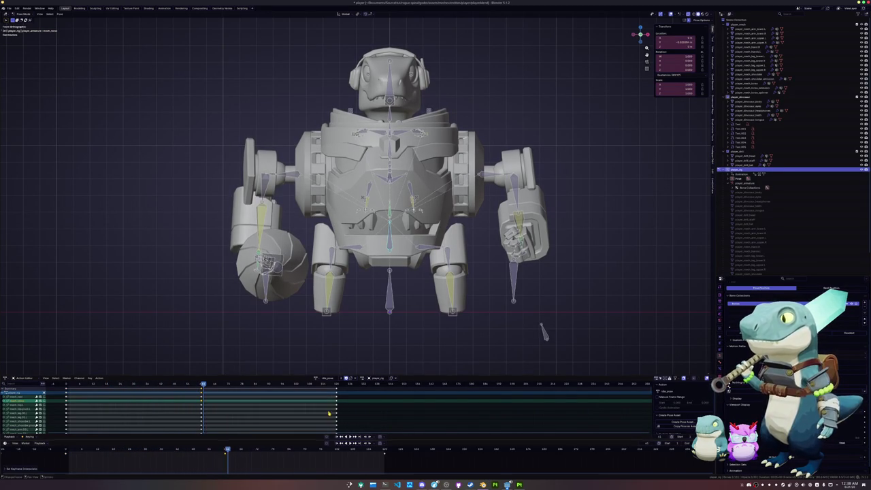
key(space)
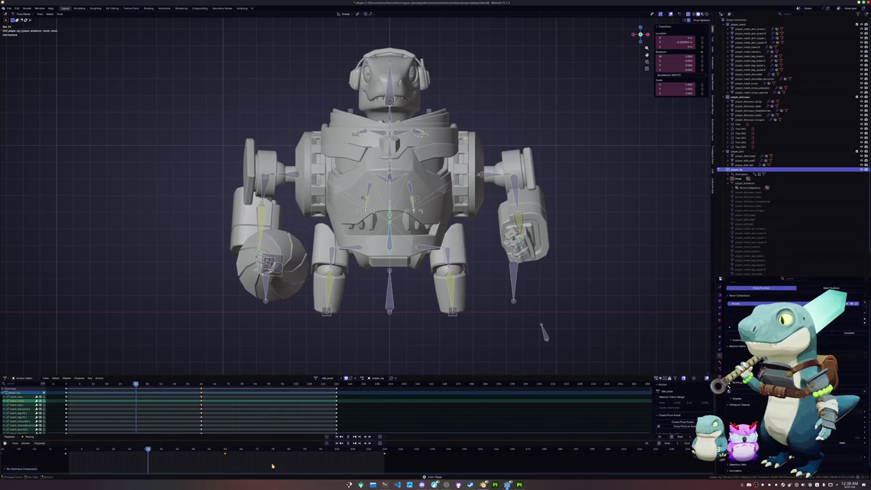
key(space)
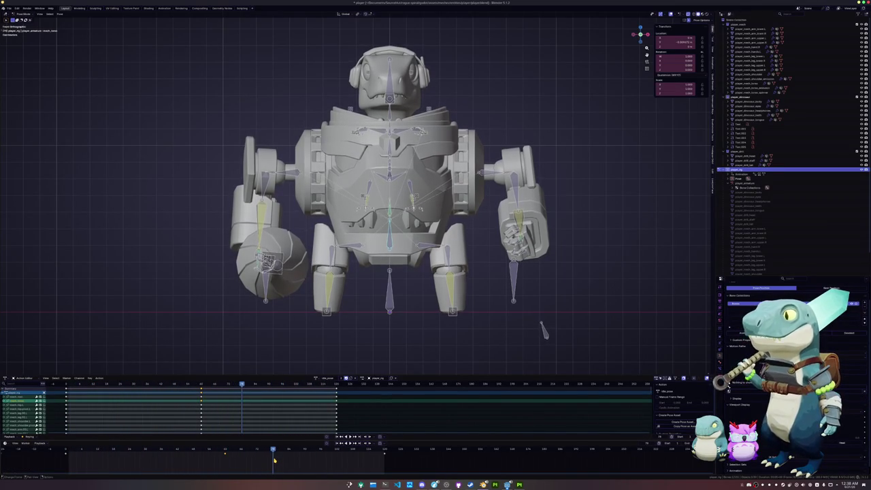
key(Down)
Frame the rig in right side view and rotate the head bone downward in two passes.
key(KP_Decimal)
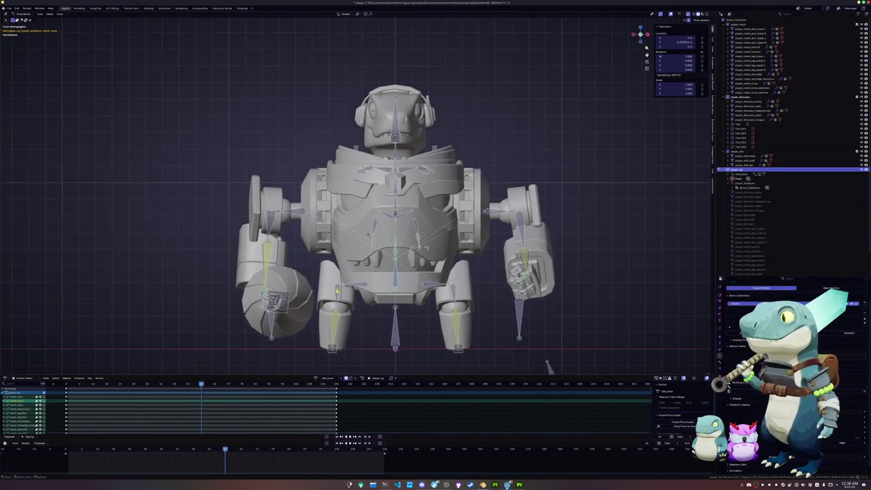
middle_drag(409, 190, 547, 199)
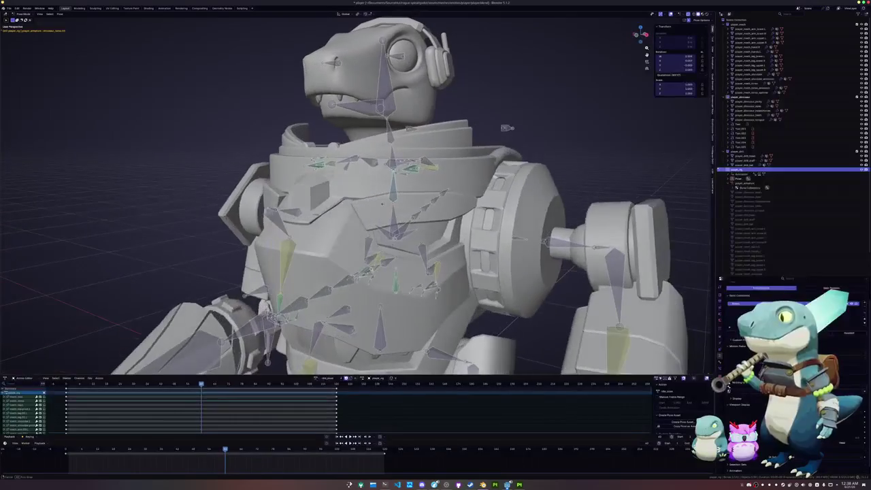
key(KP_3)
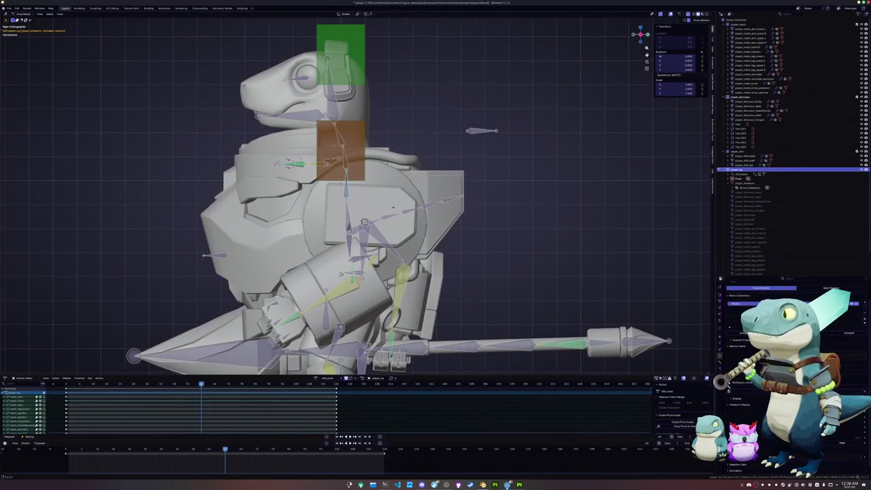
scroll(547, 199, up, 1)
key(r)
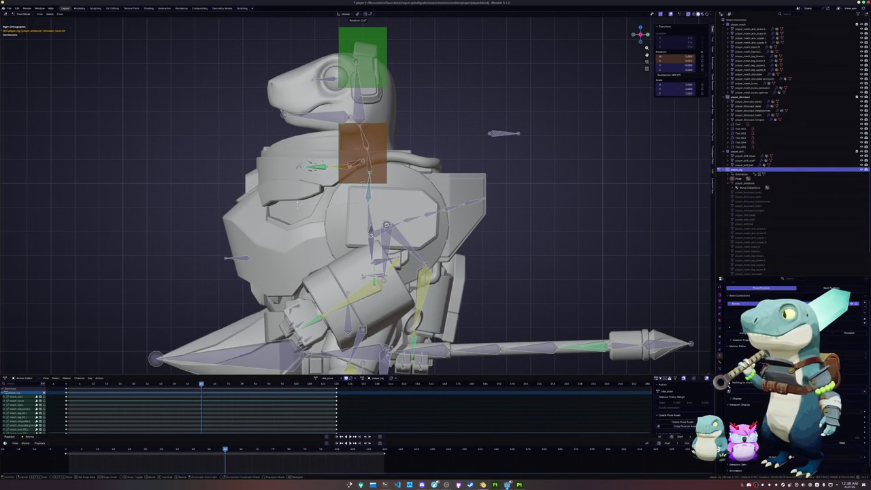
click(299, 207)
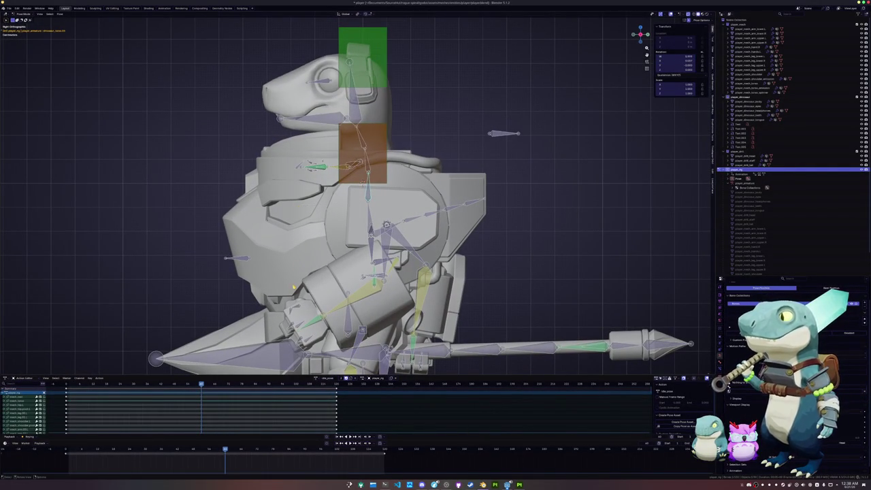
key(r)
click(373, 146)
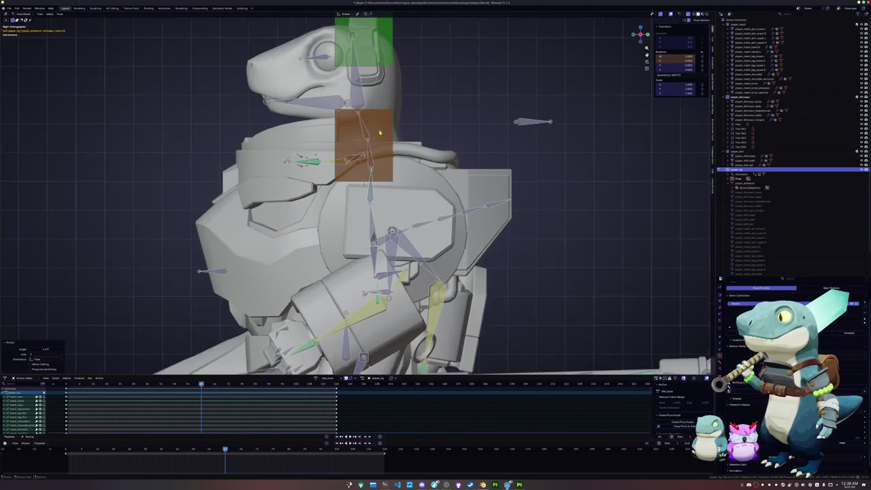
Try further small head rotations, undoing the ones that don't look right.
scroll(373, 146, up, 3)
shift+middle_drag(374, 146, 388, 175)
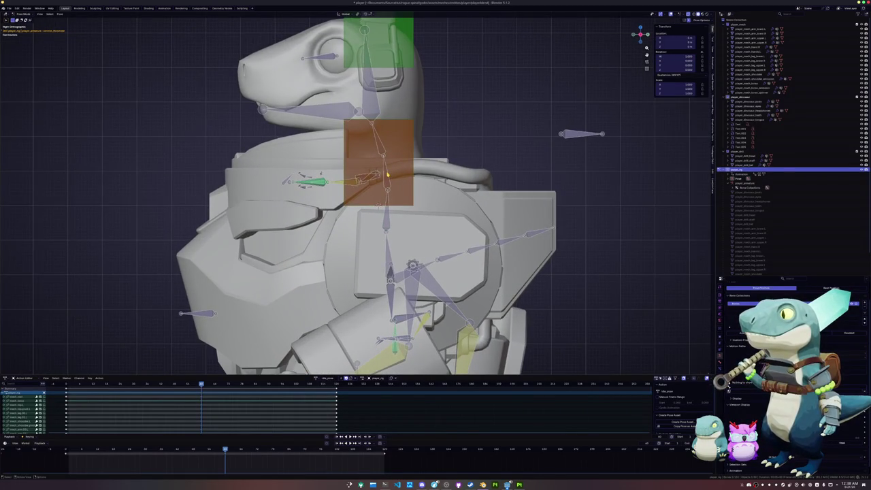
key(r)
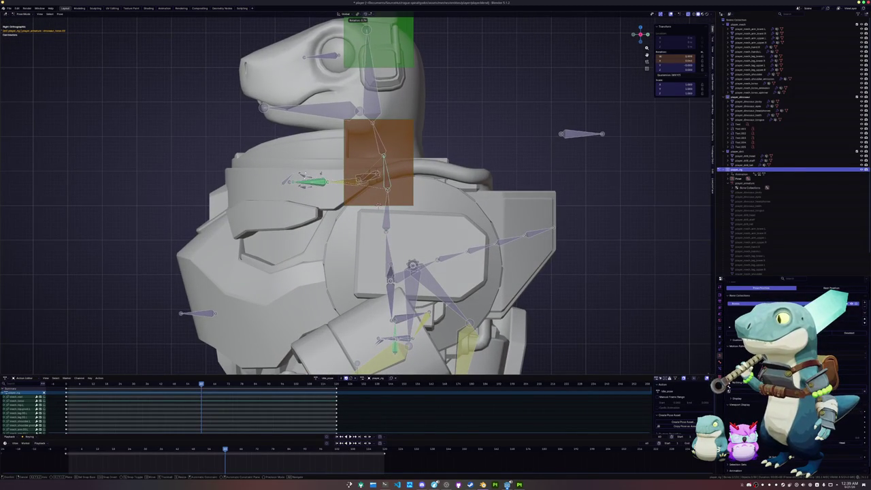
click(306, 178)
key(ctrl+z)
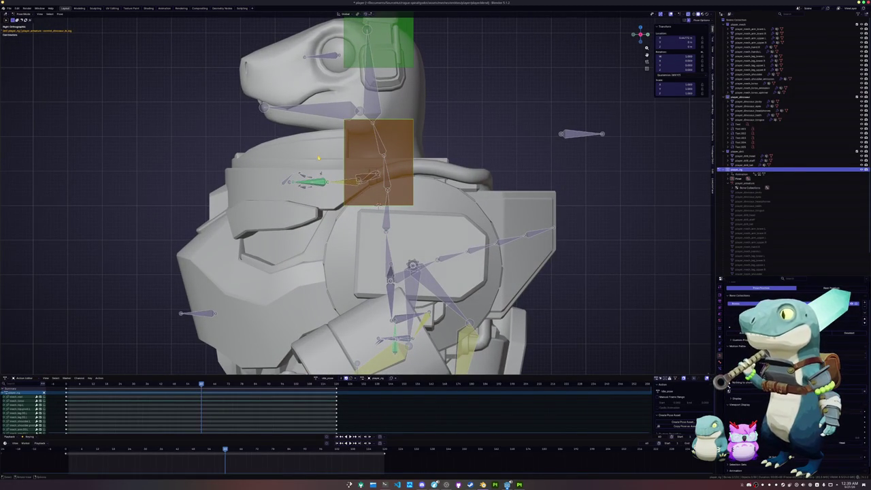
key(ctrl+z)
key(r)
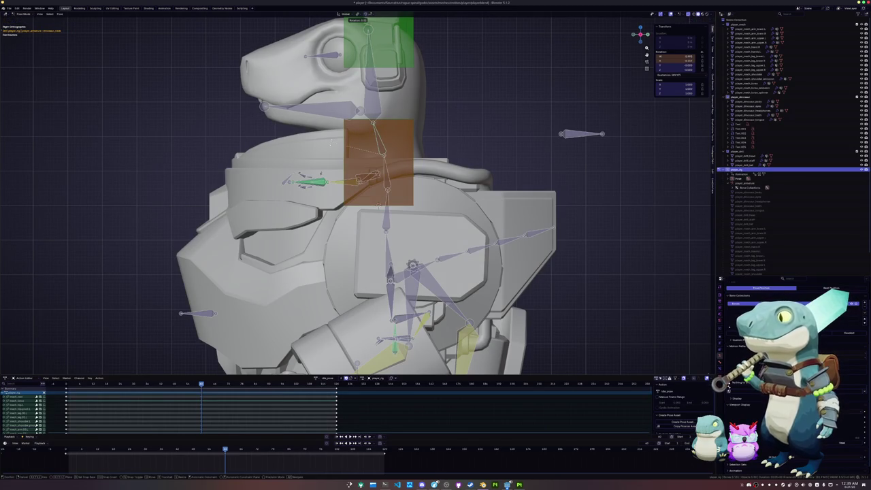
click(293, 164)
key(ctrl+z)
Settle on a small final downward head tilt and zoom out to the whole rig.
key(r)
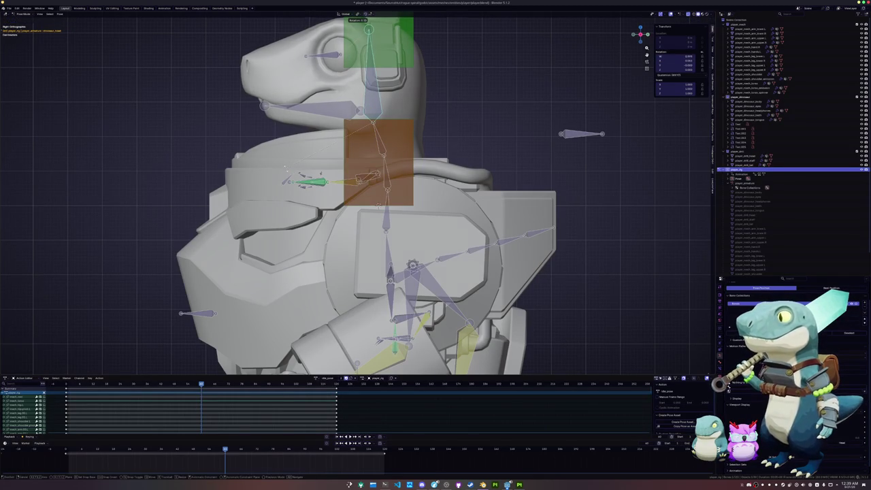
click(288, 167)
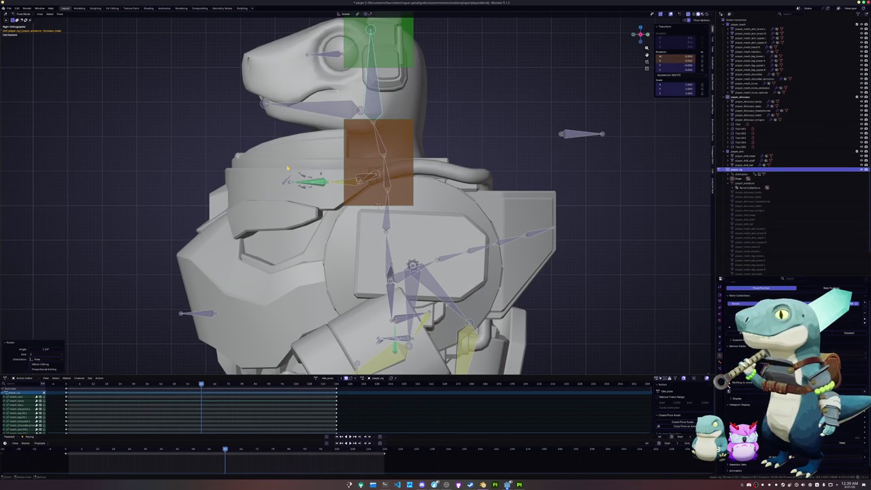
scroll(300, 236, down, 2)
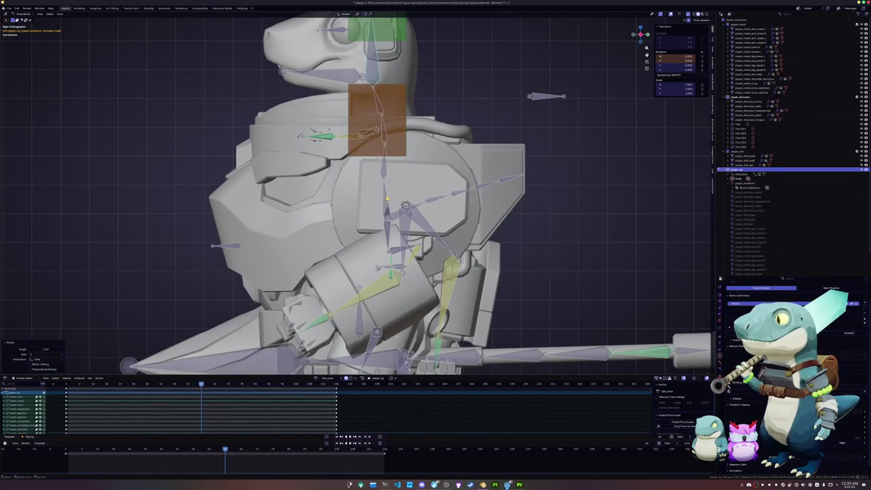
key(r)
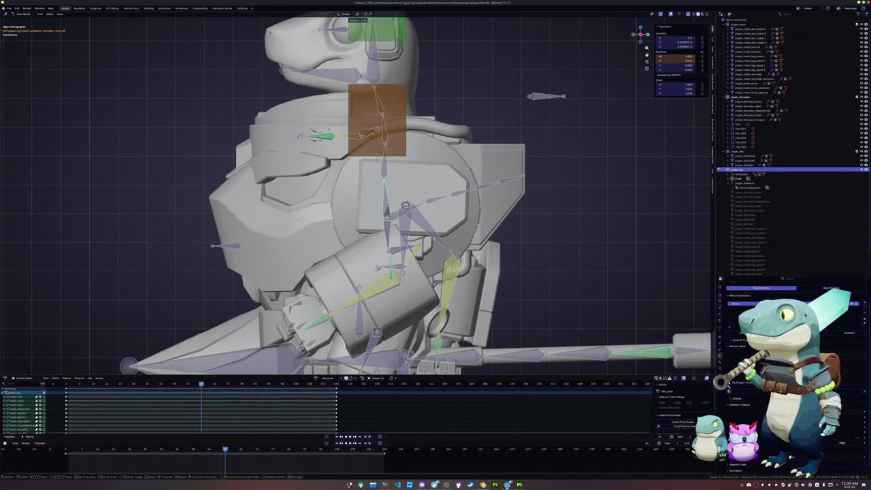
key(Return)
shift+middle_drag(314, 243, 368, 253)
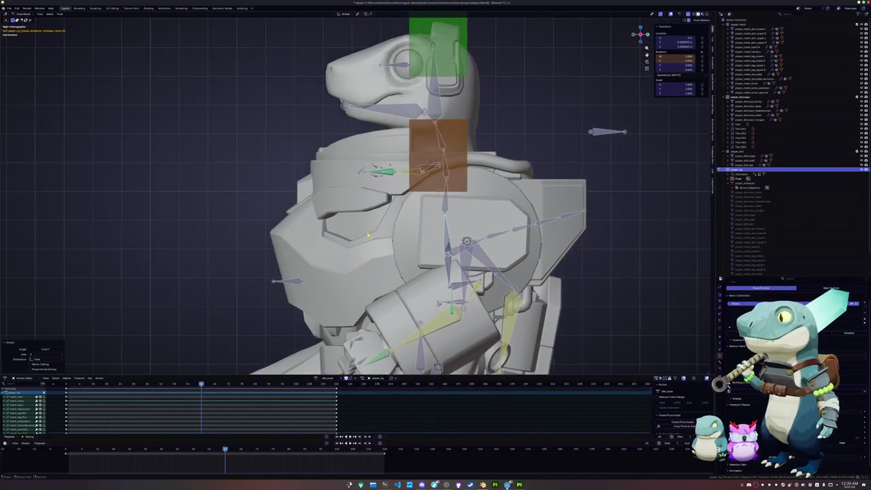
scroll(368, 253, down, 3)
Select every keyframe in idle_pose and give them all a new interpolation mode.
key(a)
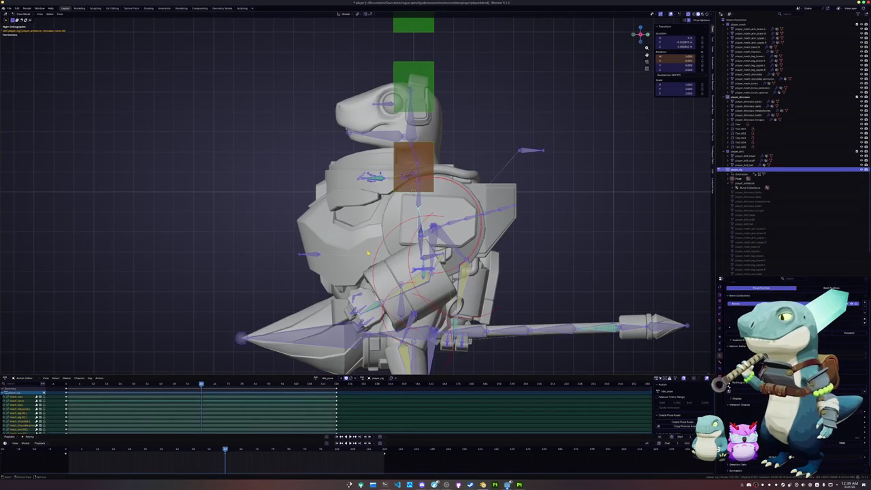
key(space)
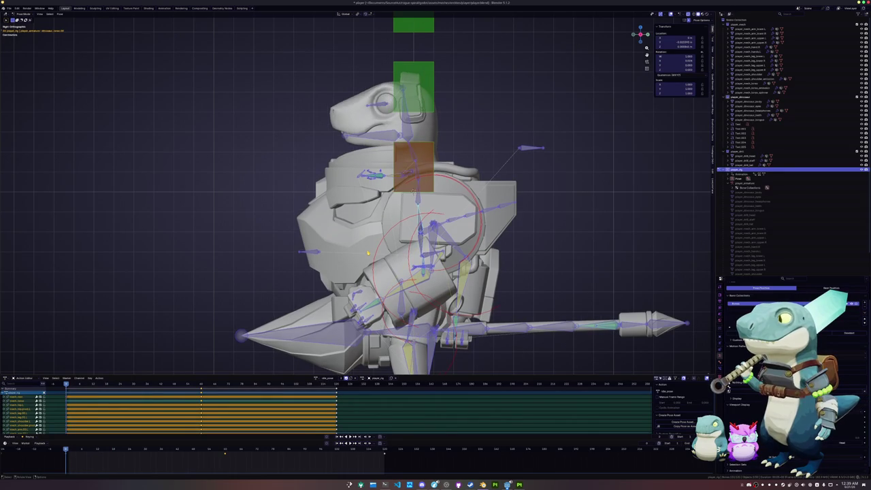
right_click(267, 247)
key(Escape)
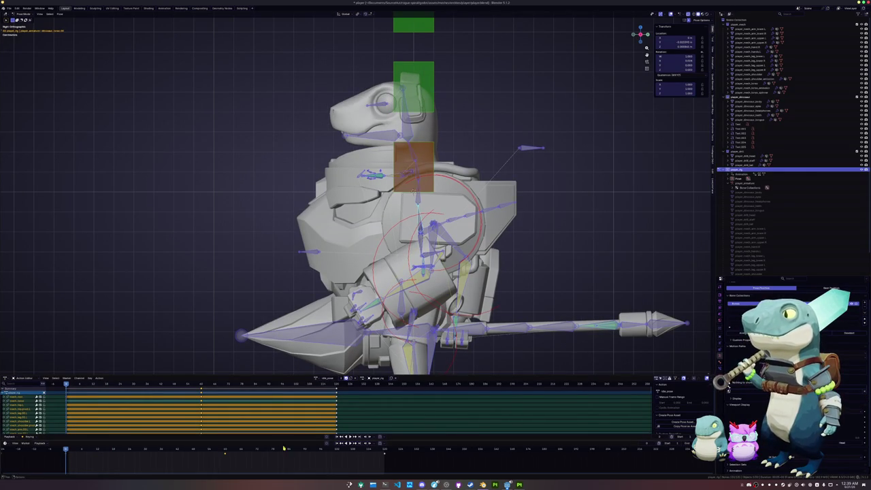
key(alt+a)
key(a)
right_click(281, 442)
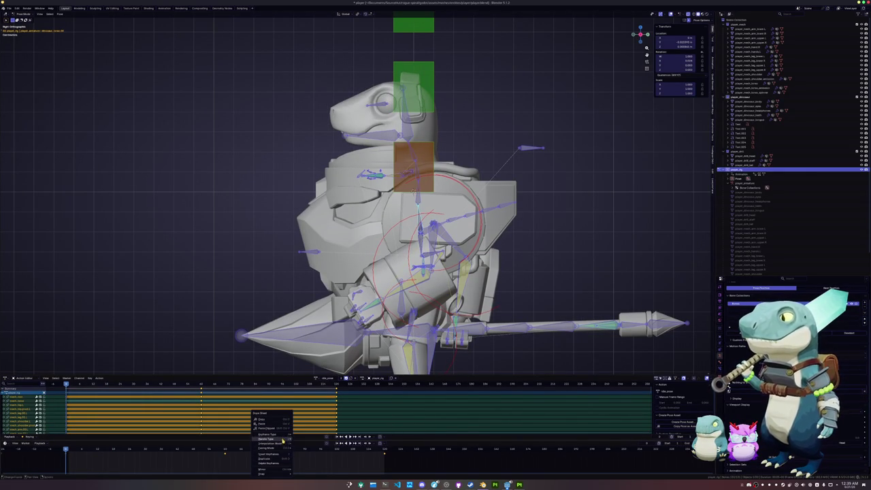
mouse_move(268, 443)
click(309, 424)
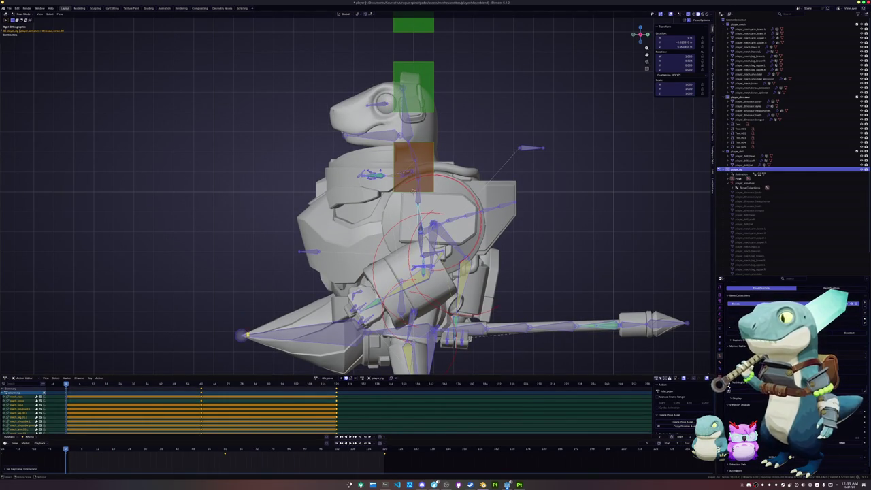
Preview the bob playback and view the rig in Right Orthographic.
key(space)
middle_drag(240, 301, 267, 305)
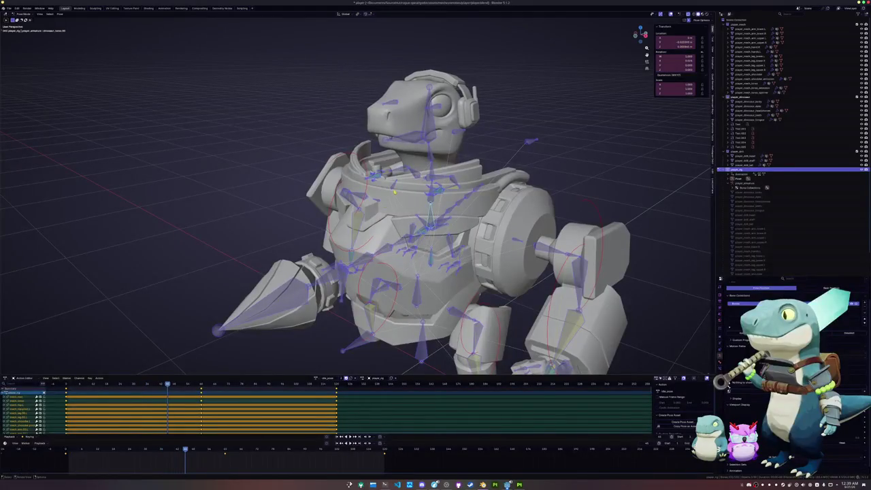
key(KP_3)
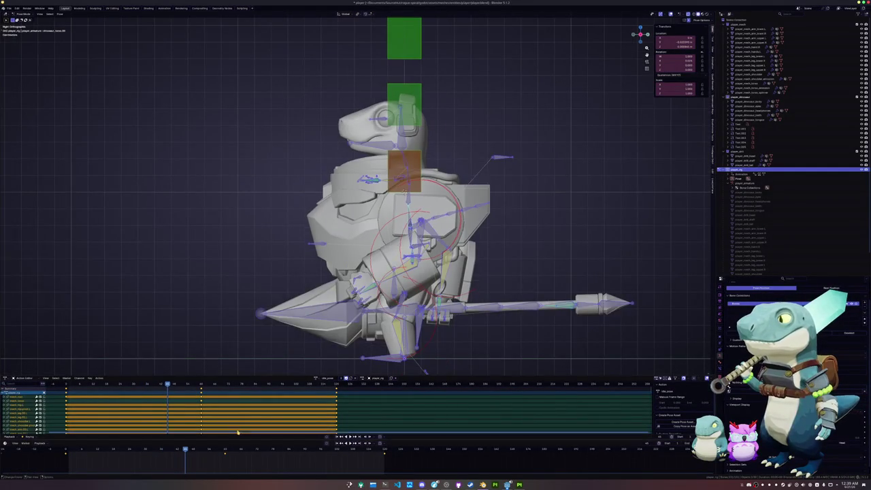
Select the head bone by walking up the spine chain, back in Right Orthographic view.
scroll(198, 340, up, 2)
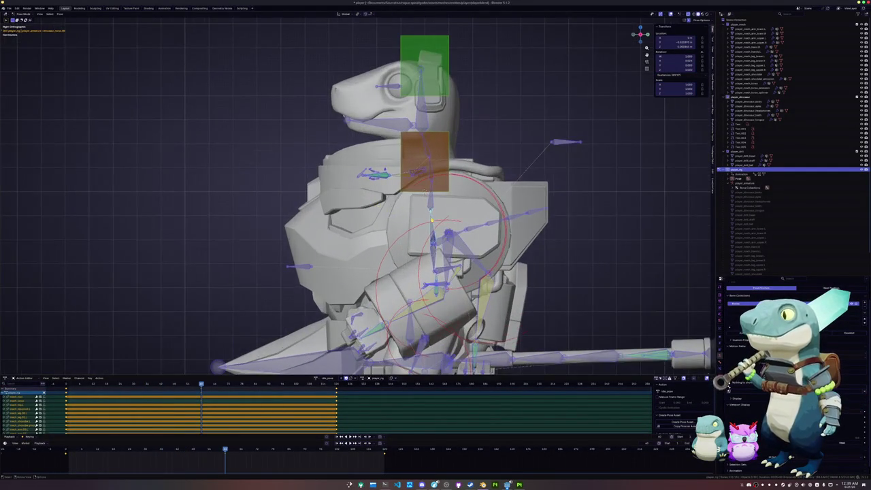
key(bracketleft)
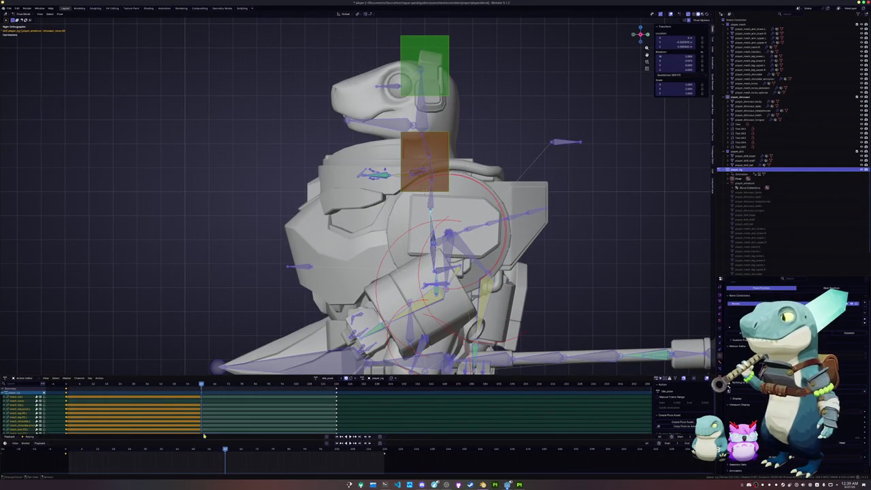
click(222, 216)
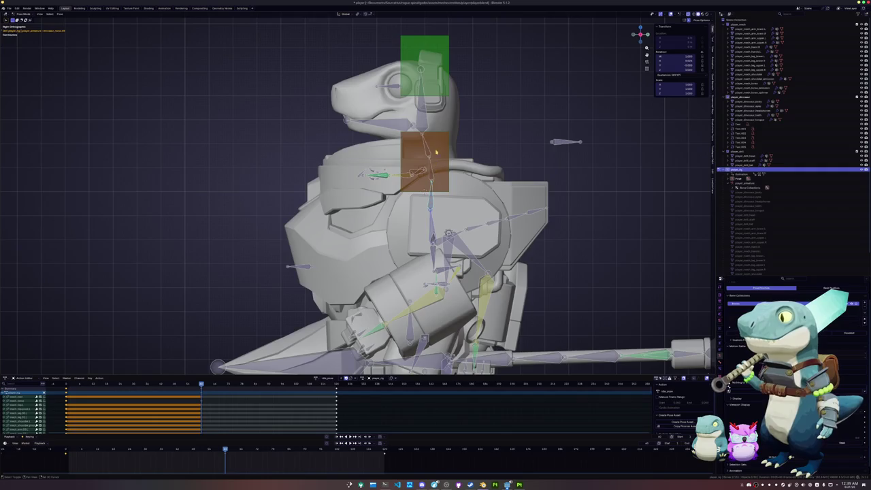
middle_drag(433, 225, 476, 218)
key(shift+bracketright)
key(shift+bracketright)
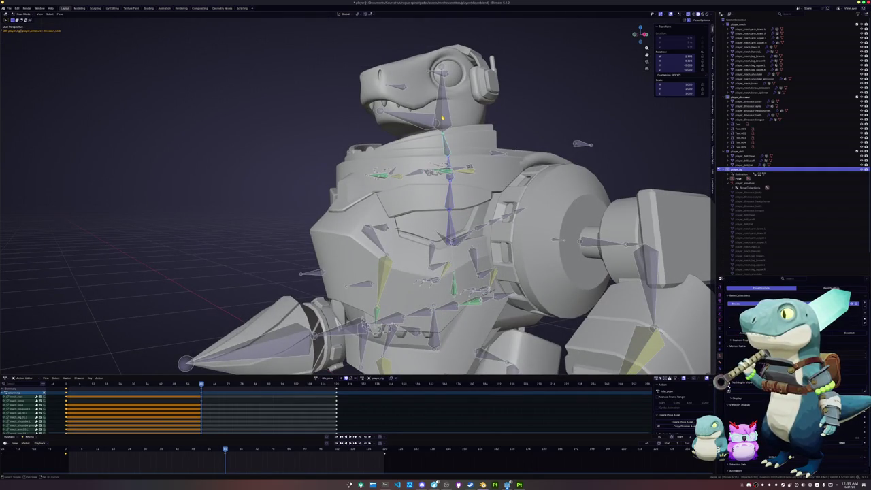
key(shift+bracketright)
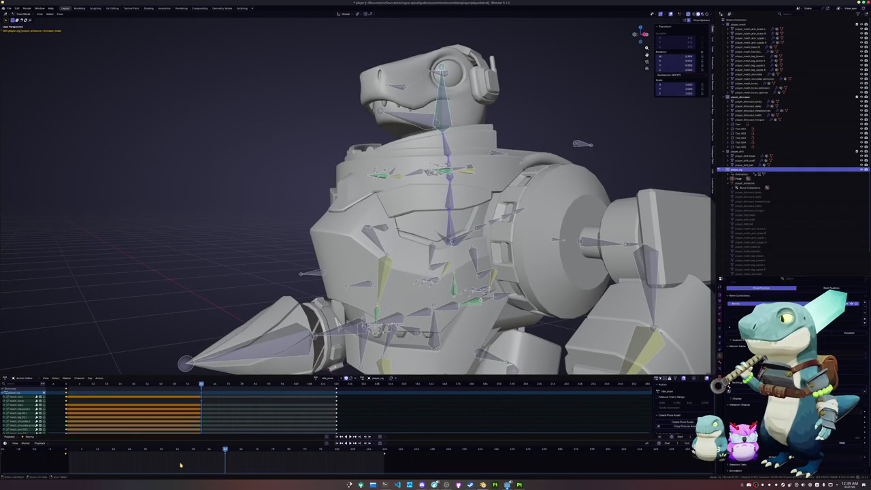
key(ctrl+z)
key(KP_3)
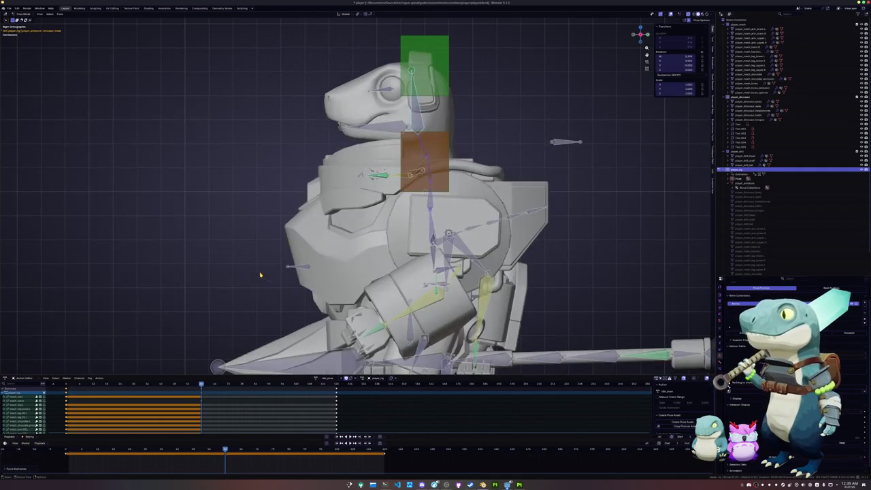
scroll(431, 223, up, 2)
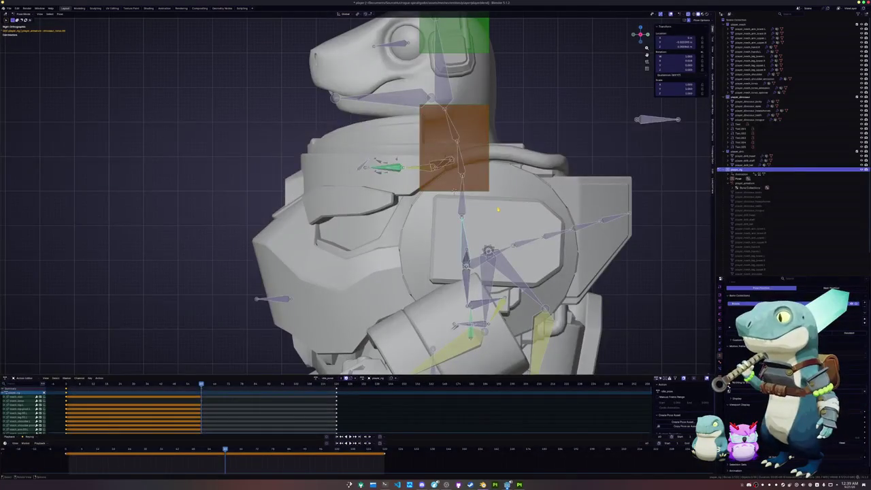
Tilt the head and neck with three small successive rotations.
key(r)
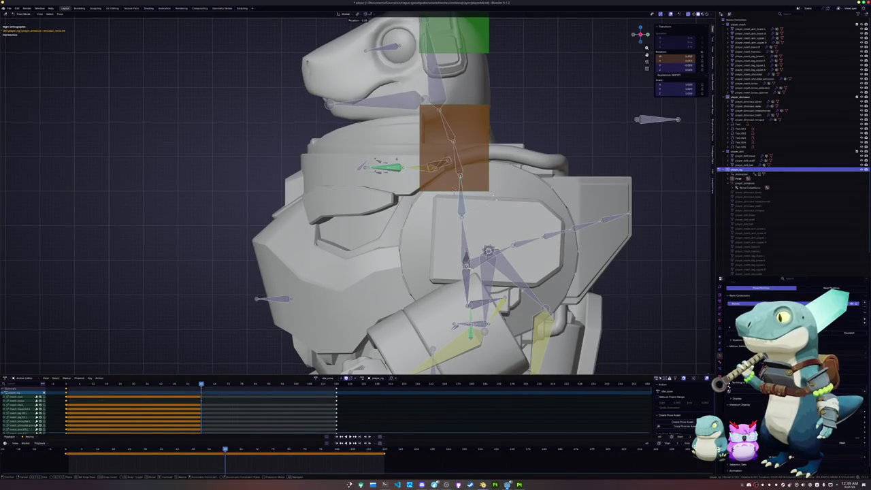
click(466, 164)
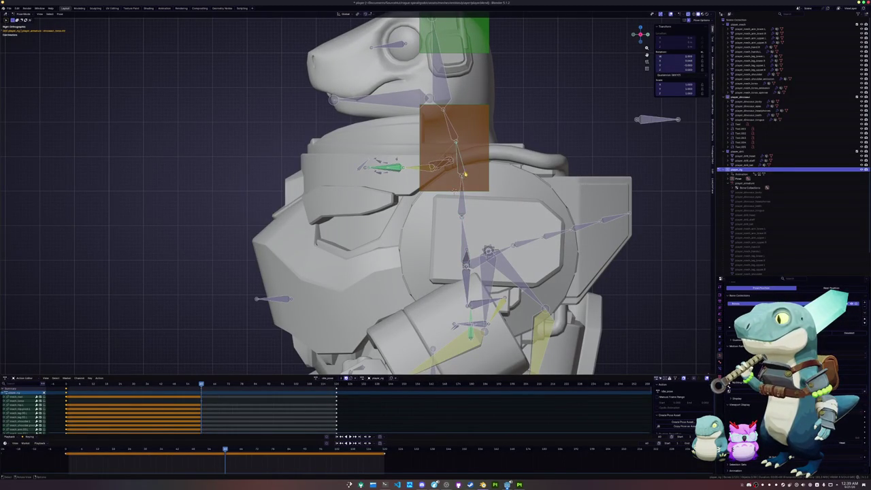
key(r)
click(450, 130)
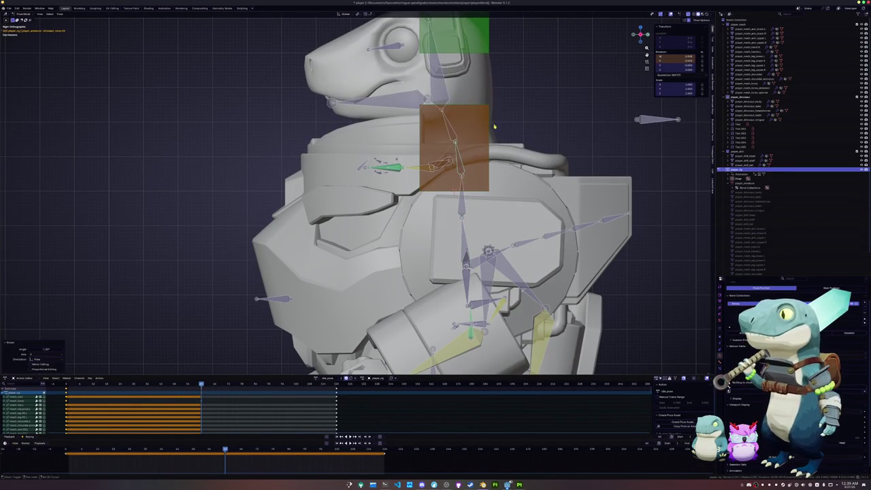
key(r)
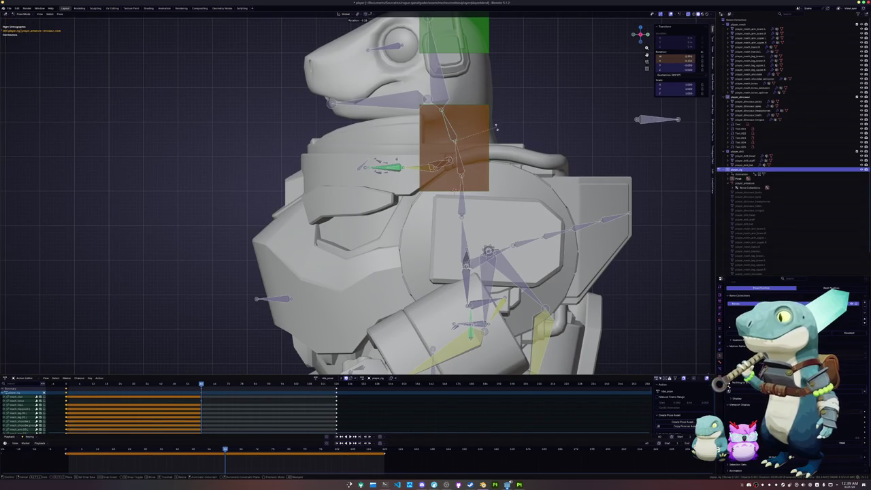
scroll(500, 176, down, 2)
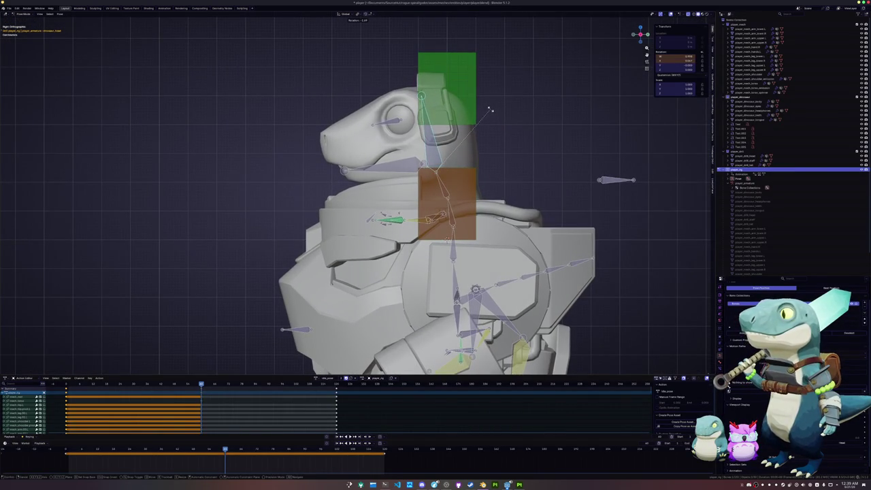
click(491, 111)
scroll(467, 220, down, 3)
Keyframe all bones, play the loop from the start, then return to the posed frame.
key(a)
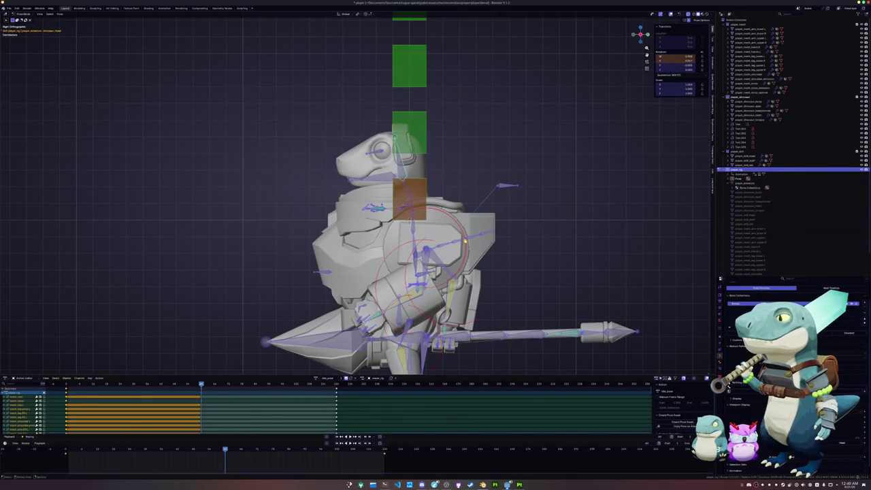
key(i)
key(shift+Left)
key(space)
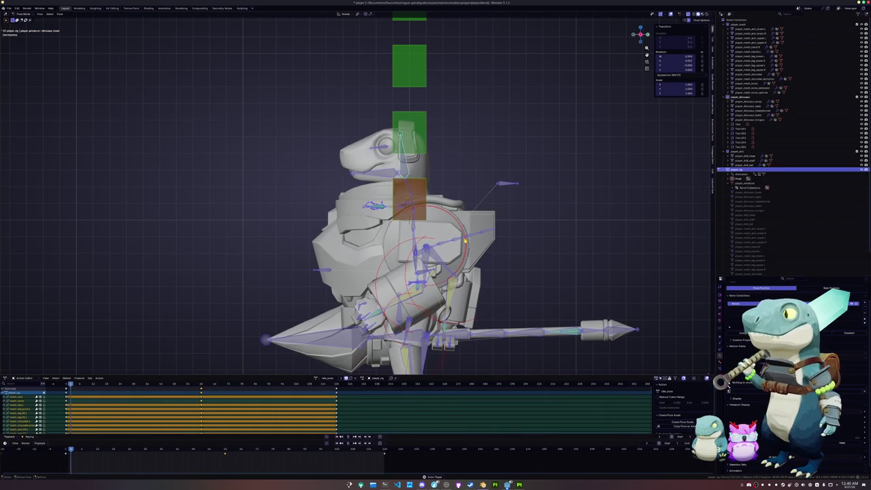
scroll(479, 250, down, 1)
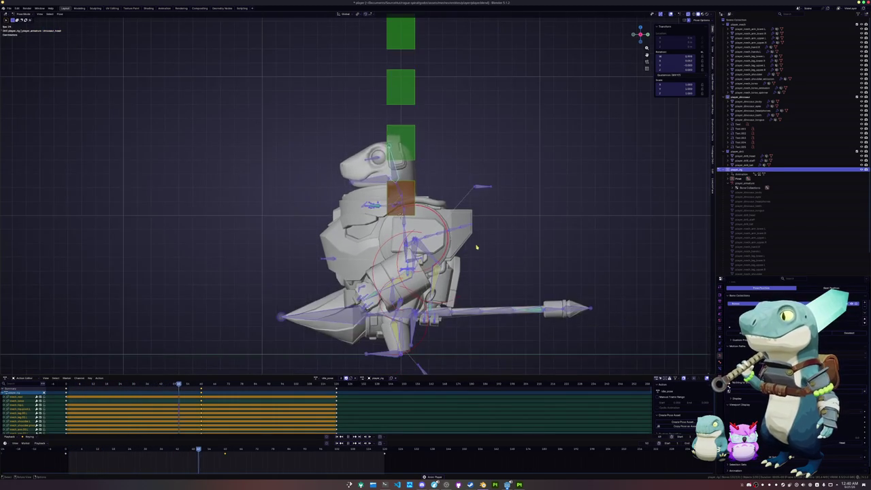
scroll(479, 250, down, 1)
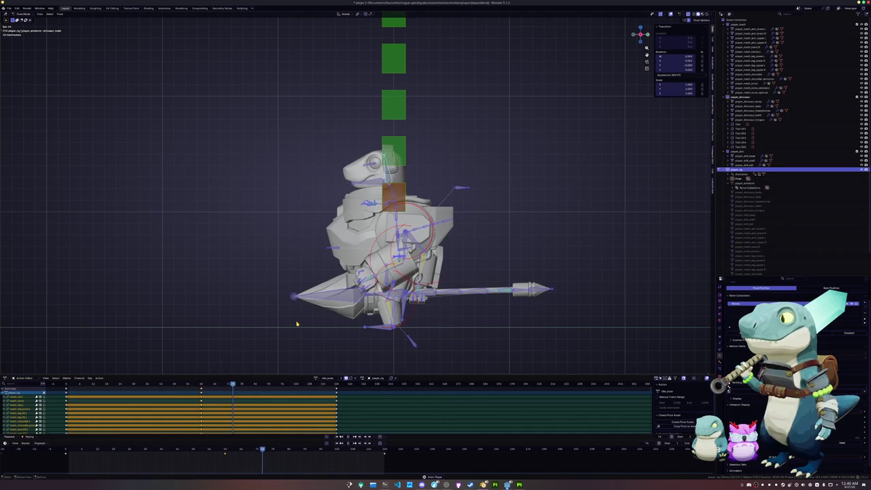
key(space)
click(226, 450)
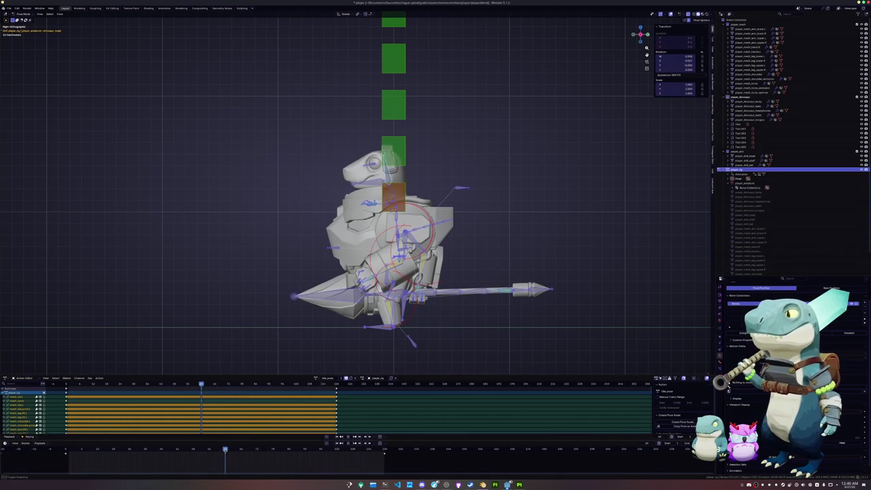
scroll(355, 193, up, 2)
Bring the upper body into view and cancel a stray arm rotation.
scroll(355, 193, up, 1)
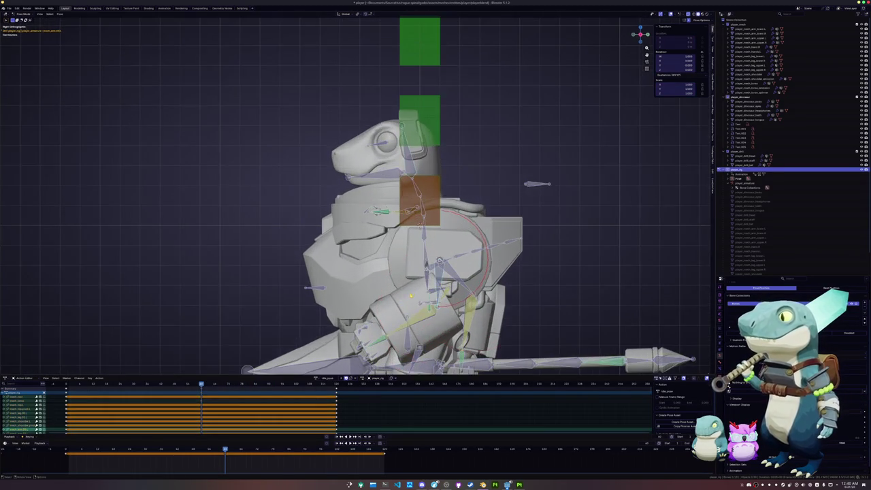
shift+middle_drag(279, 299, 250, 252)
key(r)
key(Escape)
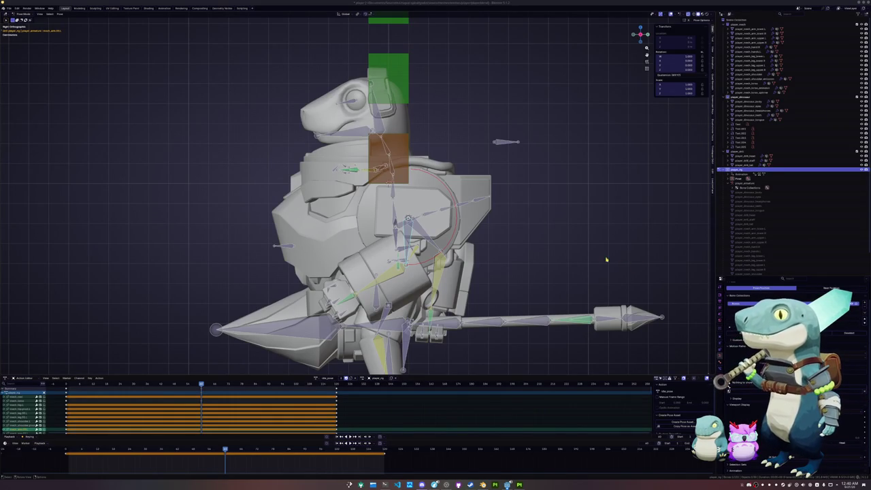
Select the red shoulder spin control around the torso and rotate it.
scroll(601, 262, up, 2)
click(315, 269)
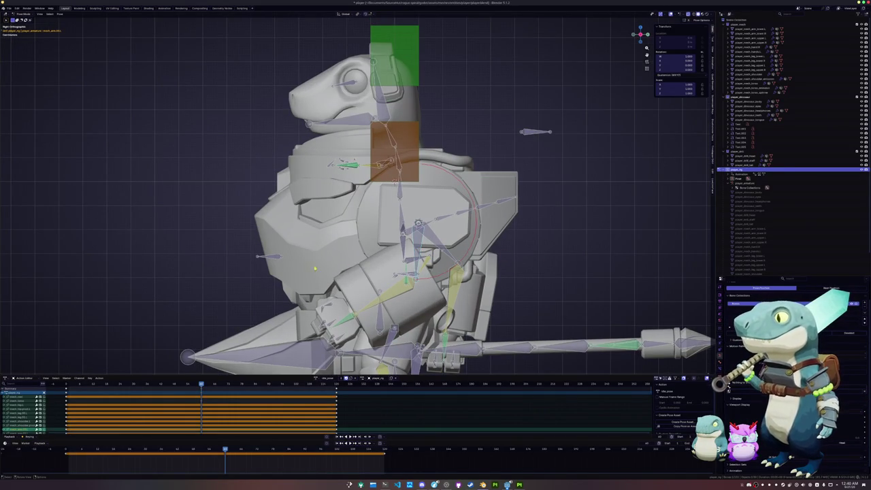
key(r)
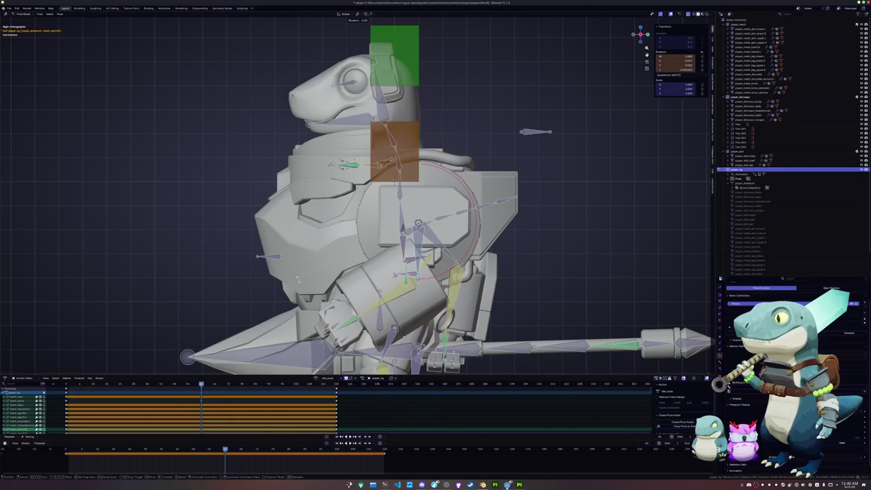
click(356, 290)
key(r)
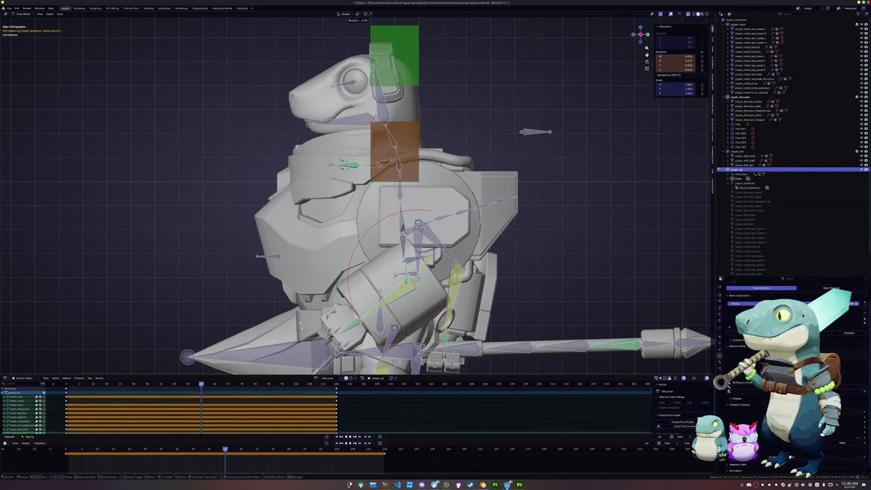
shift+middle_drag(354, 273, 399, 223)
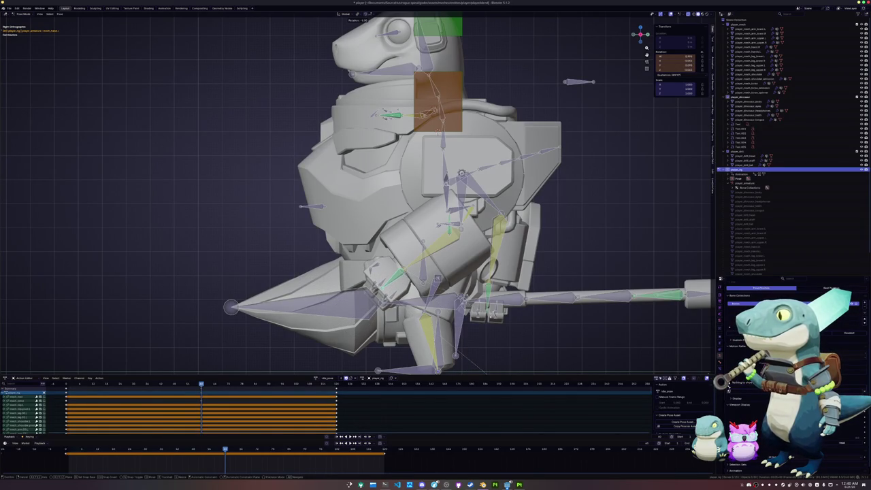
Confirm the shoulder rotation and select the spear's control bone.
click(464, 311)
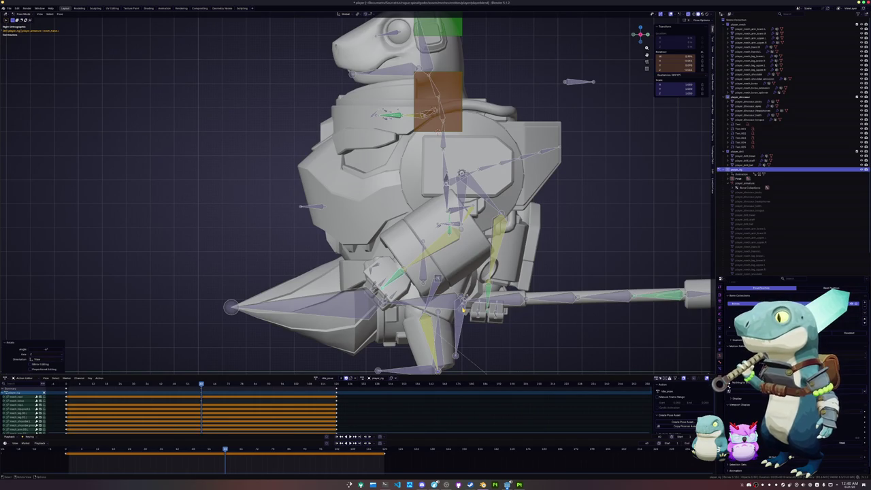
middle_drag(479, 254, 474, 251)
click(468, 200)
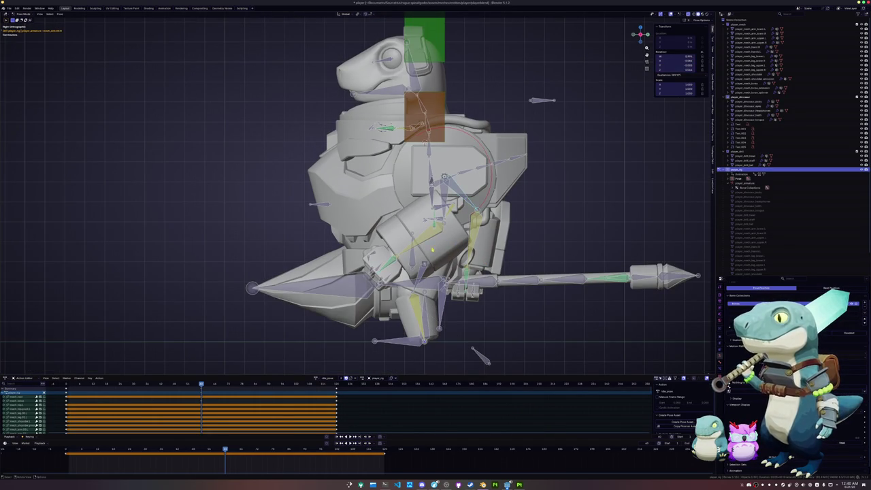
scroll(346, 301, up, 1)
scroll(343, 304, up, 1)
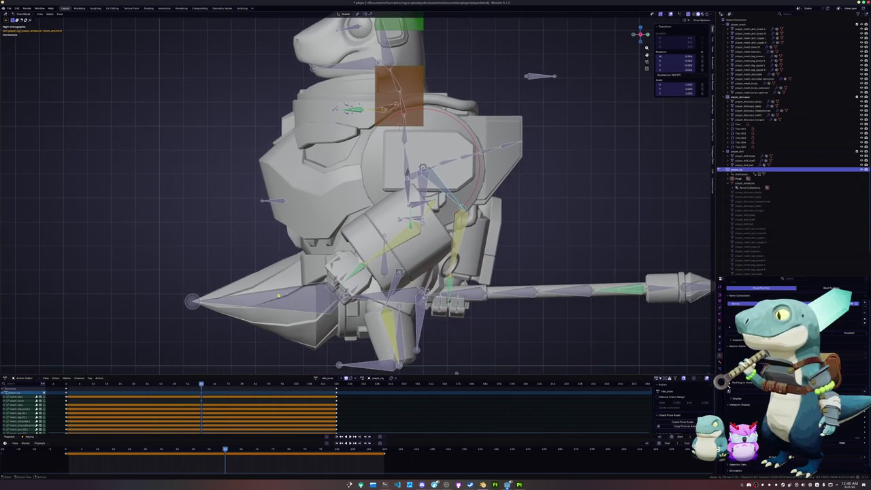
Rotate the spear to a new angle in three passes and key its rotation.
key(r)
click(397, 281)
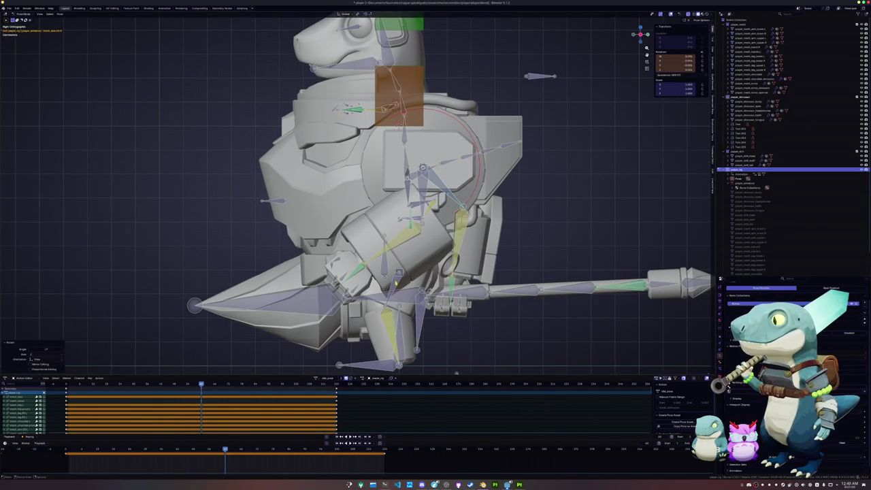
key(r)
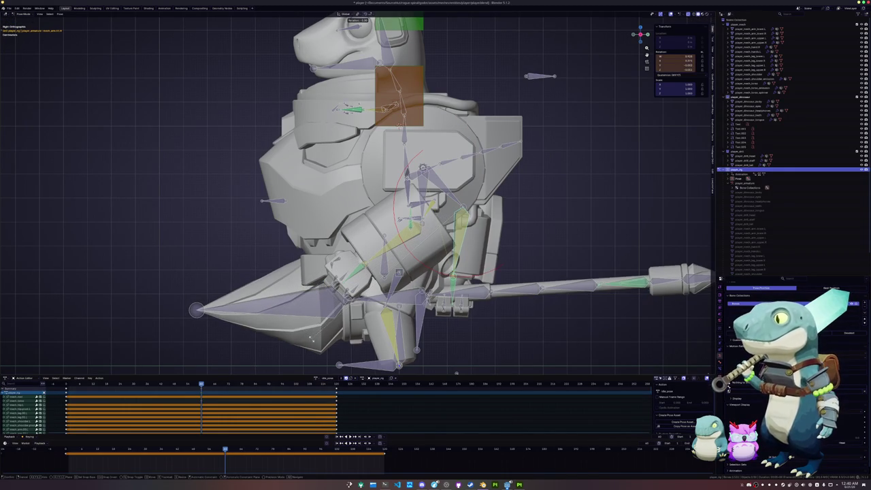
click(282, 302)
key(r)
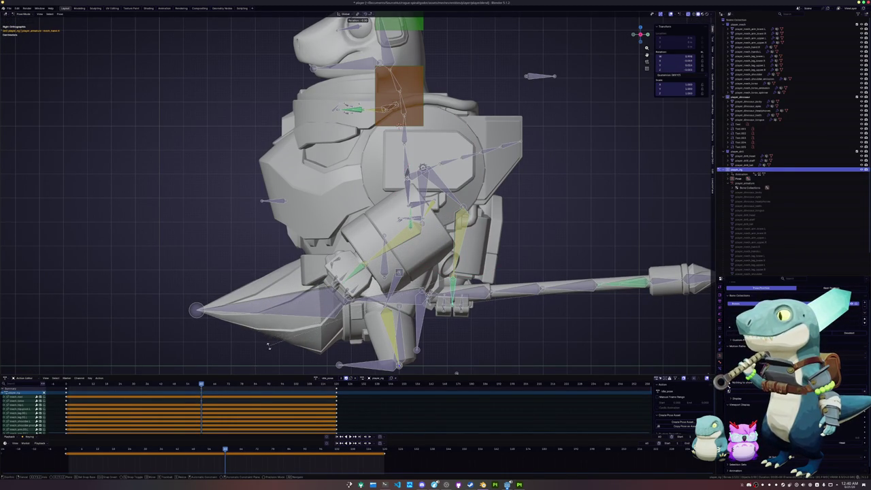
click(279, 351)
scroll(302, 343, down, 2)
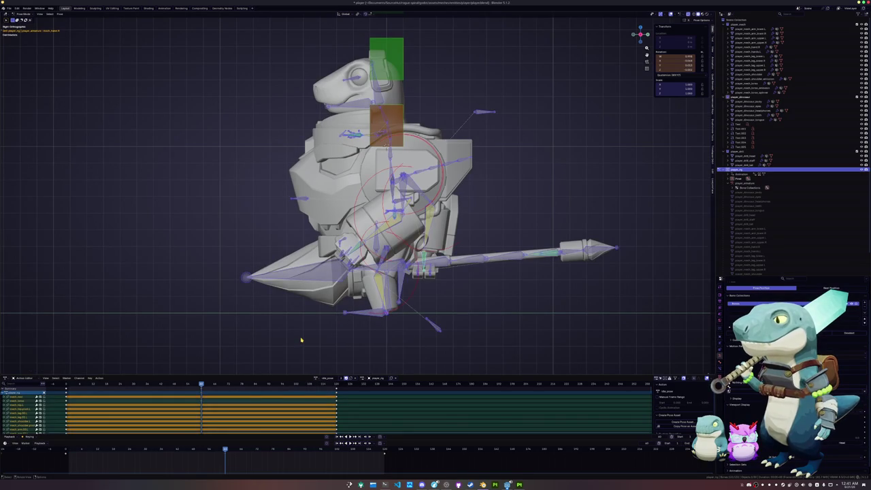
key(i)
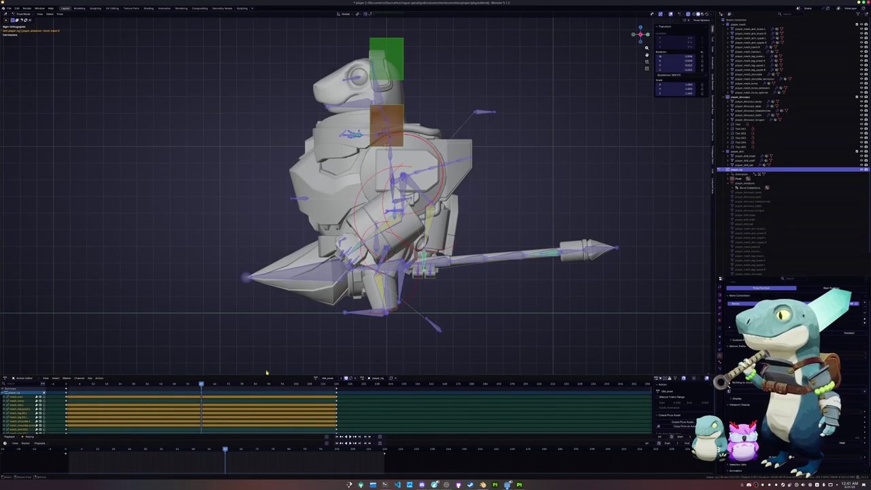
click(385, 485)
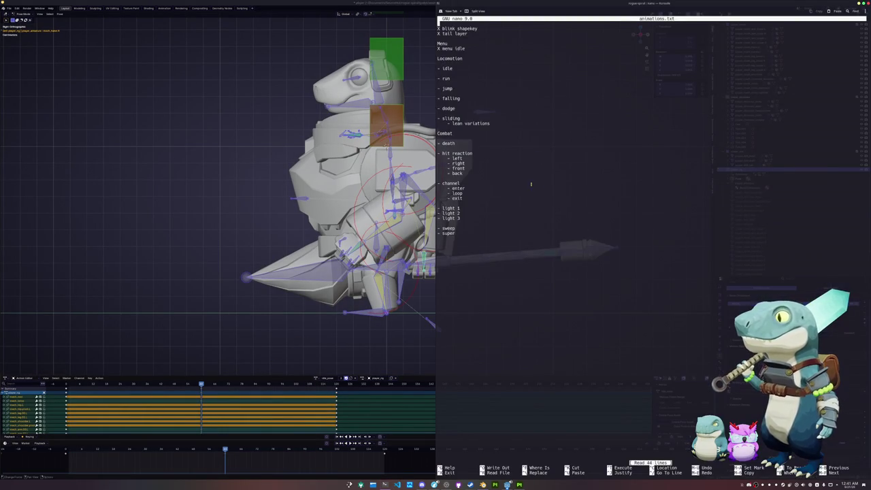
Add 'spinning layer for' spear heads, shoulders and hud notes to animations.txt, then return to Blender.
key(Return)
key(Return)
text(- spinning l)
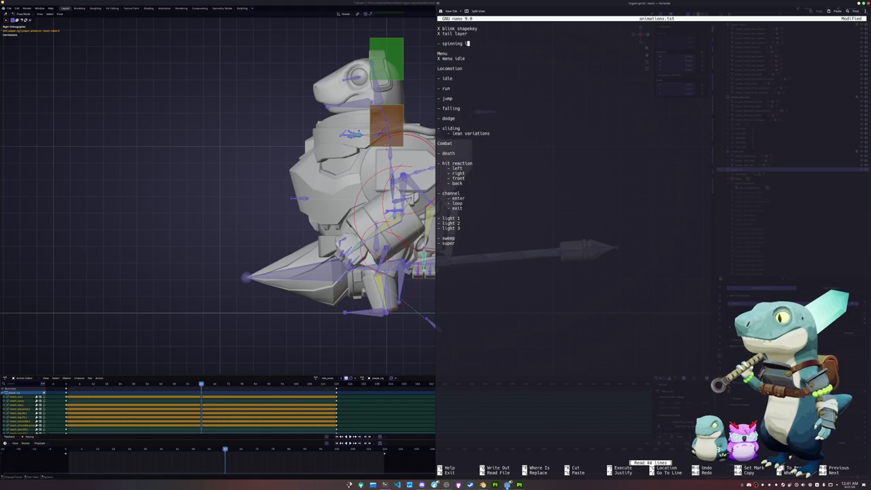
text(ayer for)
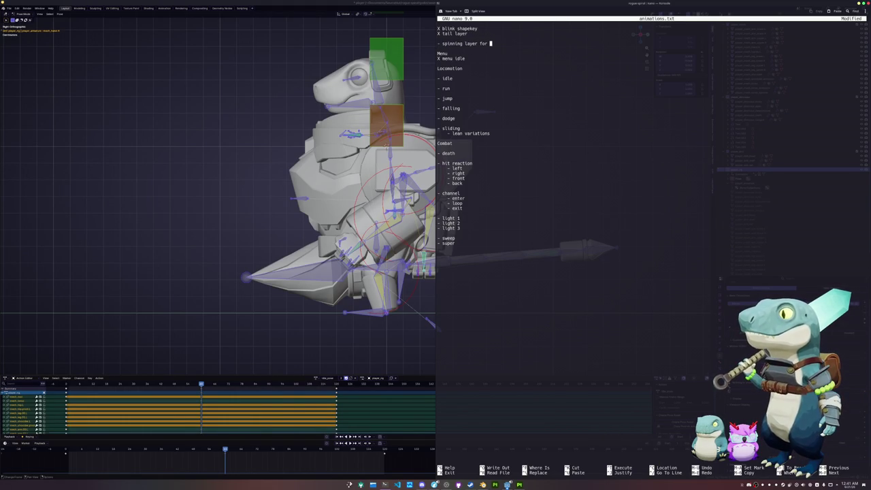
text(spear head)
key(Return)
text(- spinning layer)
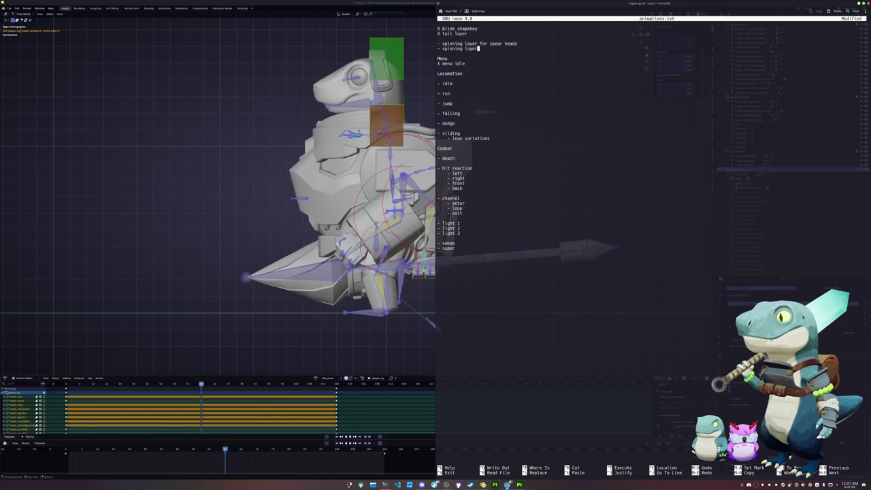
text(for mech)
key(BackSpace)
key(BackSpace)
text(sho)
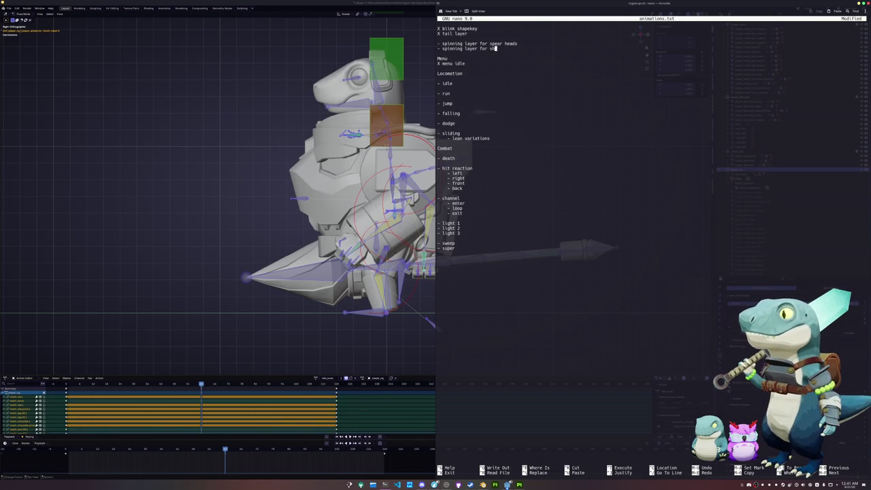
text(ulders)
key(Return)
text(- spinning)
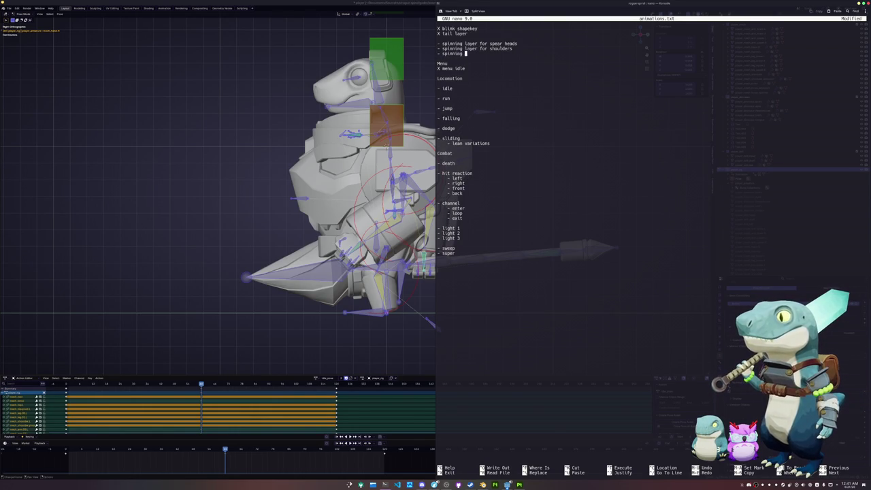
text(layer for hud)
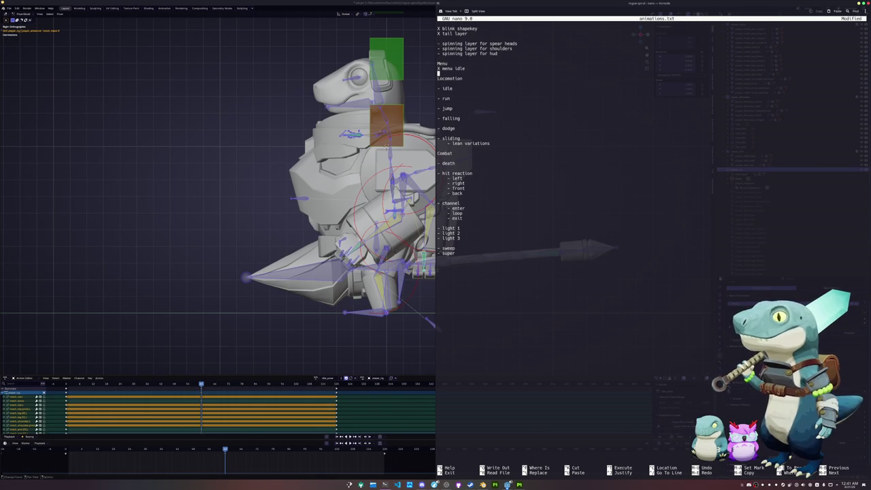
key(alt+Tab)
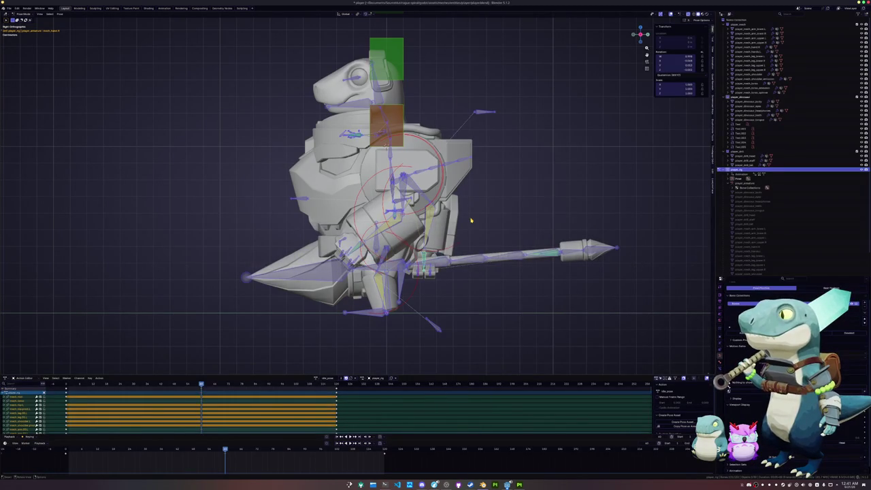
middle_drag(306, 272, 218, 412)
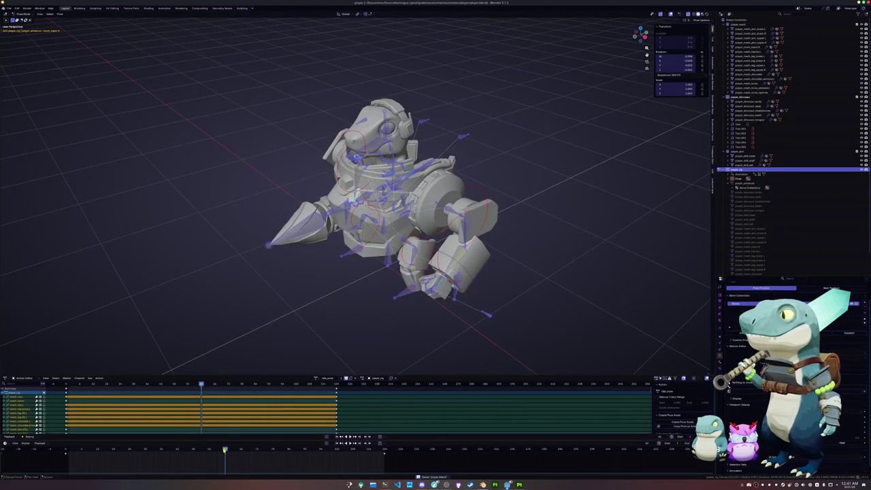
key(Escape)
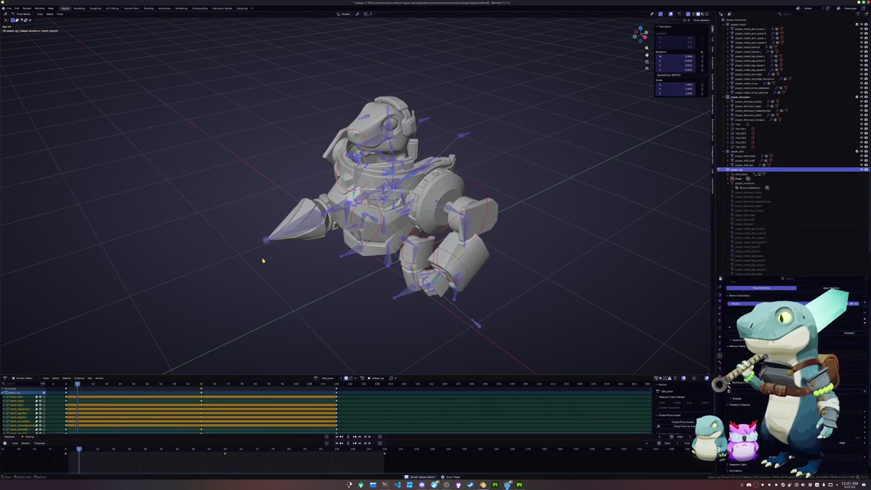
click(267, 258)
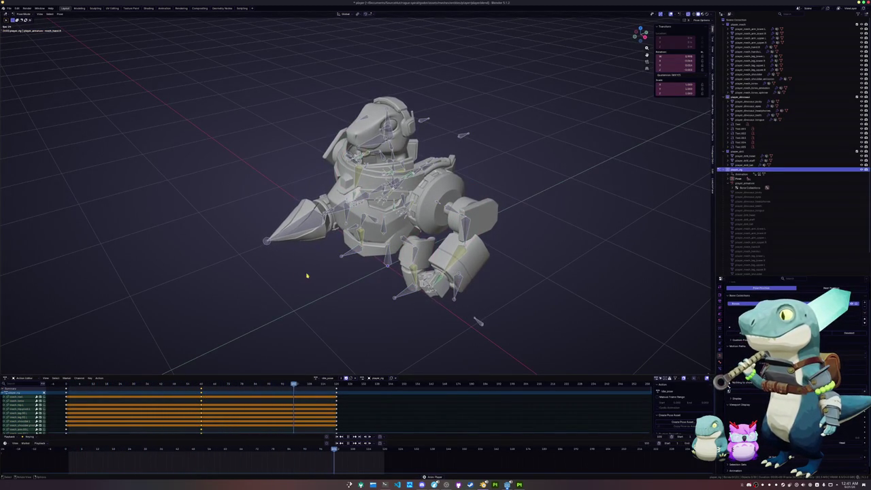
middle_drag(307, 275, 320, 271)
scroll(320, 271, up, 5)
scroll(321, 268, up, 4)
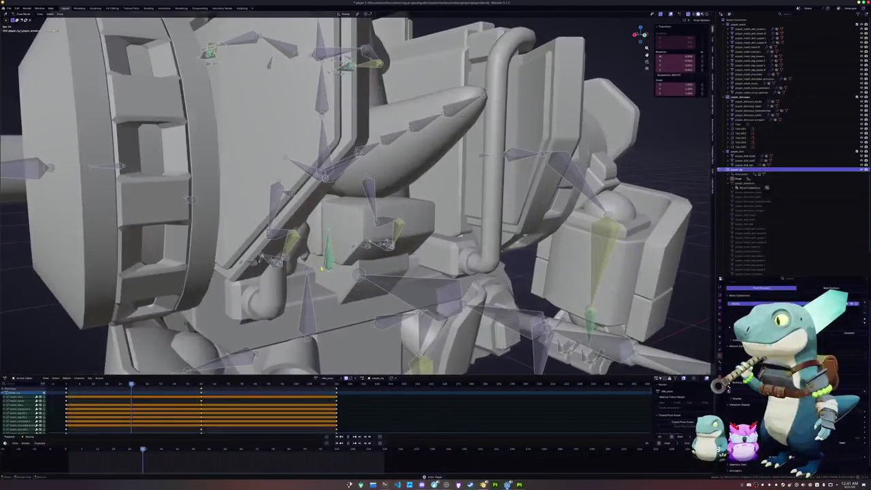
scroll(322, 268, down, 3)
scroll(325, 258, down, 4)
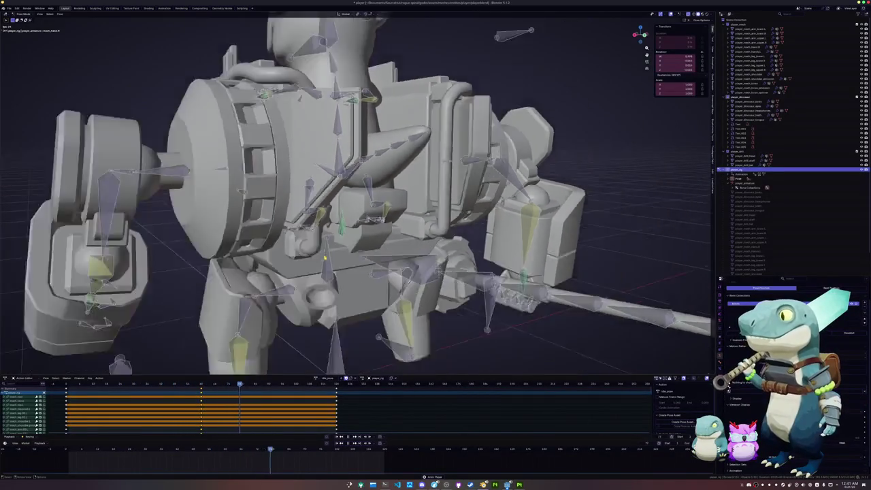
scroll(325, 258, down, 5)
mouse_move(325, 258)
middle_down()
mouse_move(524, 307)
mouse_move(489, 305)
middle_up()
key(Escape)
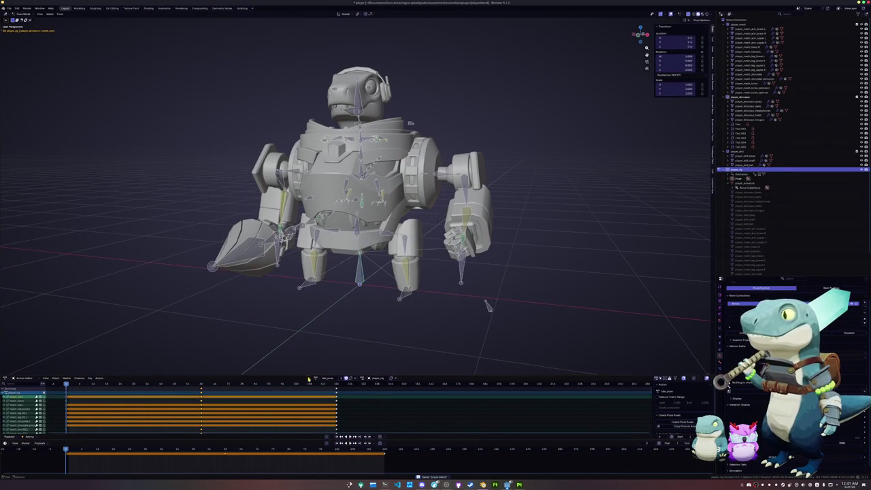
Duplicate an existing action and name the copy shoulder_spin.
click(318, 378)
click(340, 399)
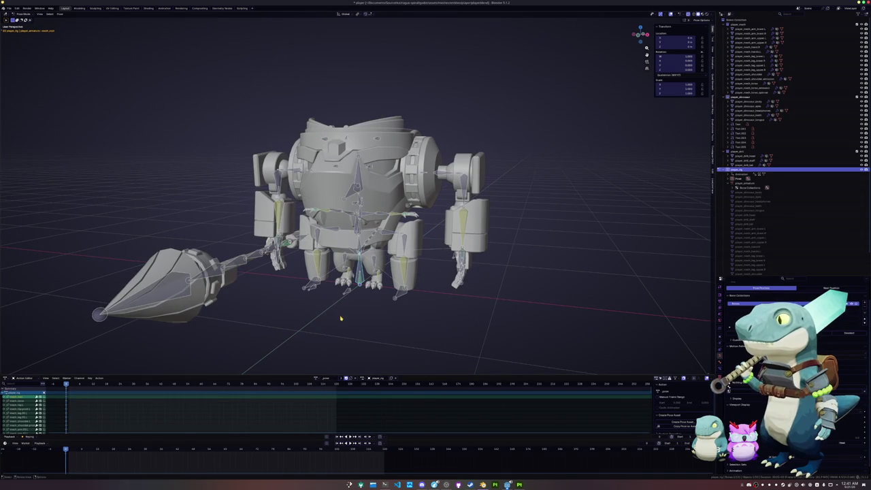
click(349, 378)
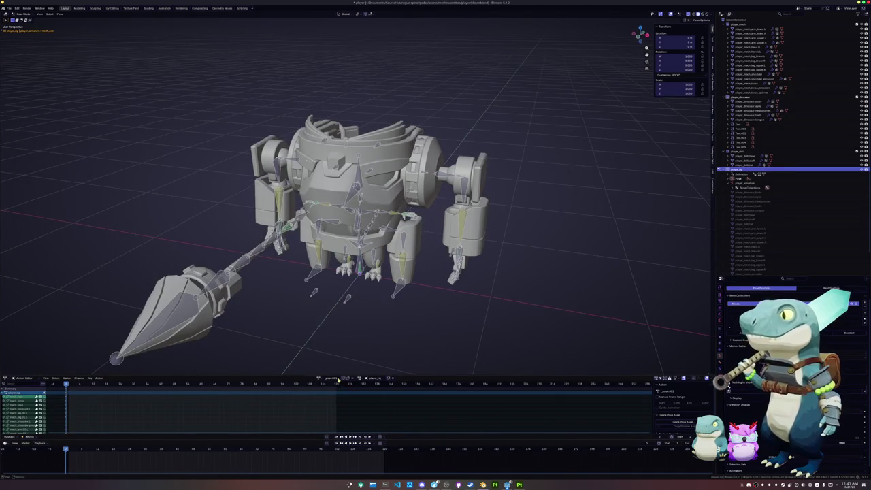
key(BackSpace)
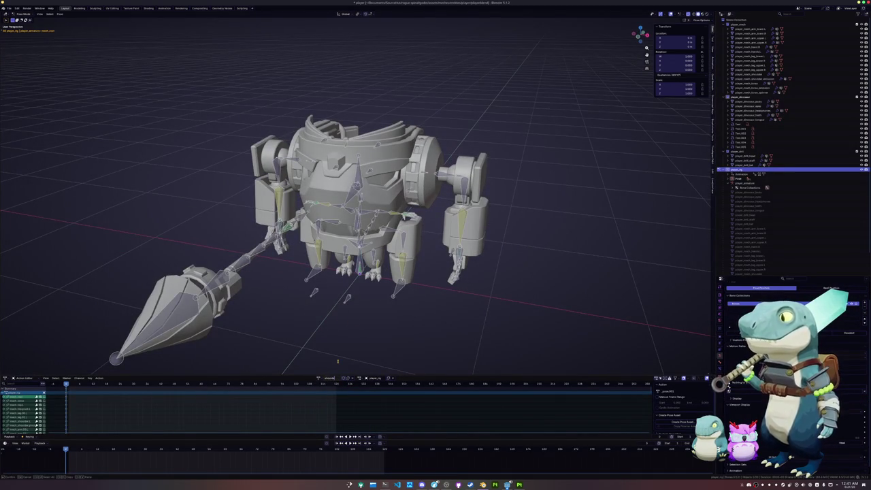
key(Return)
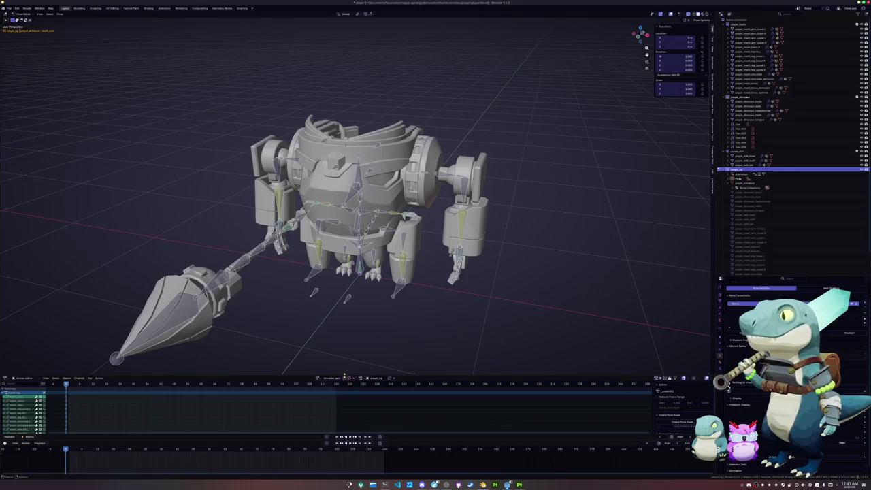
scroll(311, 356, up, 2)
scroll(416, 175, up, 2)
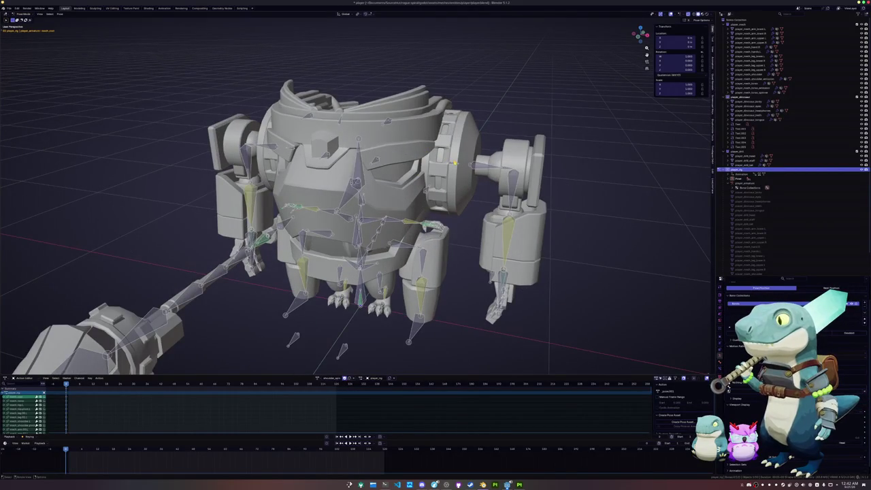
mouse_move(455, 164)
middle_down()
mouse_move(298, 159)
mouse_move(222, 356)
middle_up()
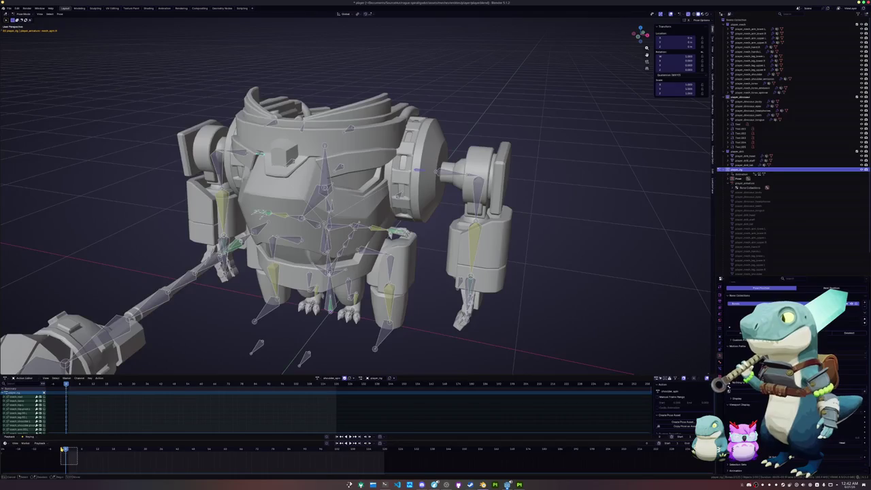
Set the selected keyframes' interpolation to Linear and preview playback.
right_click(71, 451)
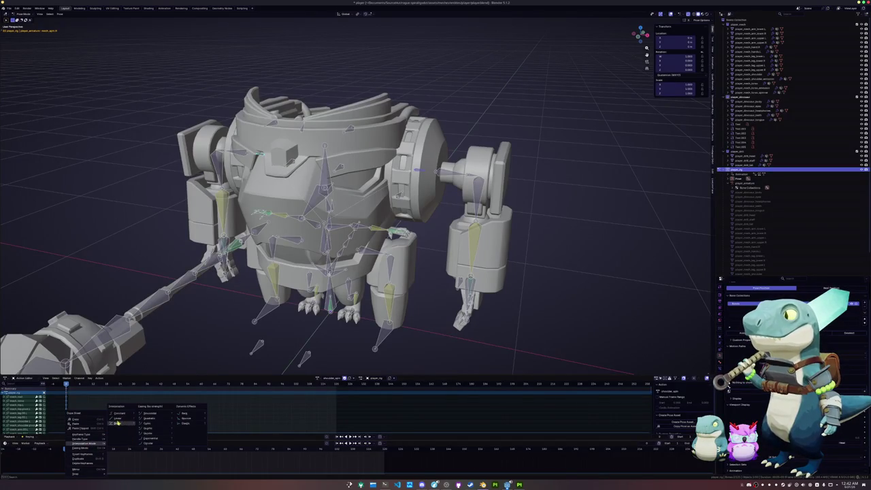
click(122, 423)
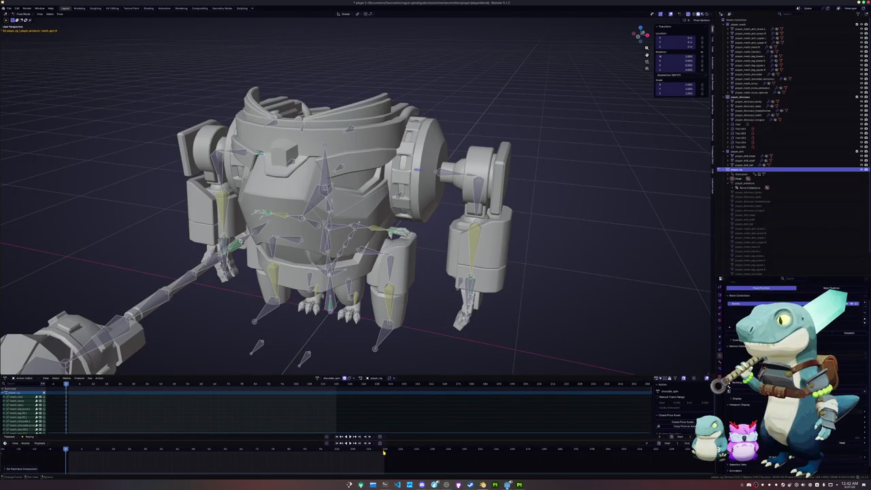
key(space)
key(Escape)
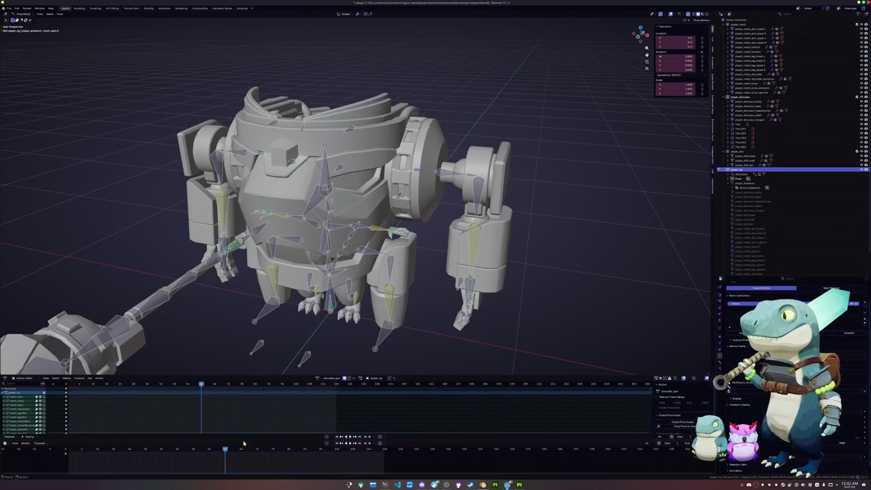
Try a 360° X rotation on the shoulder bone with a key, then undo the key.
key(r)
text(x)
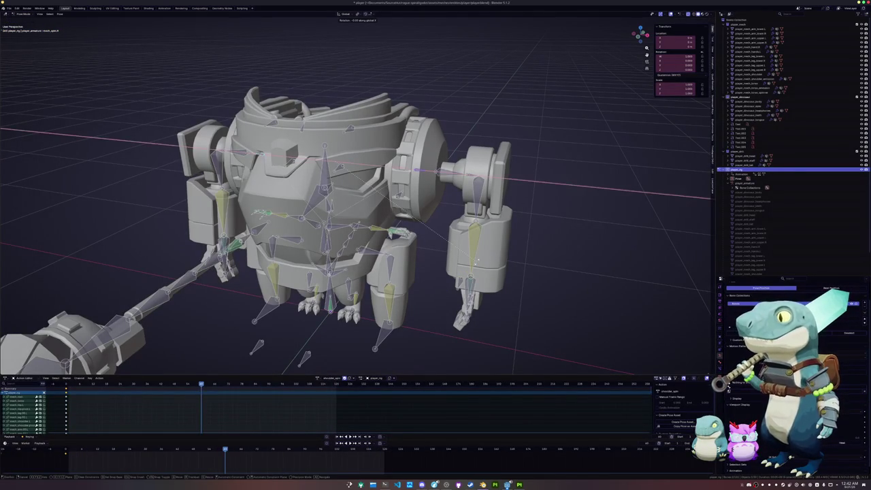
text(360)
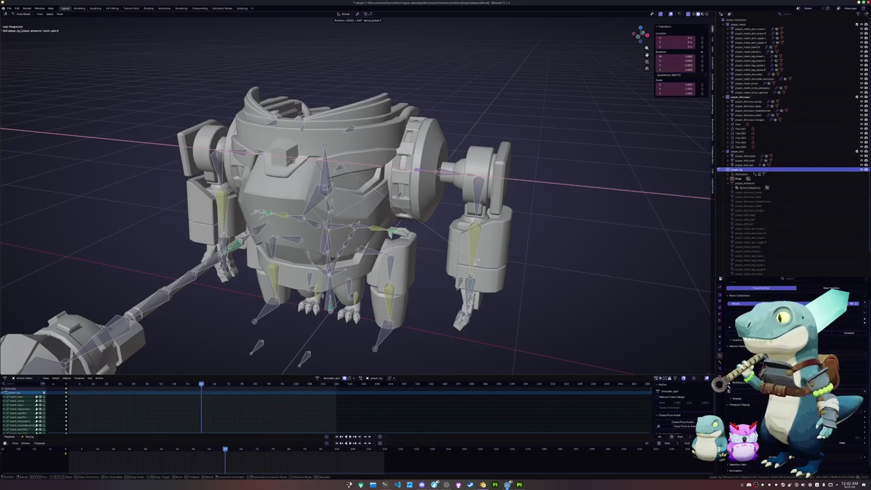
key(Return)
key(i)
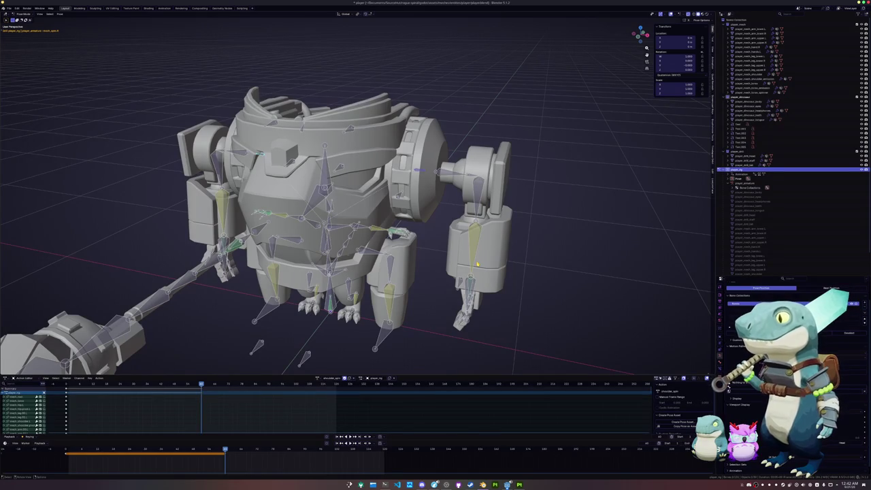
key(ctrl+z)
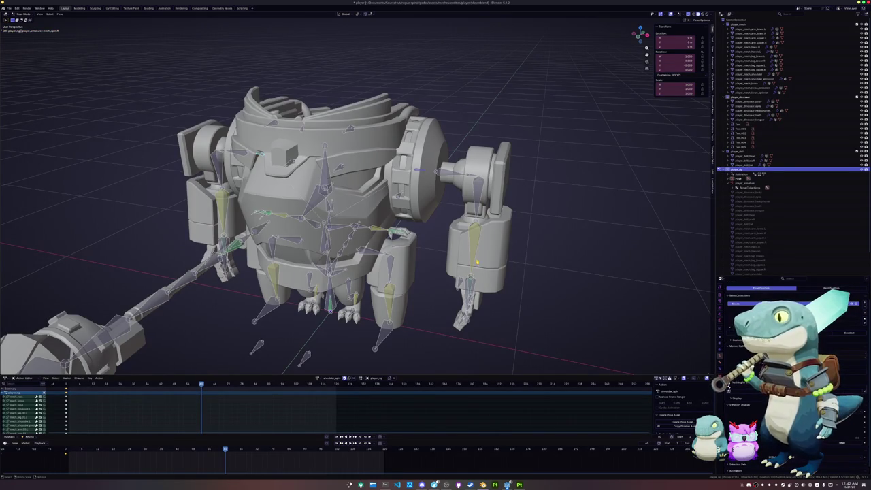
Rotate the shoulder bone 359° about global X, key it, and play from the start.
key(r)
key(x)
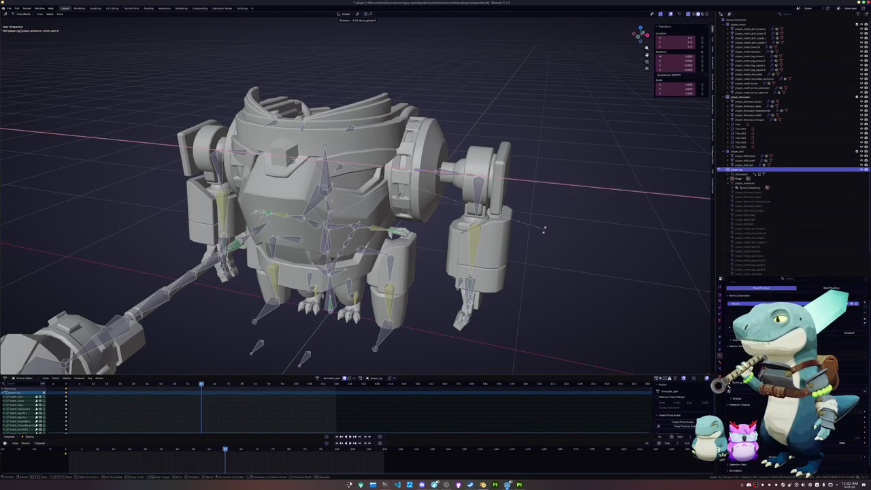
text(359)
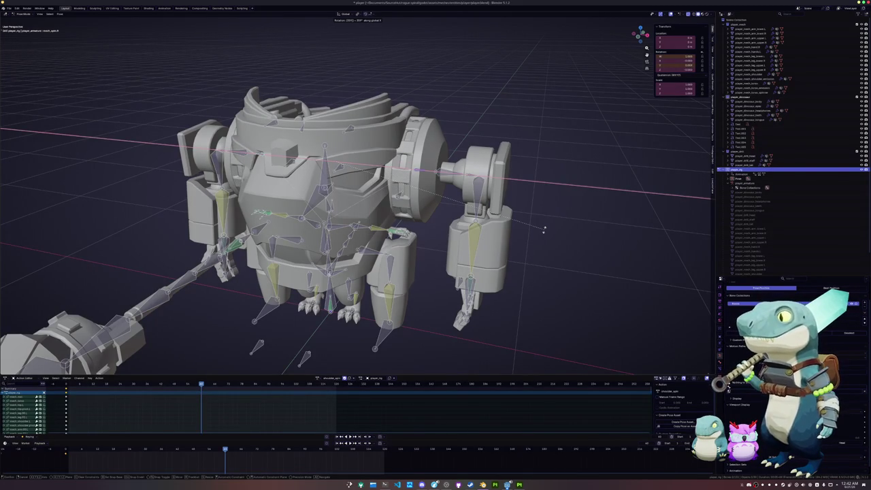
key(Return)
key(i)
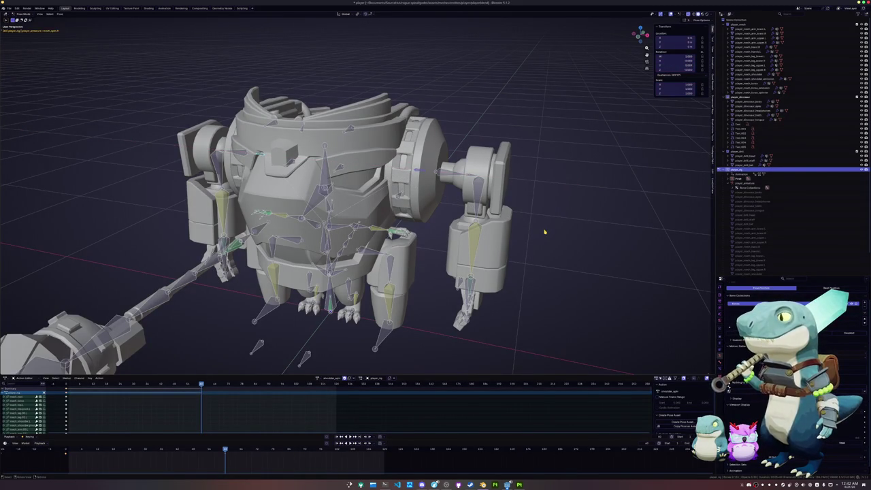
key(shift+Left)
key(space)
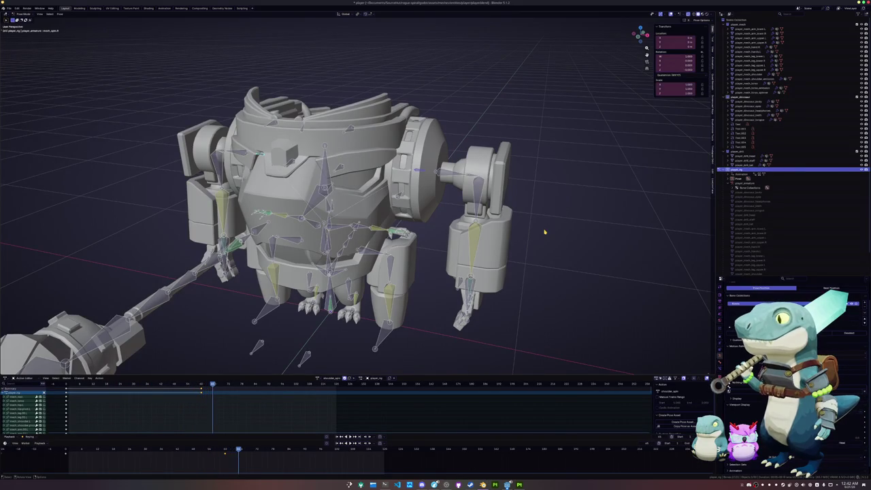
Key the shoulder bone's rotation at the next keyframe, abandoning two X-axis rotation attempts.
key(space)
key(Up)
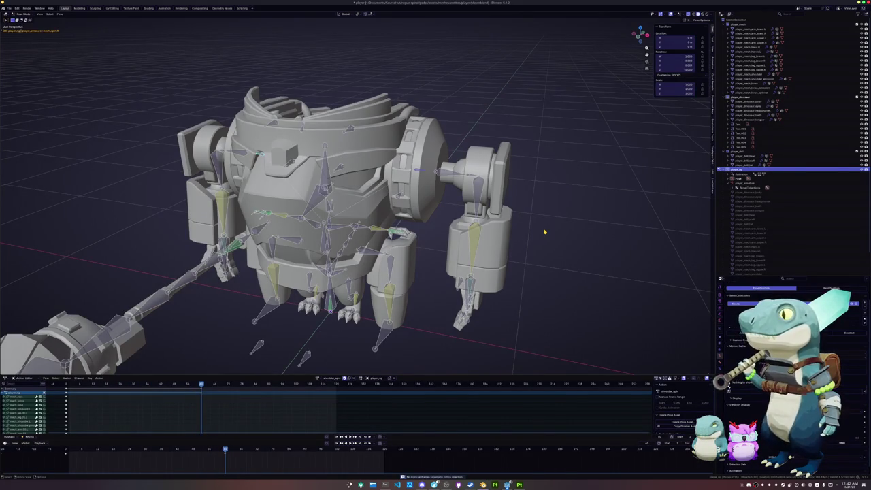
key(i)
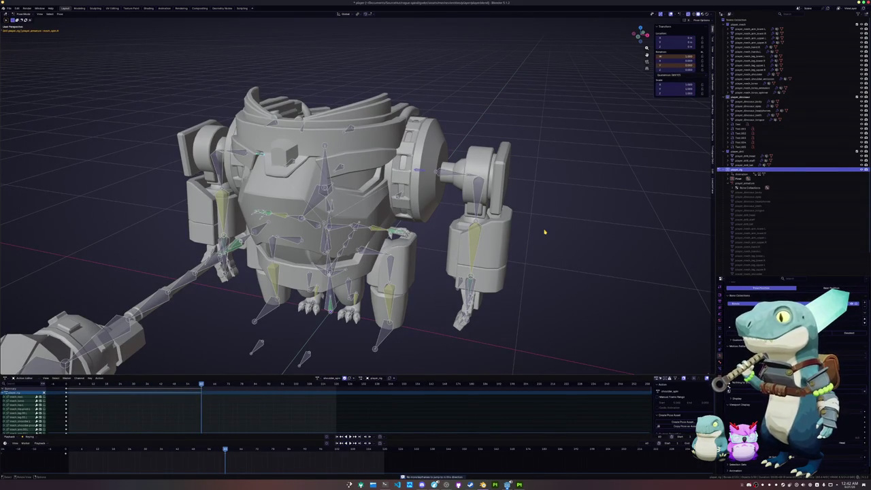
key(r)
key(x)
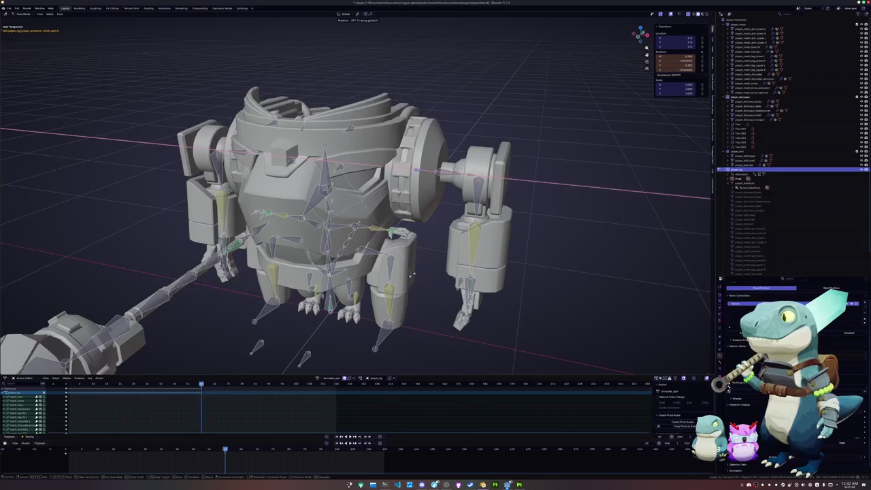
right_click(401, 282)
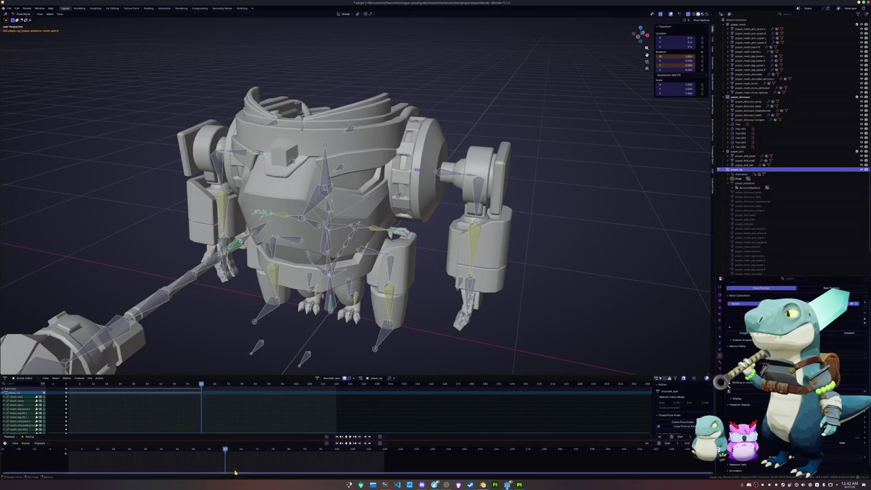
key(r)
key(x)
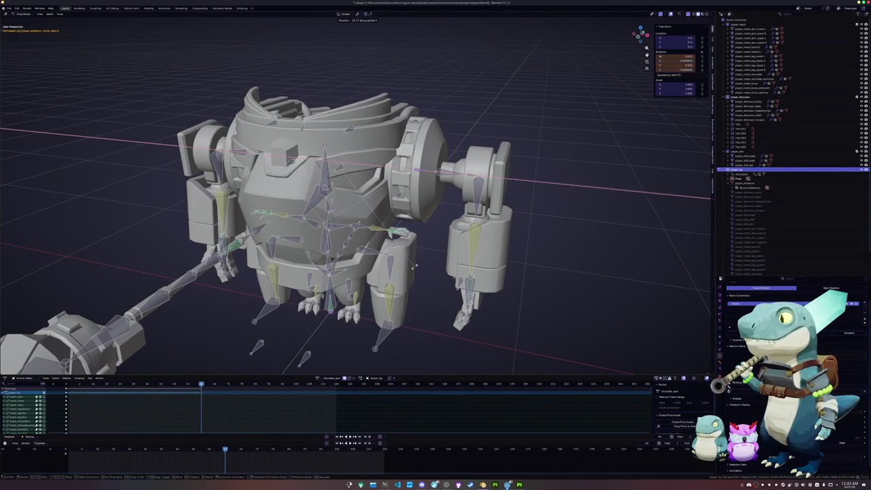
right_click(345, 354)
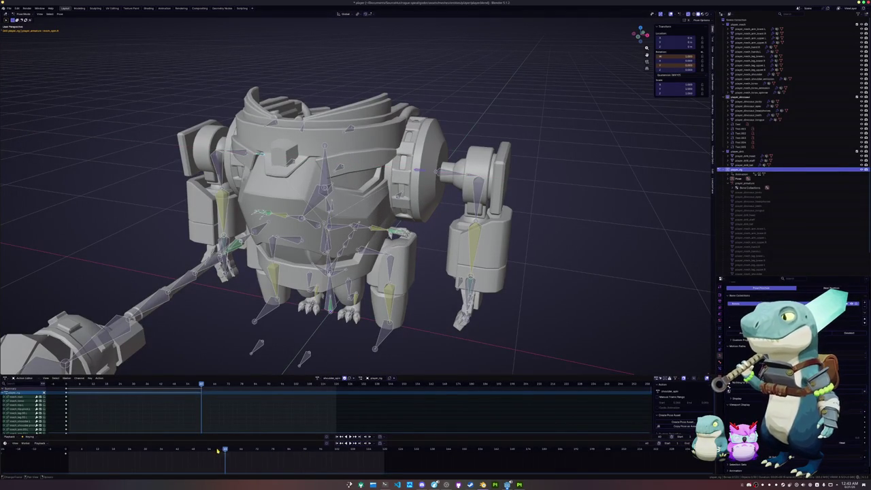
At an earlier frame, turn the shoulder bone 180° about its local X axis and check neighbouring frames.
click(146, 453)
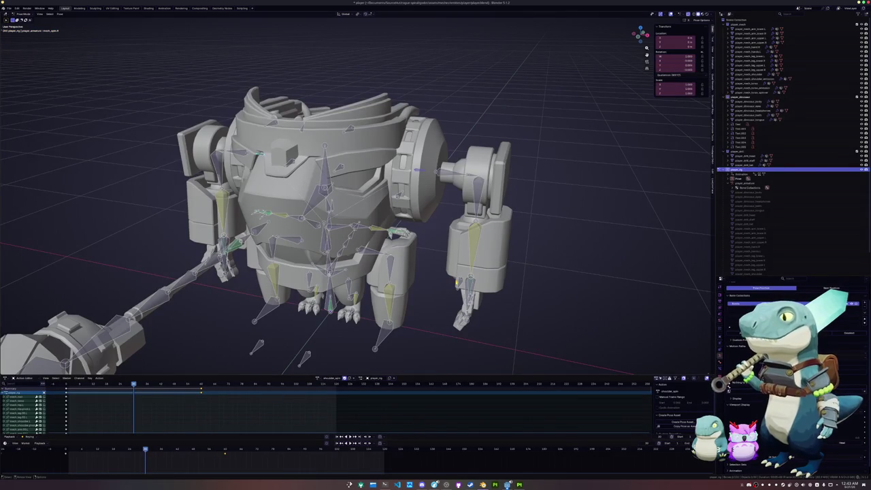
key(r)
key(x)
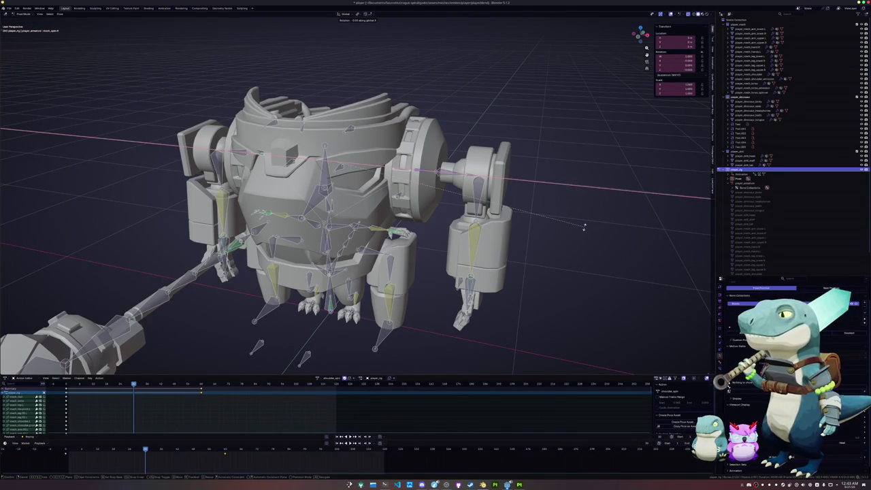
text(x180y)
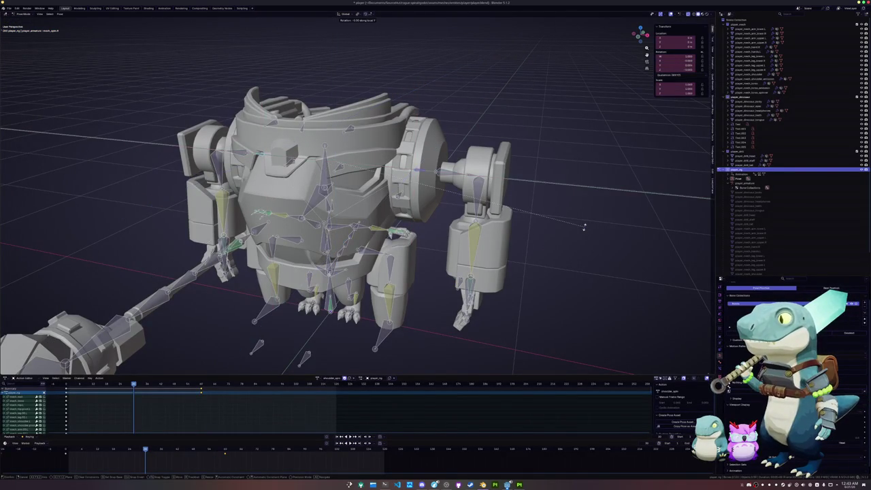
key(Return)
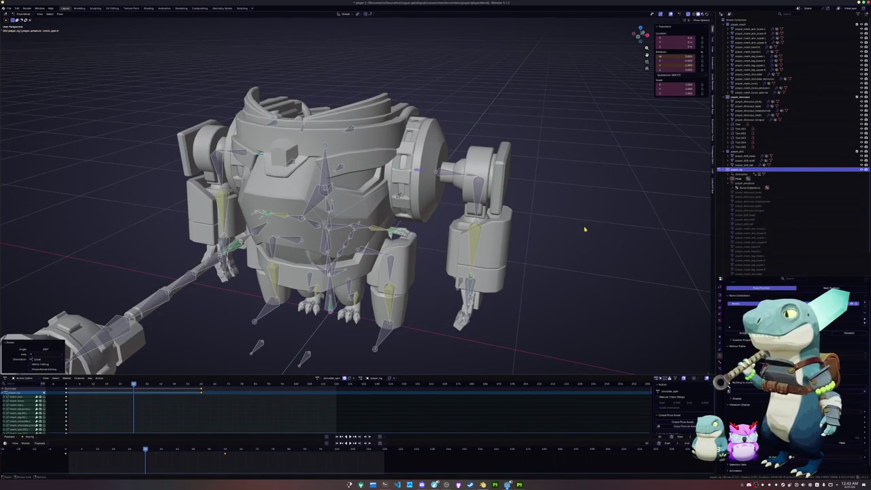
key(Left)
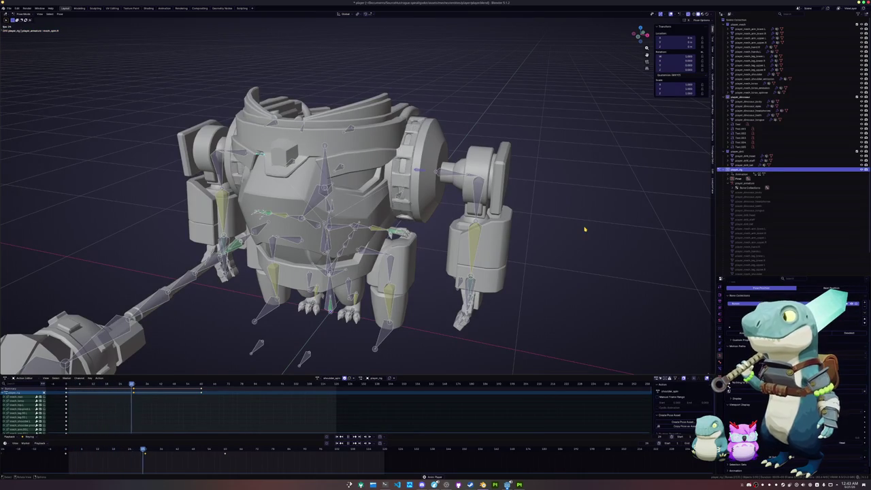
key(Right)
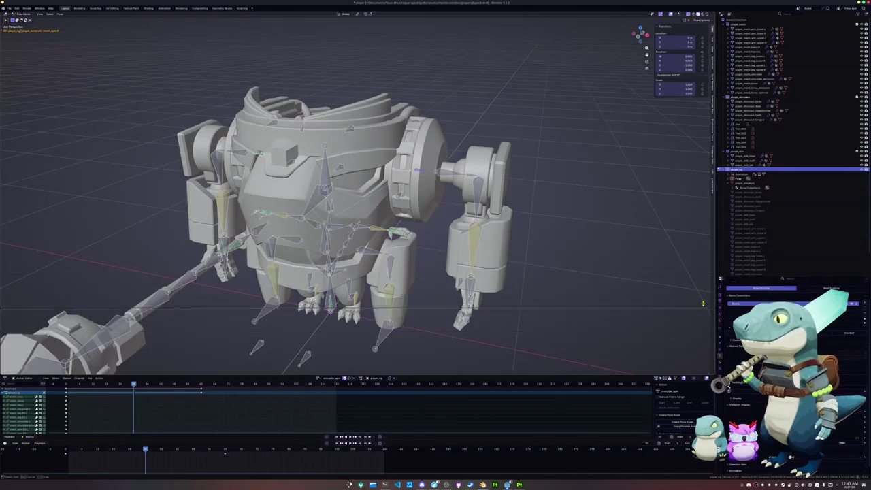
Split the 3D view and make the lower half a Graph Editor framing all curves.
click(194, 195)
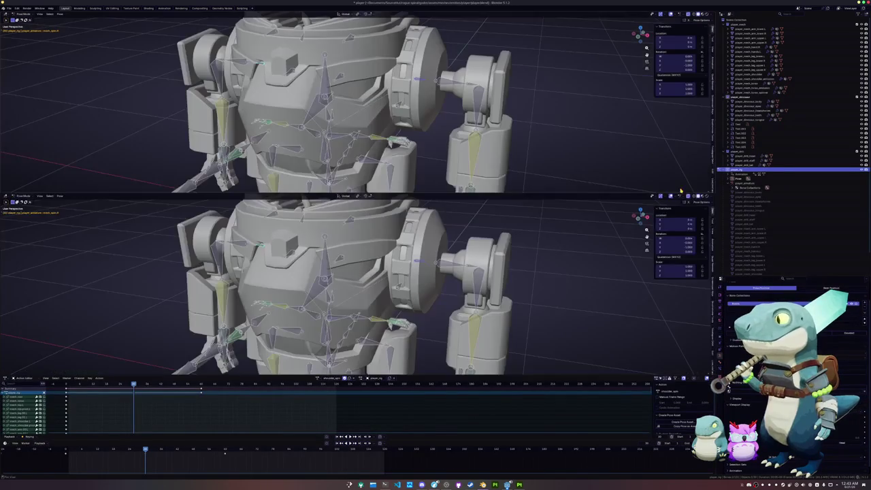
click(6, 195)
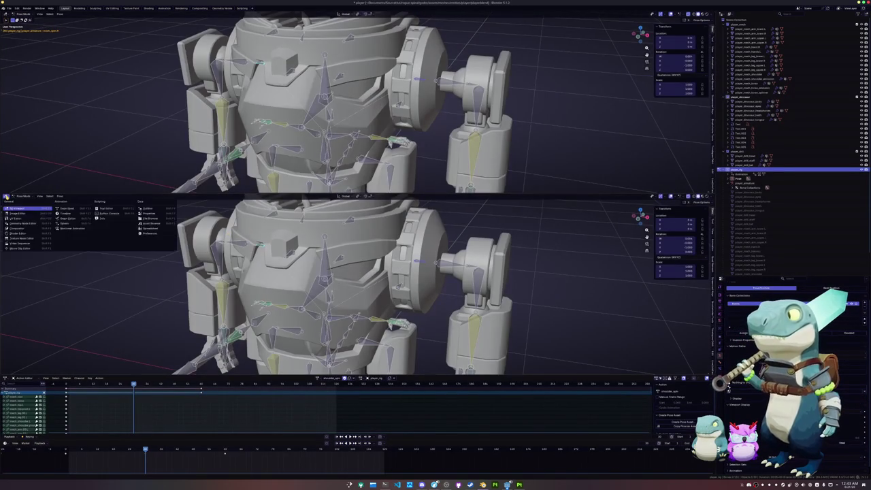
click(68, 218)
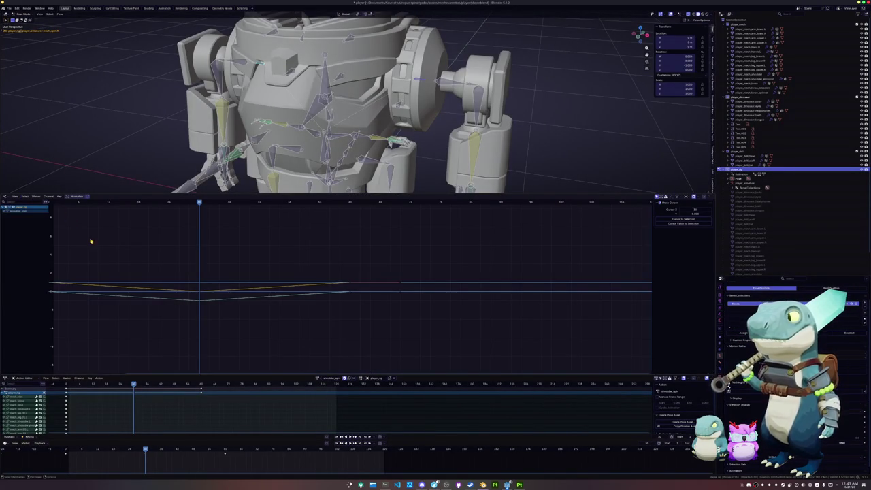
key(Home)
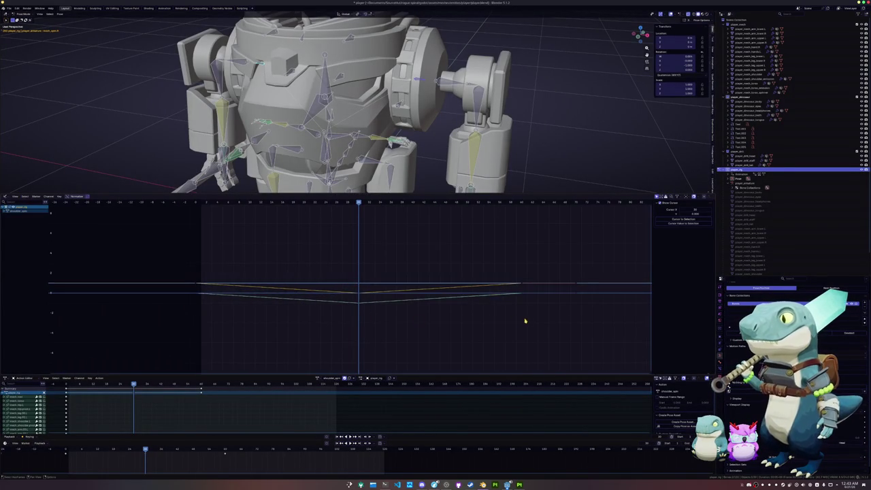
Recentre the curves and expand the rig's channel list down to the bone's F-curves.
key(g)
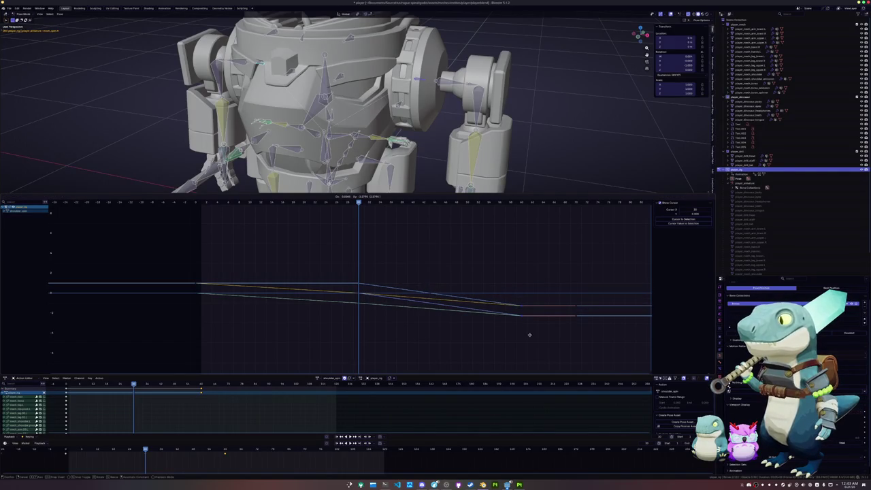
key(Escape)
key(Home)
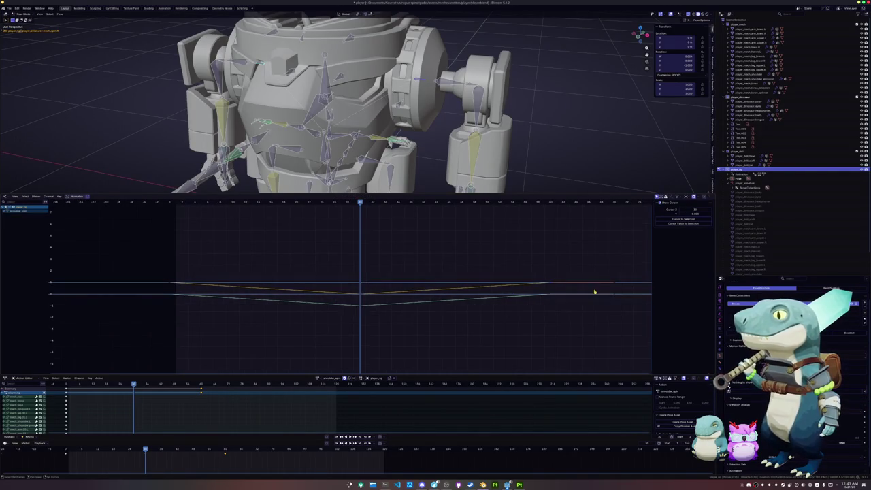
middle_drag(594, 292, 556, 273)
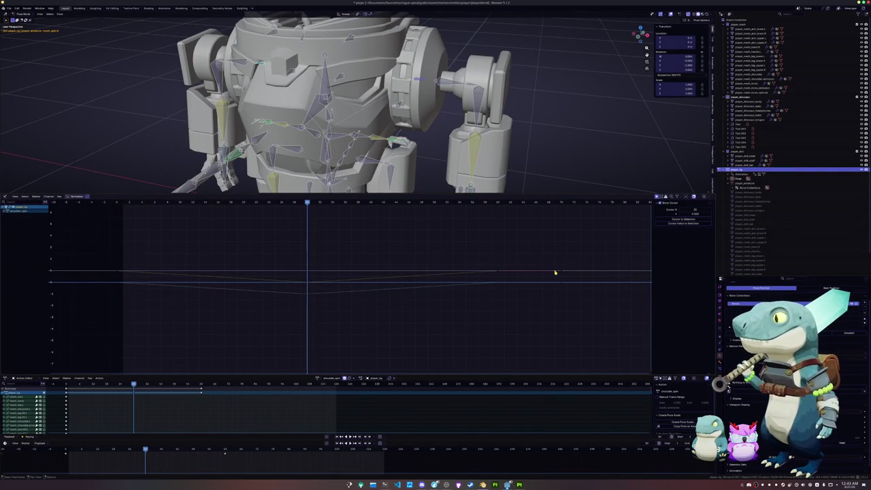
click(535, 279)
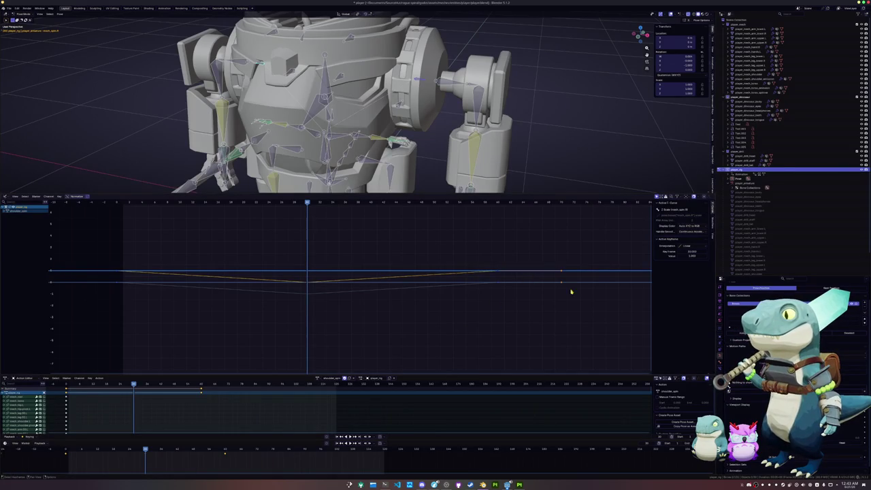
click(527, 275)
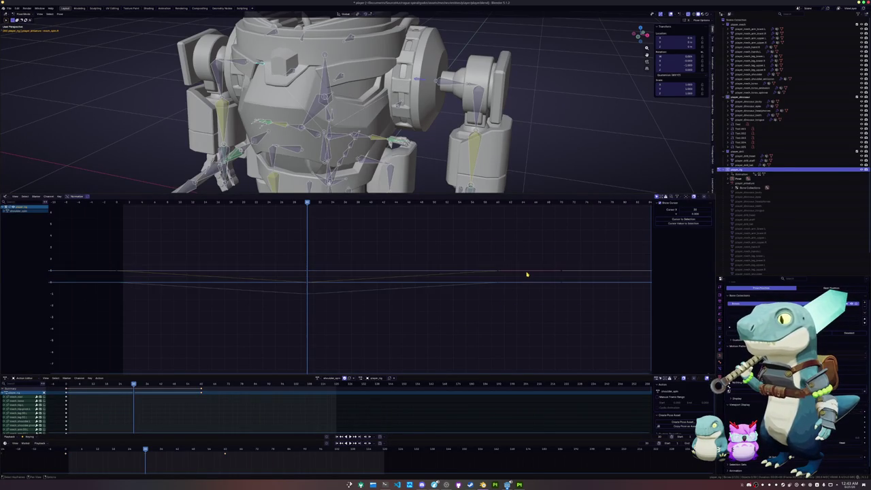
ctrl+middle_drag(530, 274, 515, 296)
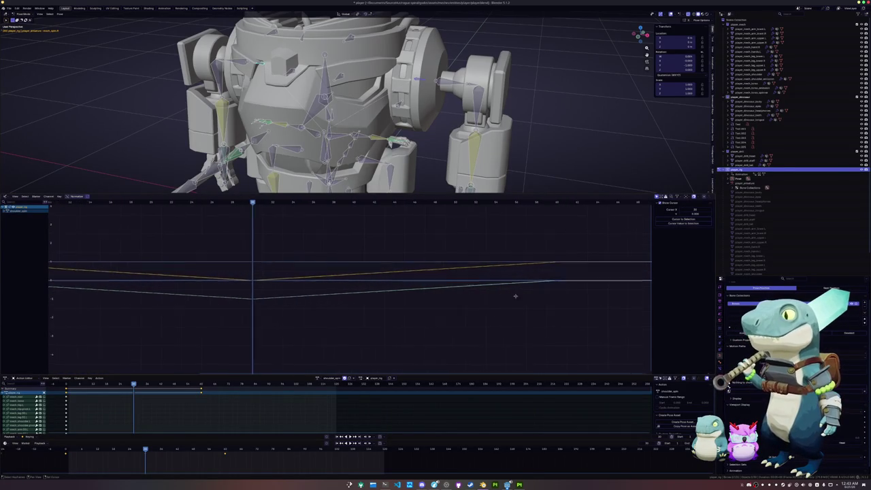
click(5, 211)
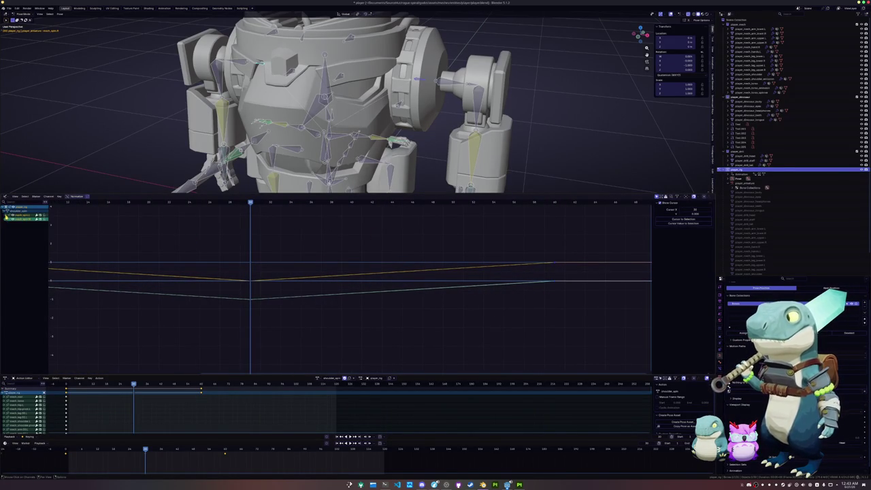
click(6, 215)
click(6, 261)
Isolate a single shoulder rotation curve and box-select its keyframes.
key(Home)
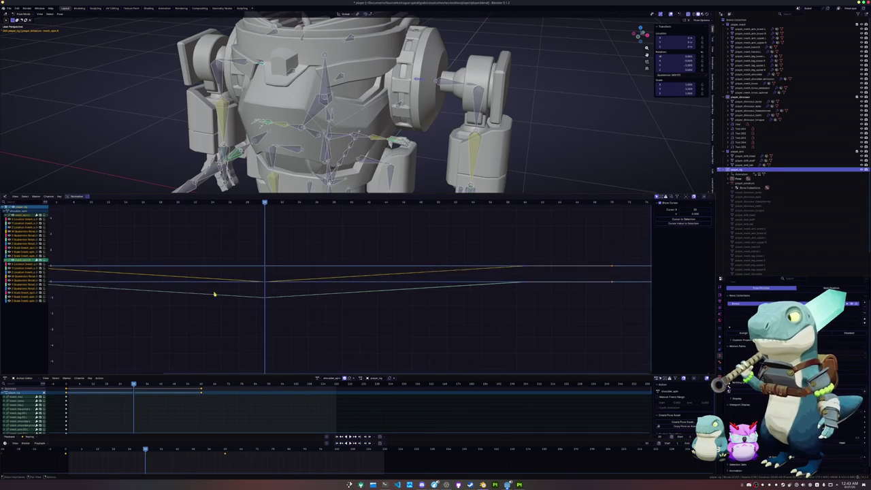
click(502, 275)
key(KP_Decimal)
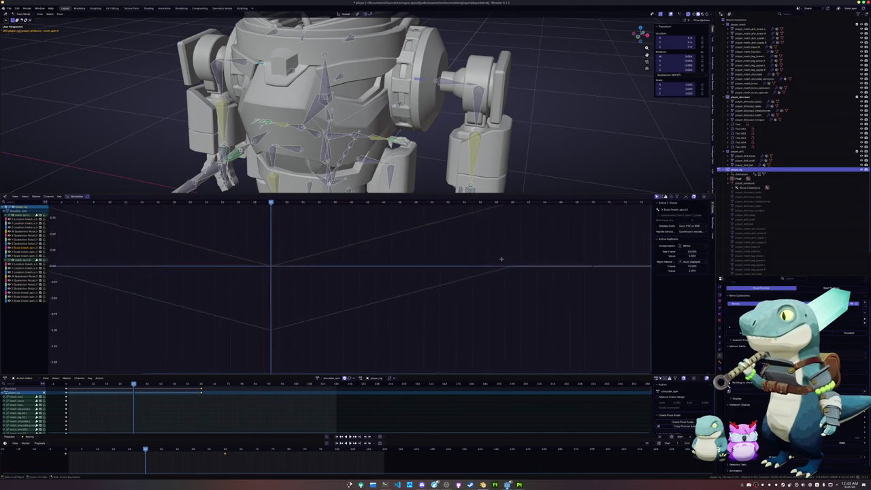
scroll(501, 258, up, 2)
scroll(502, 258, up, 2)
click(467, 267)
drag(467, 268, 433, 254)
key(Home)
click(437, 253)
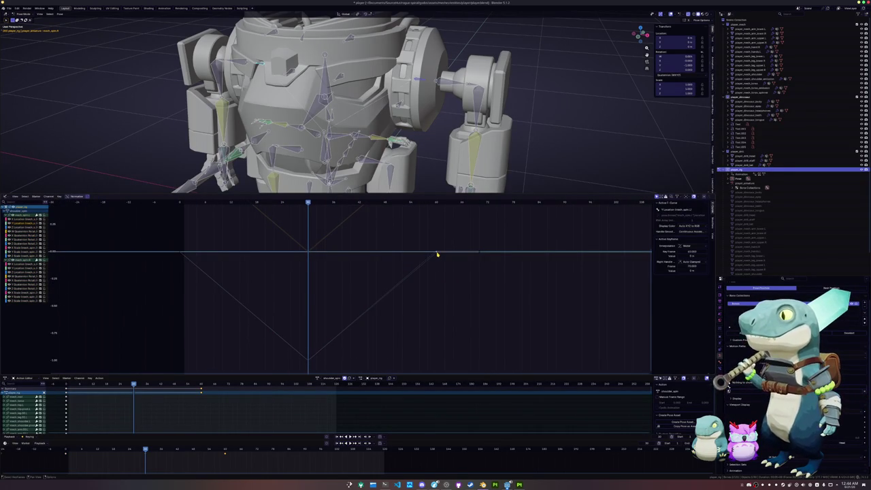
Set the selected V-curve keyframe's value to 1.
key(g)
key(Escape)
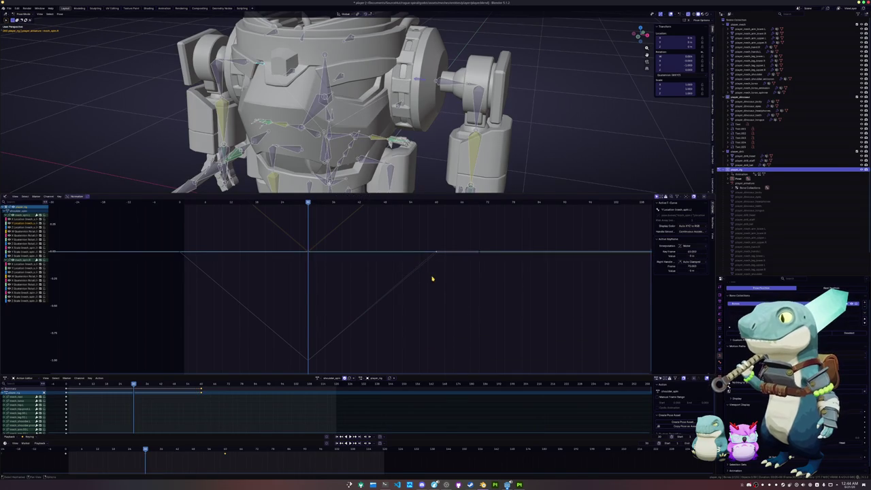
key(Home)
click(452, 249)
scroll(452, 273, down, 2)
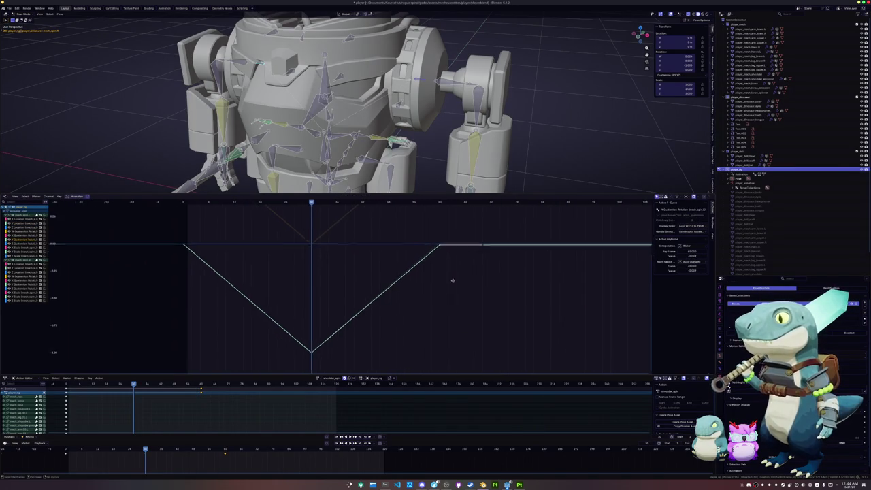
scroll(477, 279, down, 1)
middle_drag(518, 279, 512, 290)
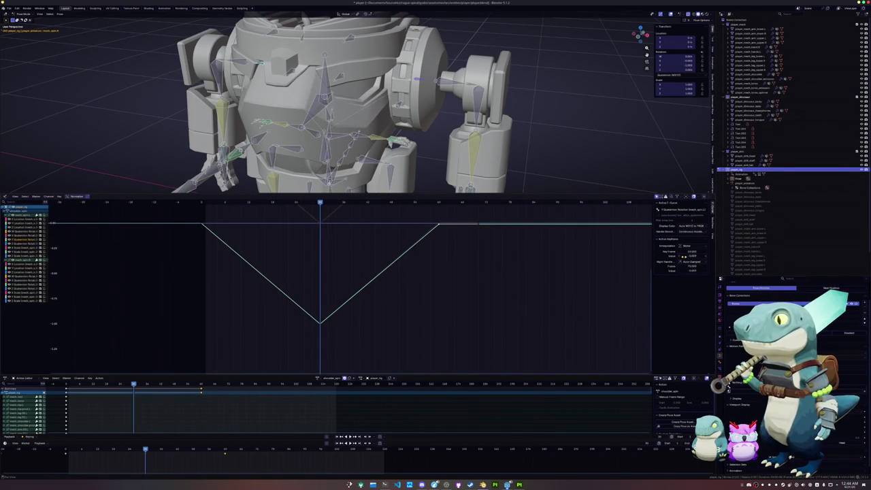
double_click(685, 256)
text(1)
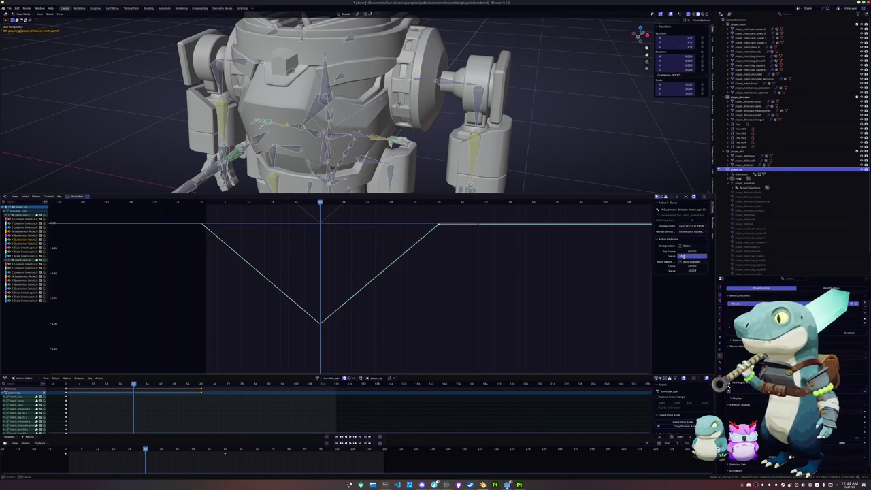
key(Return)
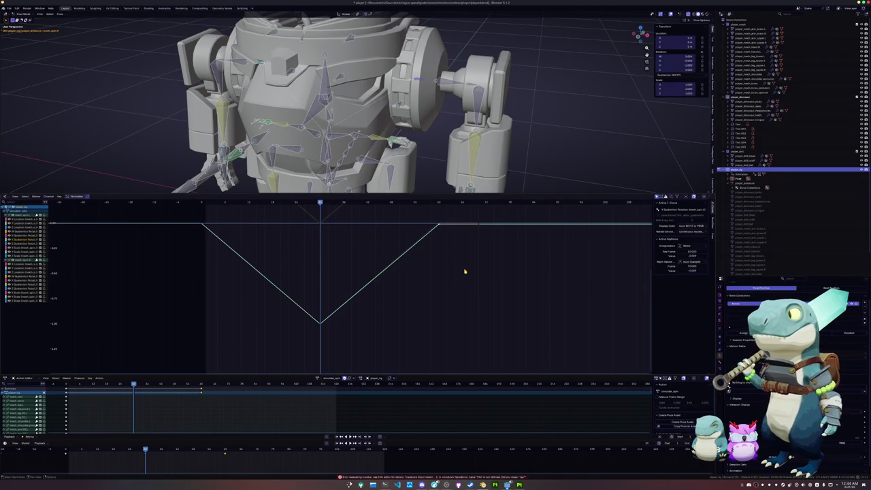
Lower the right keyframe and its flat section to a lower value.
key(g)
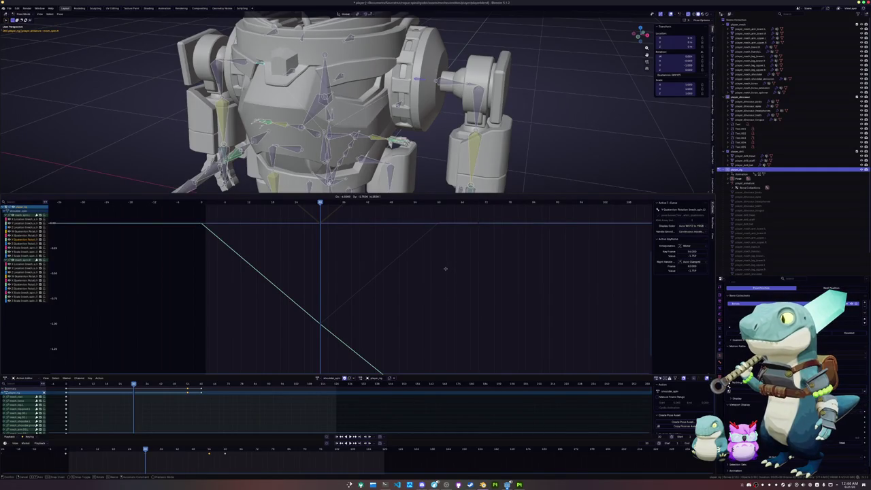
click(446, 268)
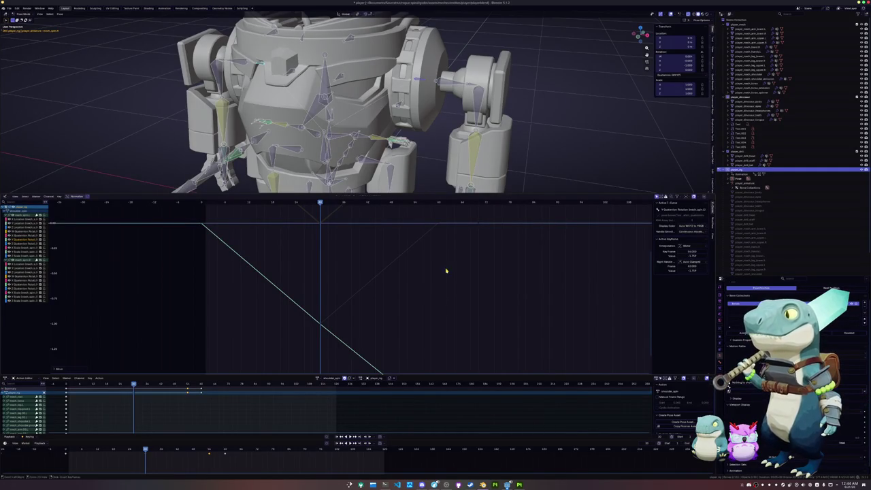
shift+scroll(445, 271, down, 4)
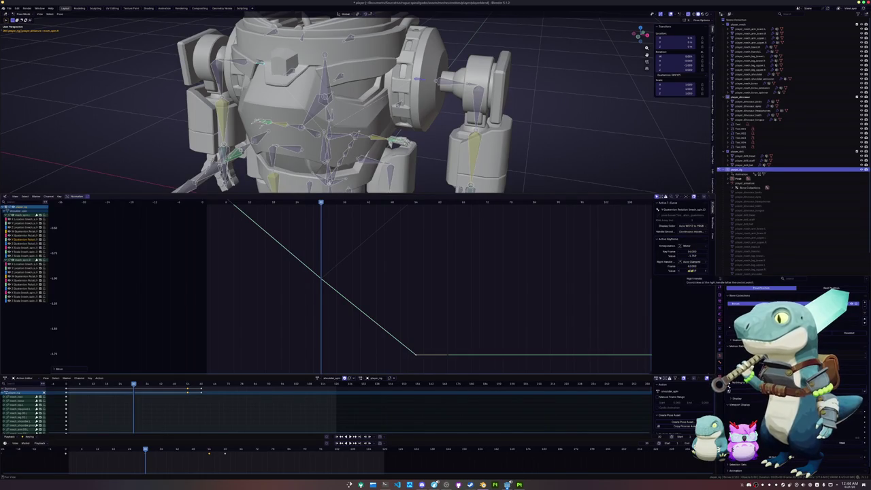
Set the keyframe's interpolation to Linear, keeping it at frame 54.
click(689, 246)
click(688, 264)
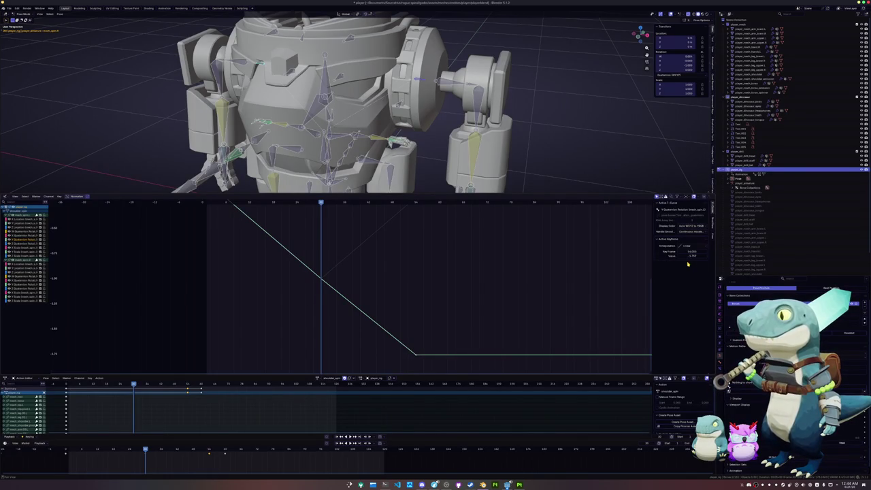
click(693, 252)
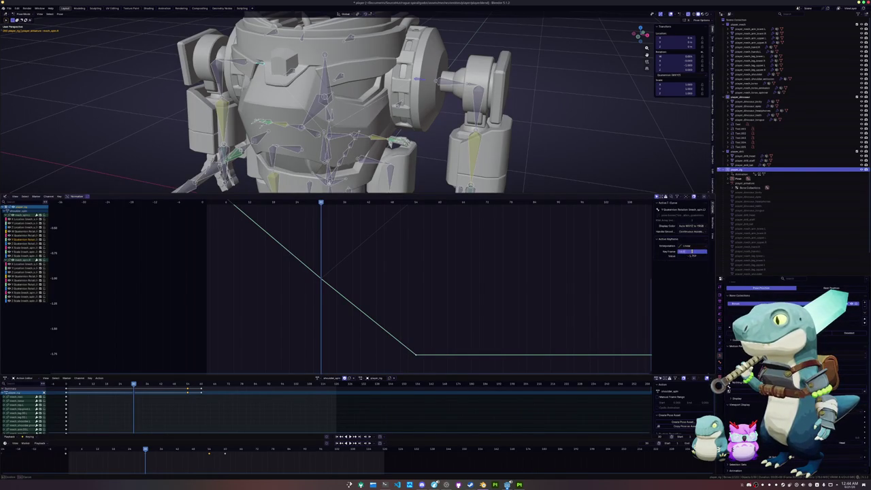
key(Return)
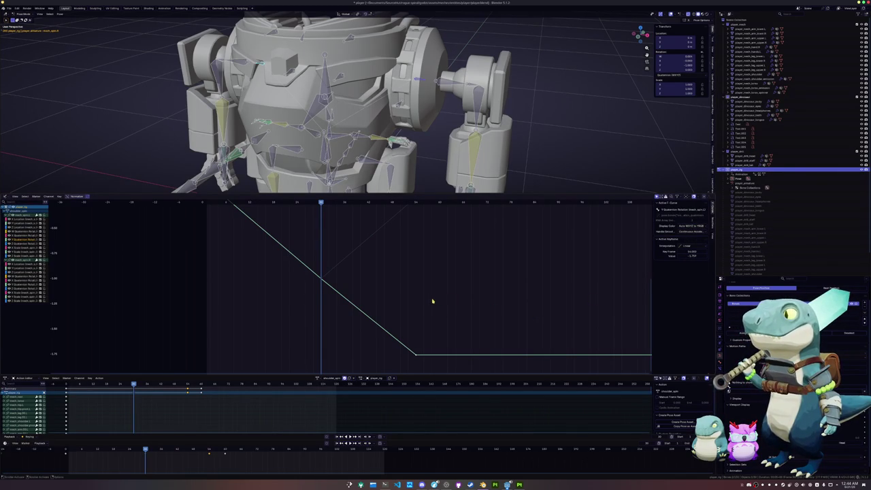
Move the keyframe to frame 60 and show the Bone properties.
middle_drag(433, 302, 453, 292)
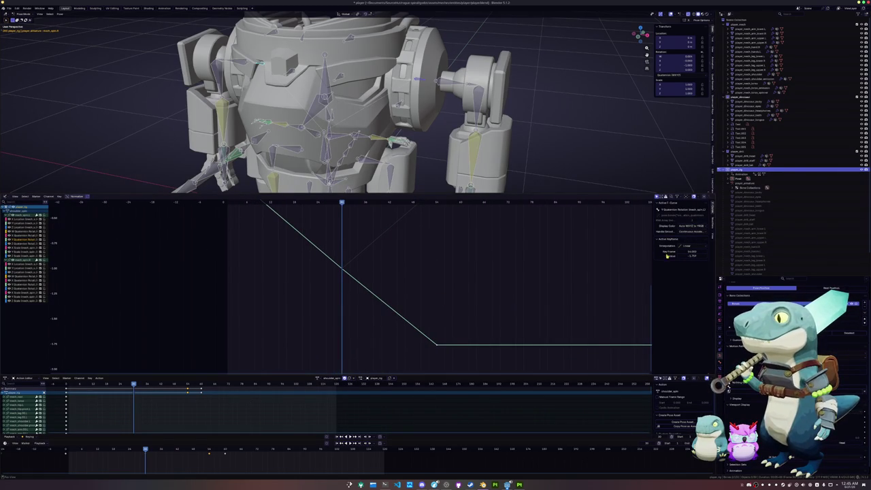
click(690, 252)
text(60)
key(Return)
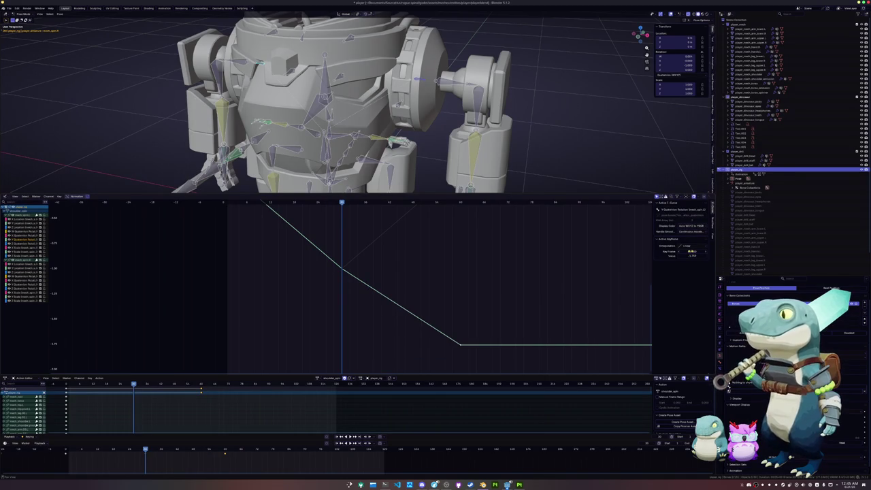
middle_drag(477, 235, 515, 259)
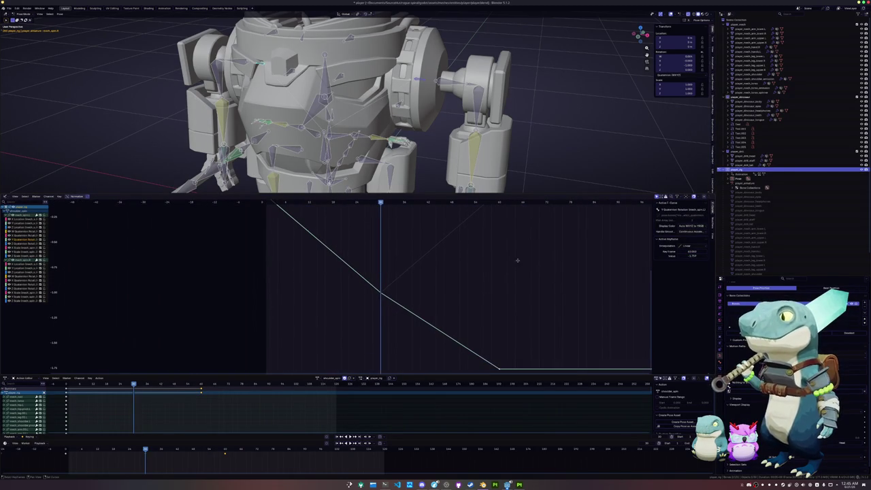
mouse_move(638, 255)
middle_down()
mouse_move(545, 268)
mouse_move(363, 261)
middle_up()
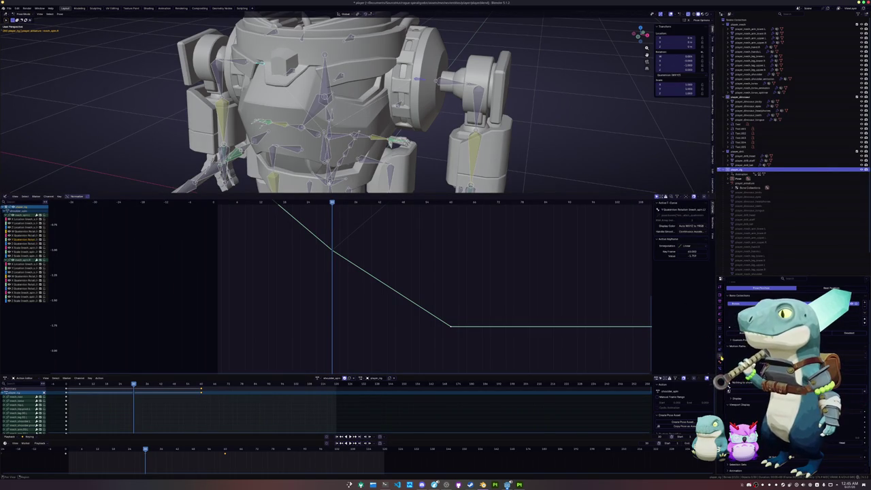
click(721, 363)
scroll(789, 340, up, 3)
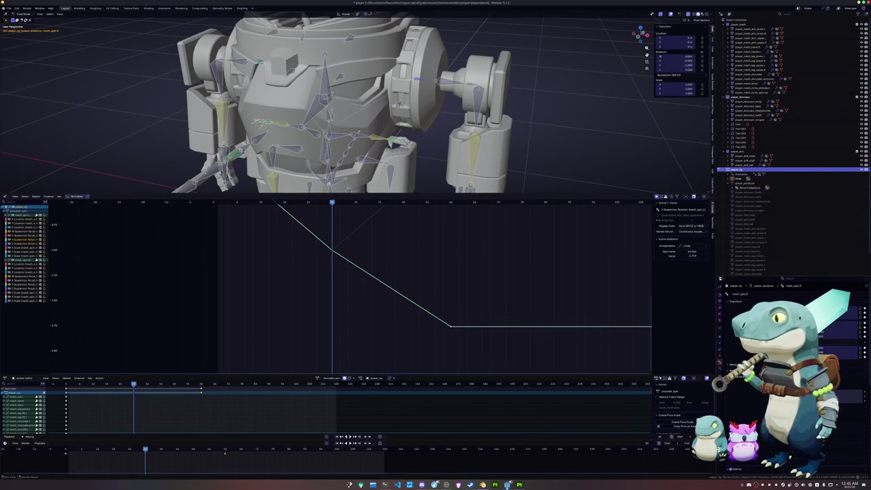
Set the bone's rotation mode to XYZ Euler and rotate it about local Y.
click(847, 351)
click(845, 330)
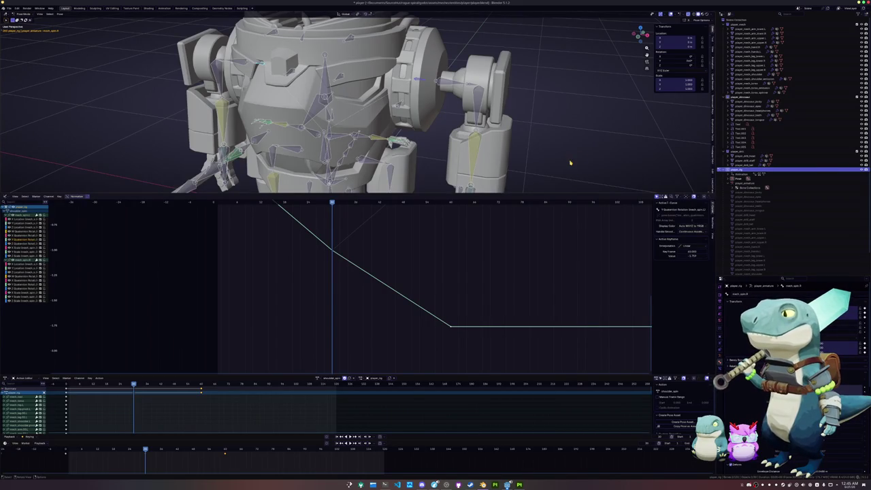
key(r)
key(y)
key(y)
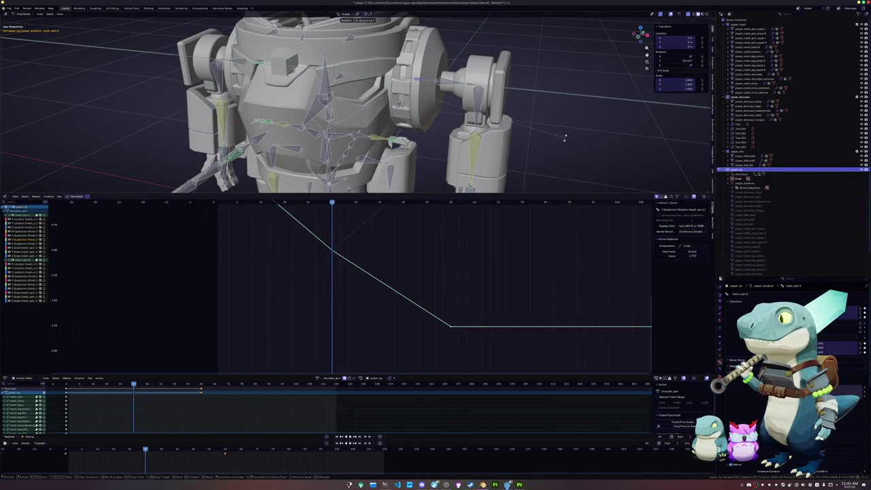
click(566, 138)
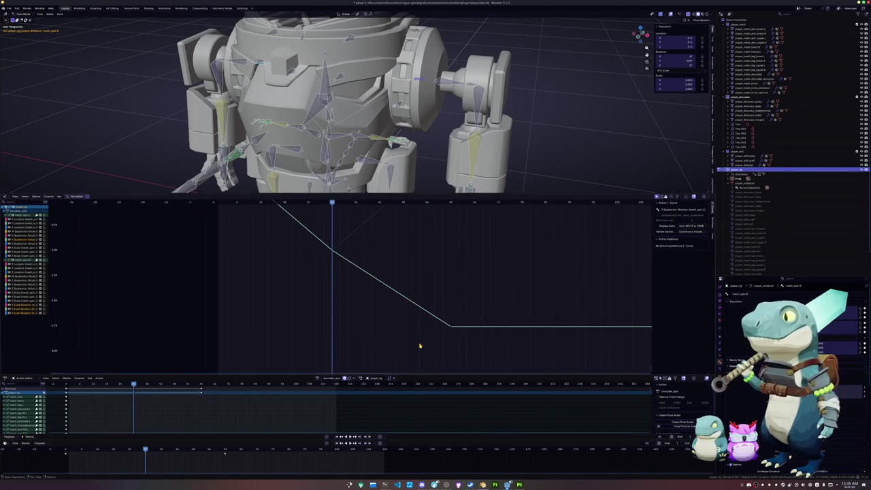
Rewind to frame 0, remove the curve's last keyframe, and play the animation.
click(406, 327)
scroll(405, 327, down, 1)
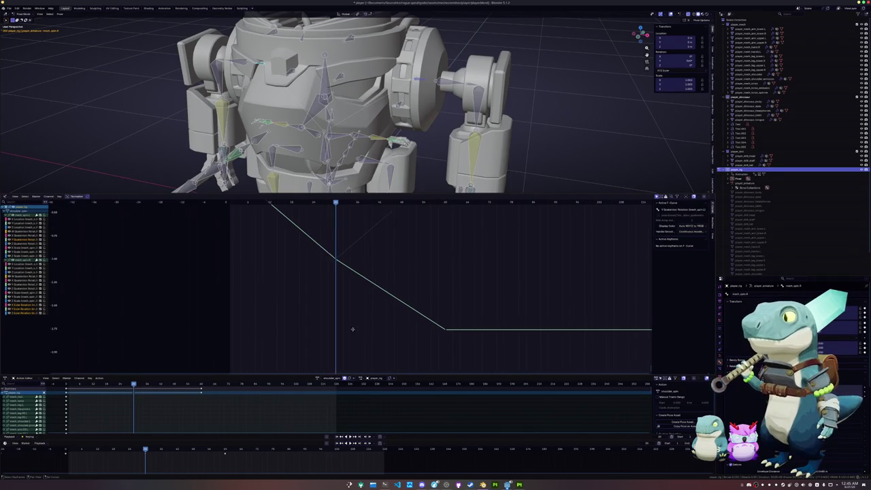
scroll(355, 363, down, 3)
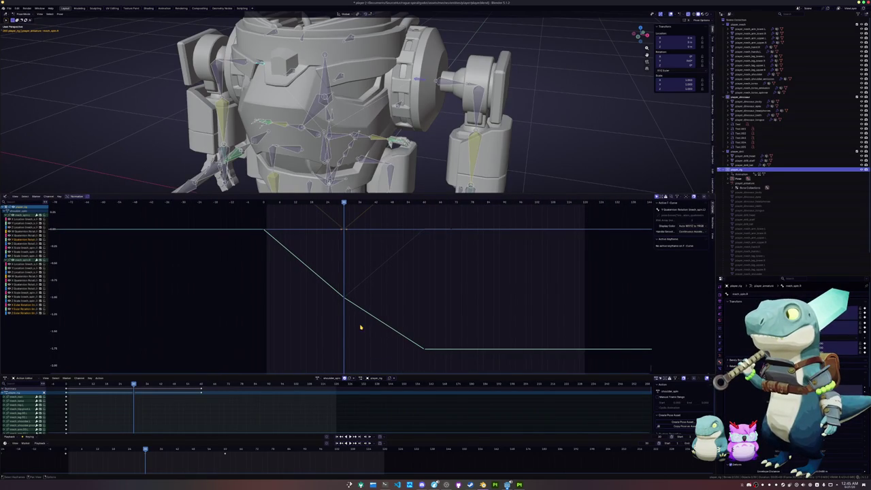
scroll(361, 327, up, 1)
shift+scroll(358, 317, down, 1)
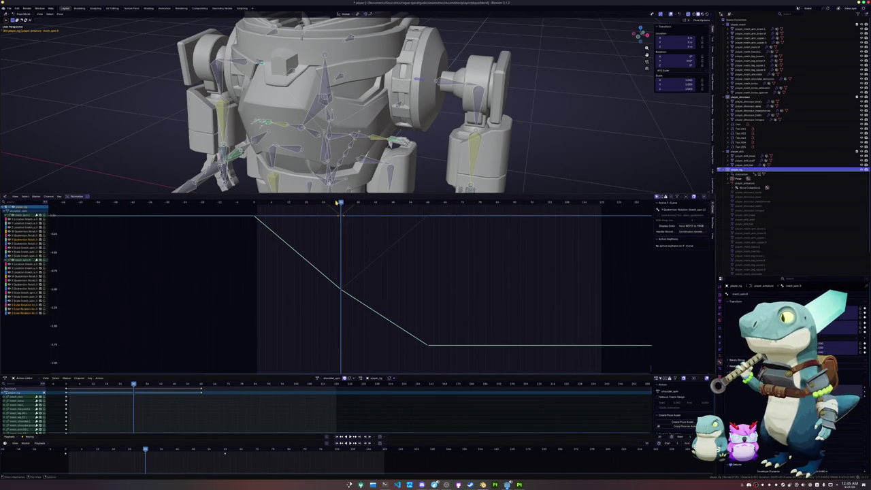
drag(337, 202, 254, 203)
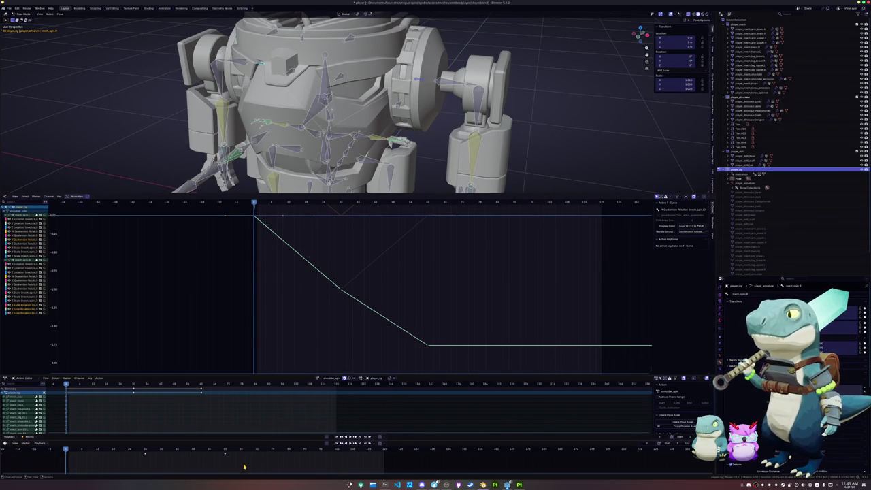
key(ctrl+z)
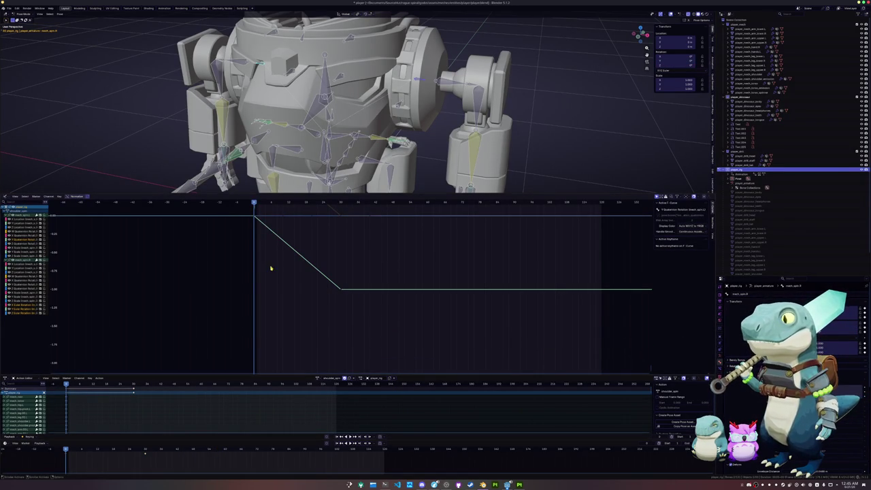
key(space)
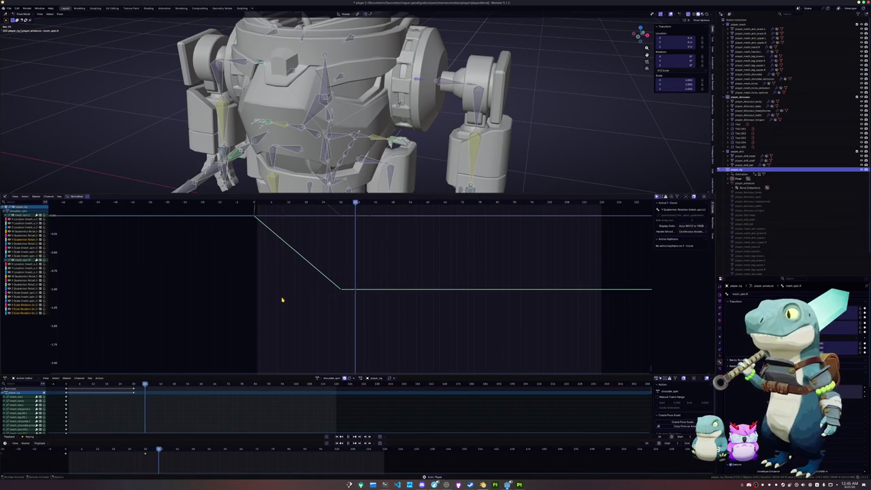
key(space)
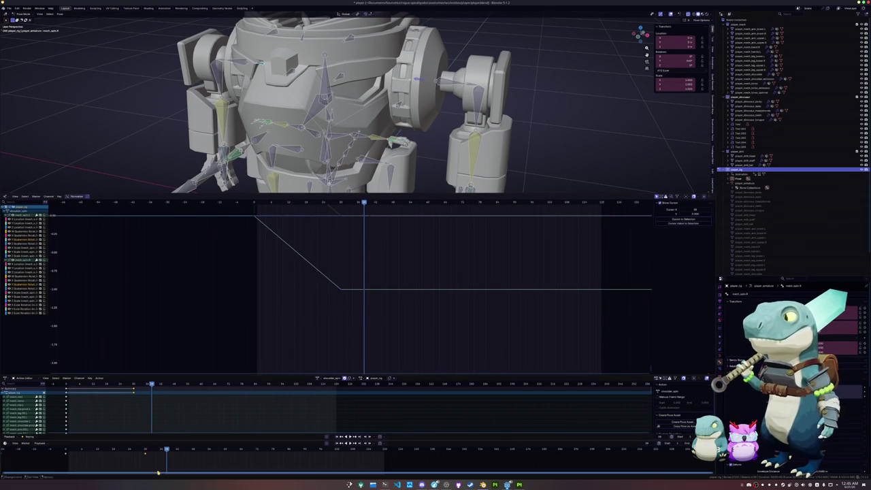
Move the end key about 21 frames later, limit playback to the keyed range, and pick an interpolation mode.
drag(141, 463, 221, 466)
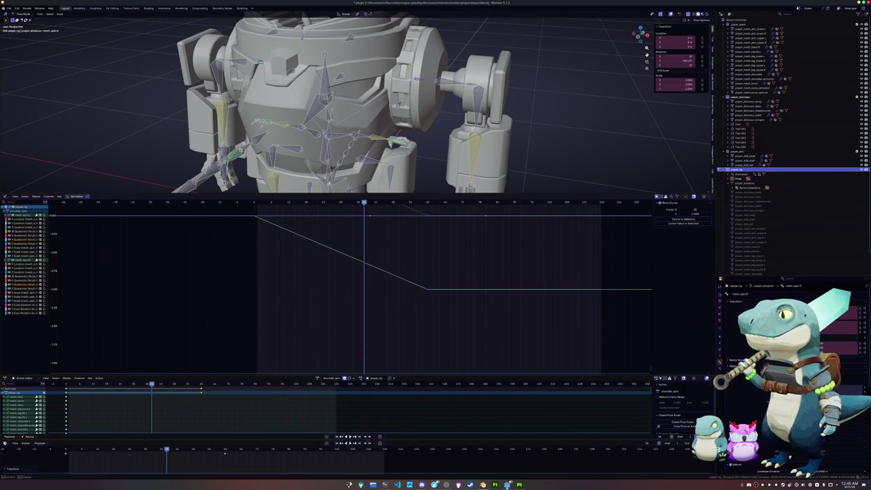
key(ctrl+alt+p)
key(space)
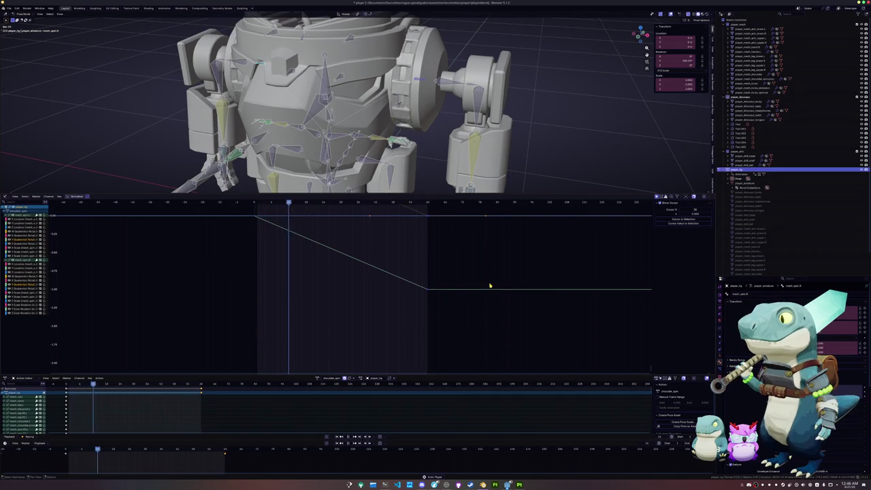
key(space)
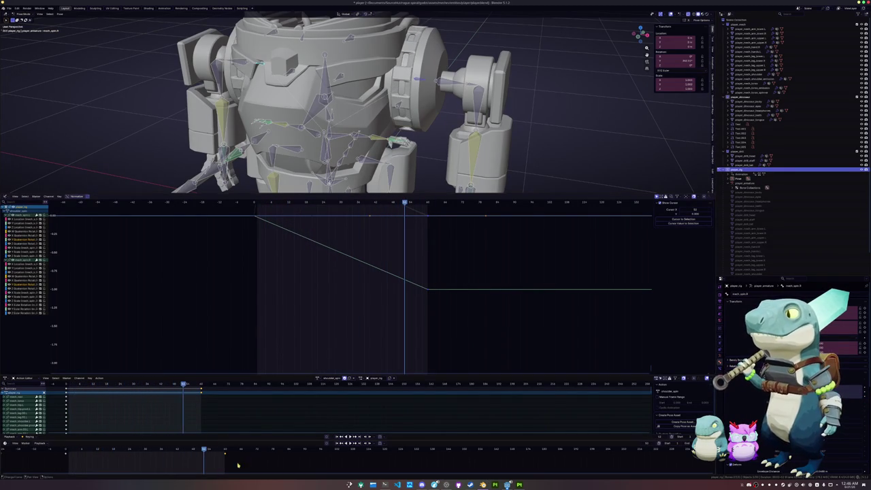
right_click(77, 452)
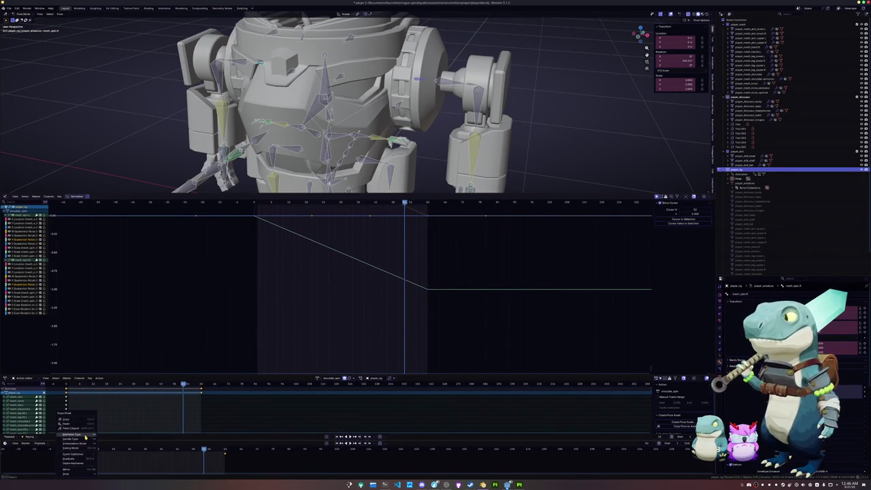
mouse_move(76, 443)
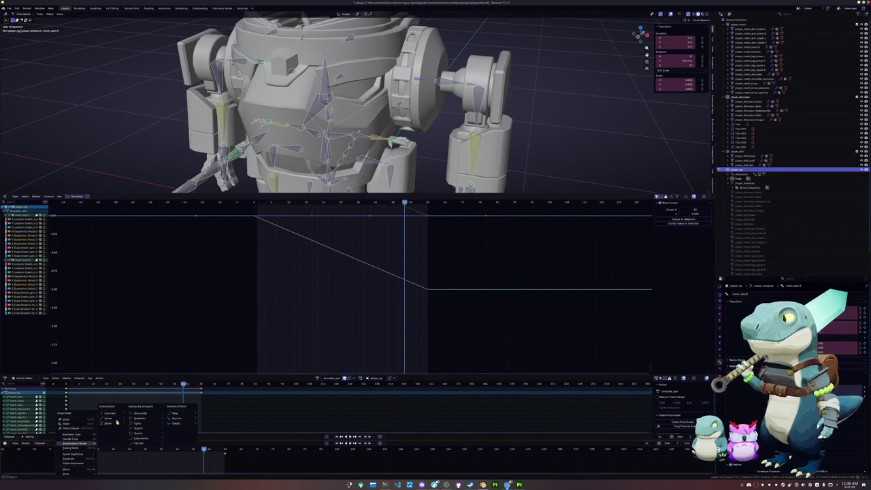
click(117, 421)
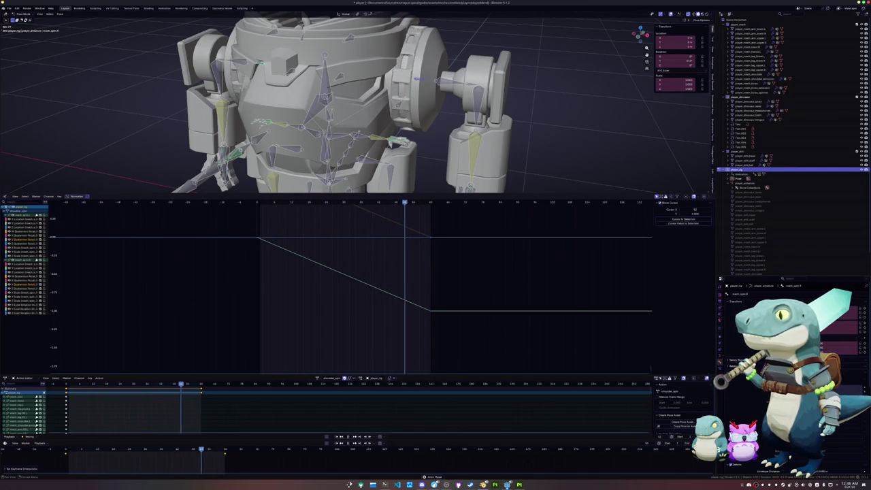
Replay the animation from the start frame and fit all curves in the graph.
key(space)
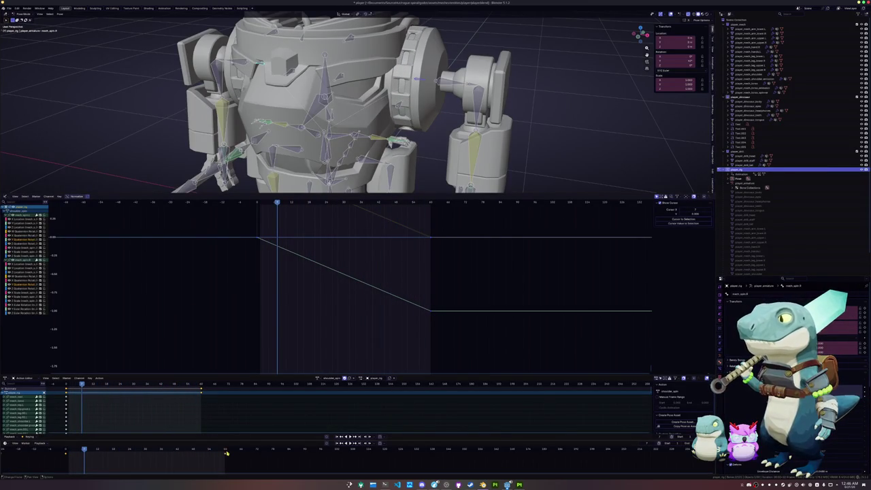
click(226, 452)
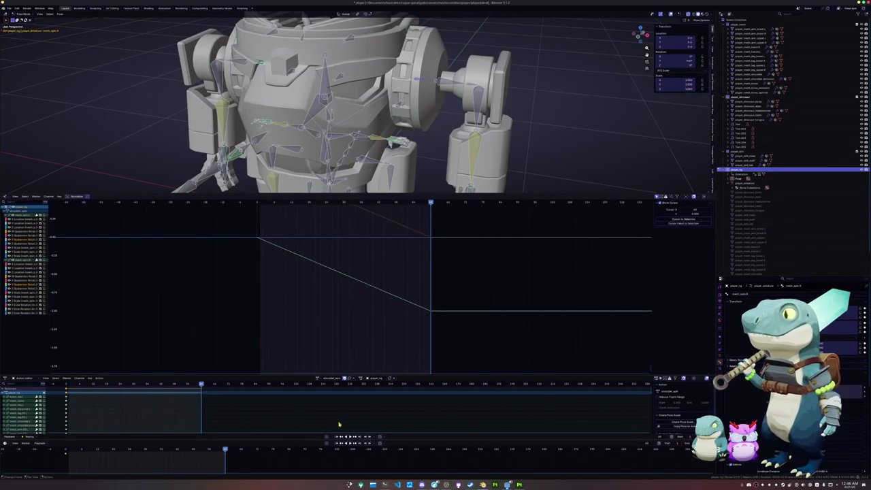
key(shift+Left)
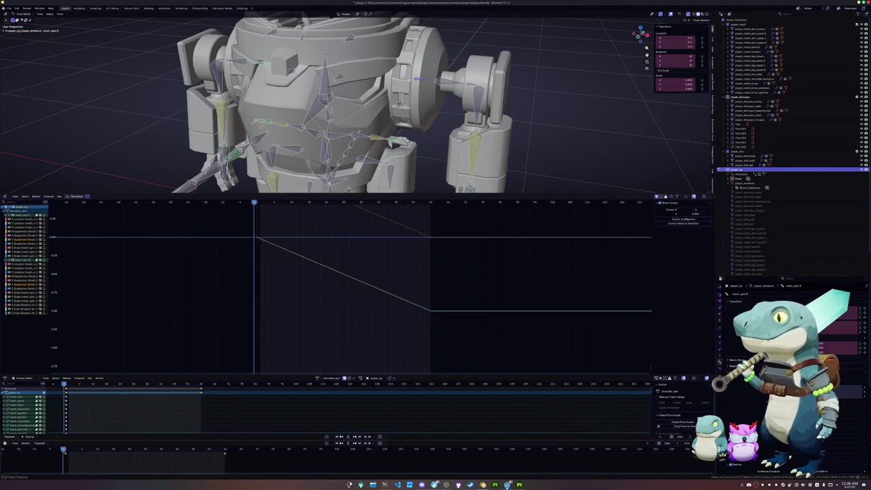
key(space)
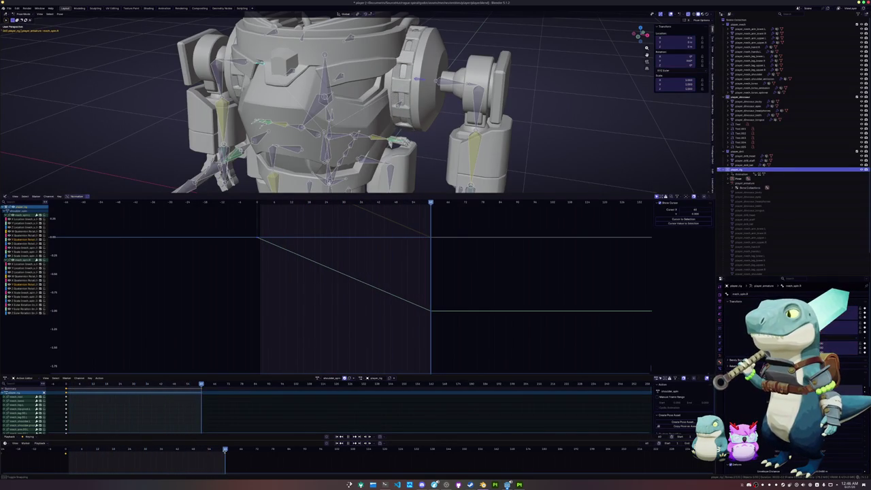
key(Home)
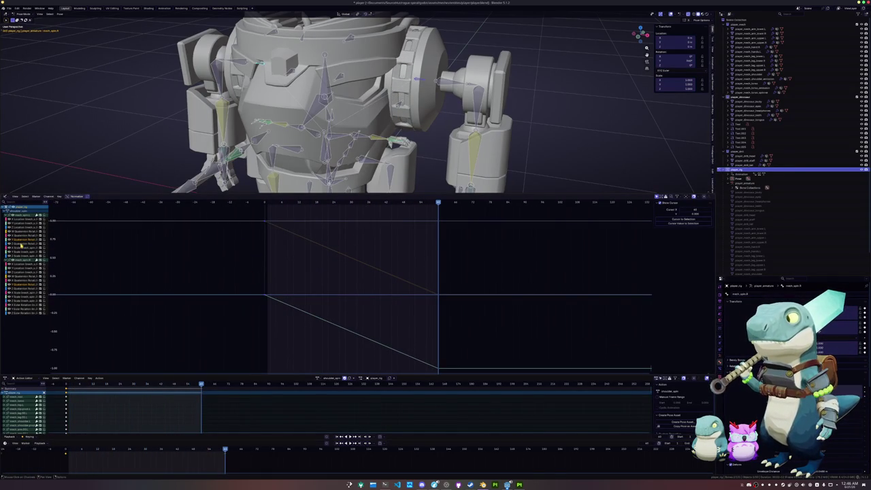
Delete the yellow sloping rotation curve and its remaining keyframes.
click(22, 245)
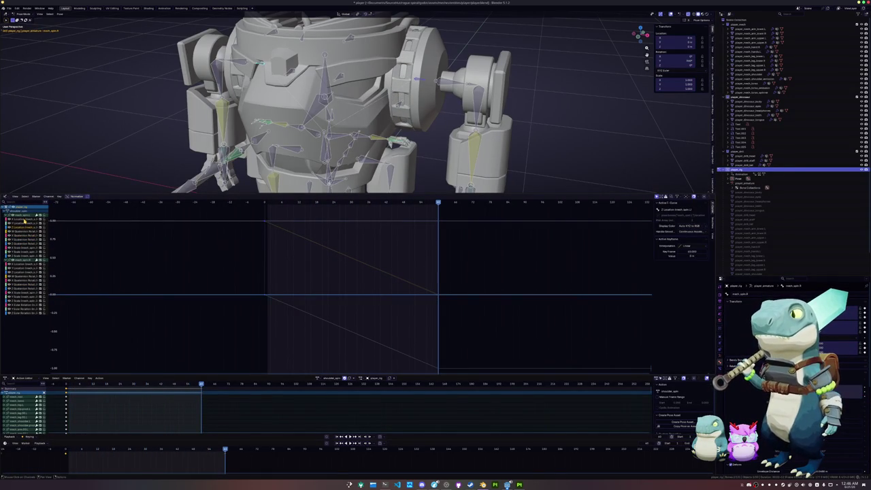
click(289, 233)
click(275, 224)
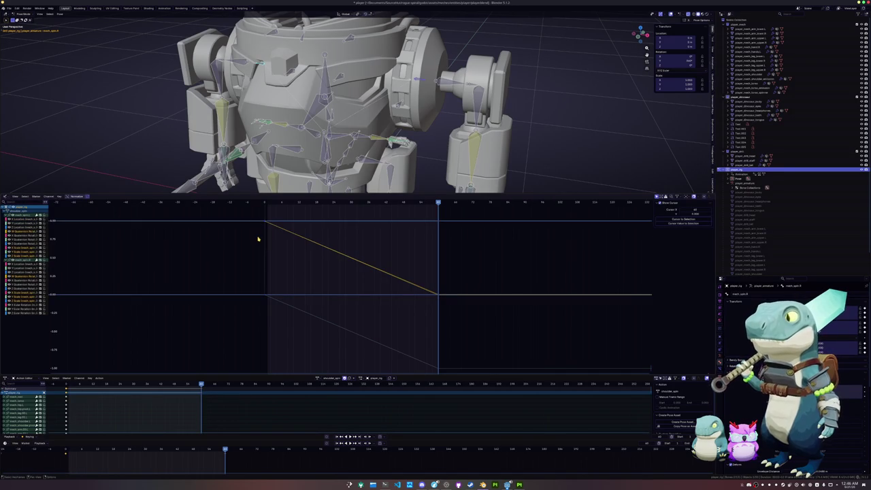
scroll(262, 250, down, 1)
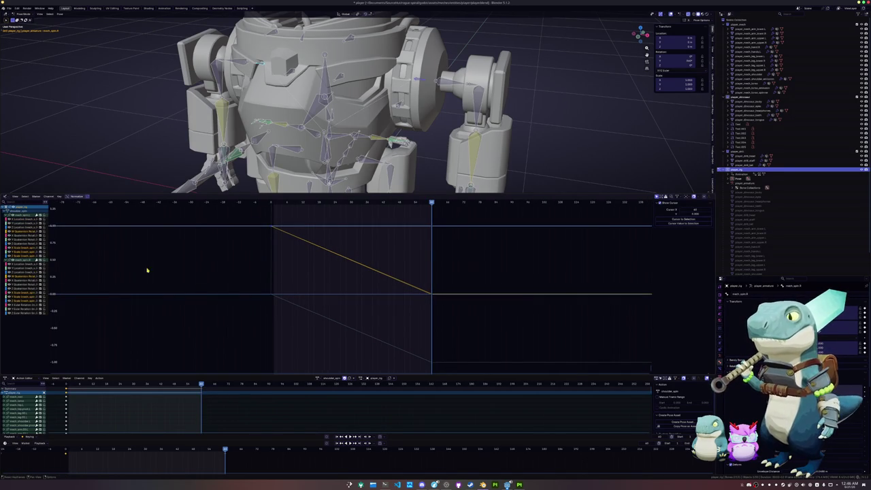
click(432, 294)
key(a)
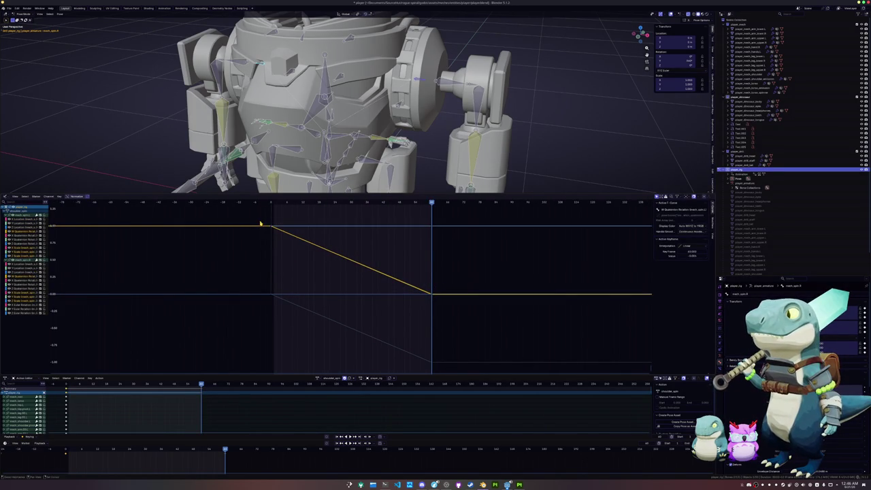
key(x)
click(245, 225)
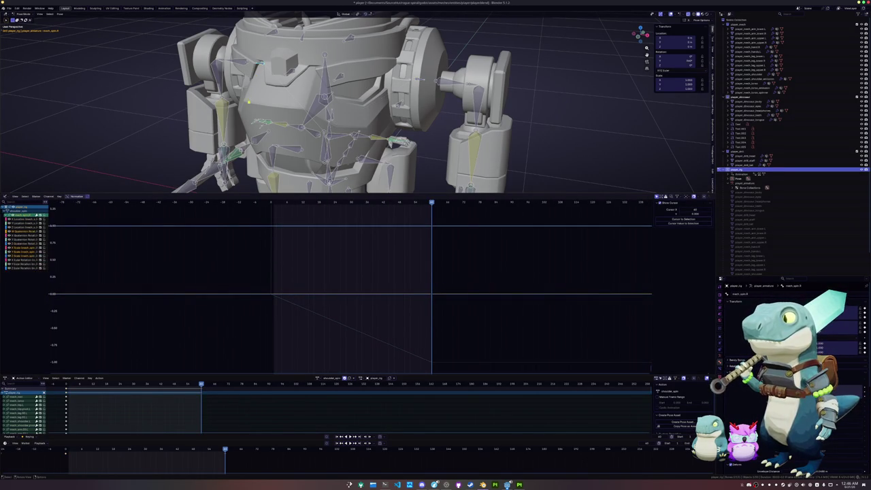
key(x)
click(47, 449)
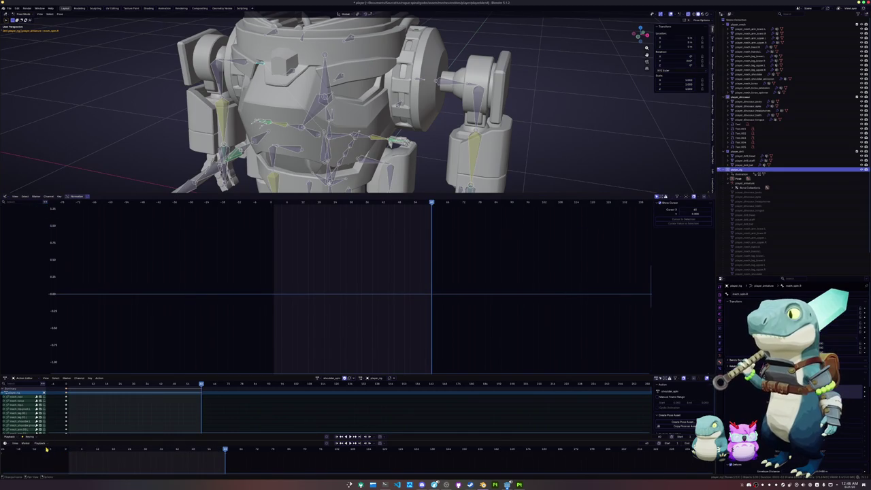
Deselect all bones, return to the start frame, and inspect the quaternion rotation and scale curves.
key(a)
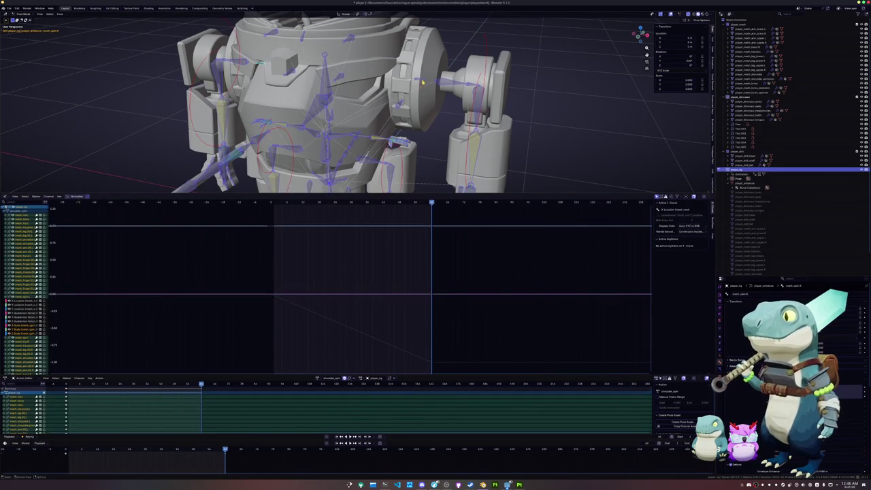
key(alt+a)
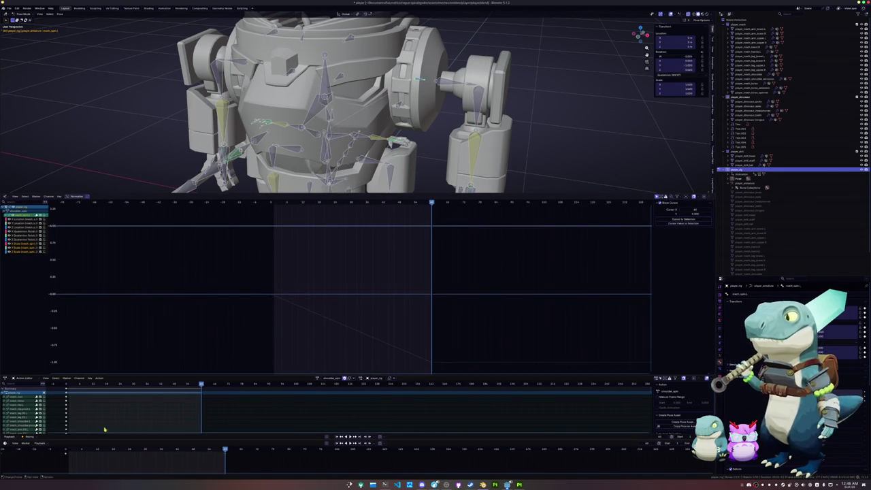
key(shift+Left)
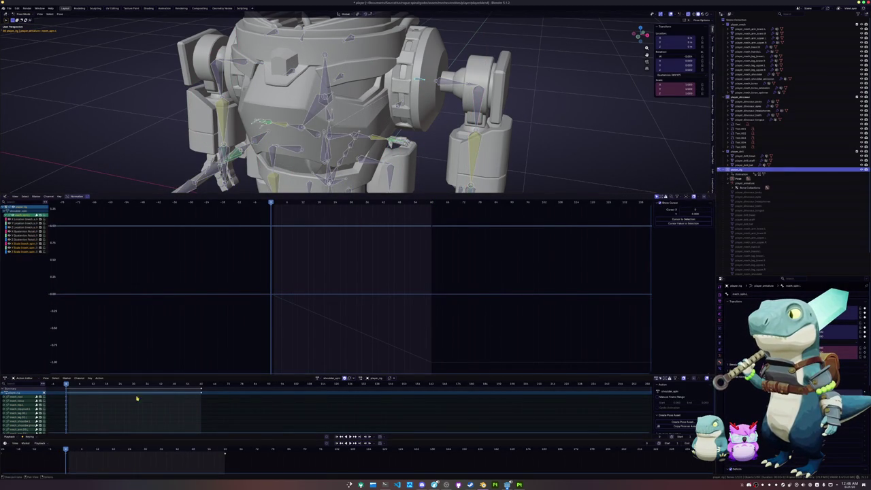
click(20, 244)
click(19, 250)
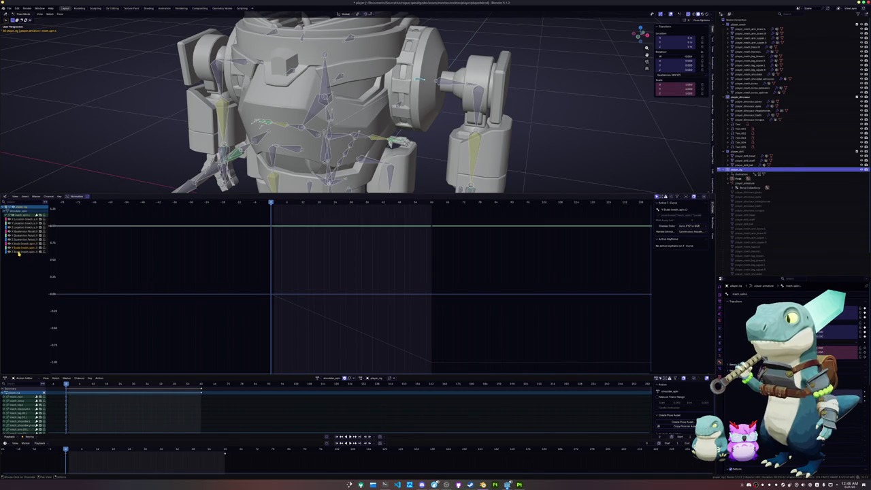
click(19, 253)
click(20, 244)
click(19, 238)
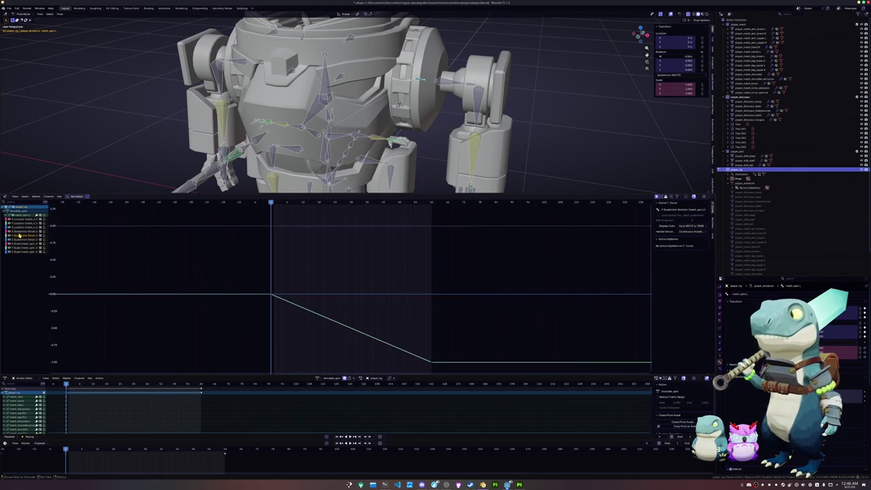
click(19, 231)
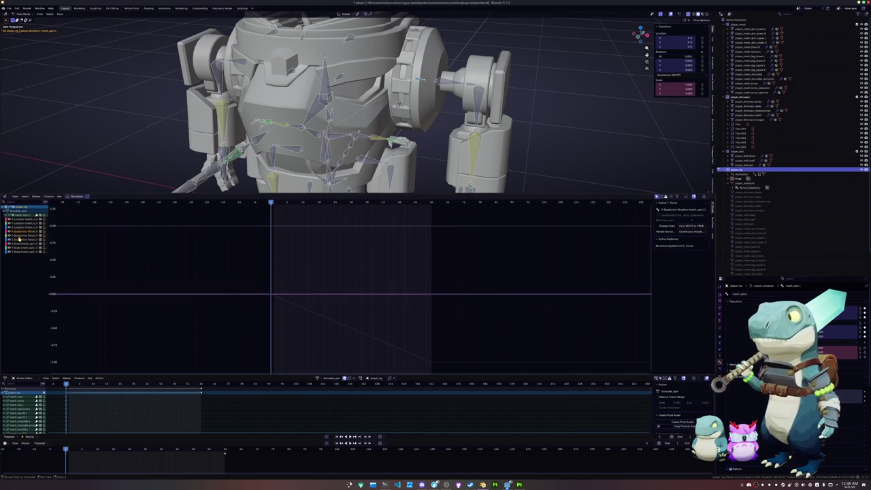
click(20, 236)
key(Home)
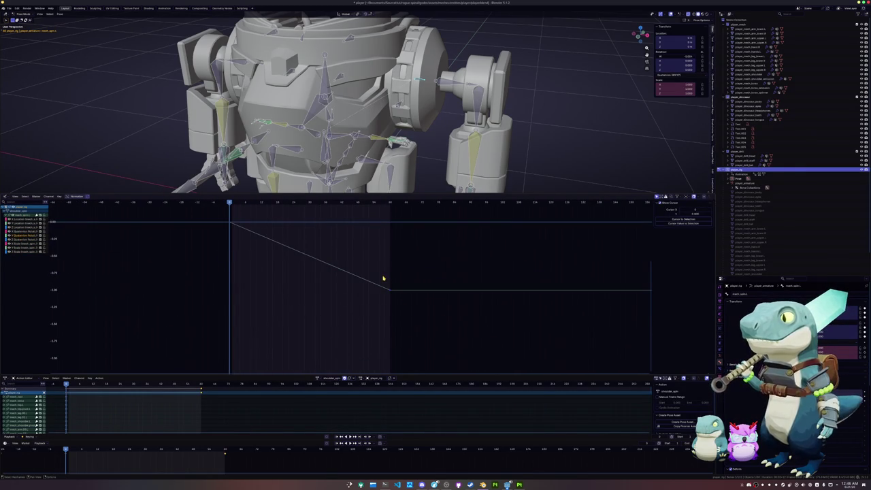
Select the curve's end keyframe, preview the spin, and reset the unkeyed bone transforms.
scroll(383, 279, up, 1)
scroll(395, 299, up, 1)
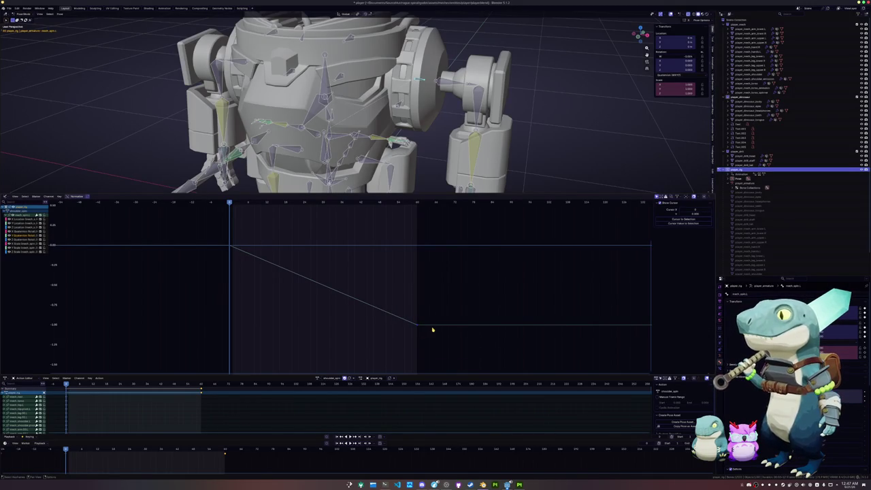
middle_drag(371, 327, 395, 320)
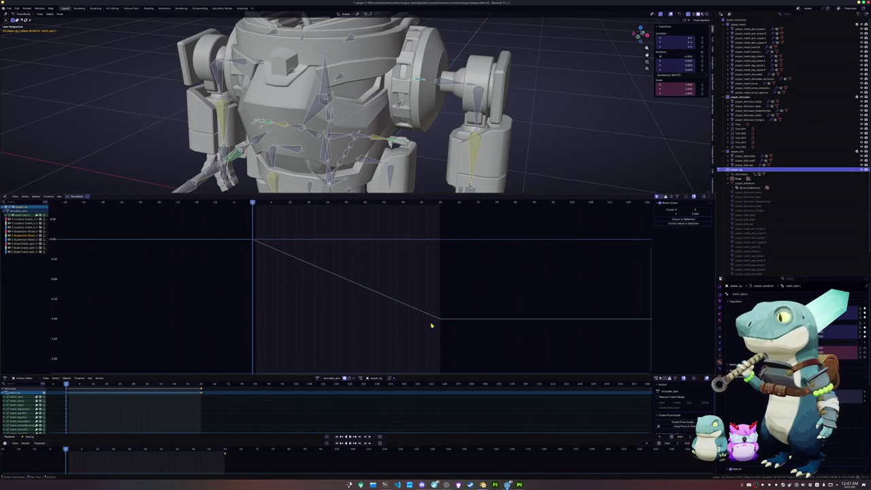
click(441, 319)
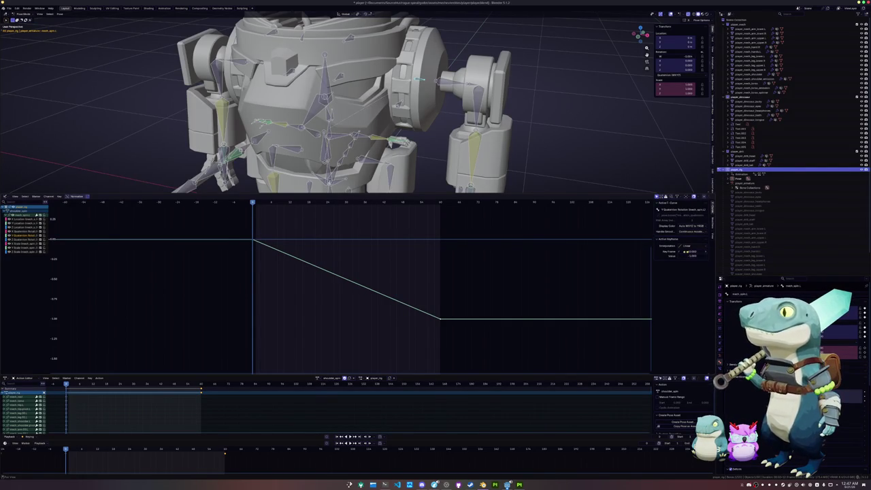
key(space)
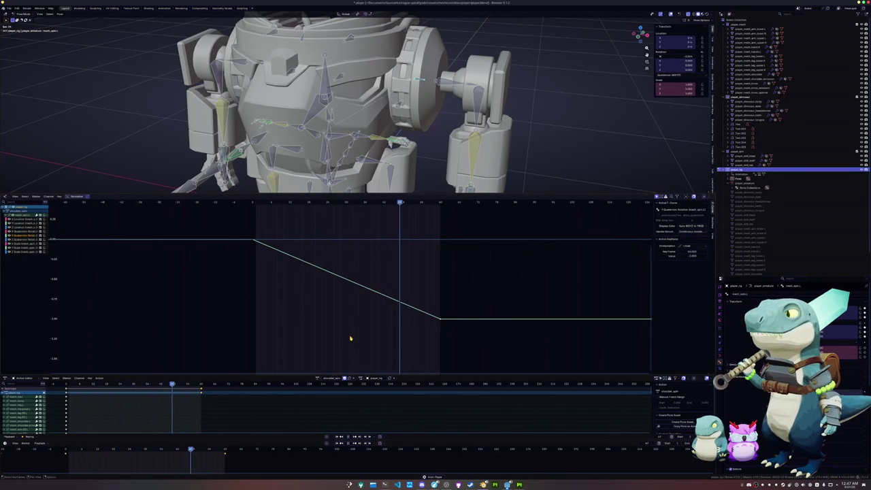
mouse_move(303, 208)
mouse_down()
mouse_move(249, 224)
mouse_move(252, 213)
mouse_up()
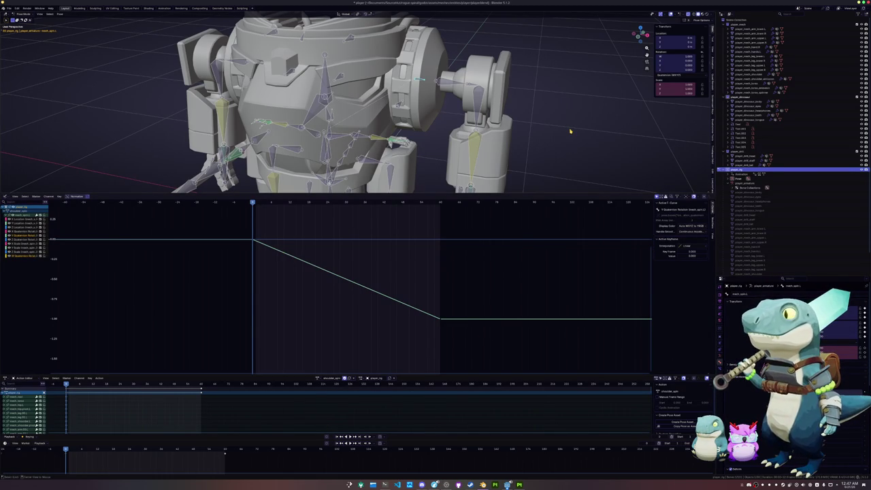
key(ctrl+z)
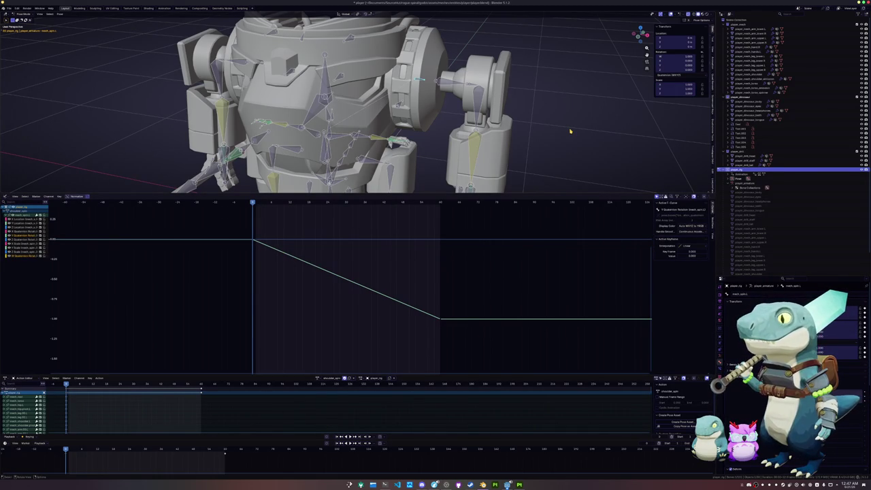
Insert rotation keyframes at a later frame and play the loop.
click(225, 451)
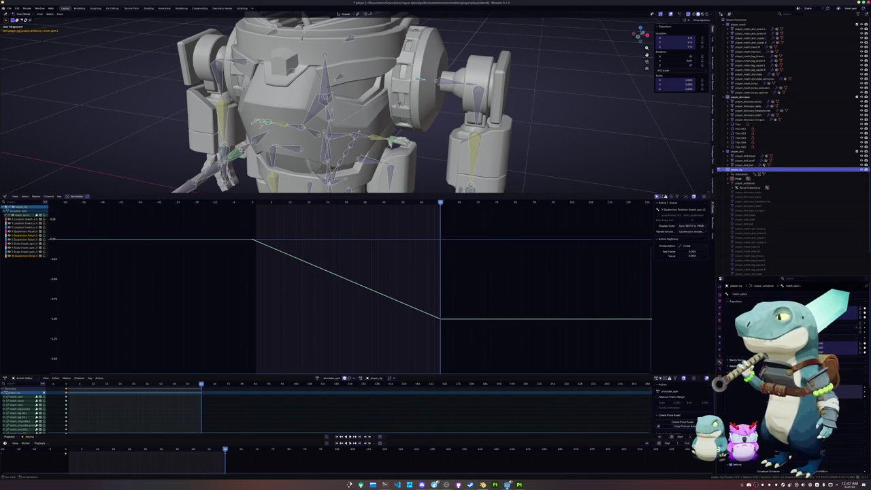
key(i)
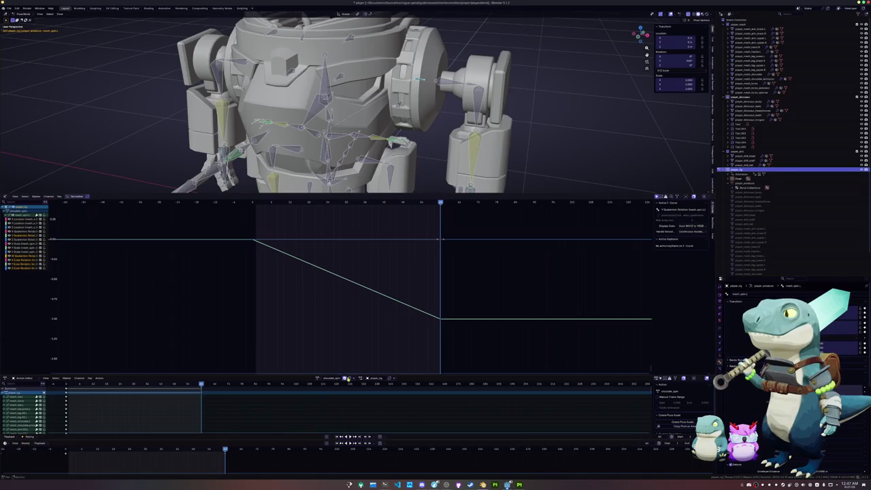
key(space)
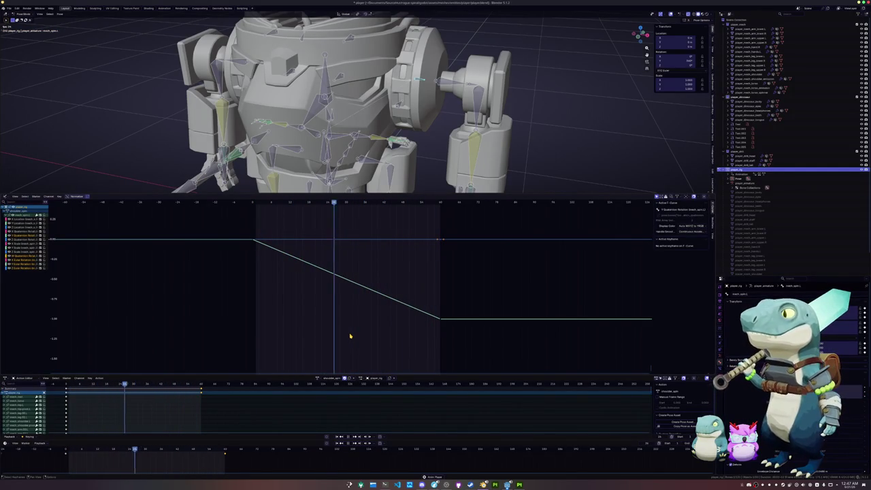
key(space)
click(25, 257)
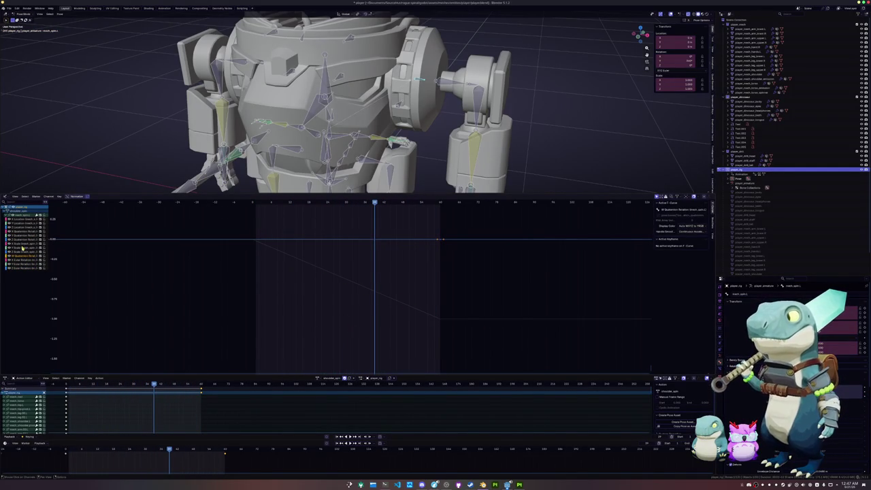
click(23, 243)
click(21, 239)
click(21, 234)
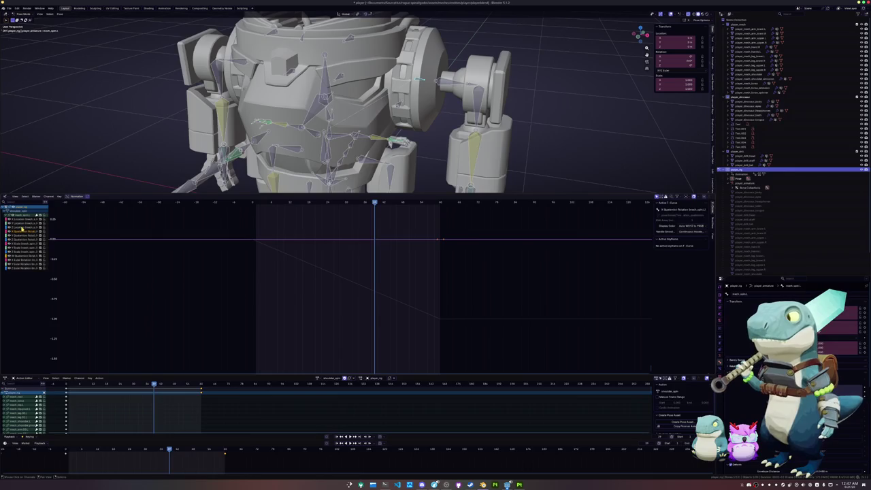
click(22, 227)
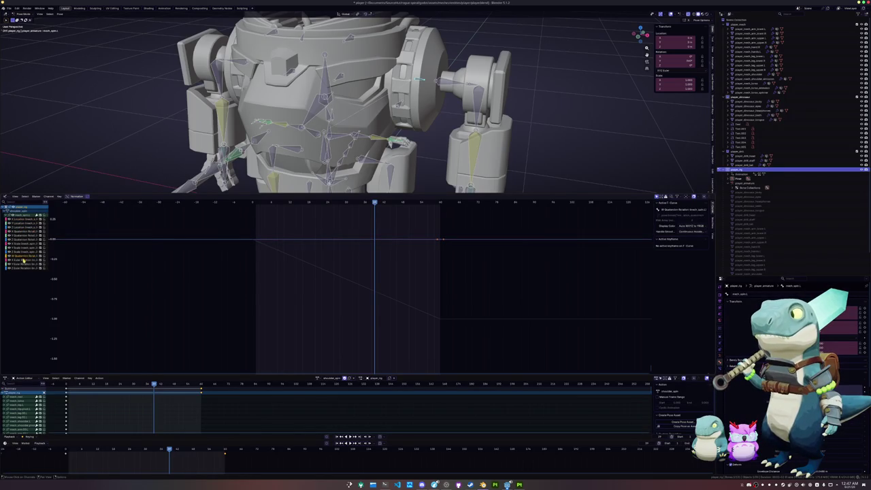
click(23, 260)
click(21, 268)
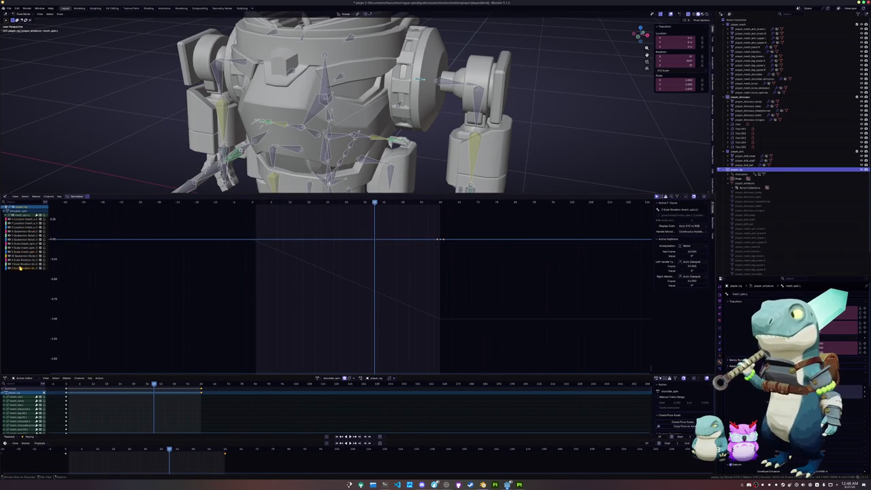
click(21, 264)
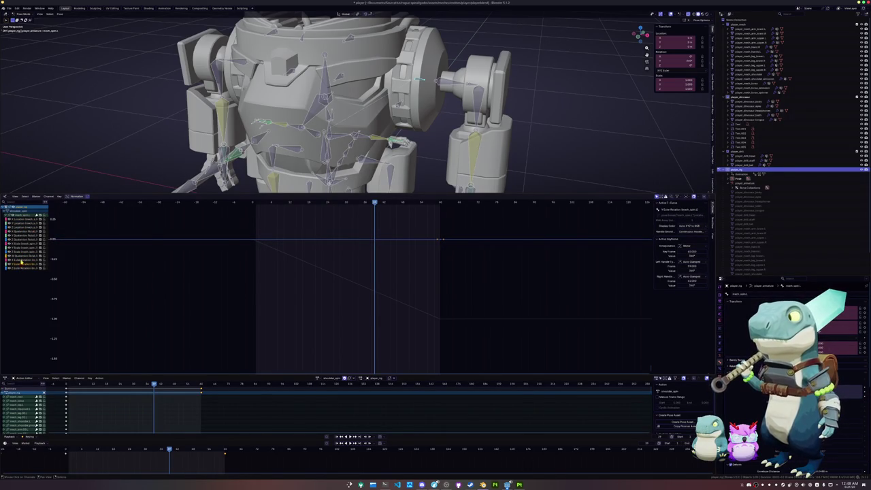
scroll(268, 301, down, 1)
scroll(296, 298, down, 3)
scroll(295, 298, down, 5)
scroll(302, 309, down, 1)
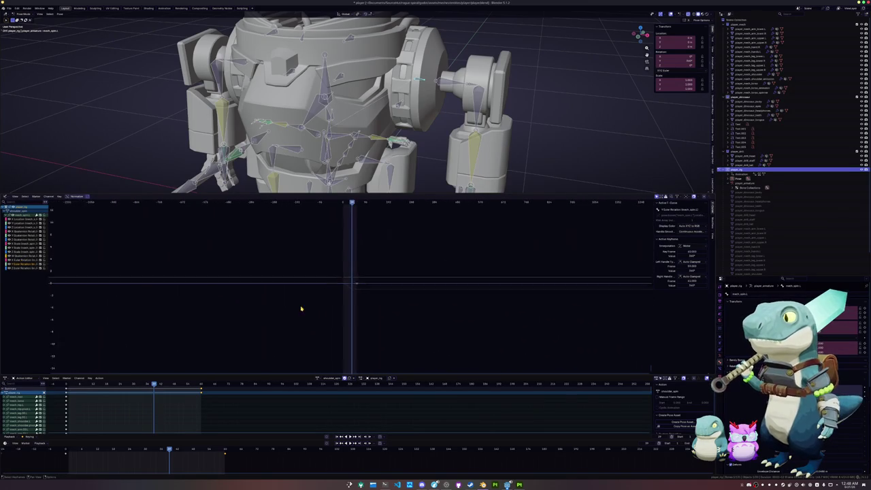
scroll(304, 313, down, 2)
scroll(306, 318, down, 1)
scroll(340, 313, down, 1)
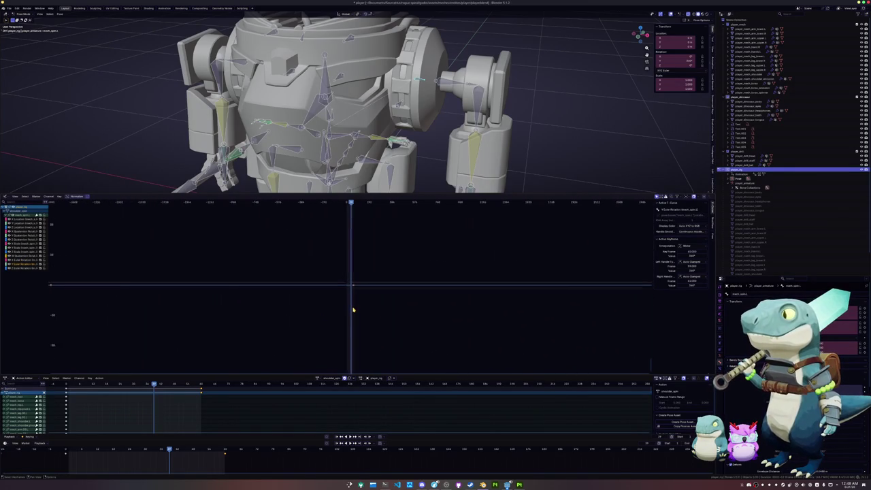
scroll(353, 310, up, 3)
scroll(353, 308, up, 2)
scroll(352, 306, up, 2)
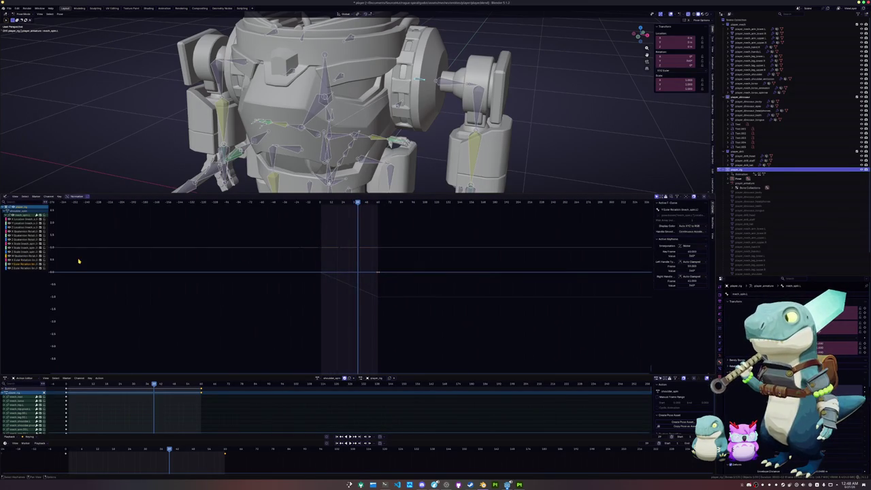
click(22, 241)
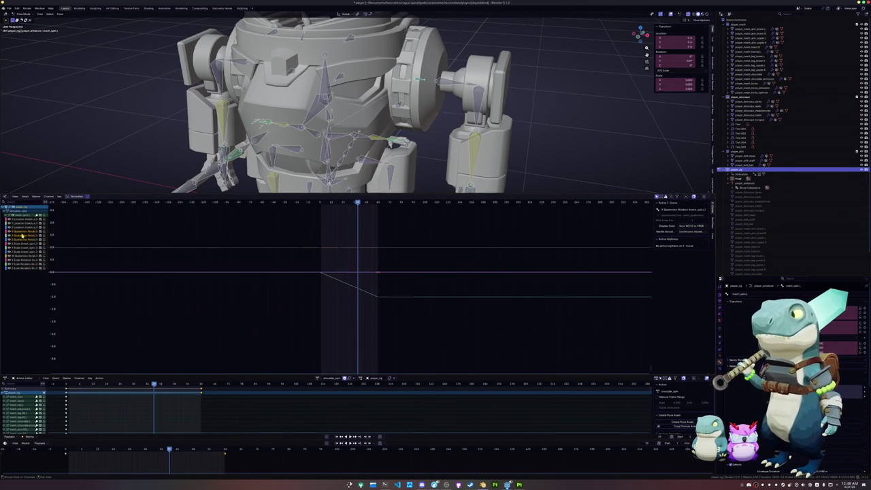
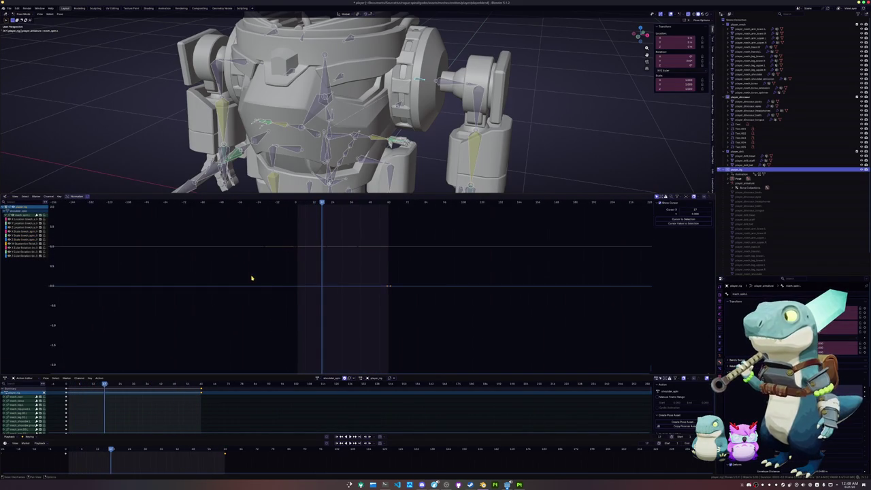
Delete the spin bone's old keyframes and key its starting pose at frame 0.
key(x)
click(214, 452)
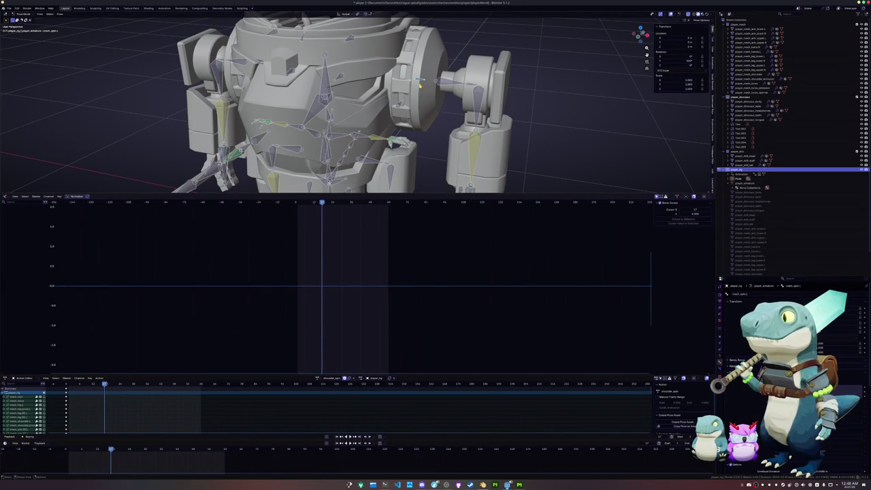
middle_drag(421, 80, 384, 171)
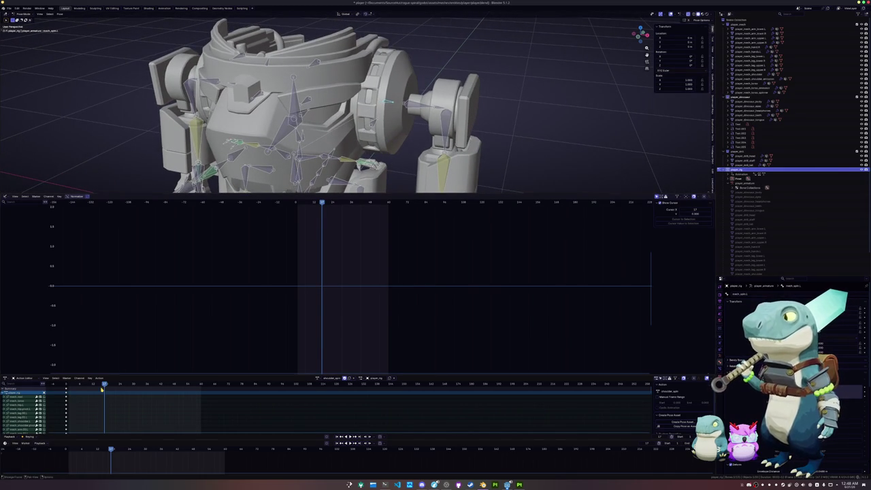
click(66, 451)
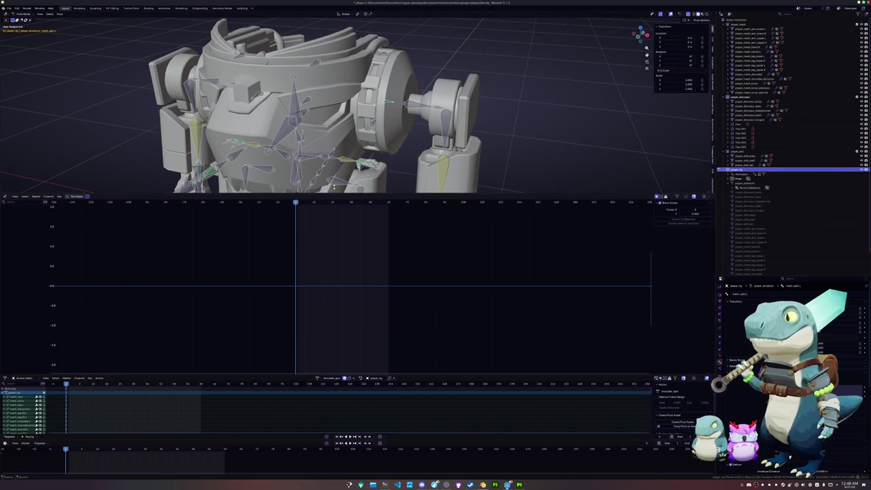
key(i)
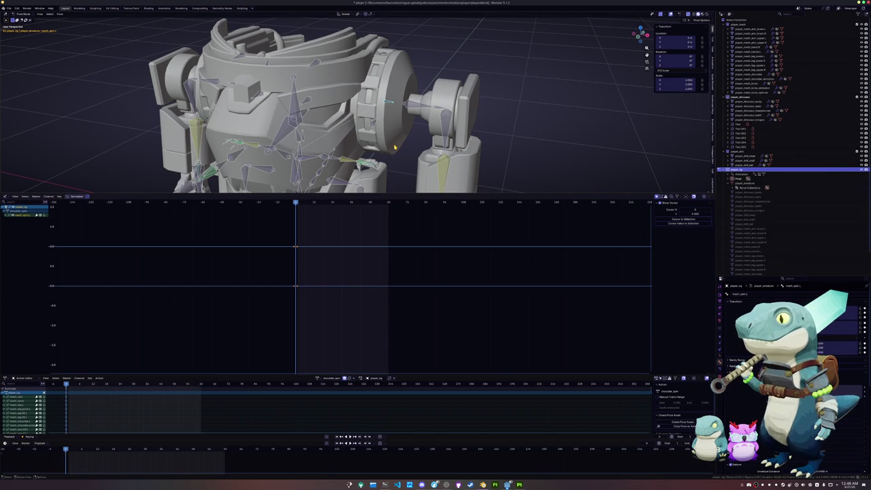
Key the spin bone's rotated pose at frame 48 and play the animation to preview it.
click(225, 450)
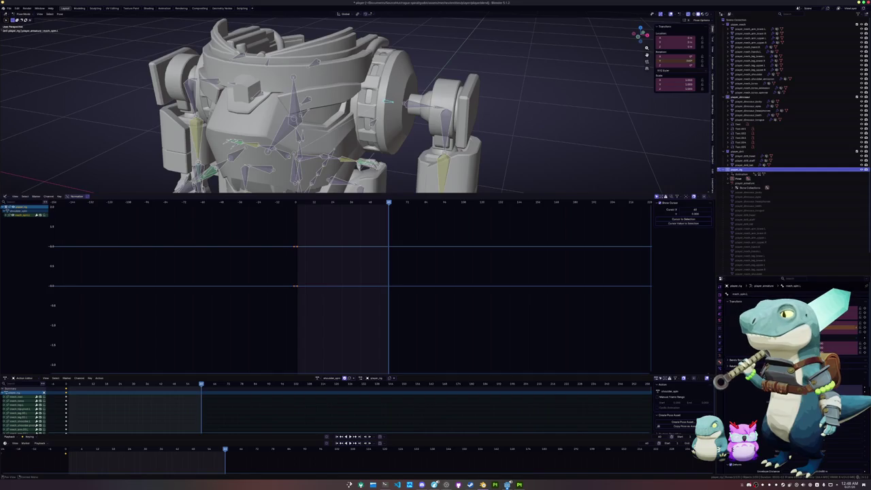
key(ctrl+z)
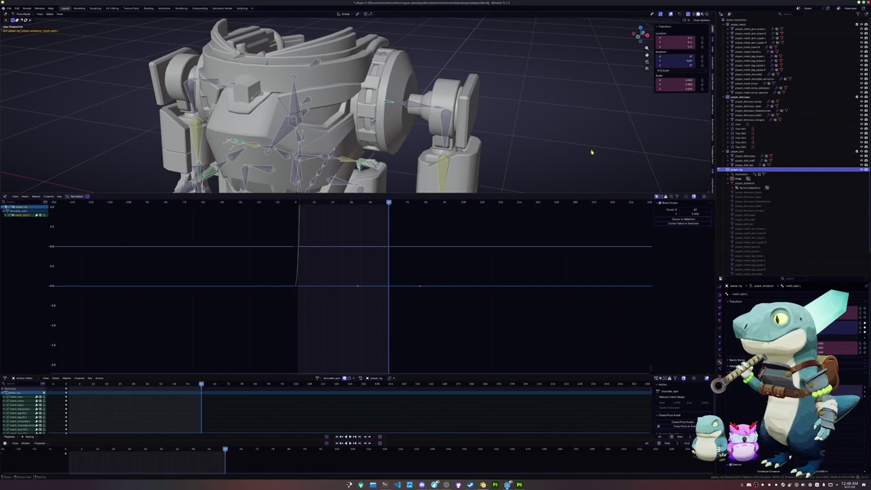
key(ctrl+z)
key(space)
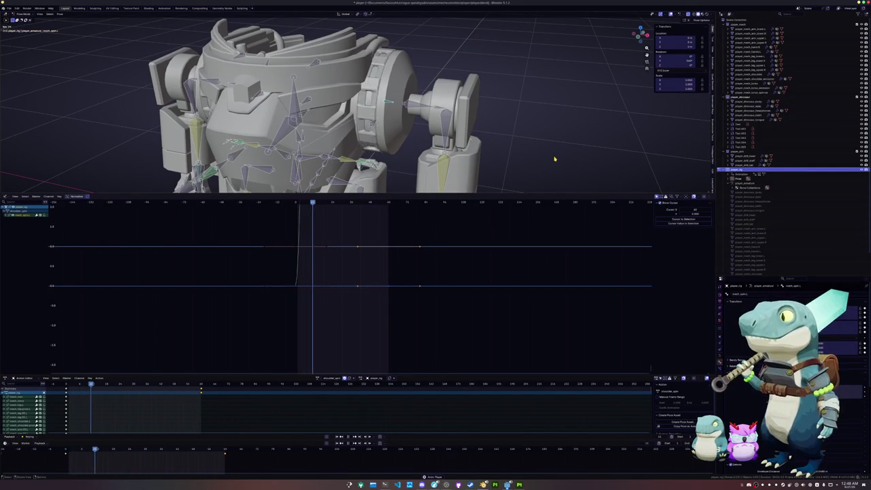
key(space)
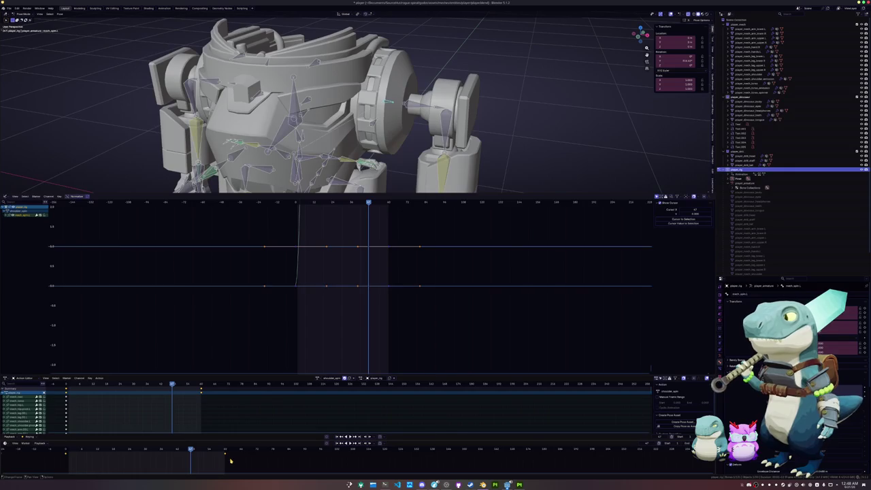
Set the spin keyframes to Linear interpolation and enlarge the browser window showing the shared image.
right_click(197, 428)
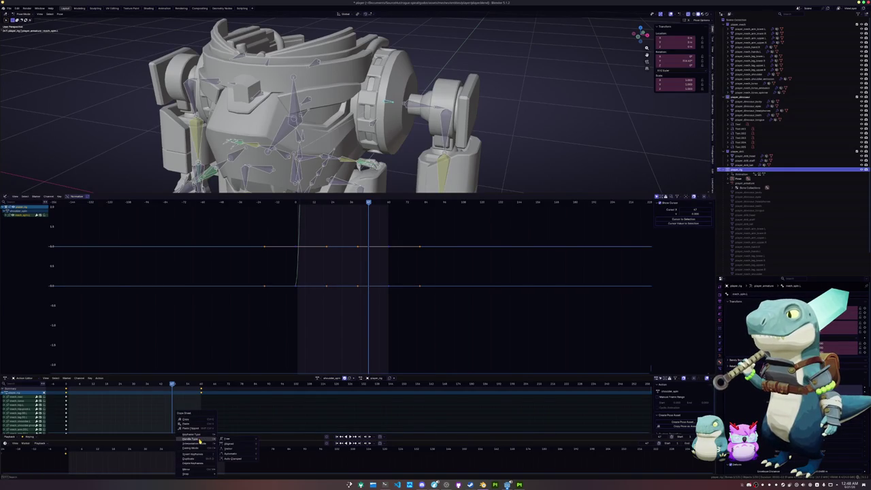
mouse_move(195, 443)
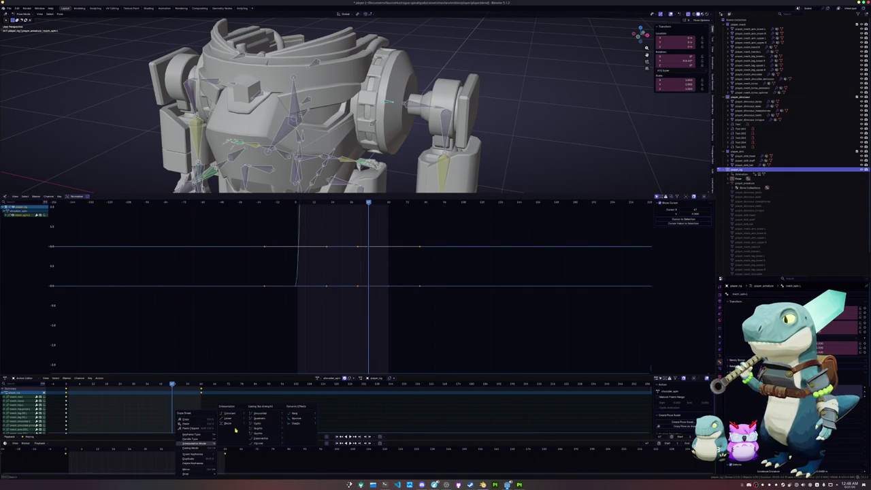
click(230, 420)
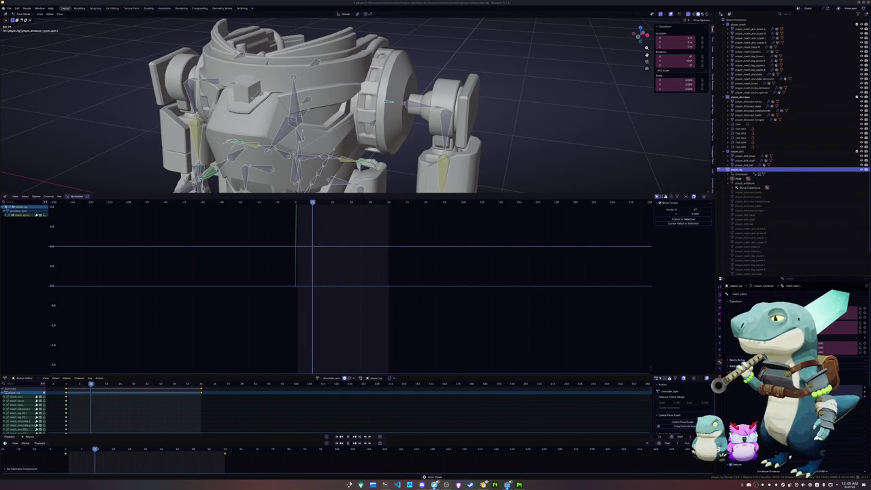
drag(533, 192, 458, 19)
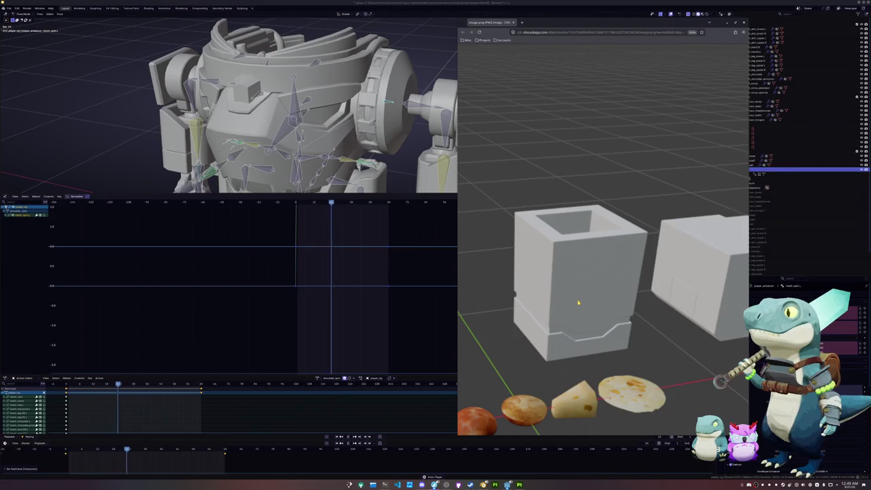
Fit the shared Discord image to the window, then close the image viewer.
click(568, 245)
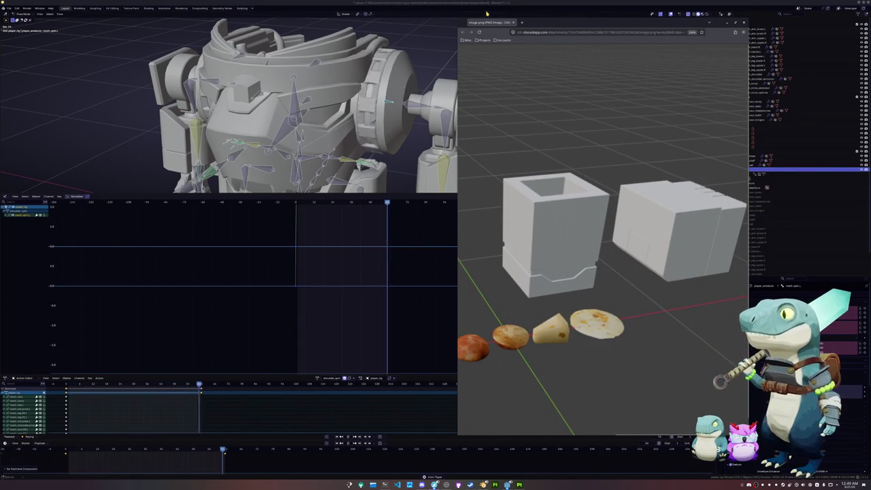
click(514, 22)
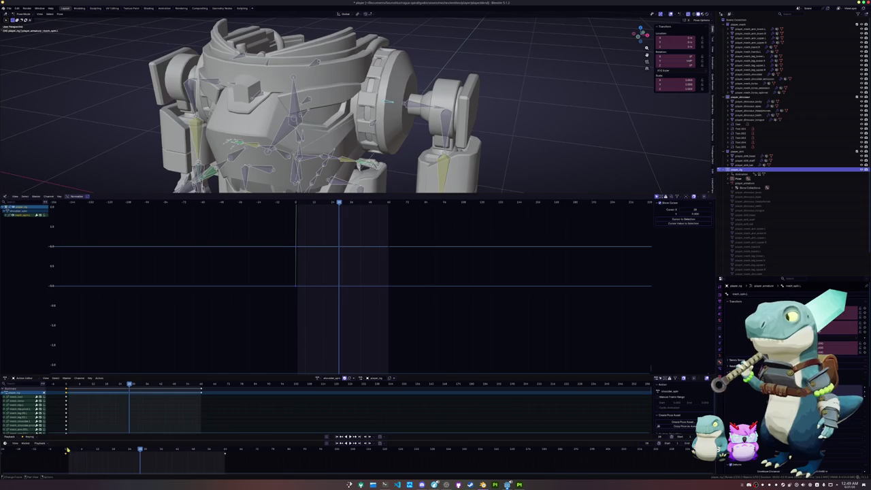
Paste the pose mirrored onto the opposite spin bone and key it at the first and last frames.
click(67, 451)
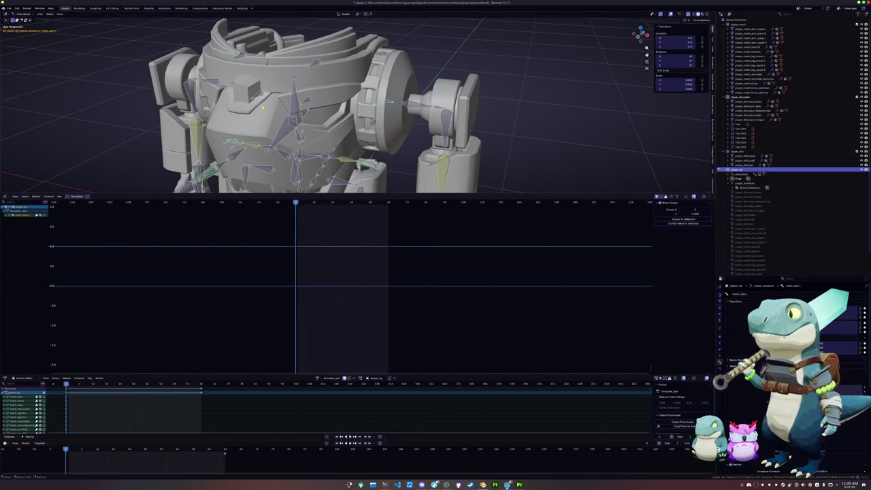
key(ctrl+shift+v)
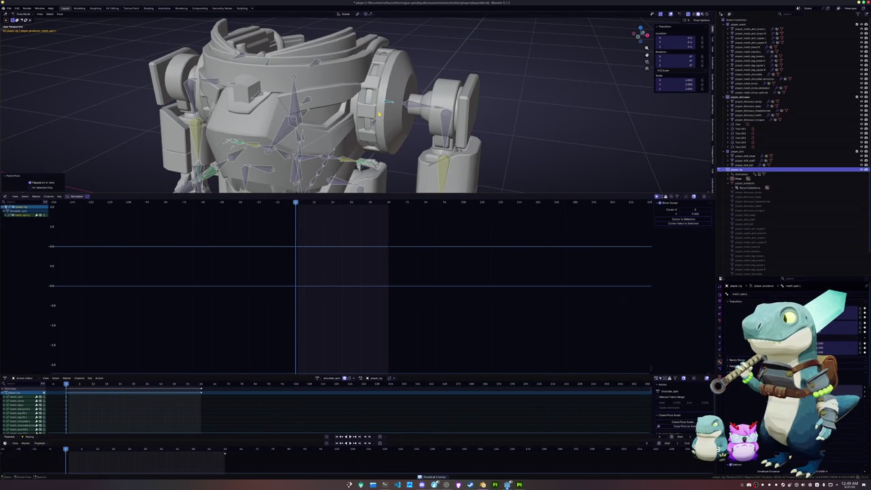
key(alt+a)
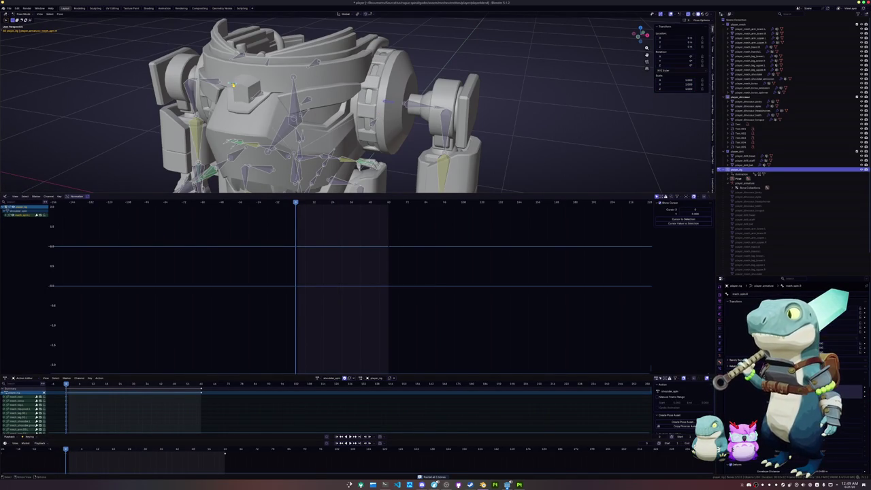
key(i)
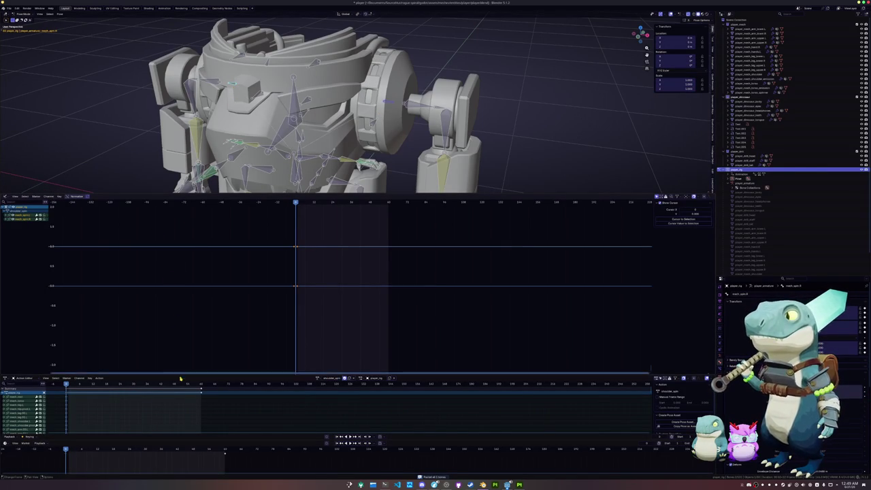
key(shift+Right)
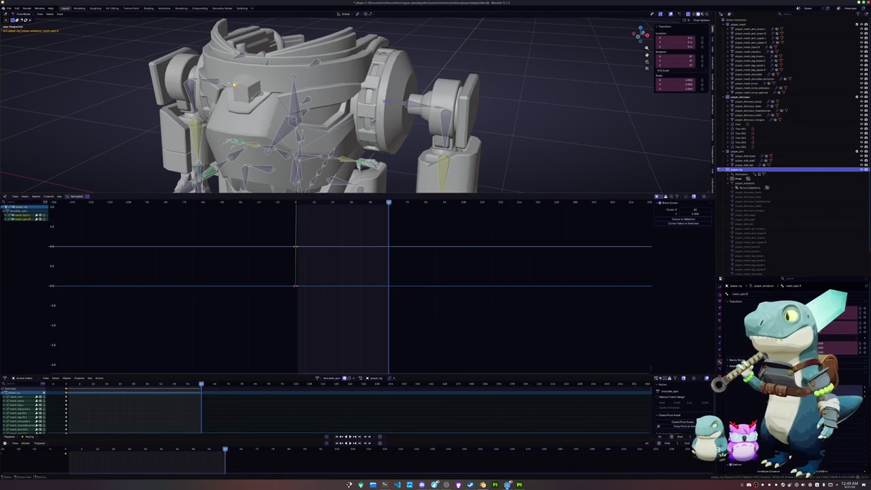
mouse_move(234, 83)
middle_down()
mouse_move(306, 97)
mouse_move(294, 104)
middle_up()
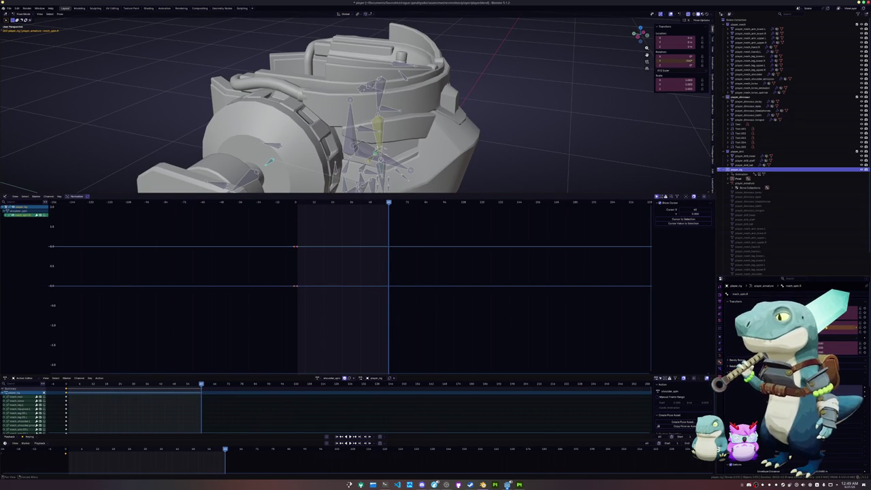
key(i)
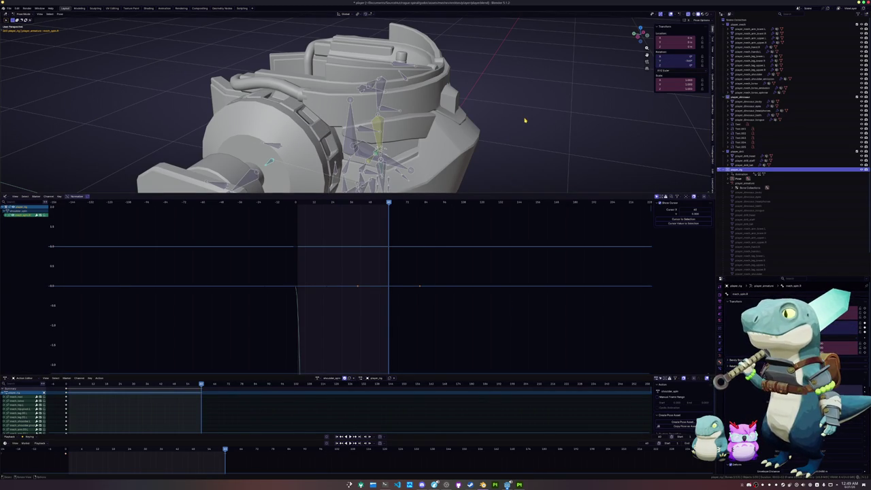
Set the new mirrored keys to Linear interpolation and return to frame 0.
scroll(525, 120, down, 2)
drag(236, 454, 55, 462)
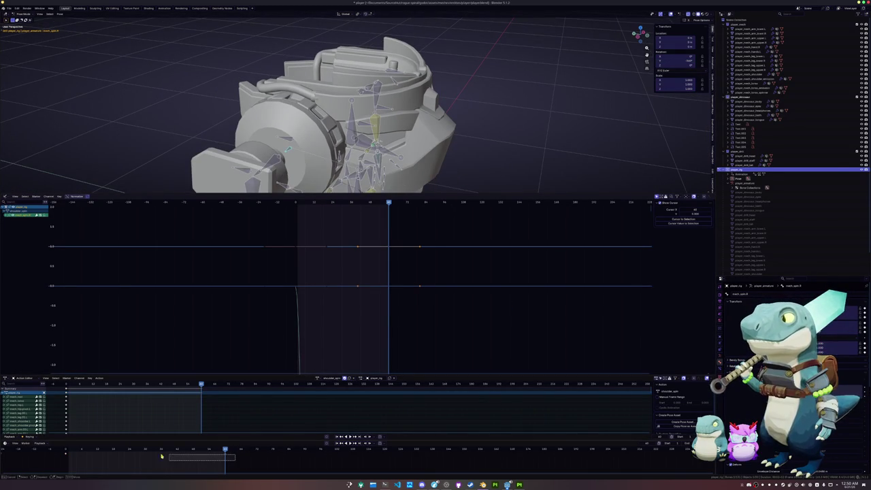
right_click(118, 459)
mouse_move(100, 434)
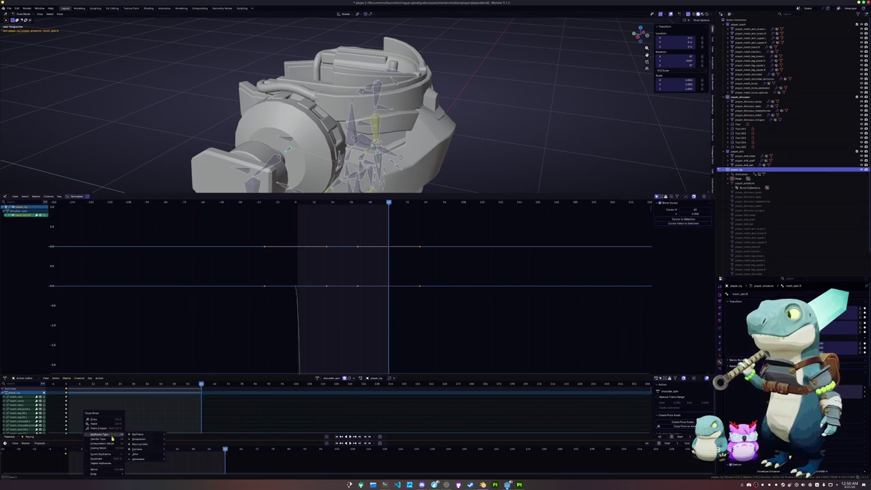
click(136, 420)
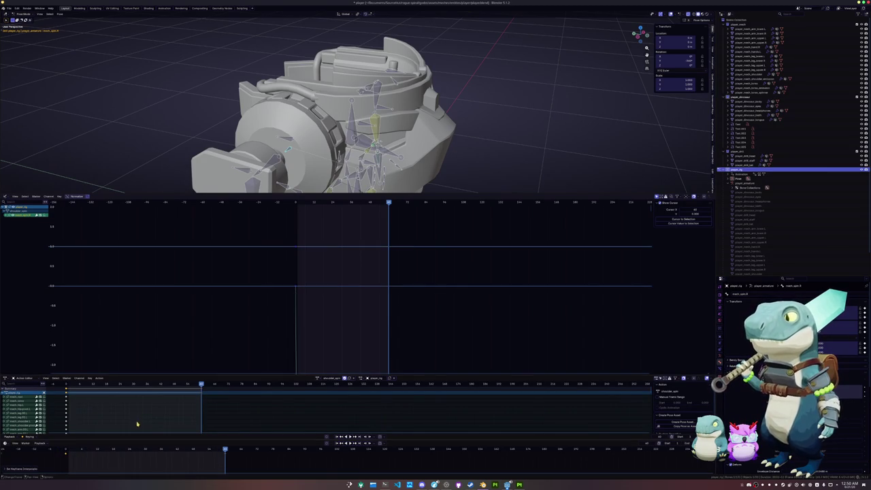
mouse_move(382, 122)
middle_down()
mouse_move(402, 175)
mouse_move(284, 176)
mouse_move(288, 164)
middle_up()
key(shift+Left)
Play the animation to check both shoulder spins, then stop playback.
key(space)
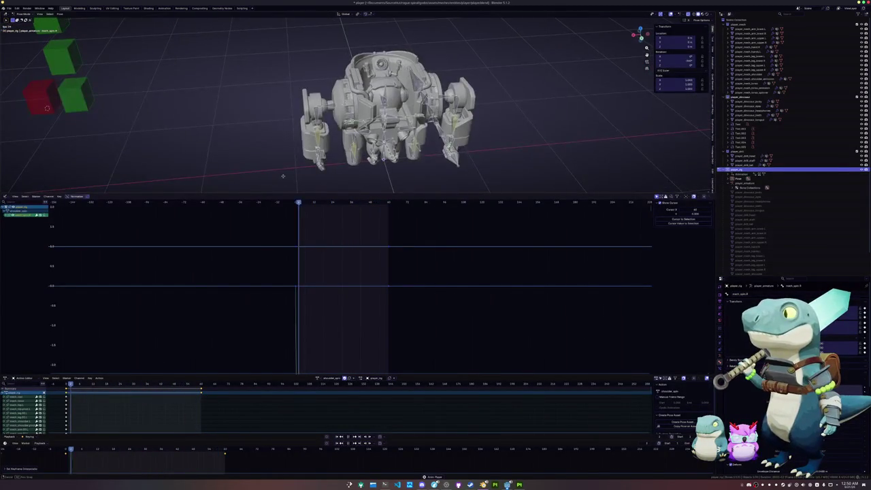
scroll(307, 162, up, 2)
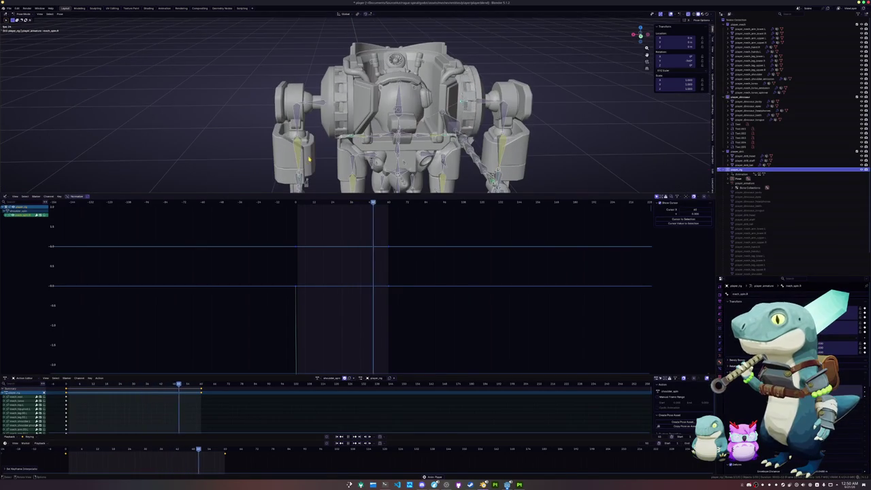
key(Escape)
Return to frame 0 and select the central mech_spin bone.
click(66, 451)
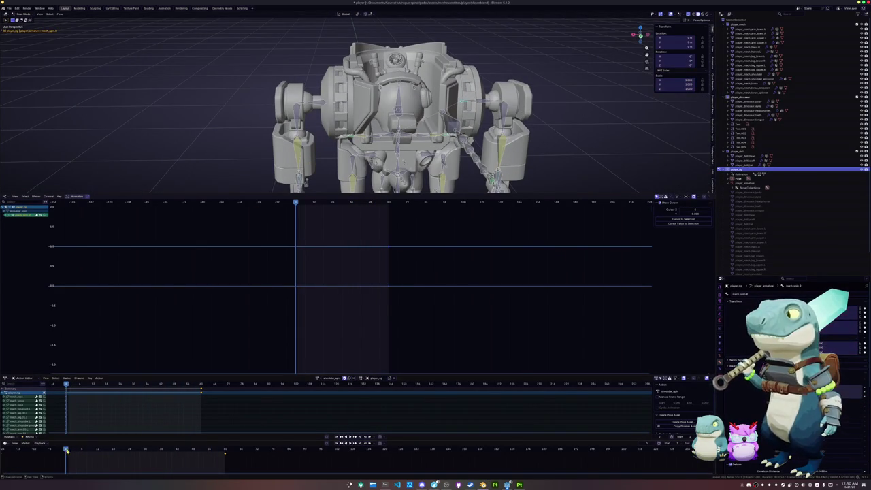
middle_drag(266, 121, 303, 141)
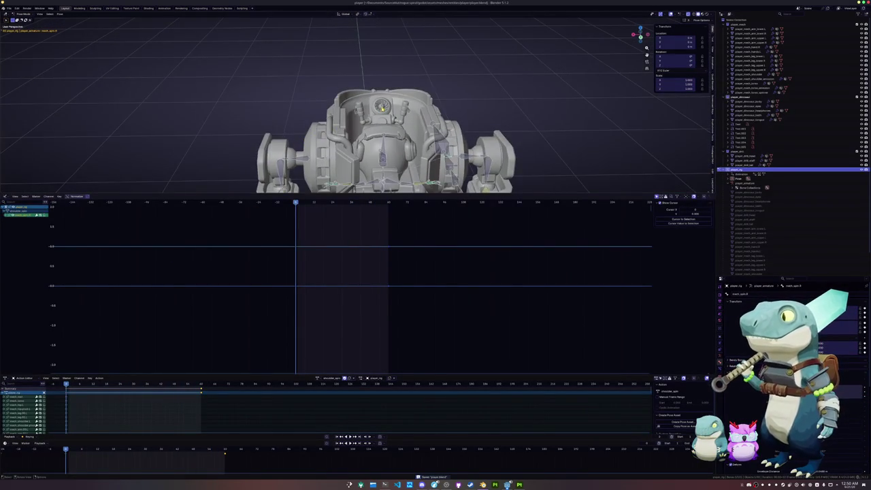
click(382, 136)
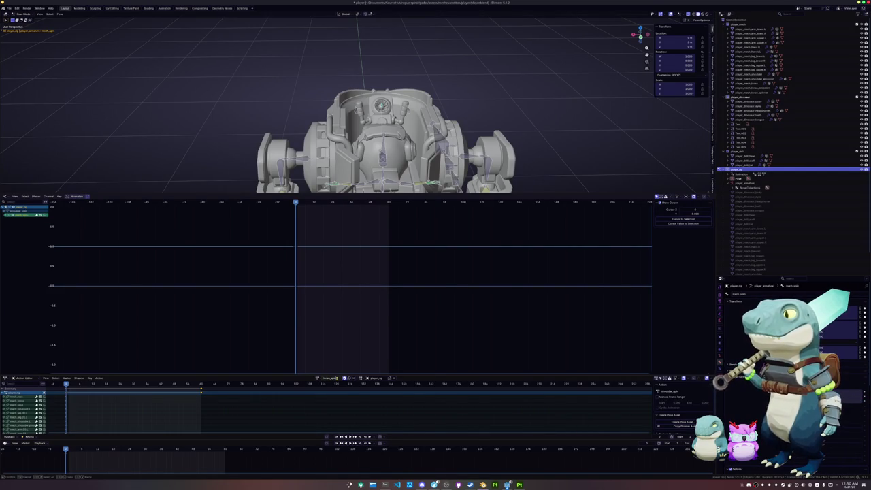
At the end frame, turn the turbine fan via its quaternion rotation field and key it.
ctrl+scroll(338, 378, down, 1)
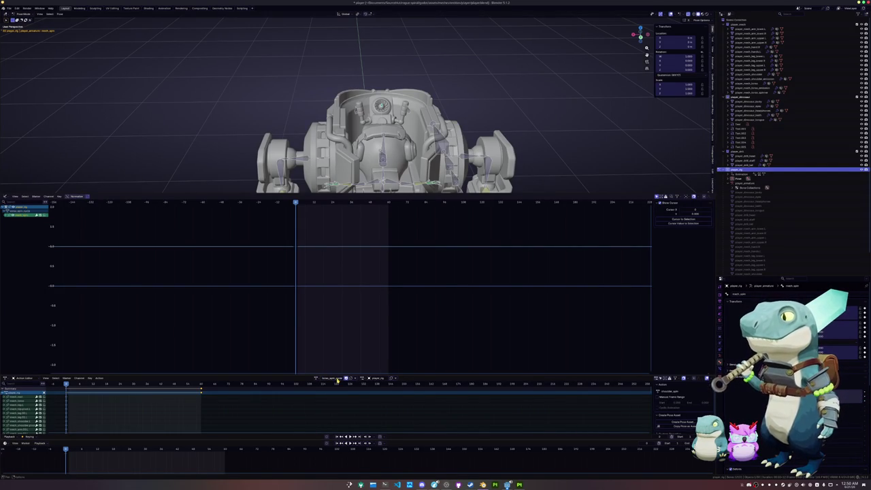
scroll(367, 145, up, 2)
scroll(367, 145, up, 2)
scroll(367, 145, up, 1)
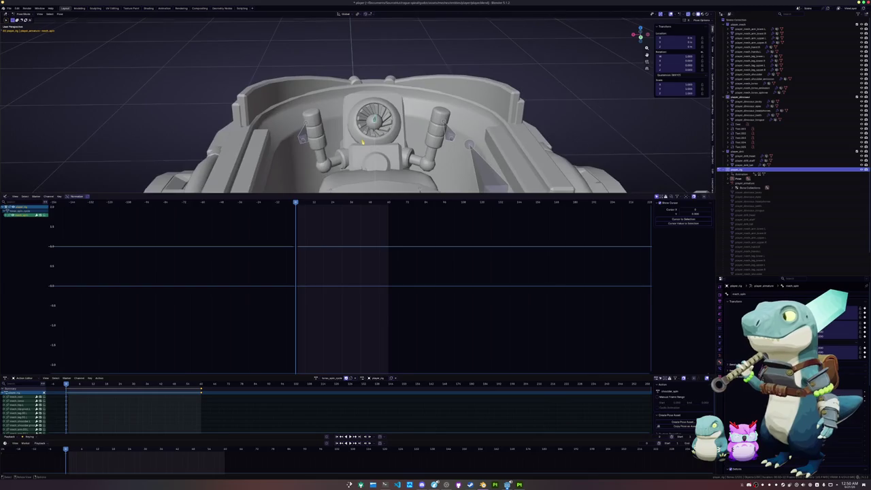
scroll(367, 145, up, 2)
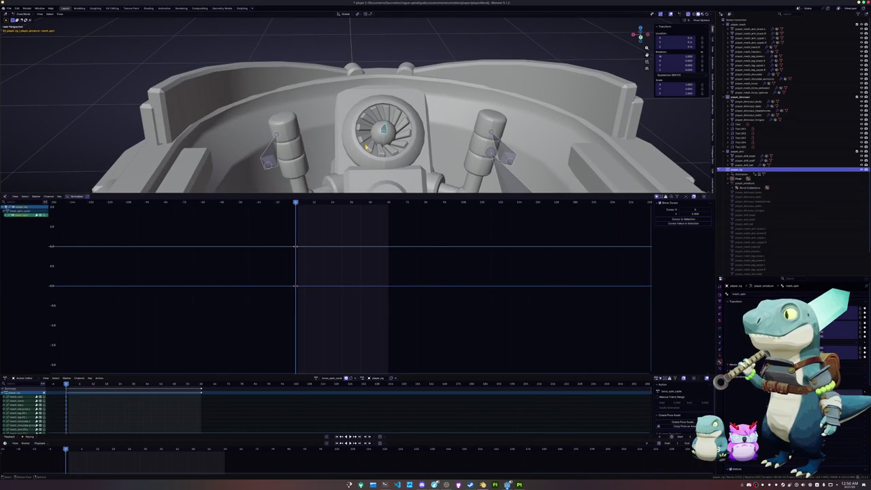
click(227, 450)
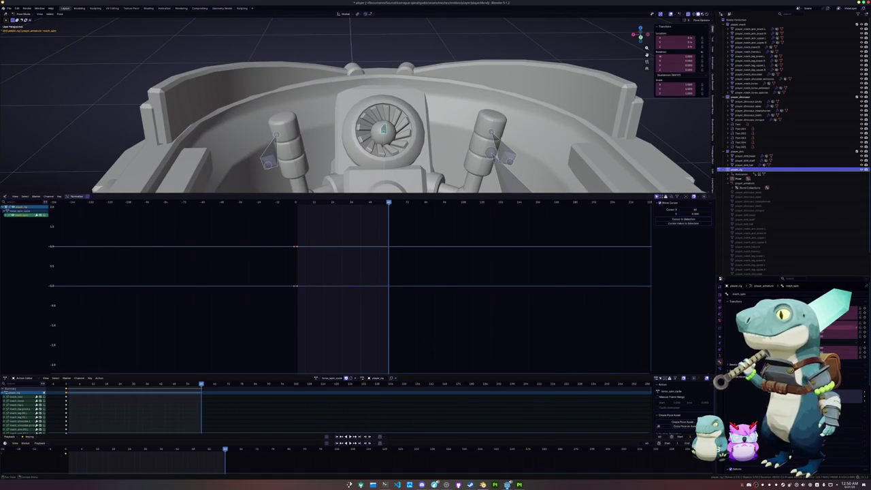
drag(689, 64, 689, 65)
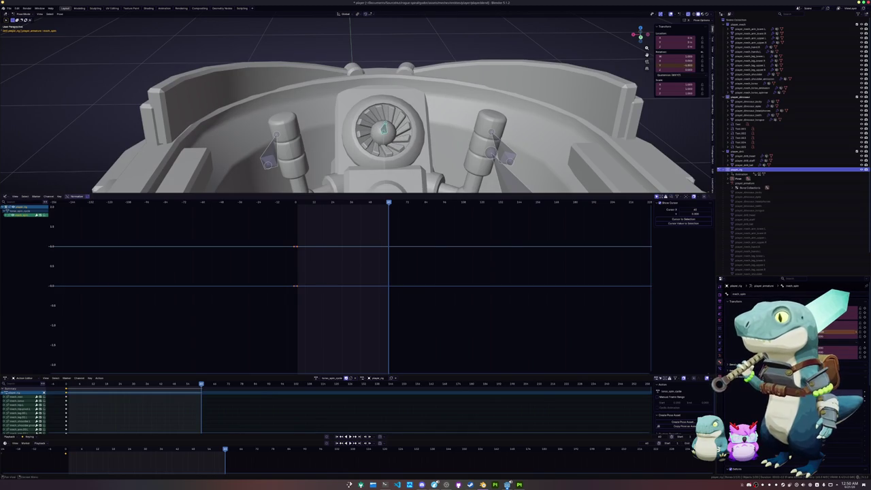
drag(689, 65, 689, 65)
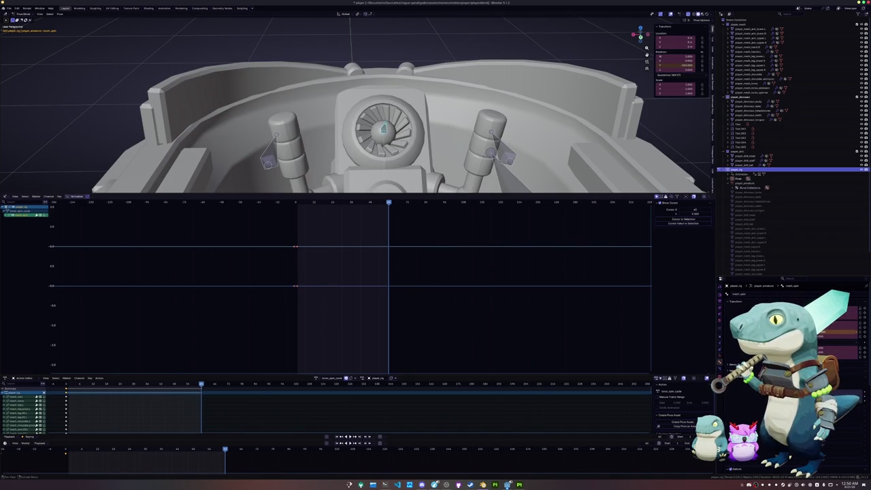
drag(688, 64, 688, 65)
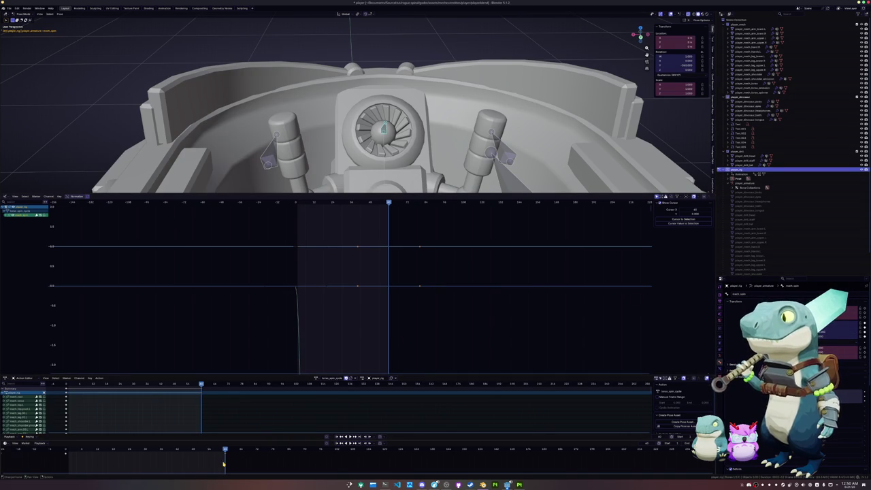
right_click(185, 462)
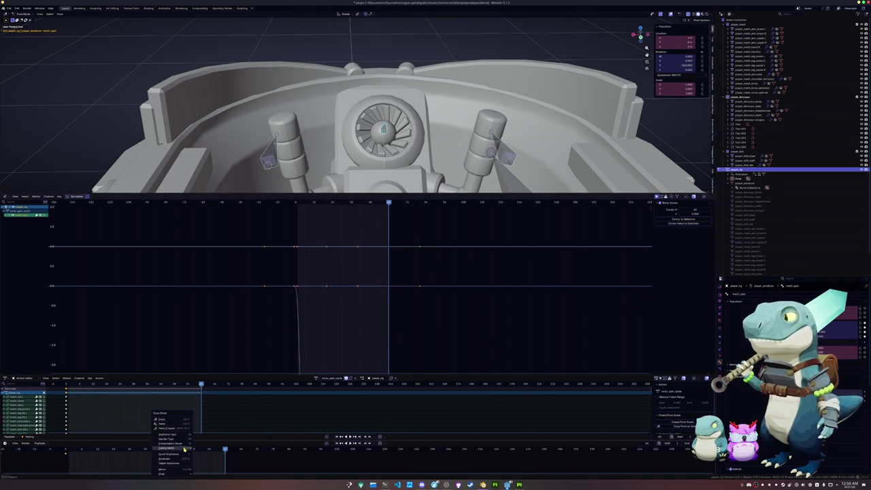
Change the fan keys' interpolation, key its pose at the last frame, and preview playback.
mouse_move(168, 443)
click(211, 420)
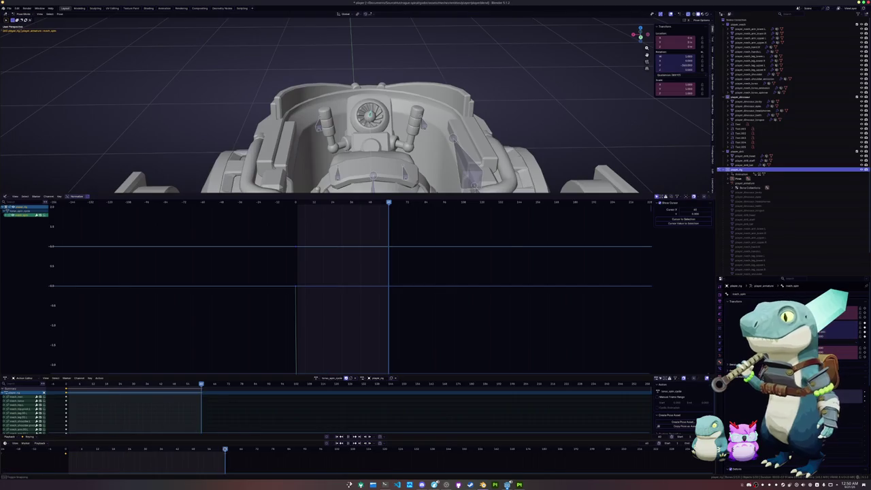
drag(388, 202, 295, 202)
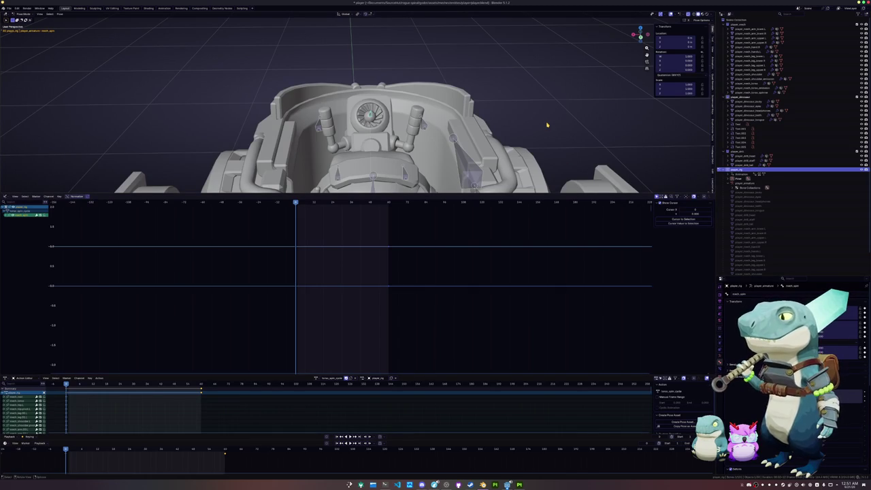
key(shift+Right)
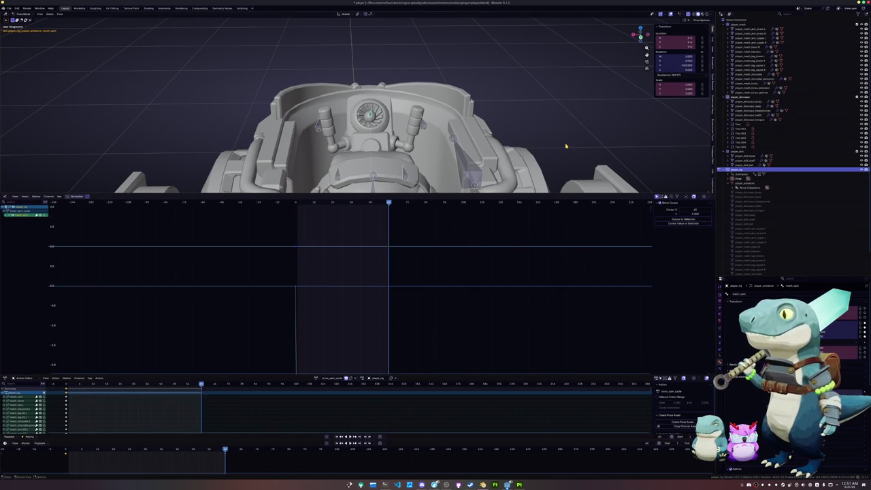
key(i)
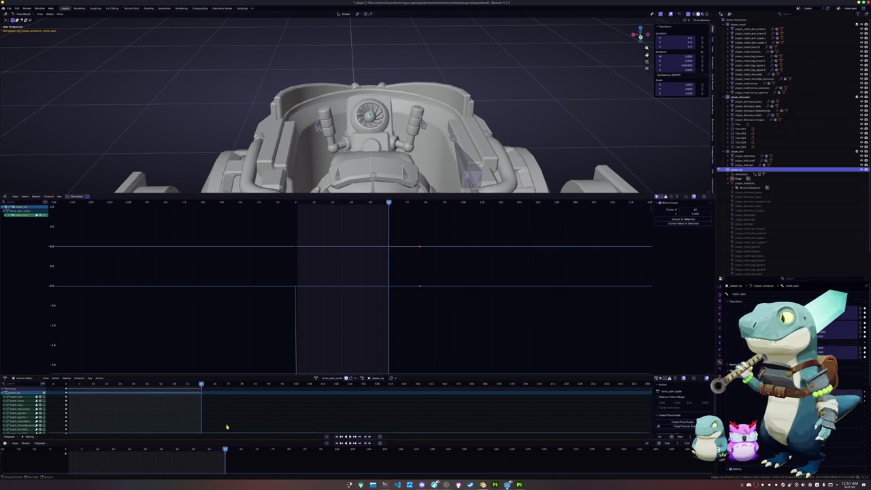
key(space)
key(space)
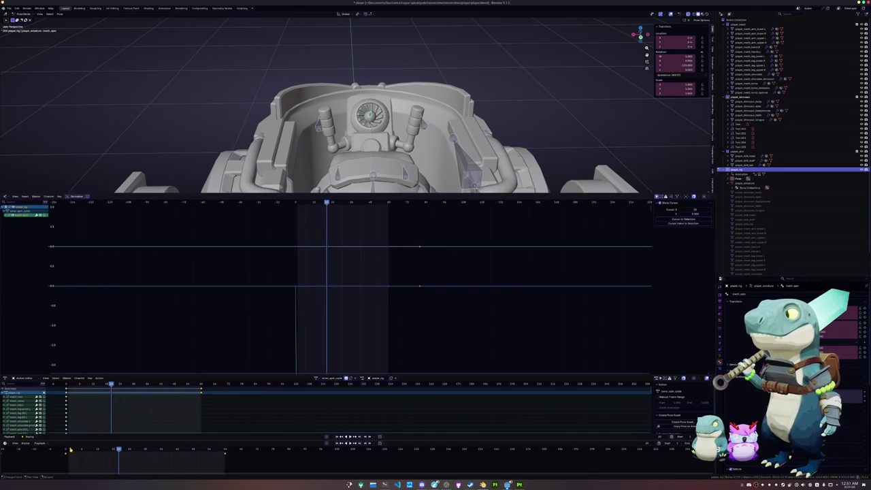
right_click(94, 417)
mouse_move(103, 444)
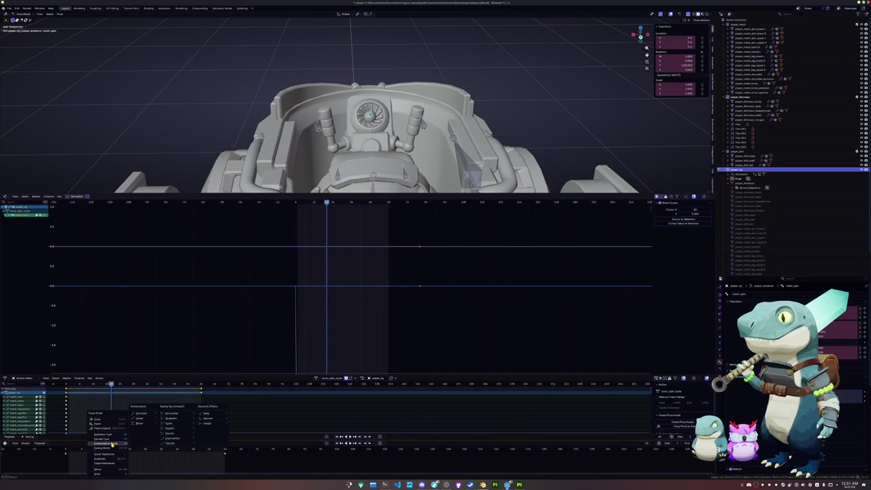
click(140, 418)
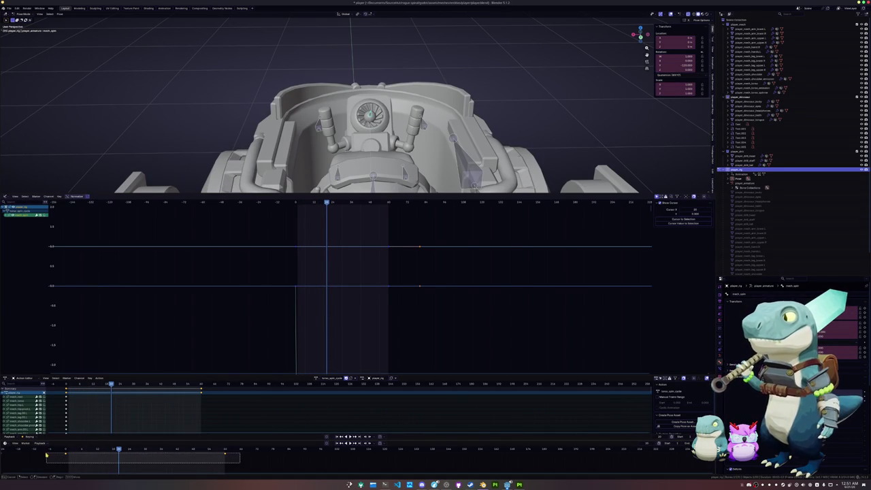
Delete the fan's old keys and key its start rotation in XYZ Euler mode.
key(x)
click(57, 451)
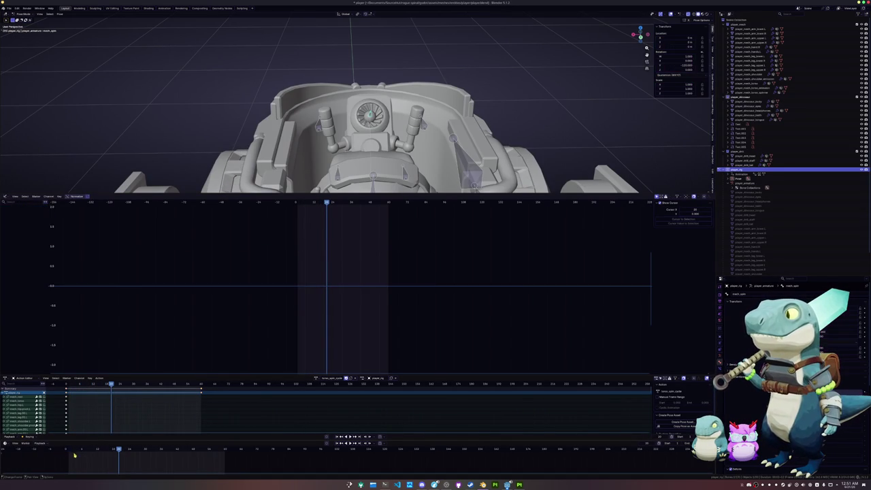
key(shift+Left)
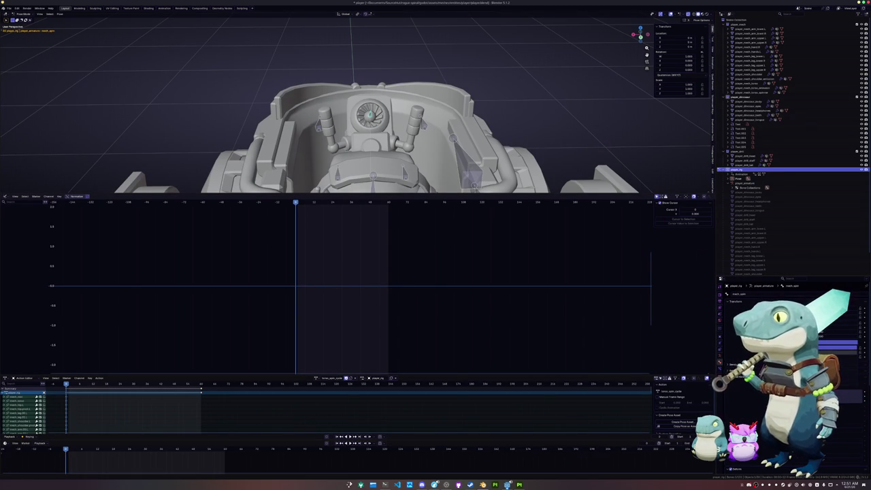
click(838, 347)
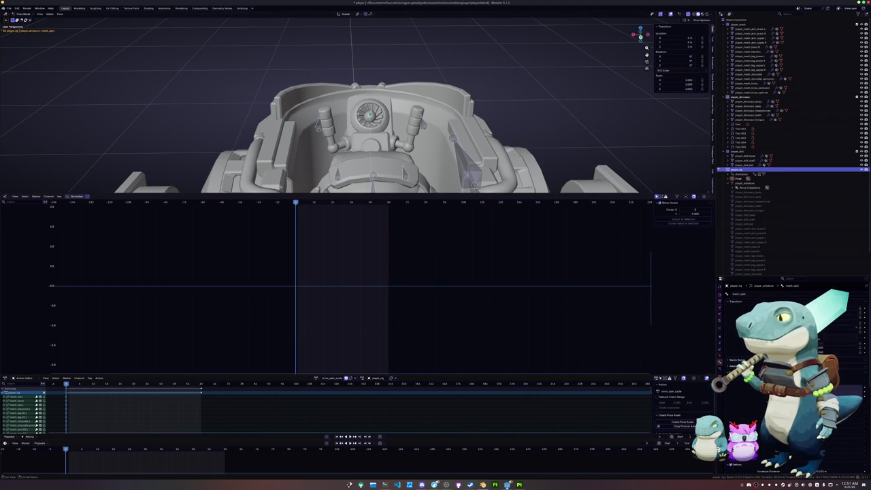
key(i)
key(i)
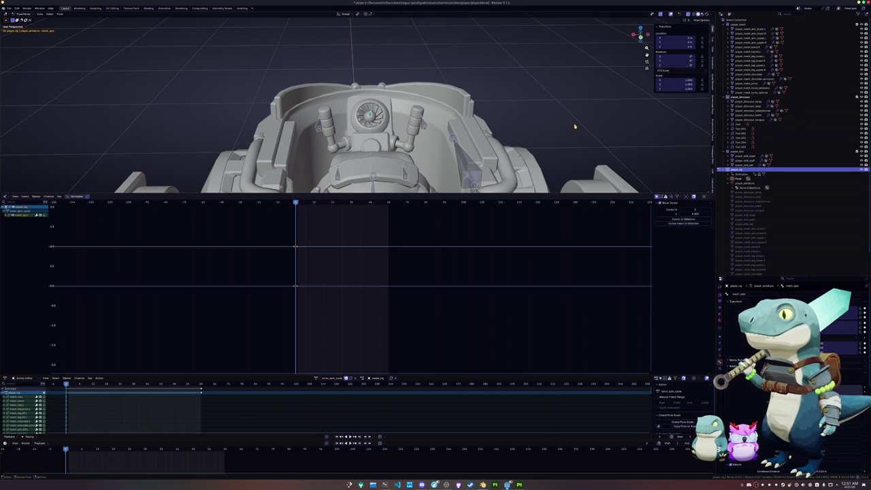
At the end frame, rotate the fan about its local Z axis and key it.
click(226, 451)
key(r)
key(z)
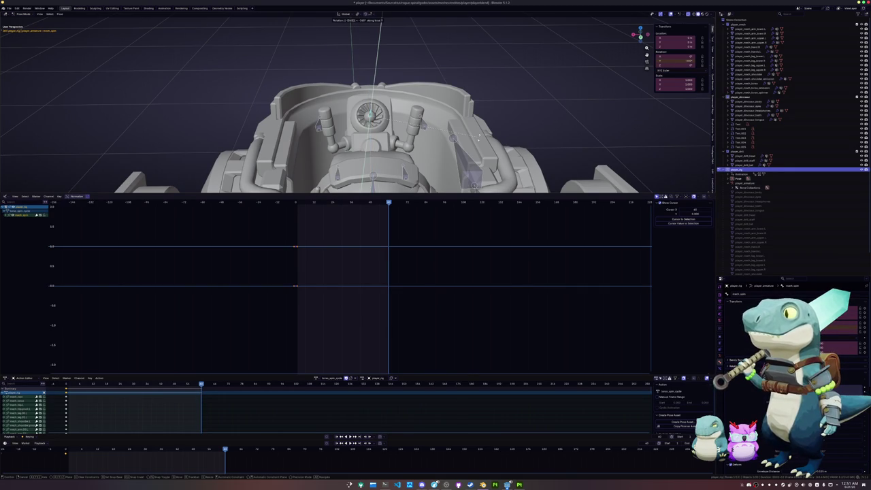
click(380, 20)
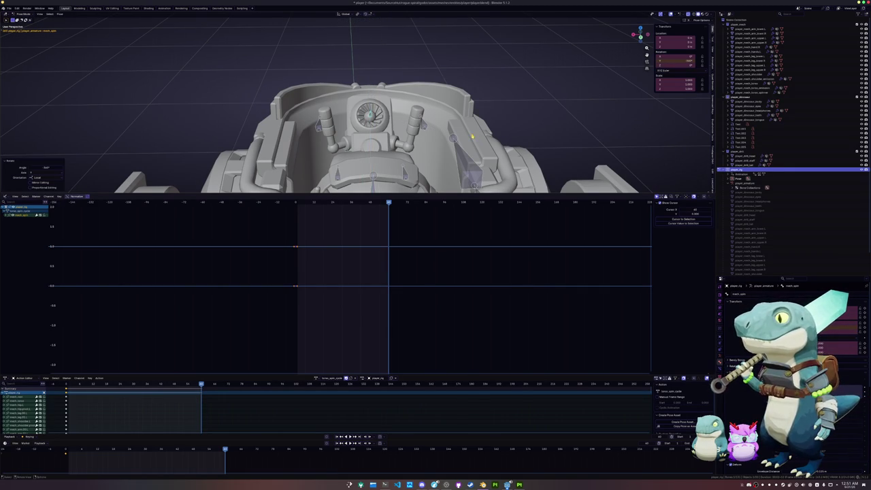
key(i)
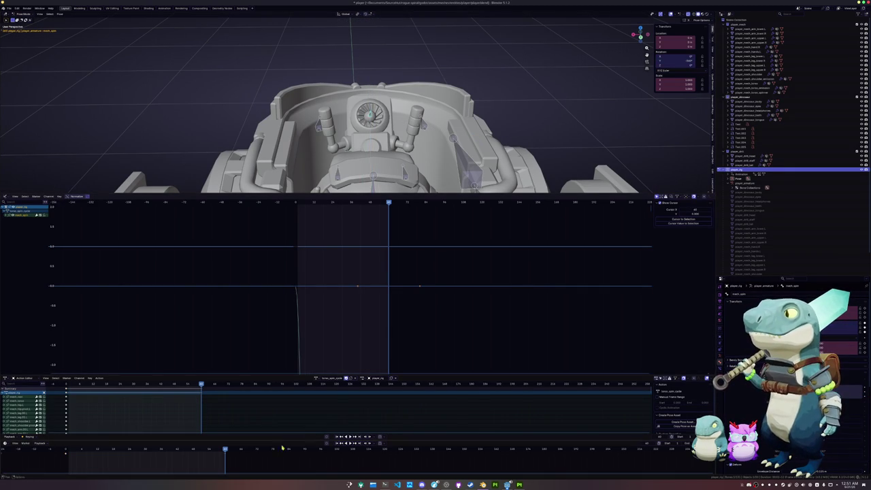
Change the spin keys' interpolation, play the cycle, and save the blend file.
right_click(205, 465)
mouse_move(188, 443)
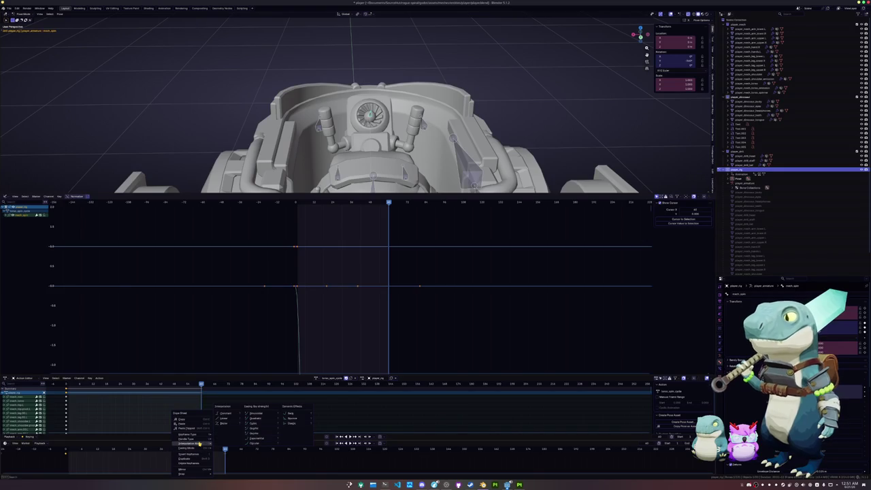
click(225, 414)
key(space)
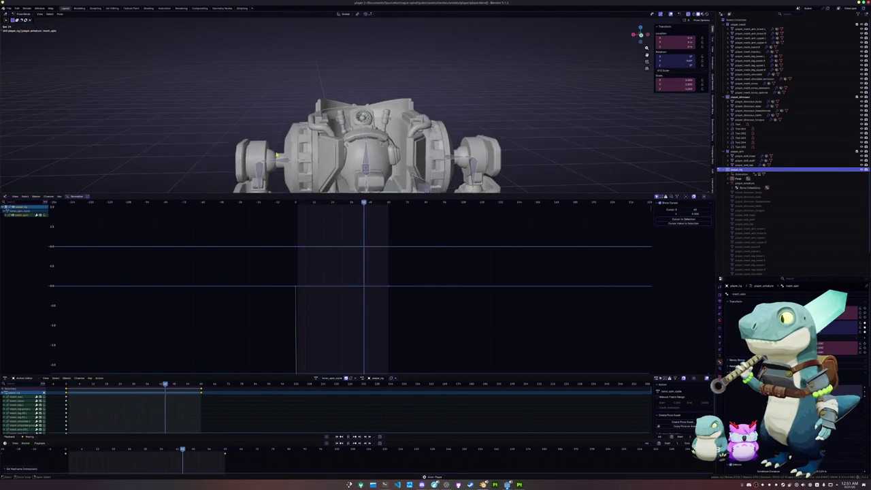
key(ctrl+s)
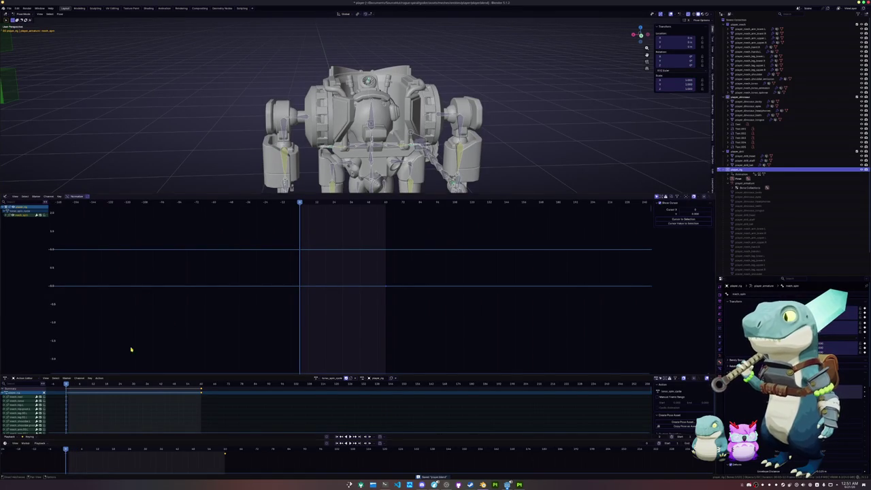
Rename the current action, typing 'spin_cycle' as the new name.
scroll(243, 145, down, 2)
middle_drag(242, 140, 171, 152)
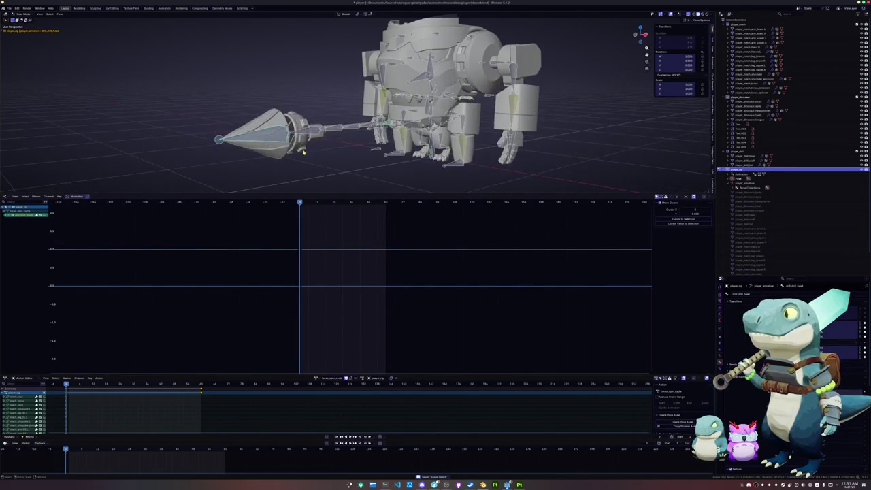
scroll(340, 164, up, 4)
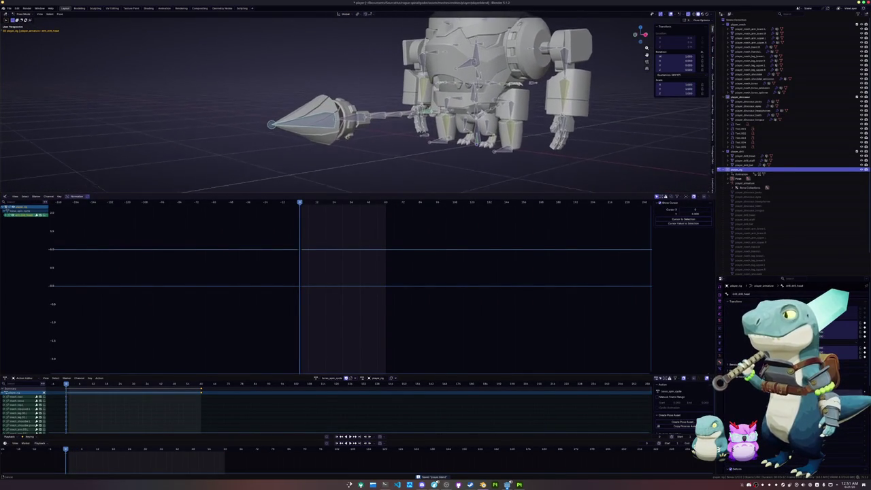
click(337, 379)
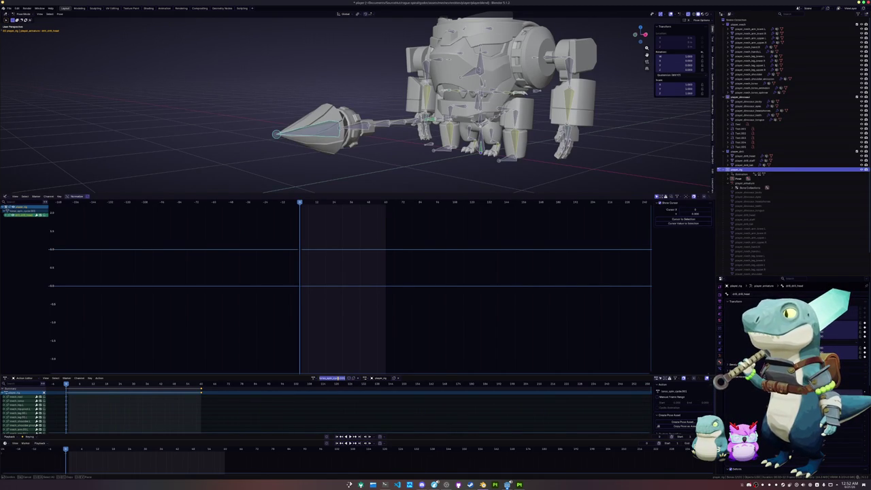
key(BackSpace)
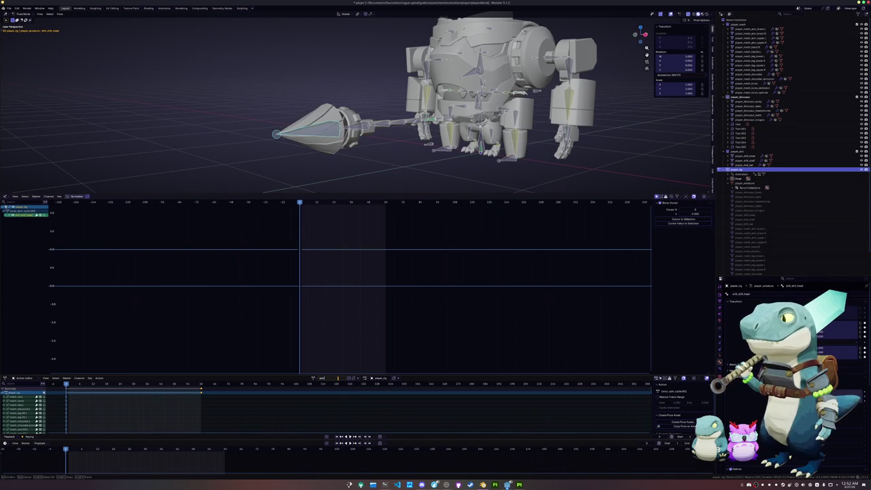
text(spin_cycle)
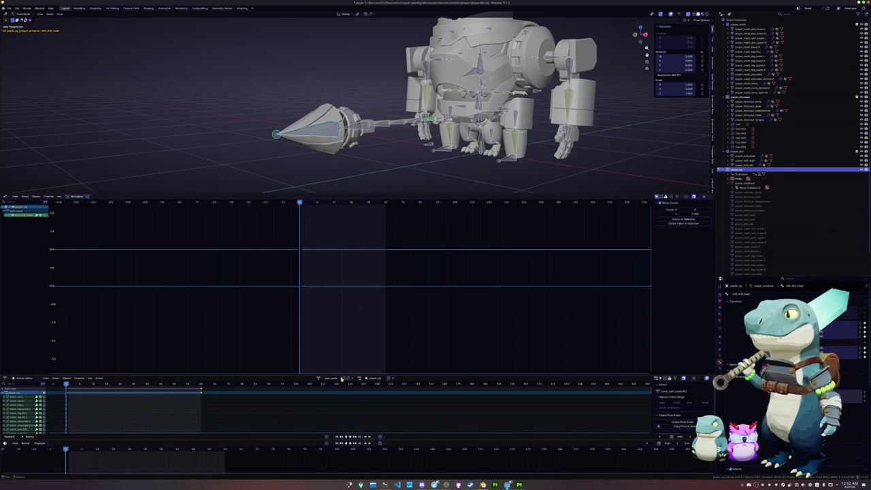
Start rotating the weapon head bone locked to its local X axis.
scroll(243, 168, up, 3)
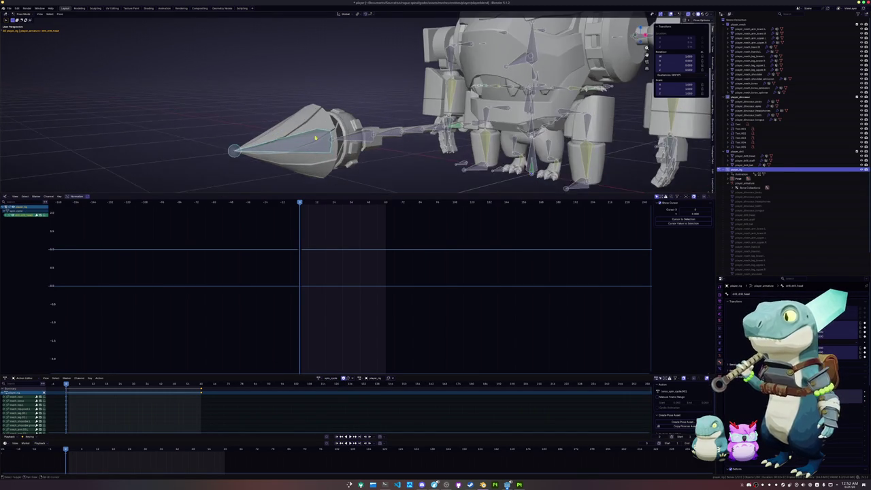
middle_drag(286, 143, 436, 136)
key(r)
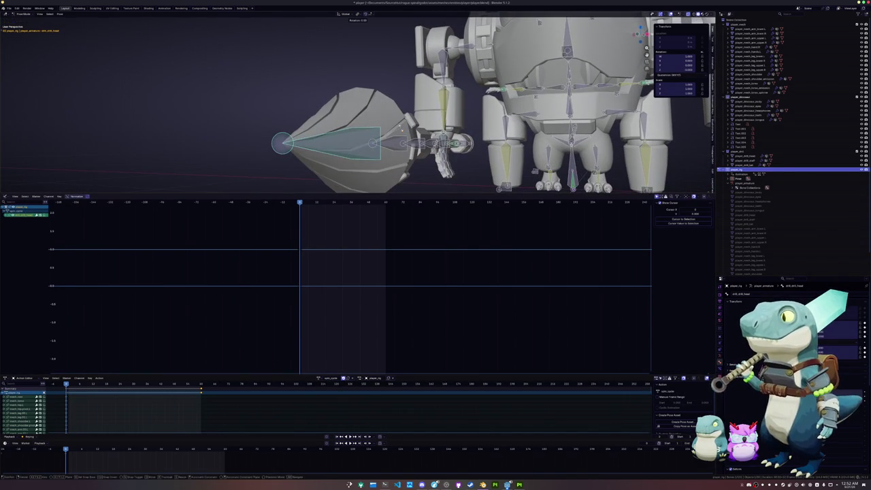
key(x)
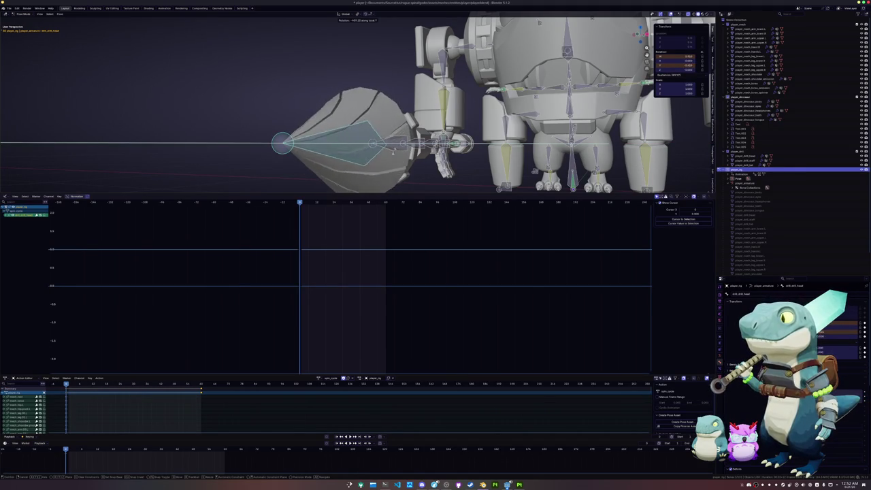
Confirm the head rotation, switch it to XYZ Euler, key it at frame 40, and make keys linear.
click(314, 149)
middle_drag(314, 149, 327, 145)
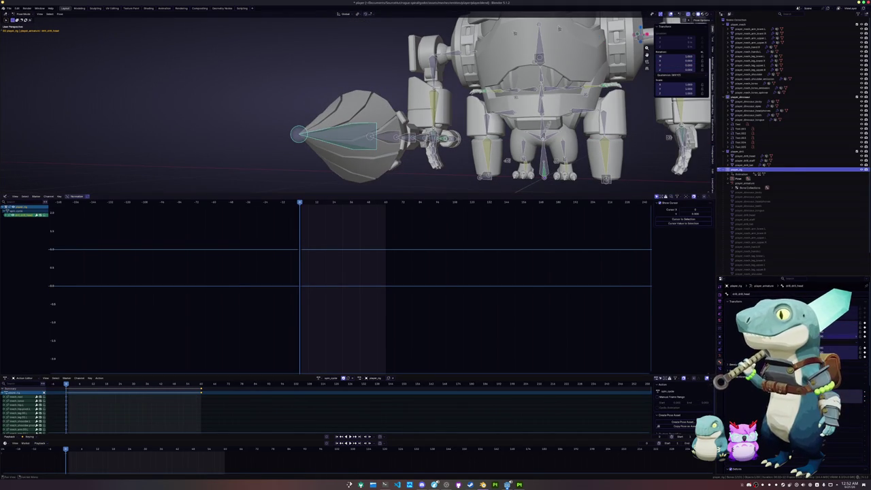
click(841, 340)
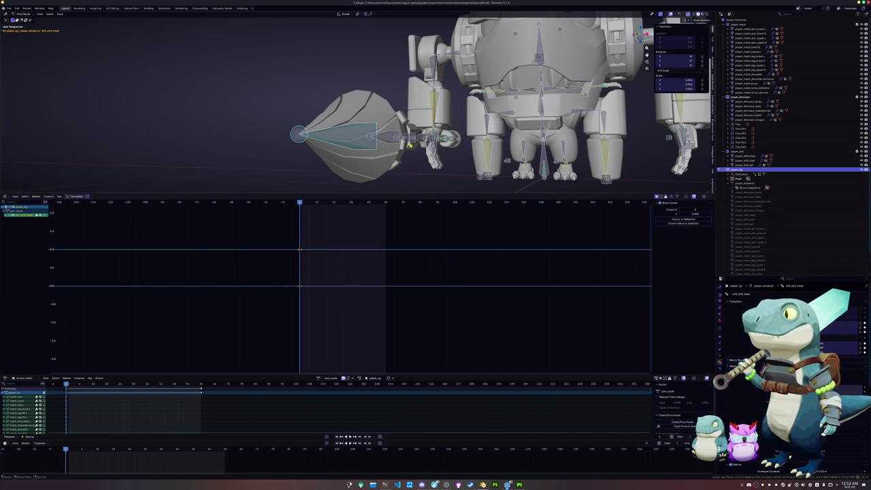
click(229, 448)
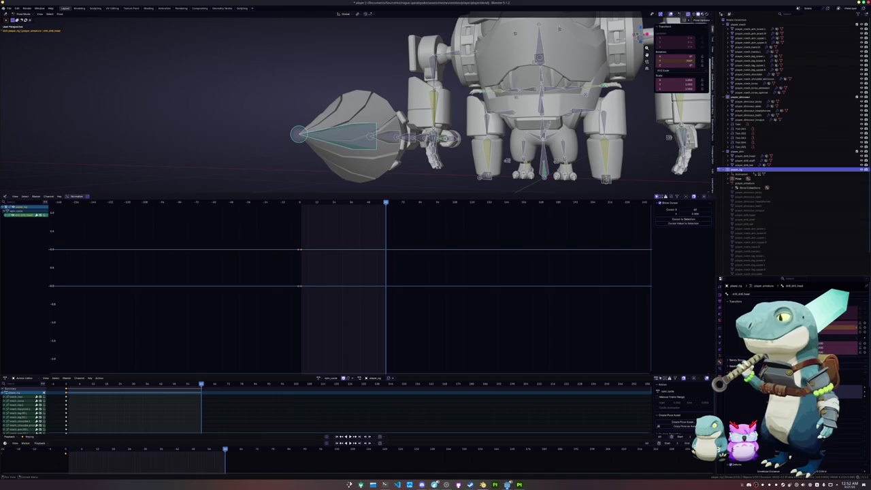
key(i)
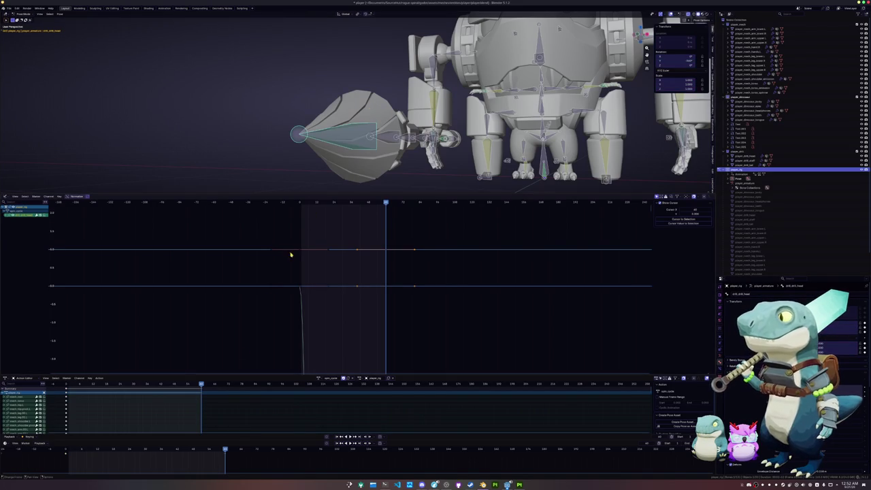
right_click(106, 455)
mouse_move(90, 443)
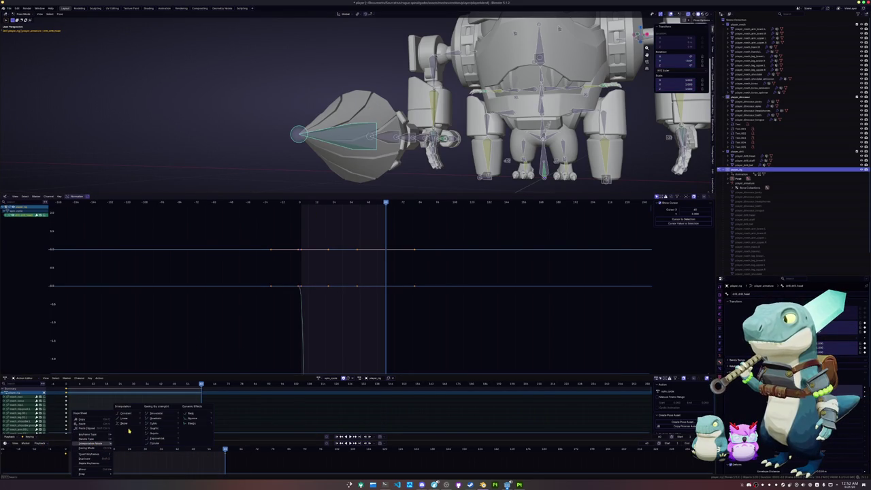
click(128, 421)
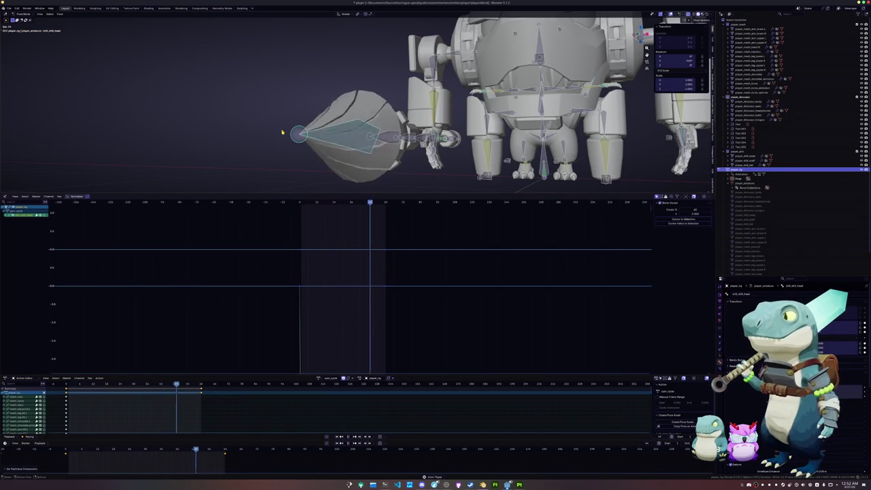
At frame 0, try a trial rotation of the head bone about the X axis.
click(66, 452)
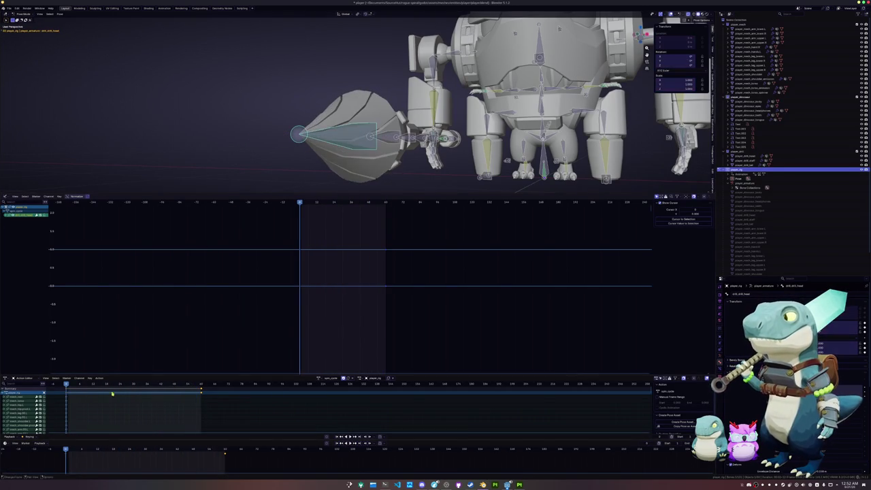
mouse_move(409, 122)
middle_down()
mouse_move(305, 160)
mouse_move(321, 141)
middle_up()
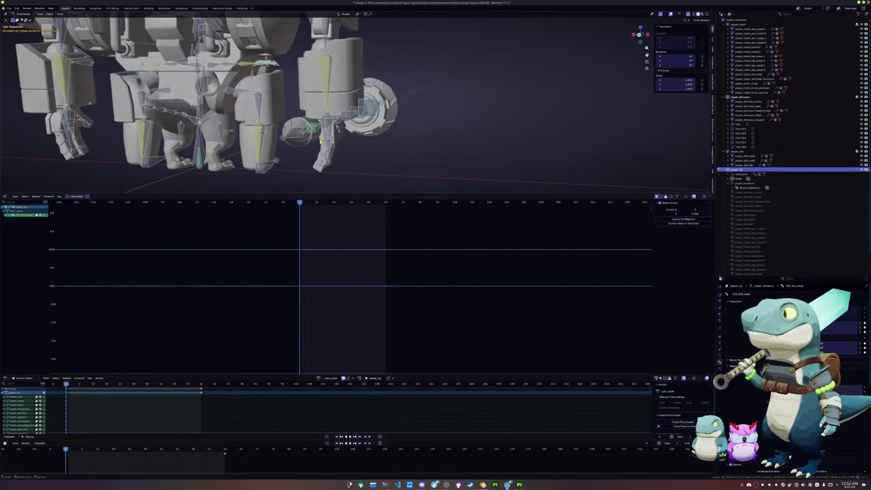
scroll(370, 127, up, 3)
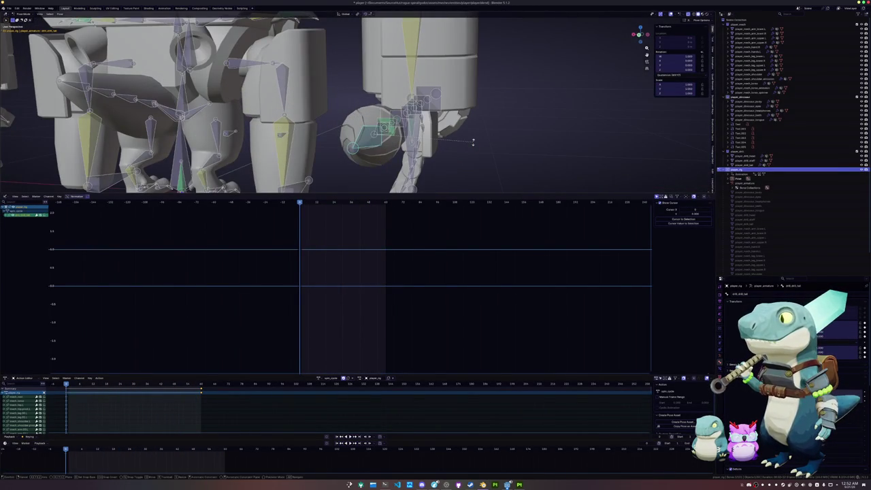
key(r)
key(x)
key(x)
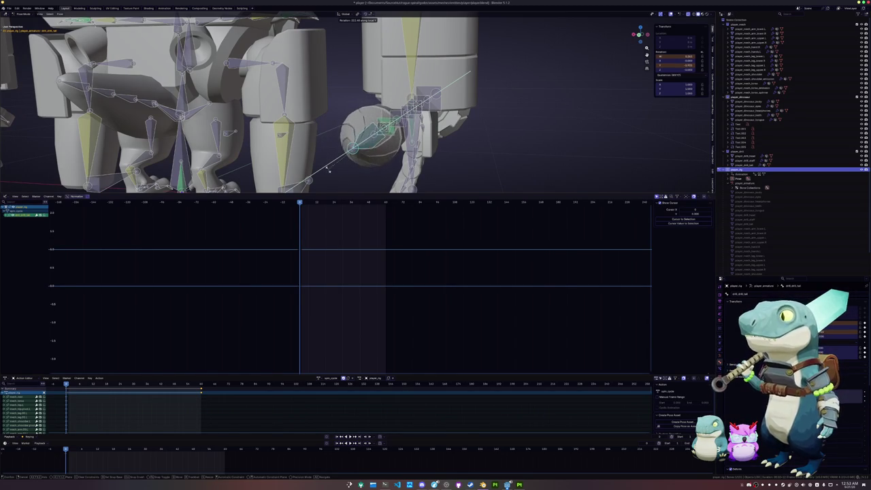
click(389, 171)
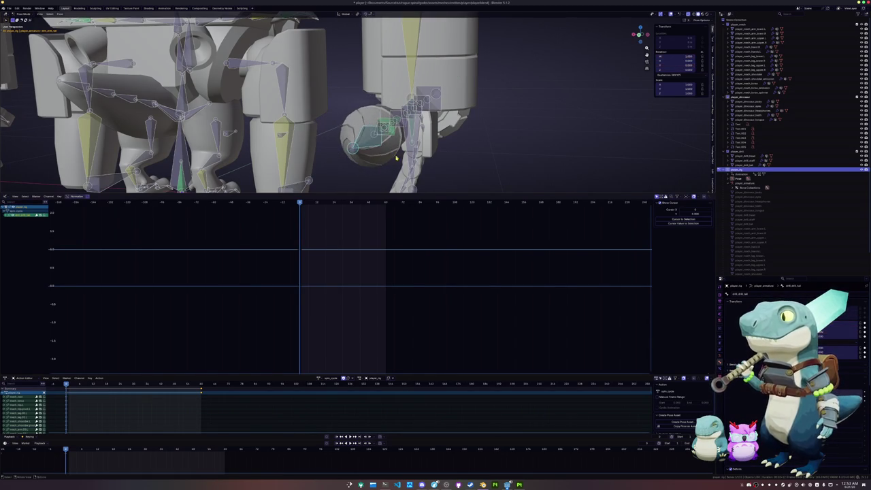
middle_drag(390, 171, 311, 162)
Preview the spin, then enter a new head bone rotation value at the last frame.
key(space)
key(space)
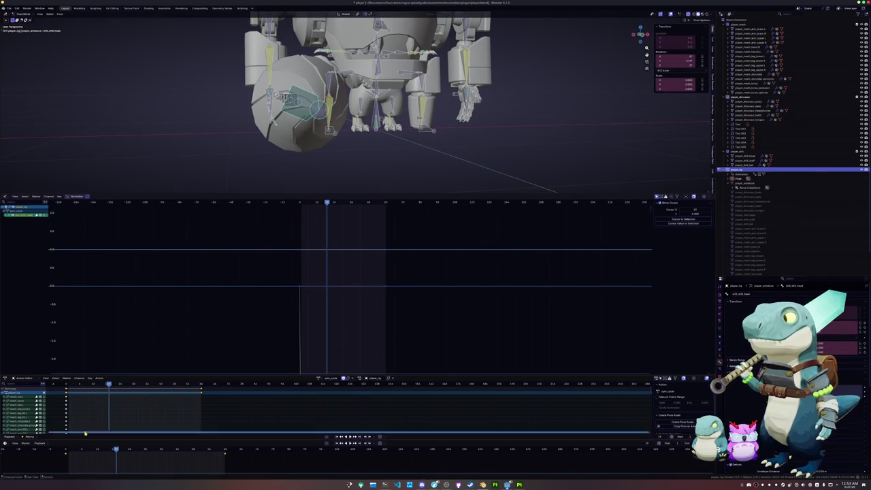
click(66, 451)
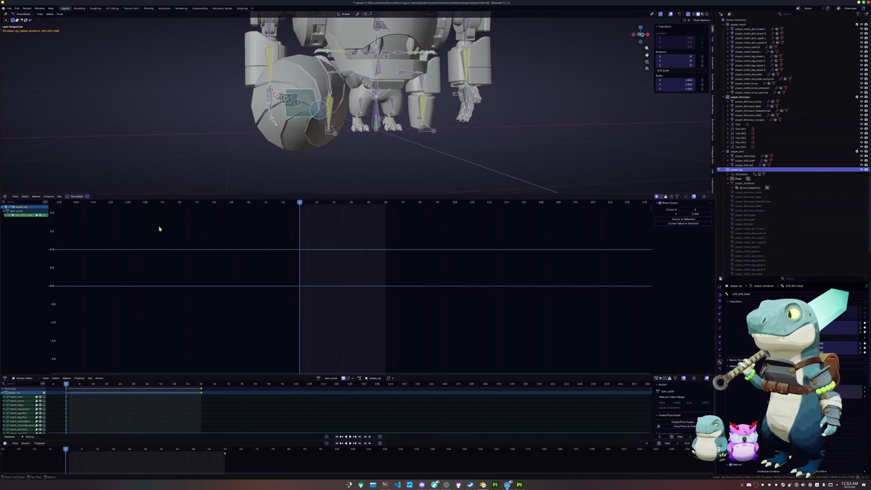
mouse_move(227, 143)
middle_down()
mouse_move(238, 160)
mouse_move(252, 152)
middle_up()
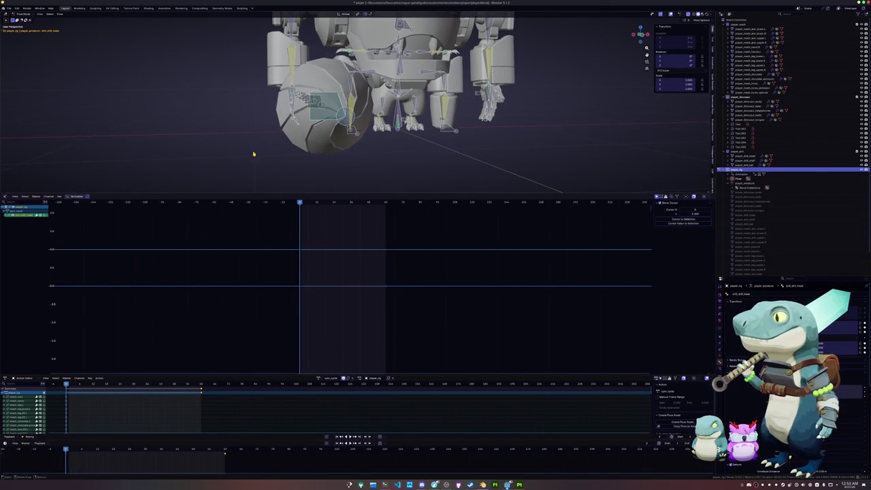
scroll(253, 151, up, 2)
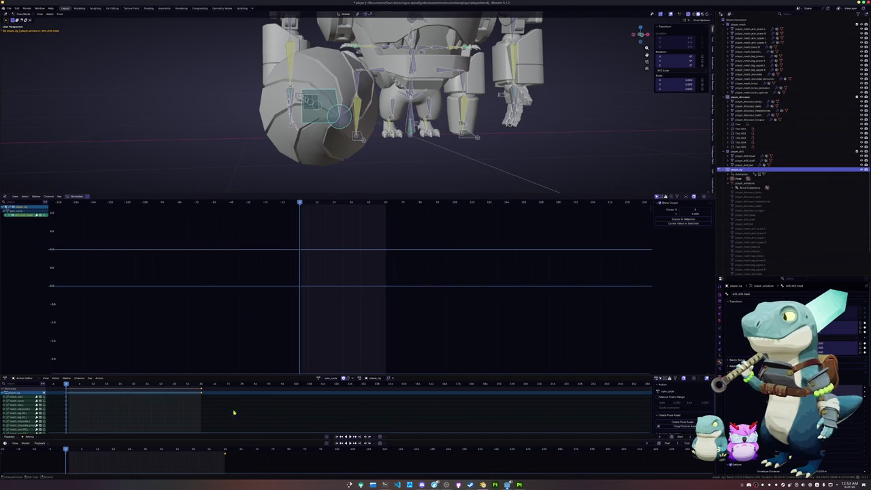
click(226, 450)
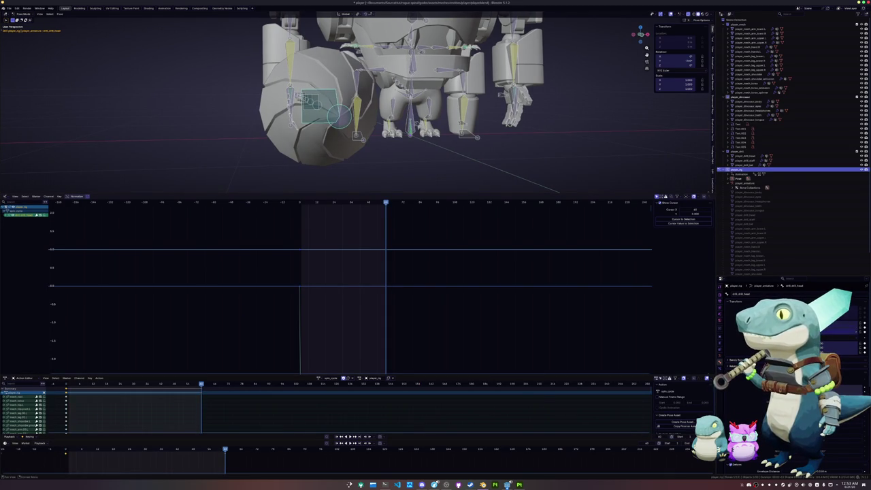
key(Return)
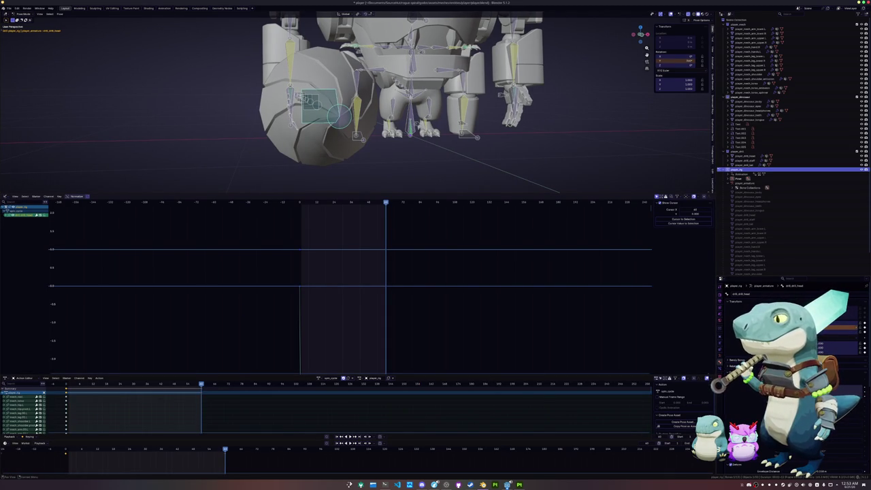
mouse_move(491, 165)
middle_down()
mouse_move(492, 146)
mouse_move(473, 139)
middle_up()
scroll(492, 145, down, 5)
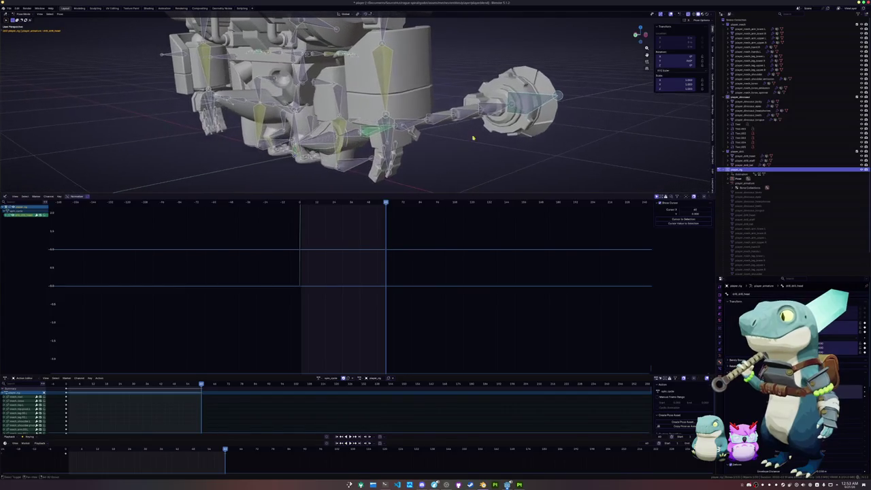
Snap to the front orthographic view, then orbit out to a perspective view of the rig.
click(327, 141)
mouse_move(327, 141)
alt+middle_down()
mouse_move(256, 111)
mouse_move(323, 112)
alt+middle_up()
scroll(409, 116, up, 2)
scroll(463, 120, up, 2)
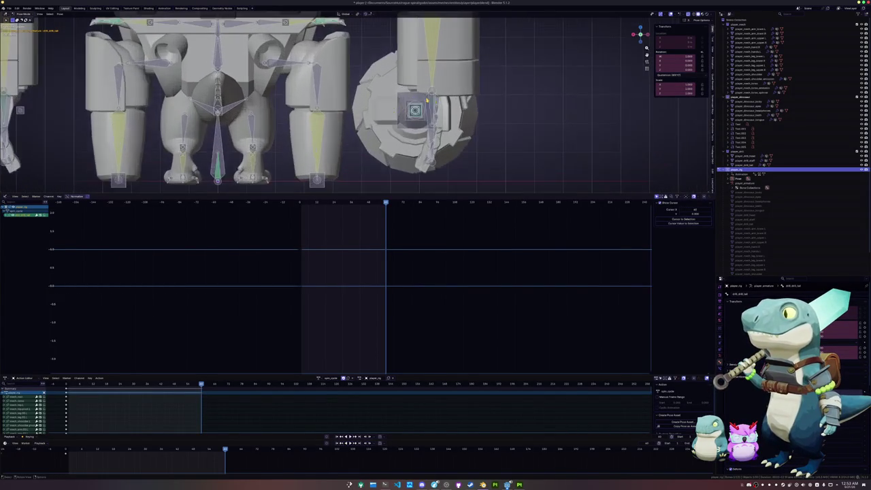
scroll(499, 121, up, 2)
shift+middle_drag(499, 121, 463, 125)
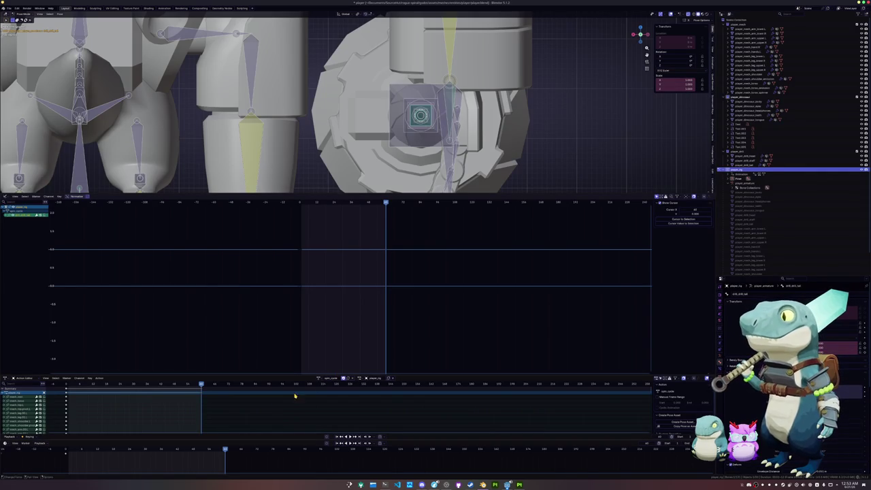
middle_drag(386, 132, 204, 136)
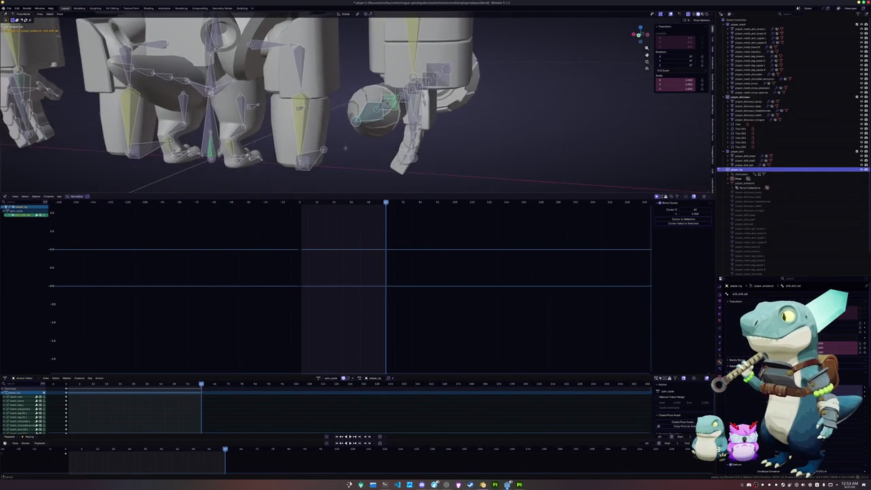
Rotate the sphere bone at frame 44, keyframe its rotation, and scrub back to check it.
key(shift+Left)
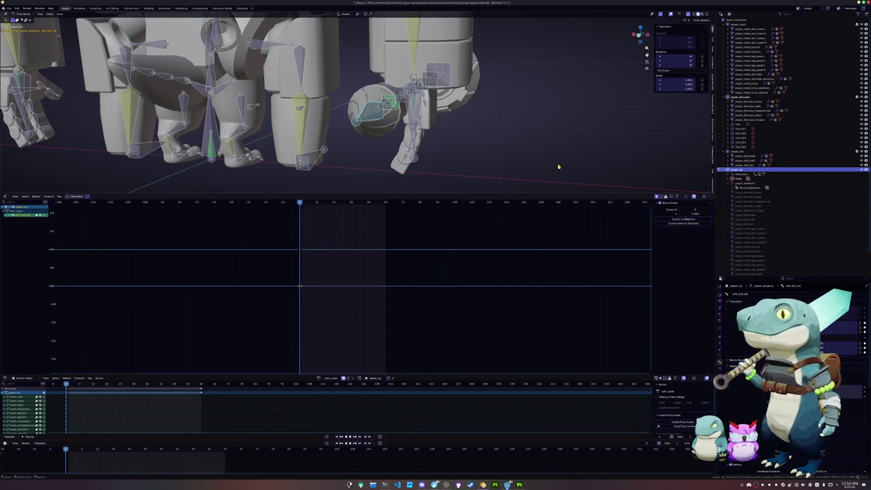
scroll(568, 166, up, 2)
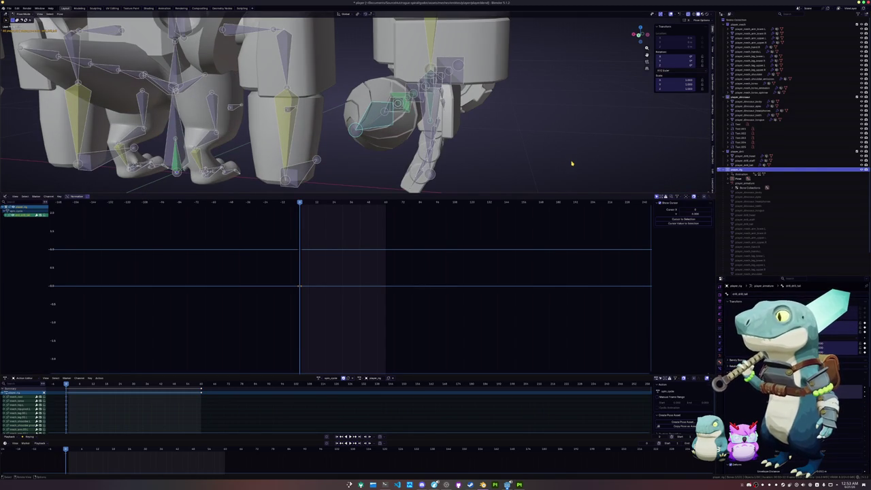
alt+scroll(570, 164, down, 2)
alt+scroll(570, 164, down, 10)
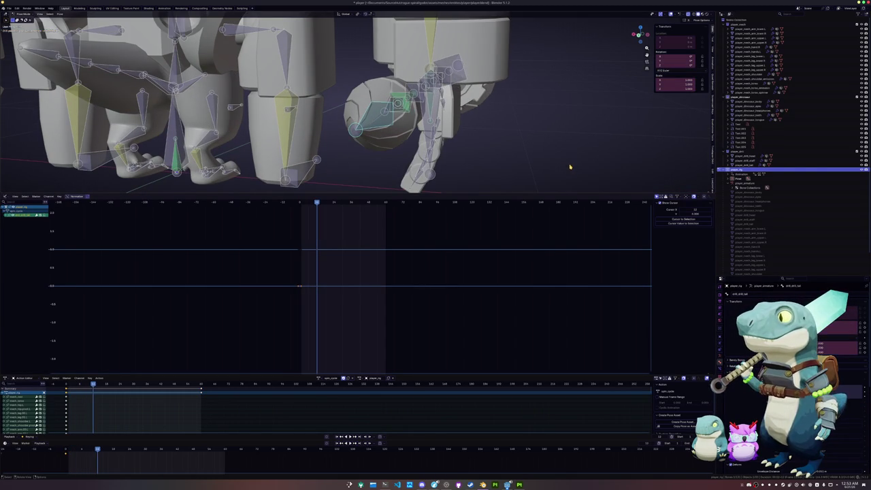
click(225, 450)
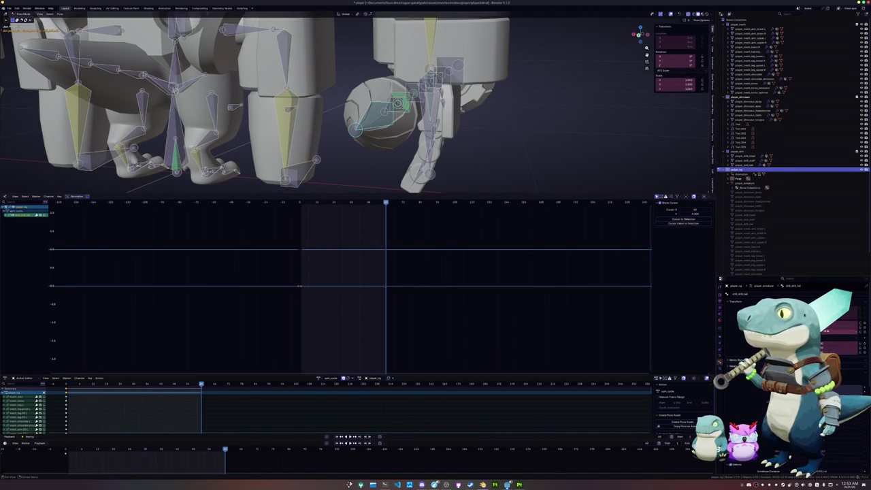
key(r)
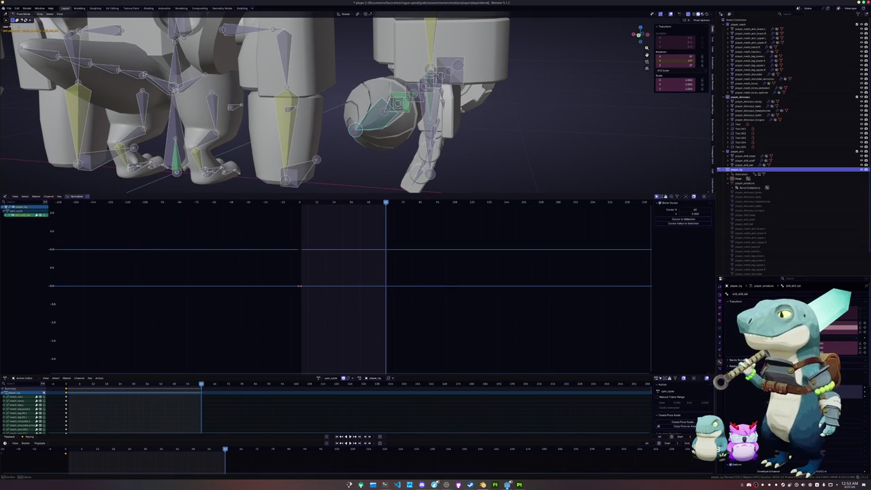
key(i)
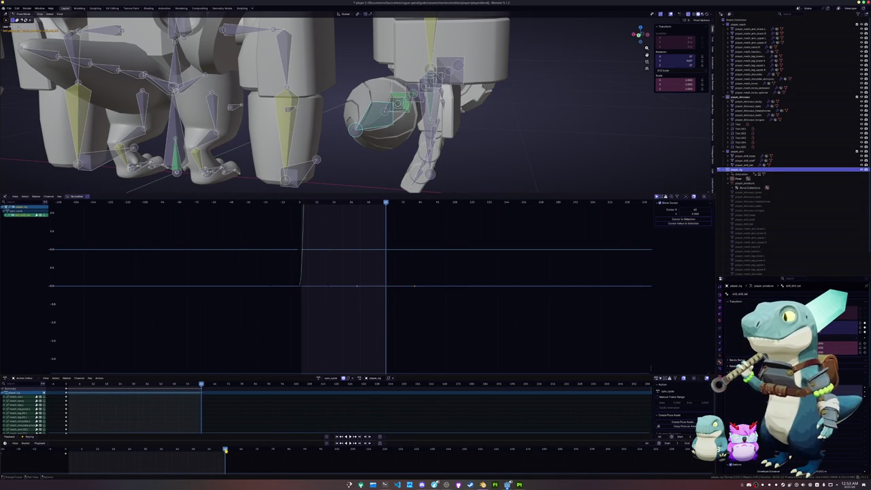
drag(225, 451, 65, 460)
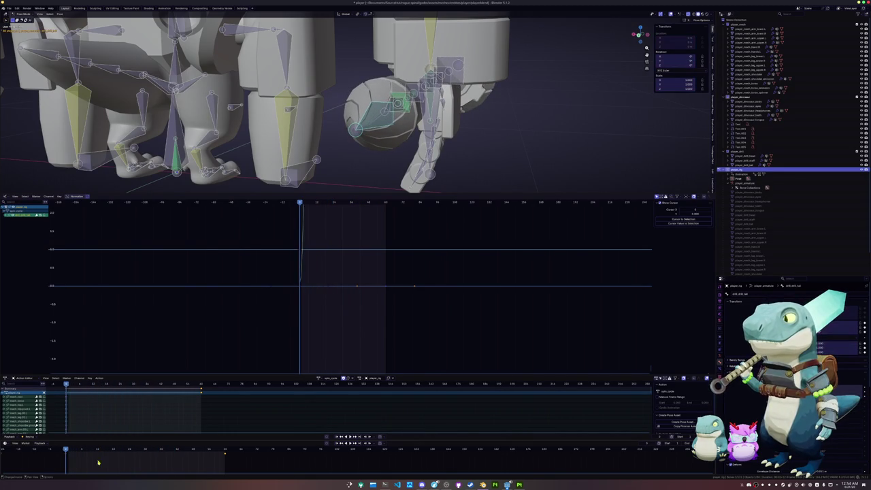
Change the keyframes' interpolation mode and play the animation to preview the motion.
right_click(109, 419)
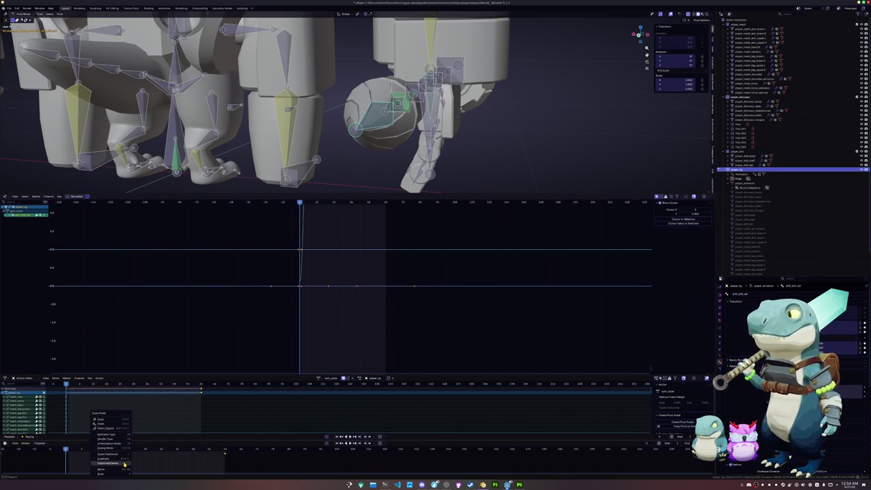
mouse_move(107, 443)
click(143, 416)
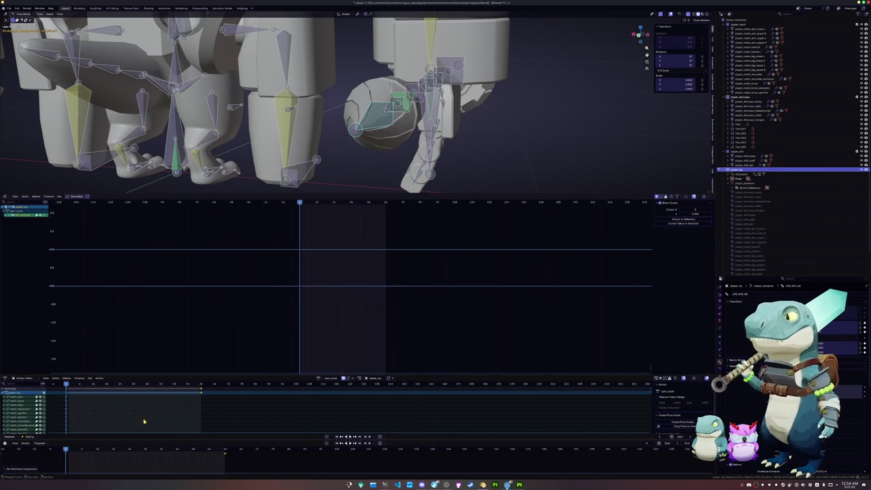
key(space)
scroll(432, 152, down, 4)
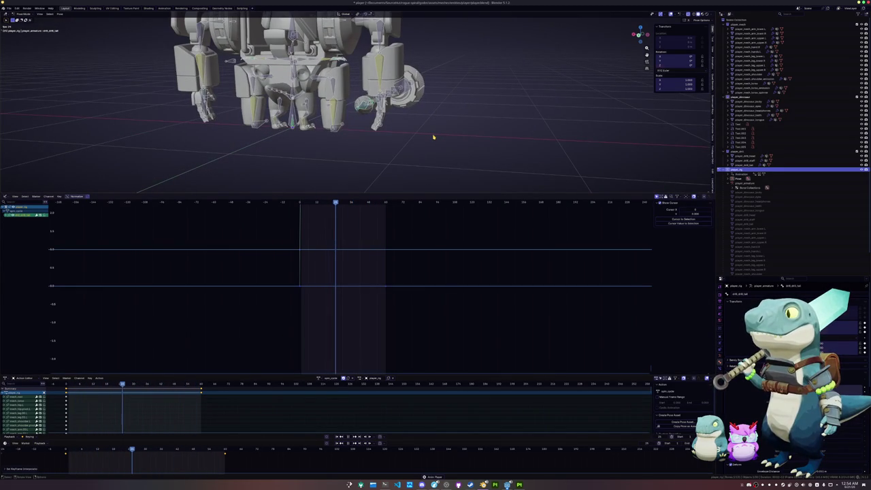
key(Escape)
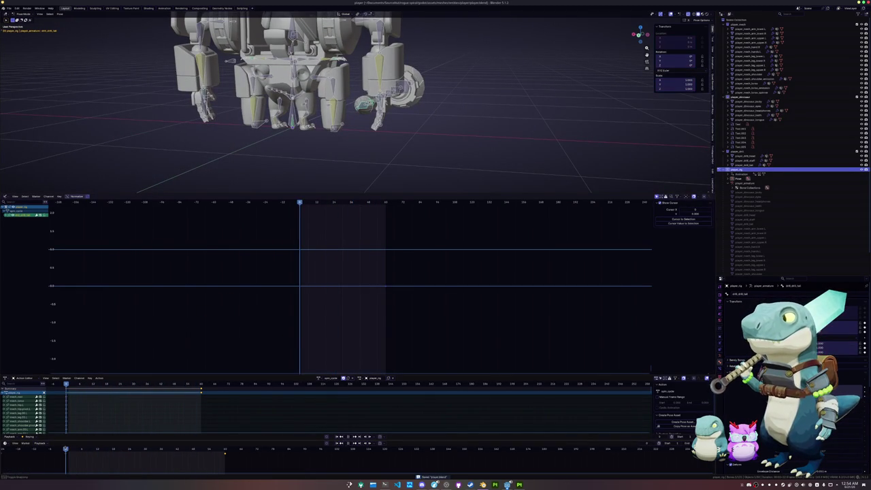
mouse_move(249, 169)
middle_down()
mouse_move(209, 105)
mouse_move(214, 168)
mouse_move(182, 159)
mouse_move(207, 135)
mouse_move(225, 146)
middle_up()
Replace the dashes with X on the finished spear heads and hud lines in animations.txt.
key(alt+Tab)
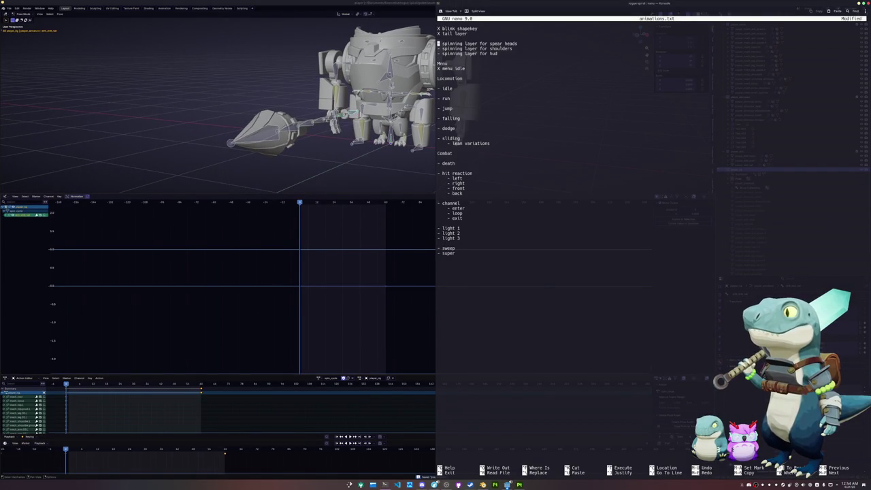
key(Delete)
text(X)
key(Left)
key(Down)
key(Delete)
text(X)
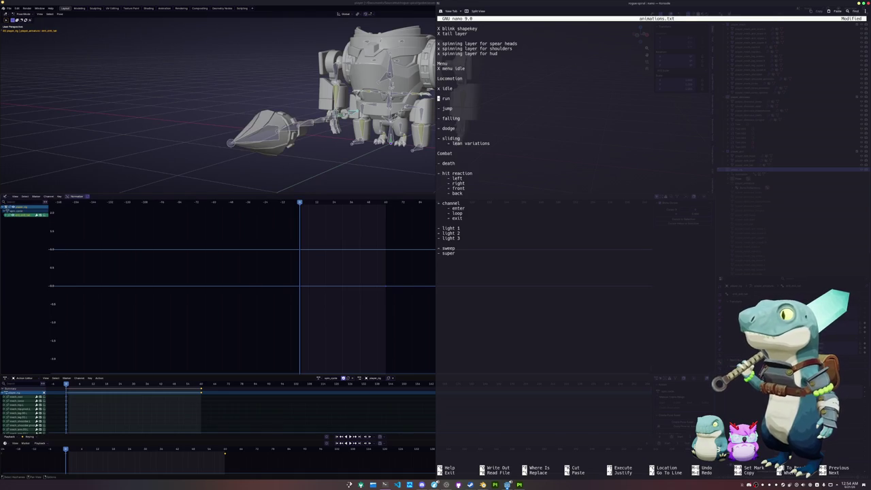
click(386, 177)
Enlarge the 3D view over the graph area, select all rig bones, and list the actions.
scroll(390, 179, down, 2)
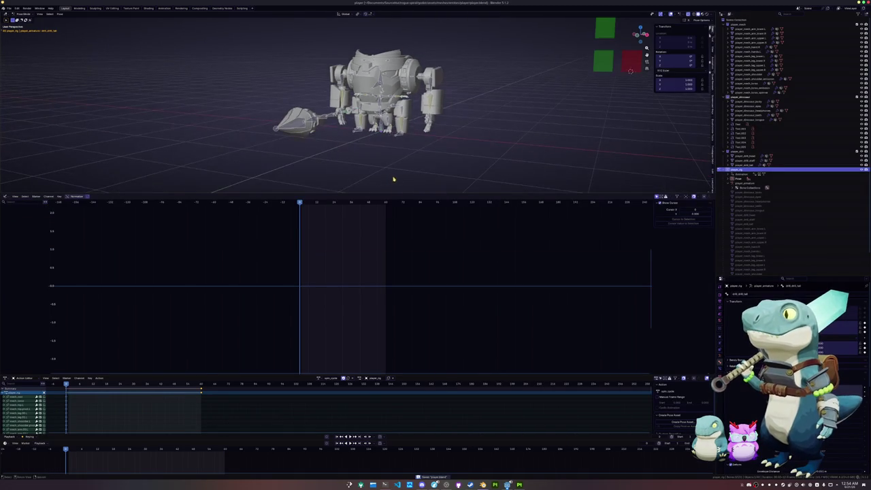
drag(391, 194, 392, 310)
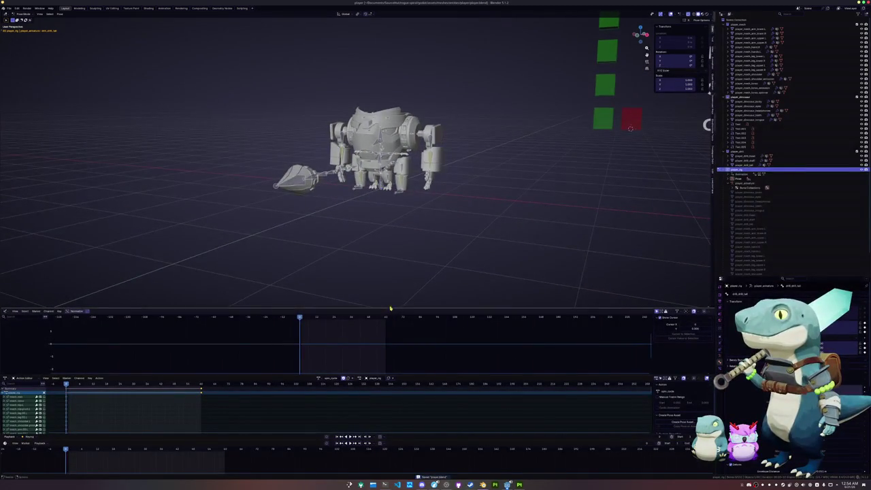
middle_drag(404, 252, 393, 234)
scroll(410, 250, up, 1)
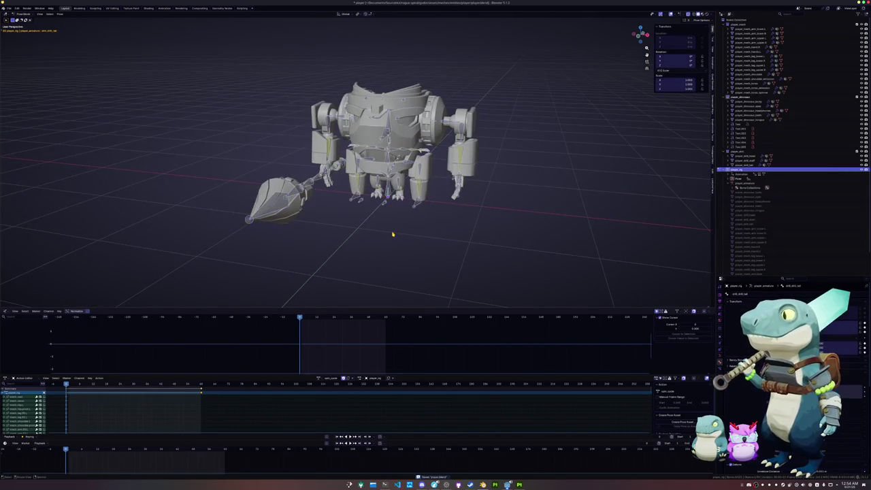
key(a)
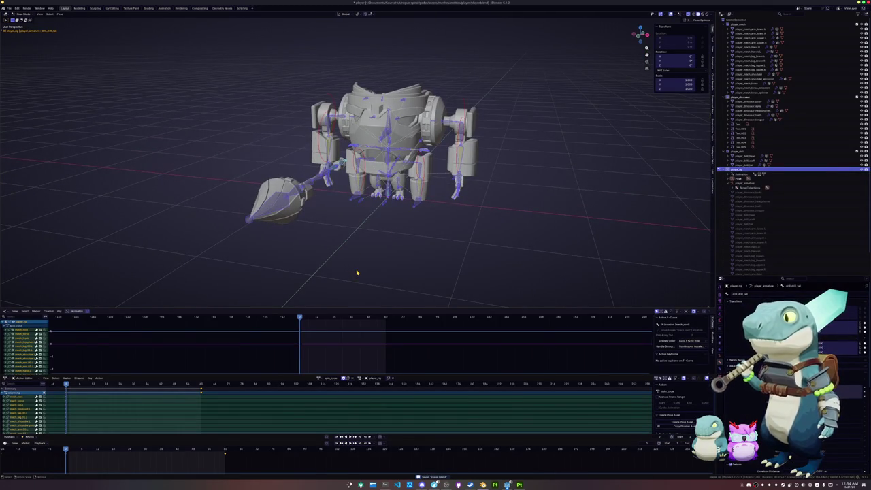
scroll(357, 272, up, 2)
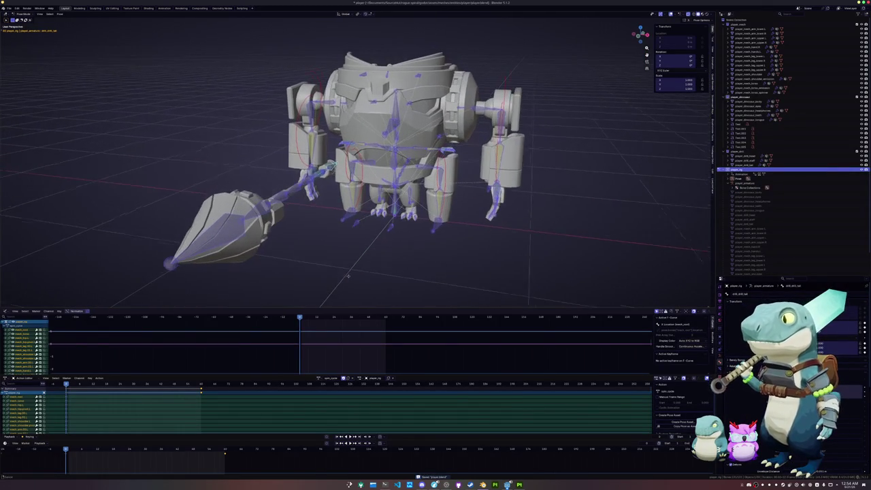
click(322, 378)
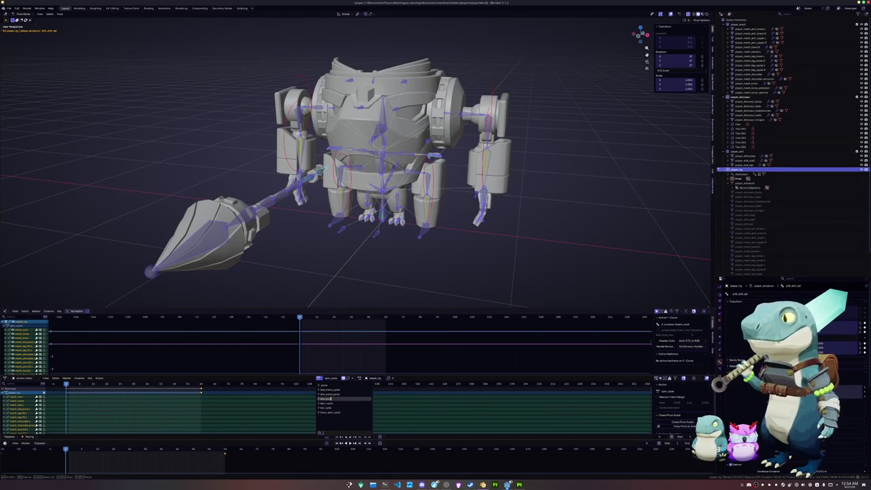
Try a couple of actions on the rig, then settle on idle_pose.
click(325, 399)
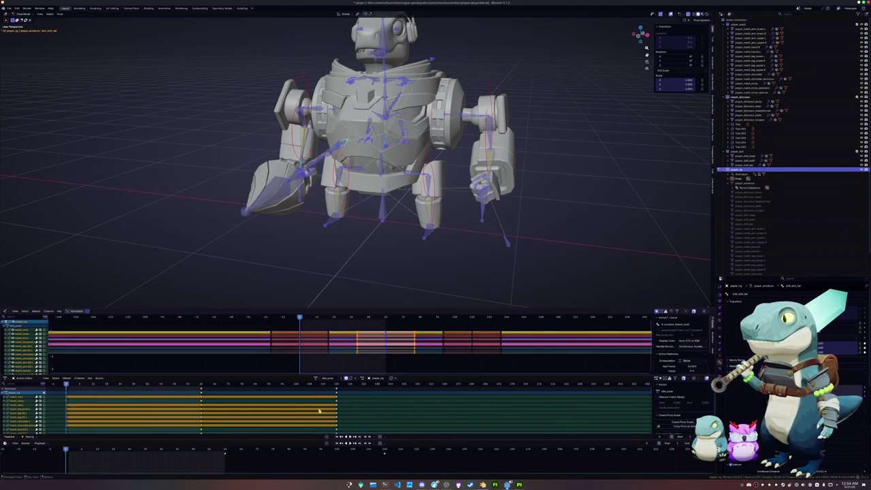
click(315, 378)
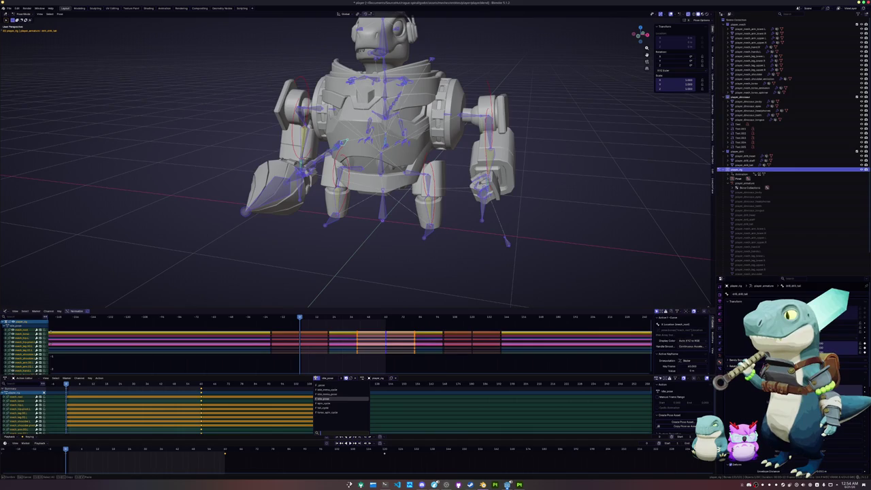
click(335, 414)
click(316, 379)
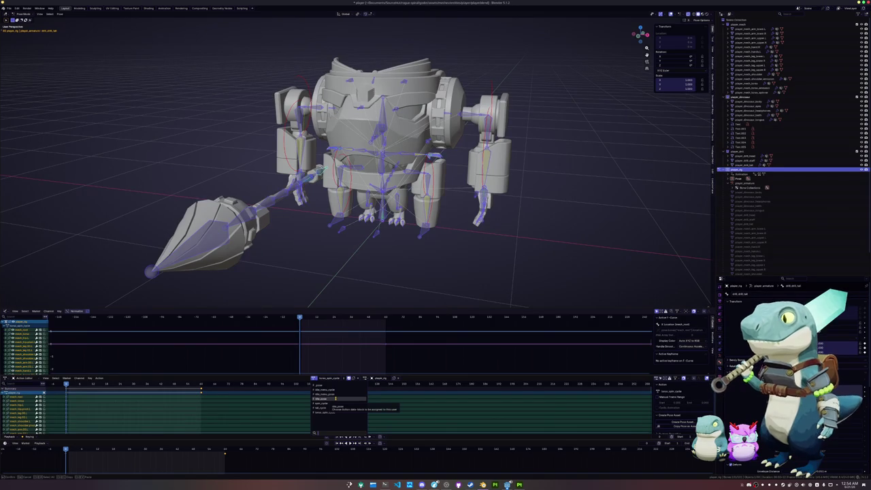
click(336, 399)
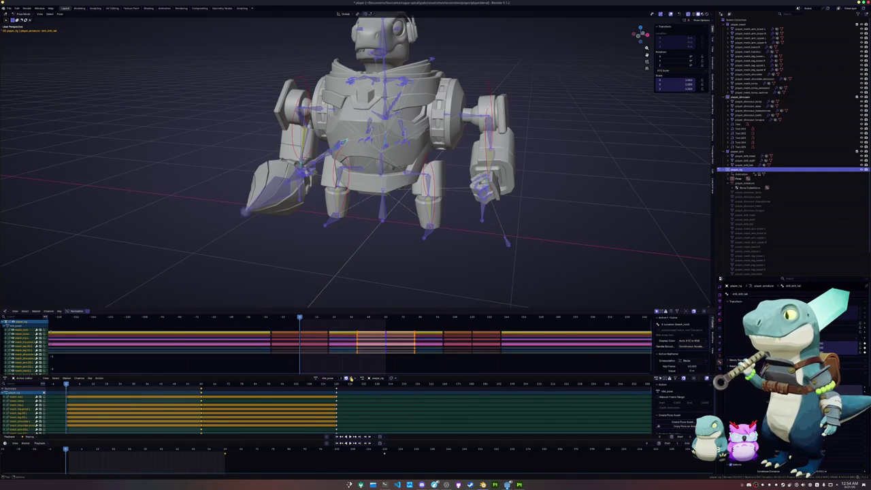
Inspect idle_pose from the right side, scrub the frames, and duplicate the action.
mouse_move(422, 259)
middle_down()
mouse_move(363, 273)
mouse_move(358, 376)
middle_up()
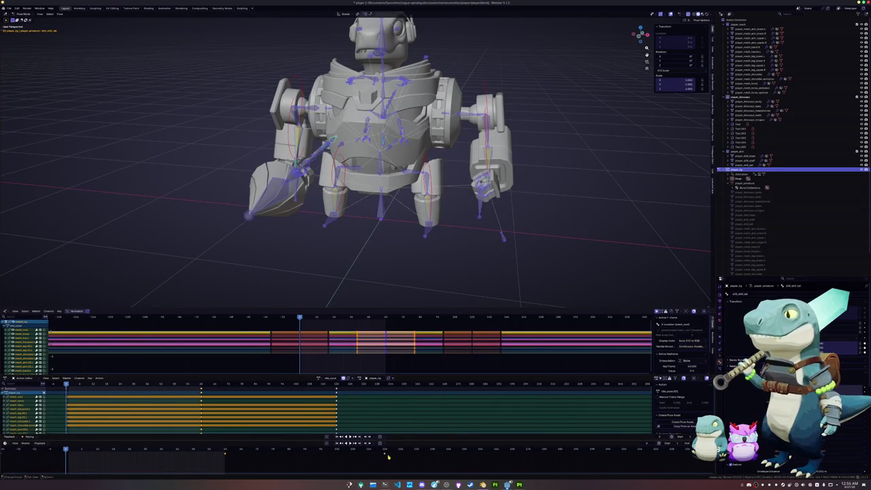
middle_drag(389, 458, 376, 453)
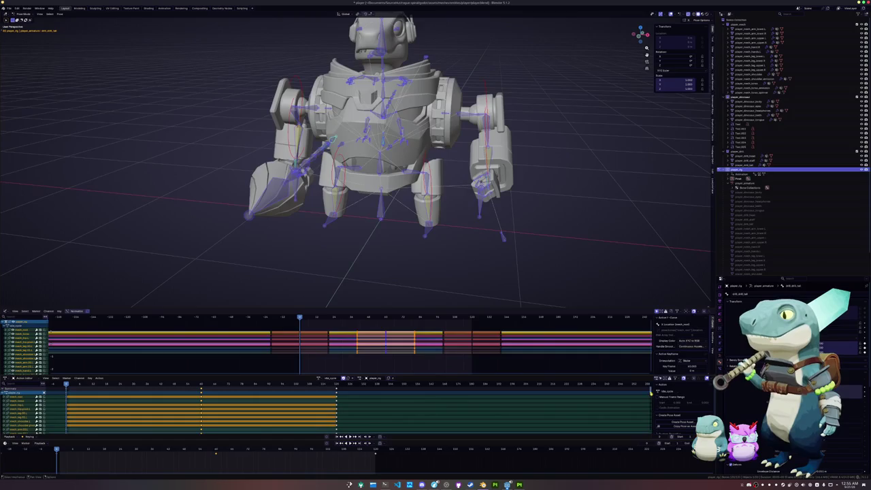
key(KP_3)
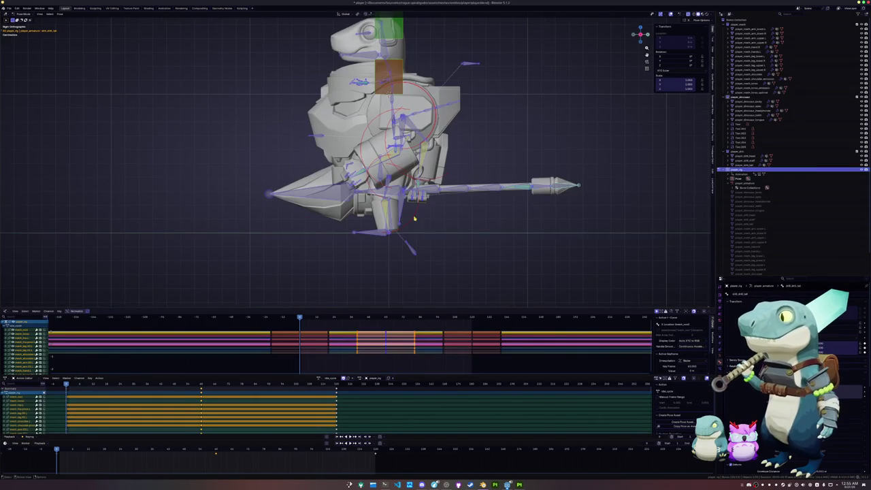
scroll(414, 218, up, 2)
click(413, 144)
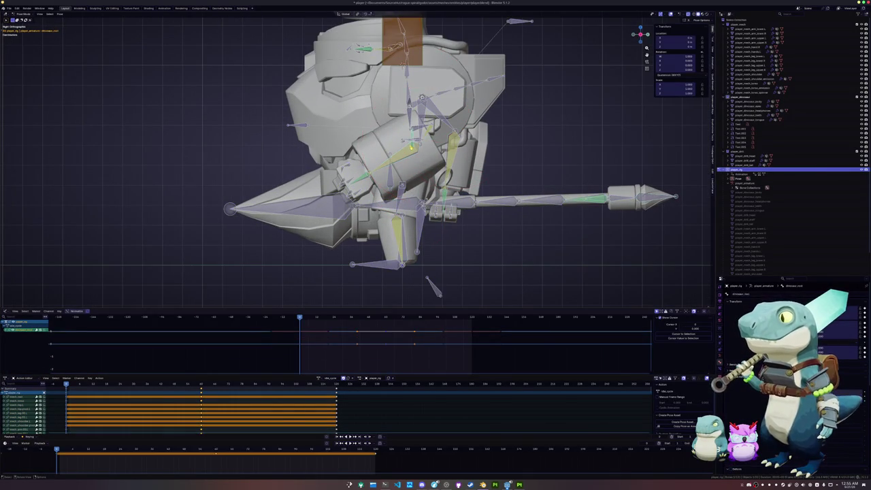
scroll(452, 164, up, 2)
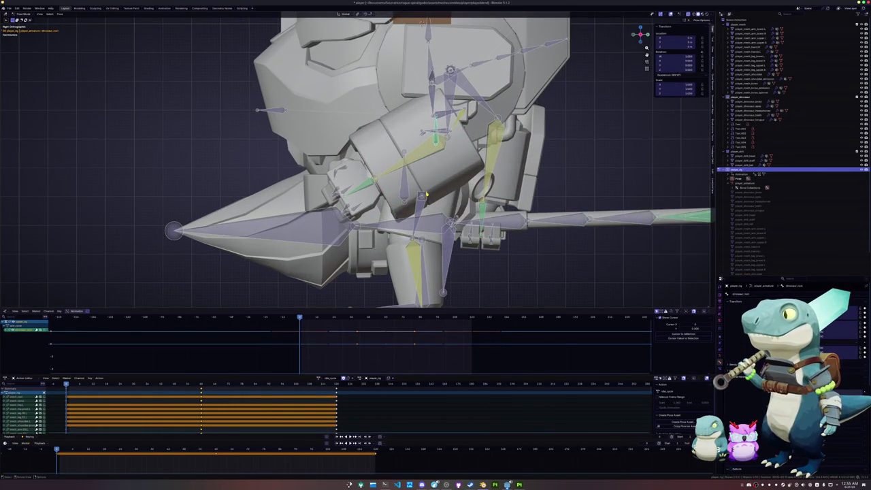
scroll(427, 195, down, 2)
drag(217, 450, 211, 449)
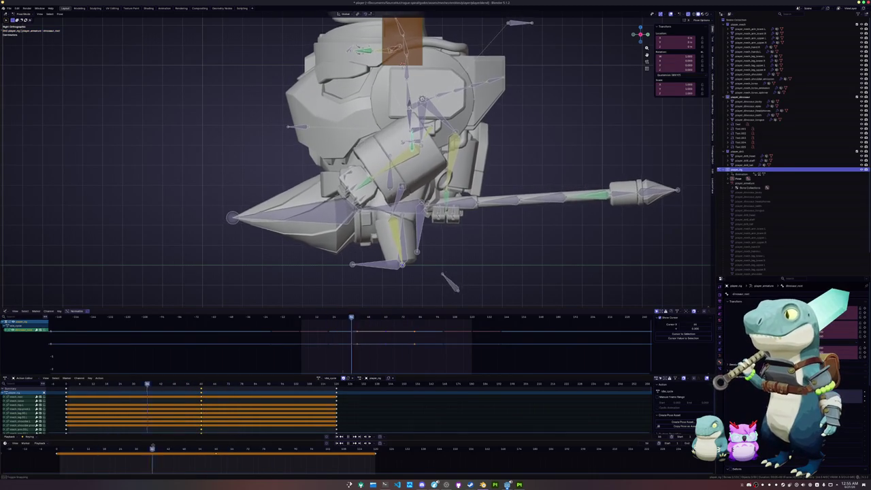
key(shift+Left)
middle_drag(196, 263, 286, 283)
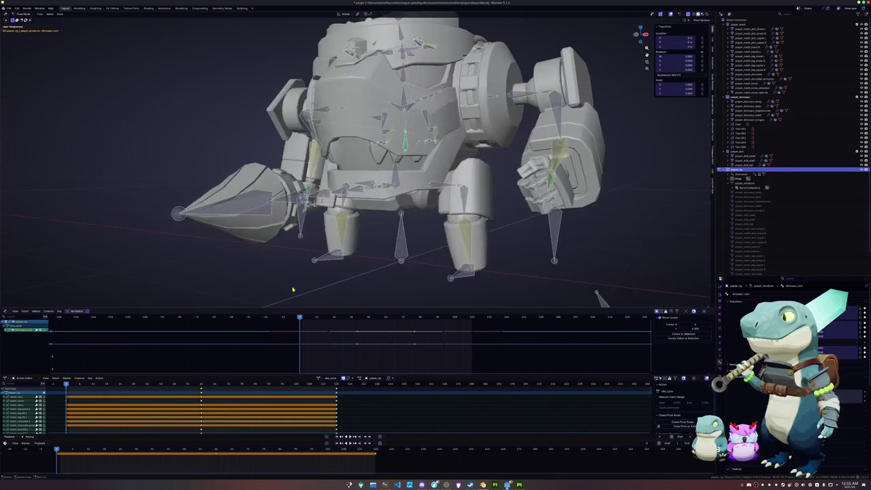
click(347, 379)
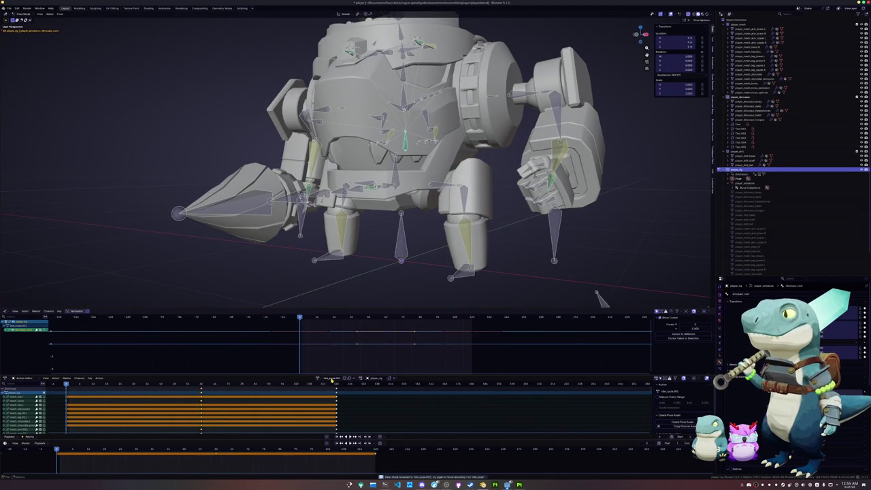
Rename the action to a name starting with 'idl' and unlink it from the rig.
double_click(332, 379)
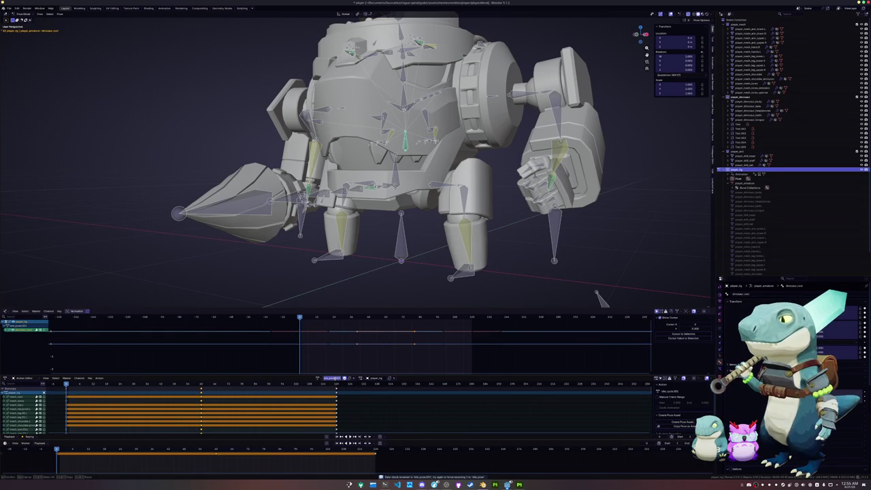
text(idl)
key(Return)
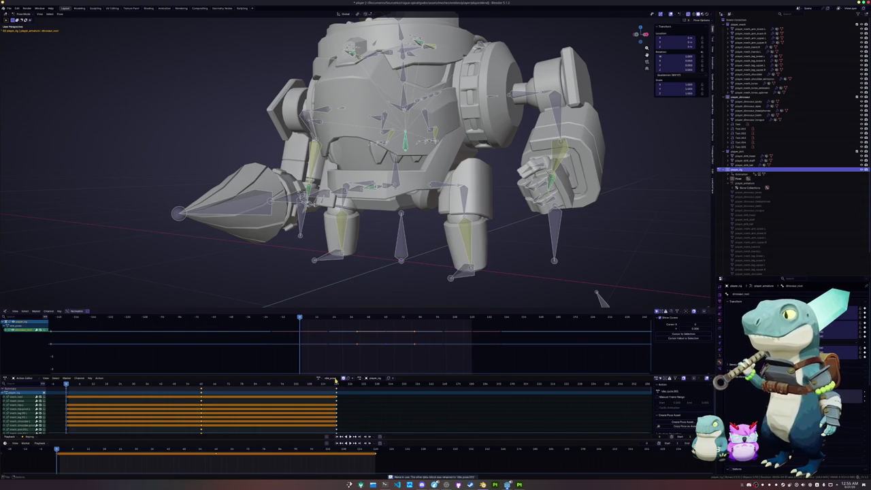
click(321, 379)
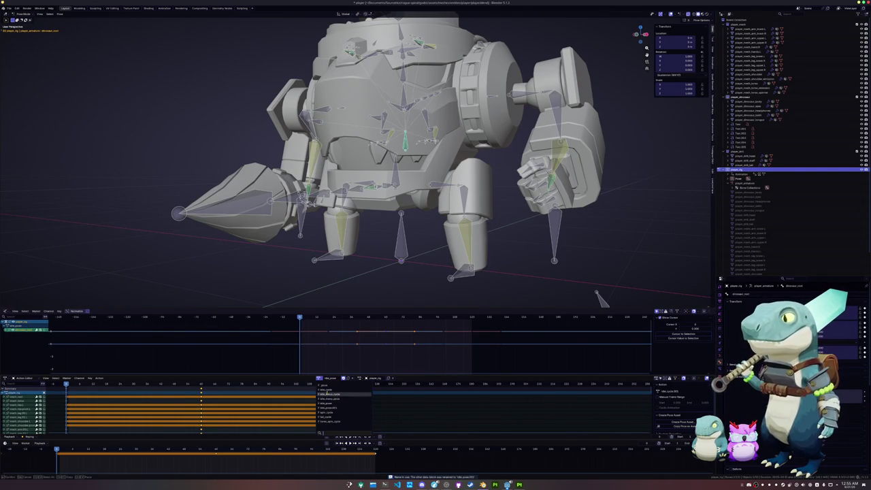
click(344, 408)
click(356, 379)
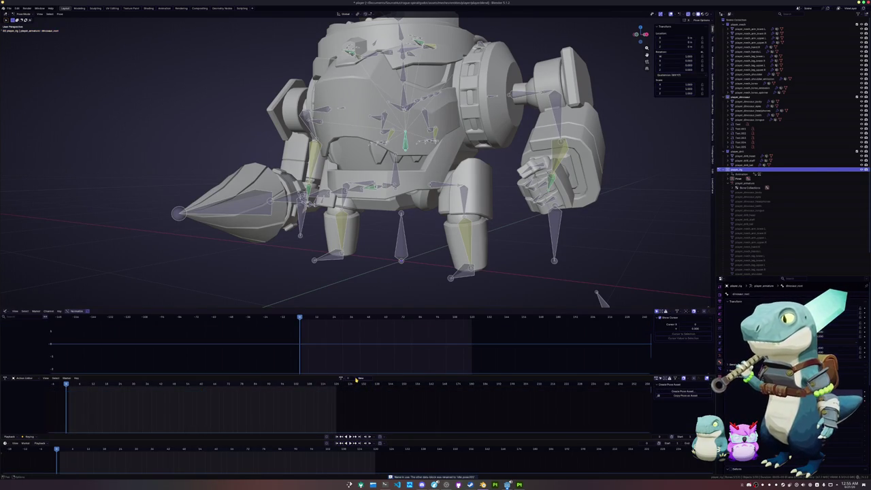
Switch the rig between idle_pose.001 and idle_pose, ending with idle_pose001 assigned.
click(341, 378)
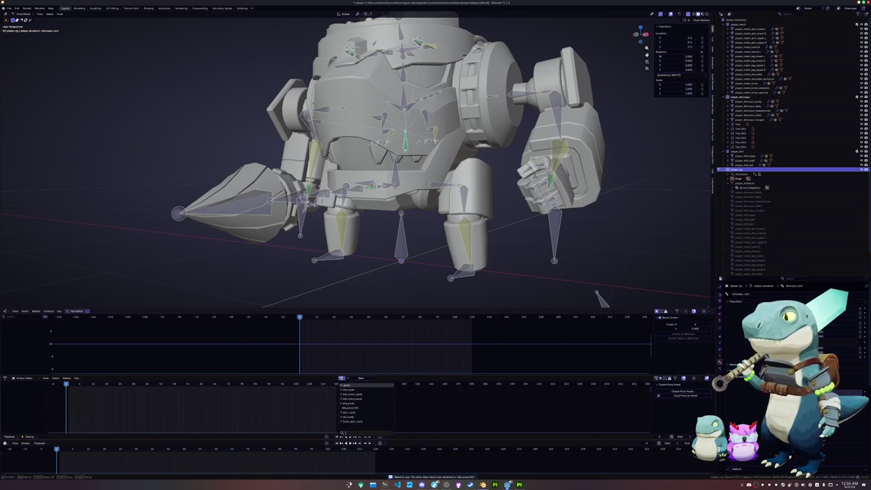
click(348, 407)
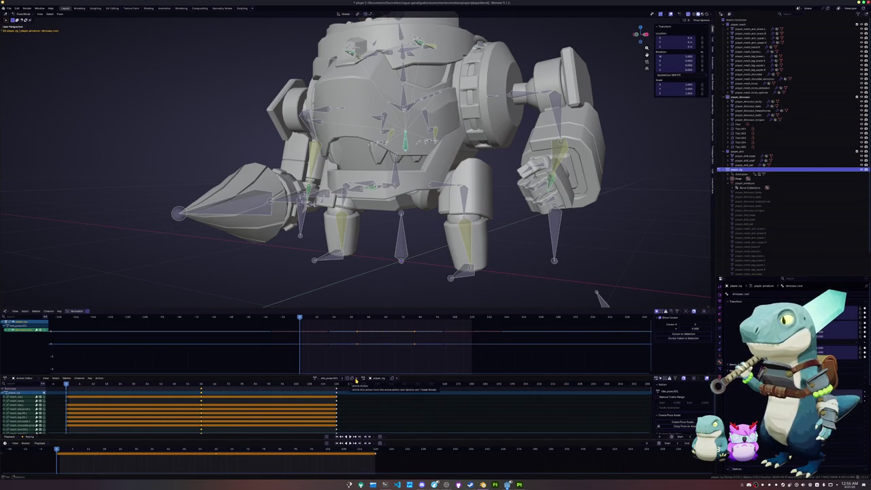
click(356, 380)
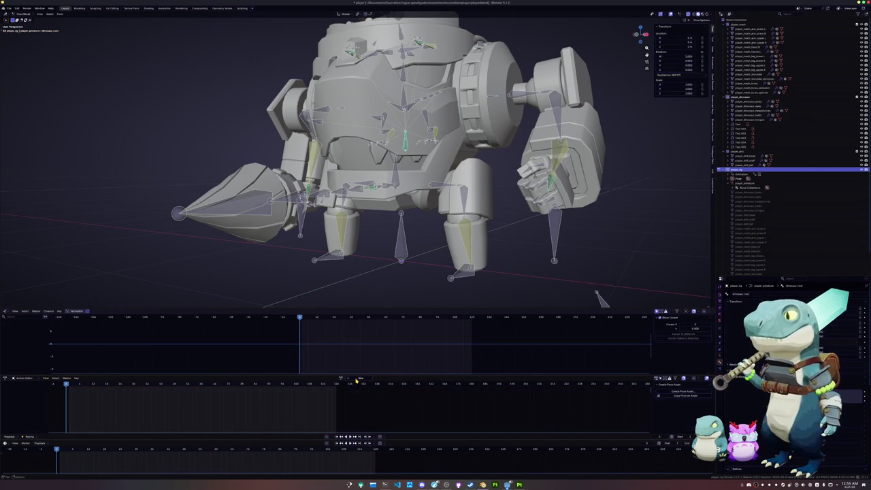
click(341, 379)
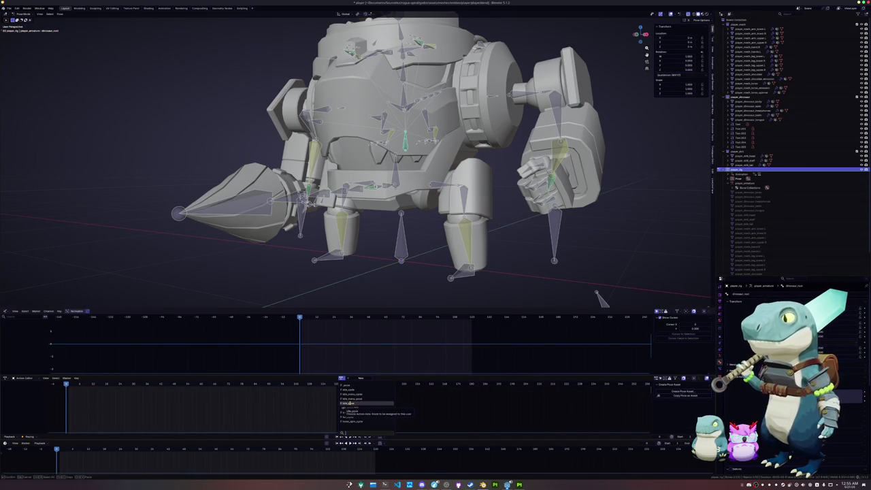
click(349, 403)
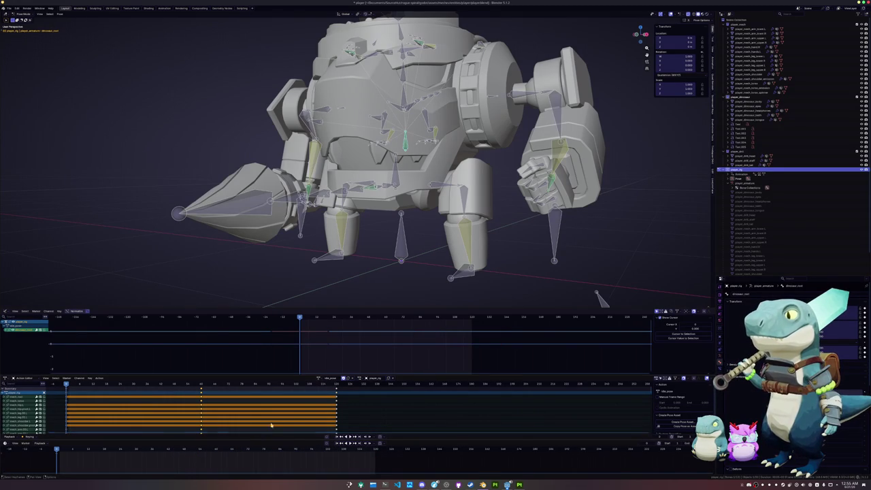
click(319, 379)
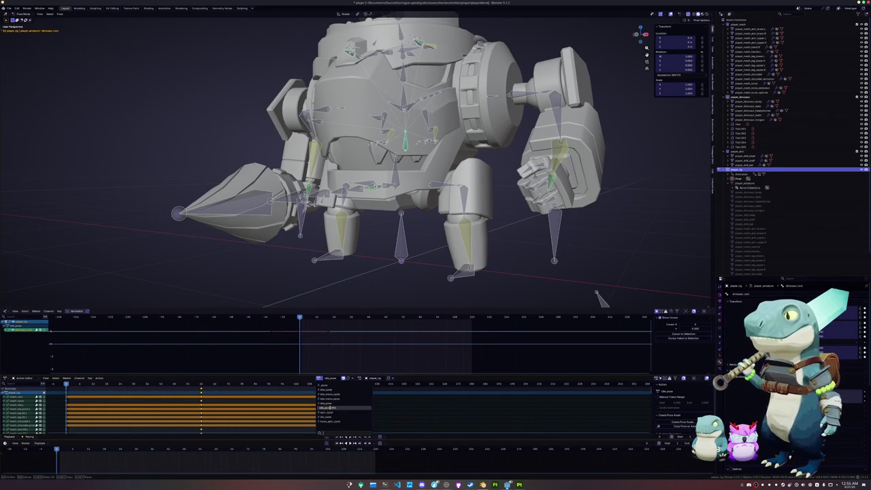
click(330, 408)
Confirm the idle action's new name, assign the longer idle action, then unlink it.
double_click(328, 378)
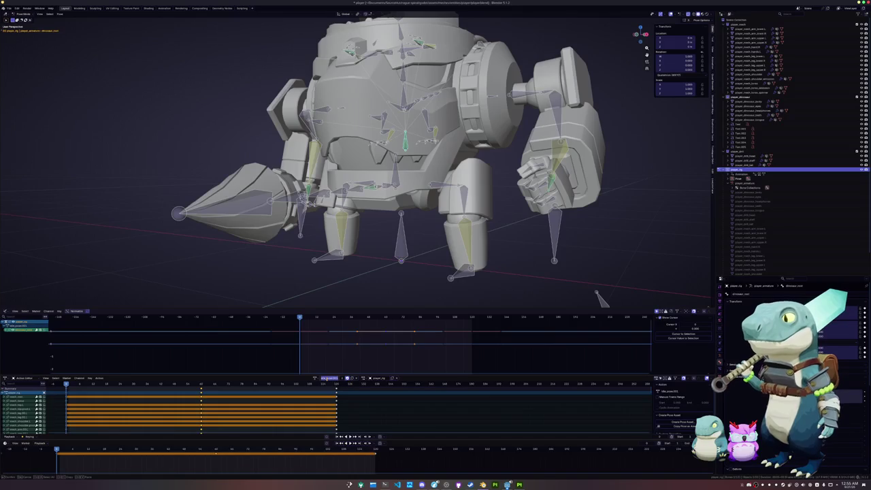
key(Return)
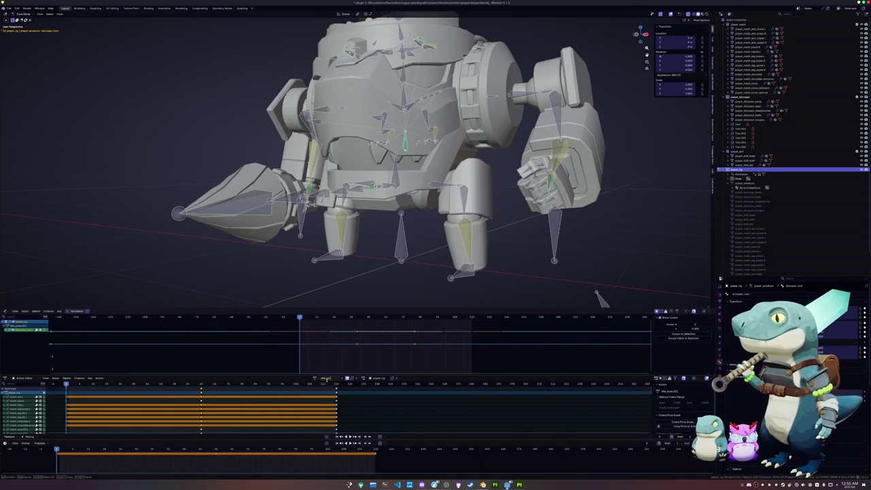
key(Return)
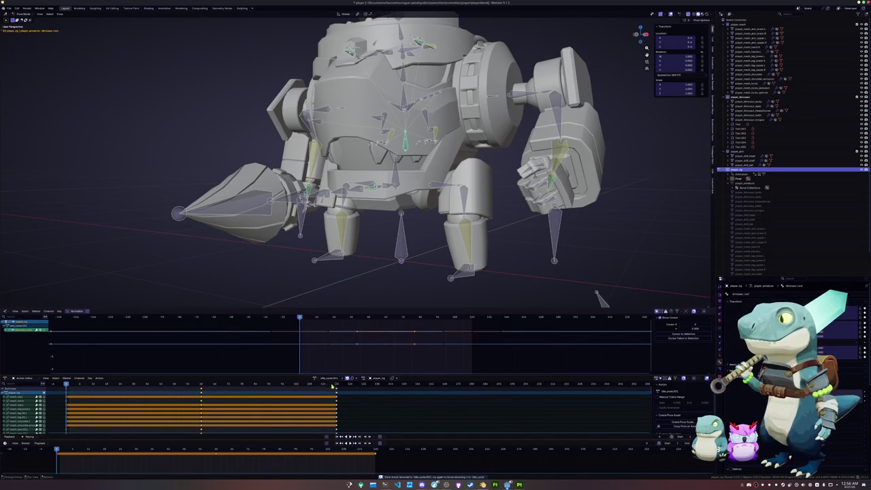
click(324, 379)
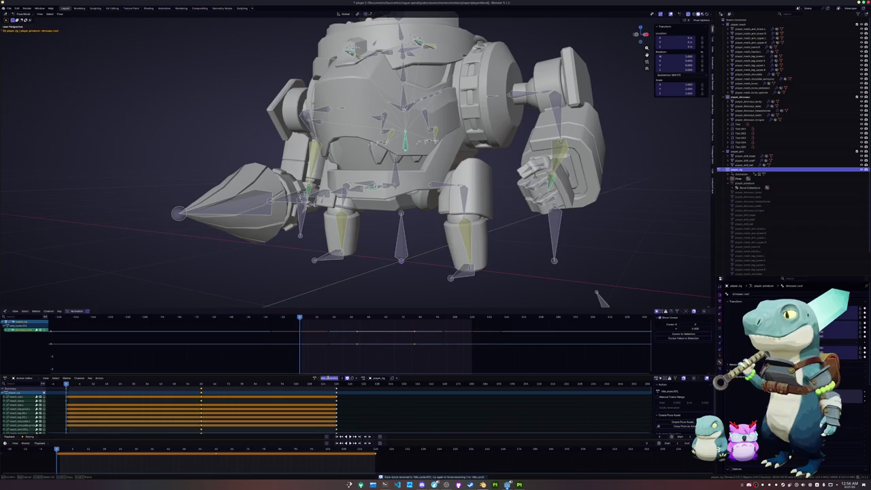
key(Return)
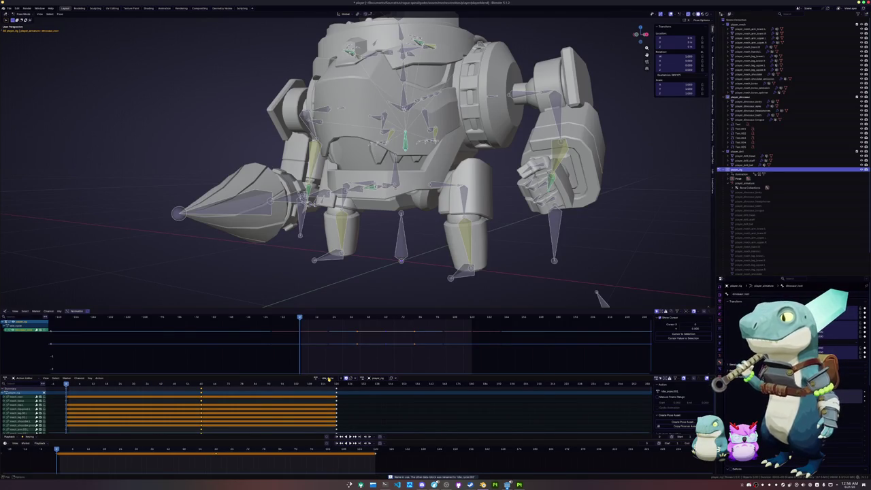
click(314, 379)
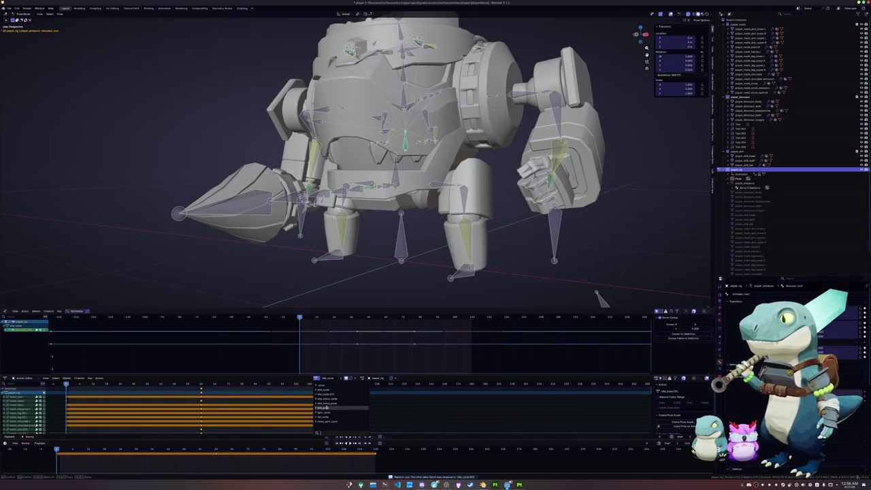
click(330, 391)
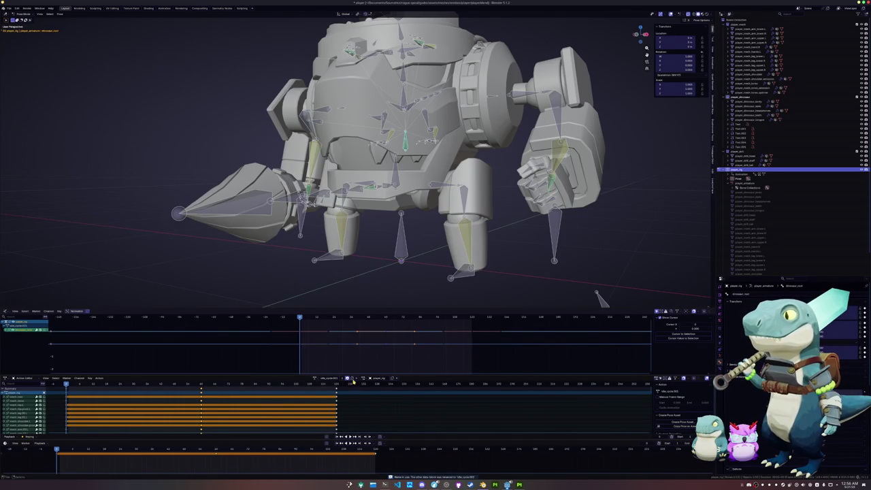
click(353, 382)
click(730, 14)
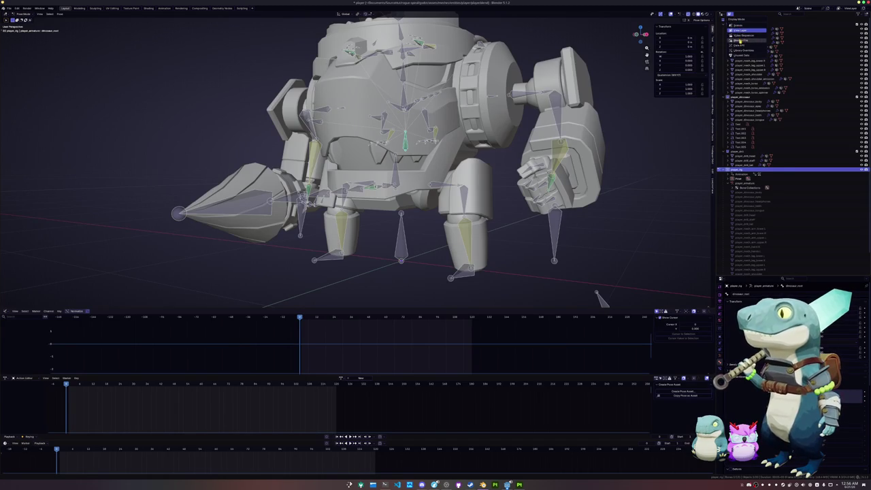
Delete the leftover duplicate action from the Outliner's Blender File view.
click(740, 40)
scroll(724, 26, up, 2)
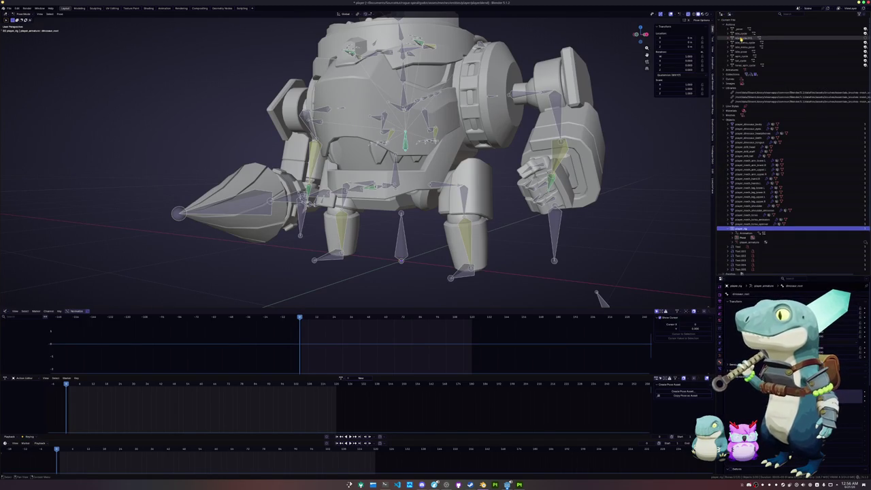
click(738, 39)
right_click(739, 39)
click(735, 47)
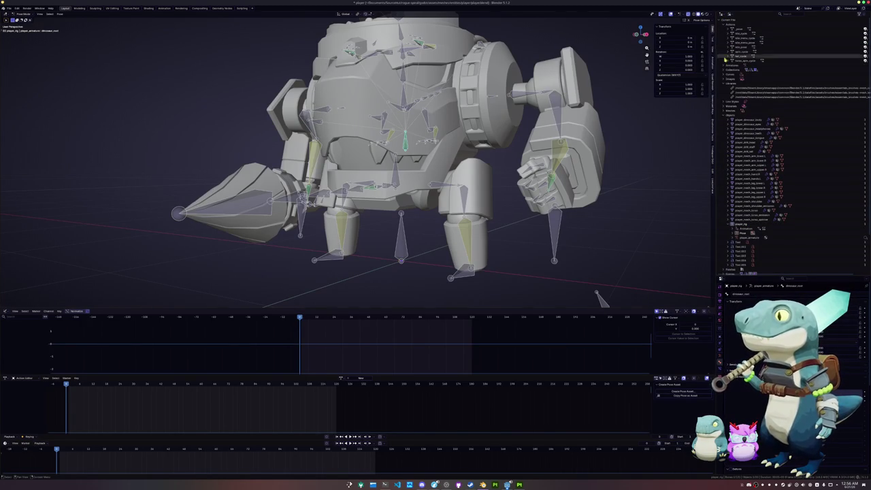
Switch the Outliner display back to View Layer.
click(729, 15)
click(734, 25)
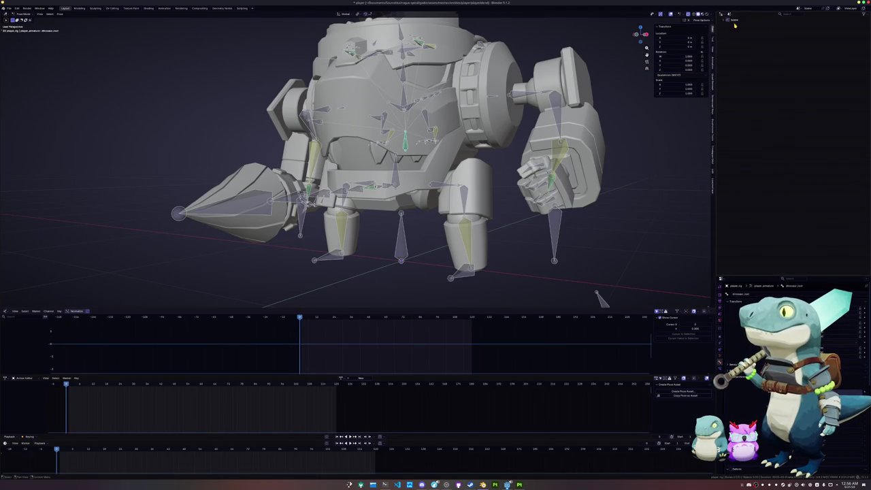
click(730, 15)
click(735, 30)
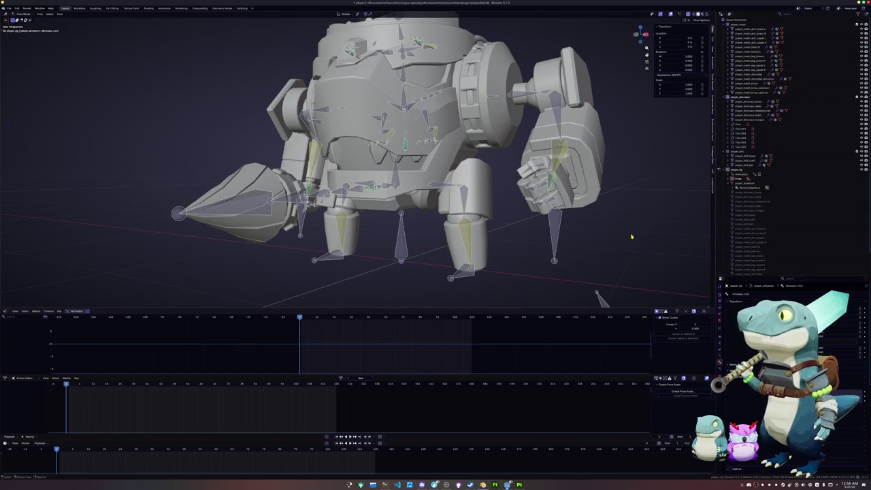
Select every bone of the mech and assign the idle_menu_cycle action.
middle_drag(436, 285, 424, 291)
key(a)
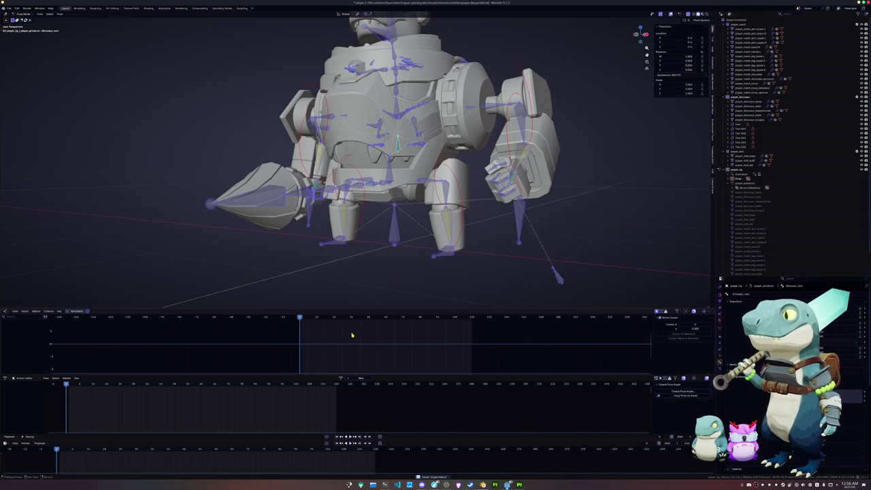
click(342, 377)
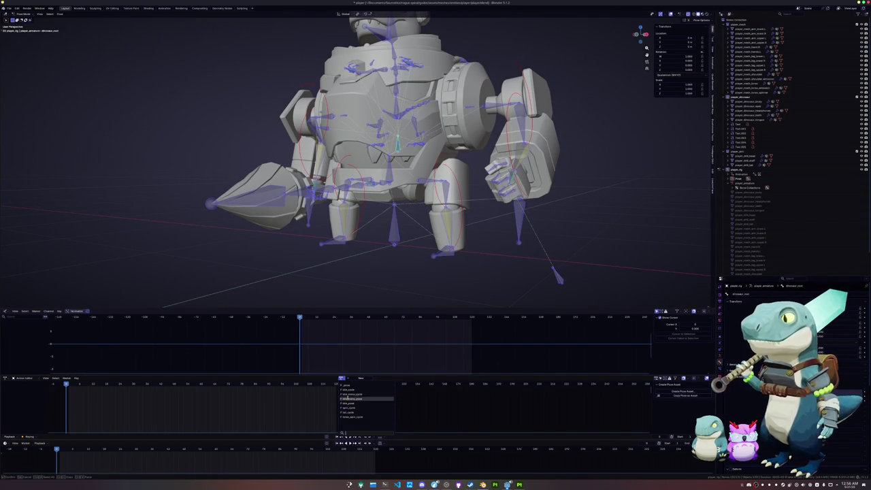
click(348, 391)
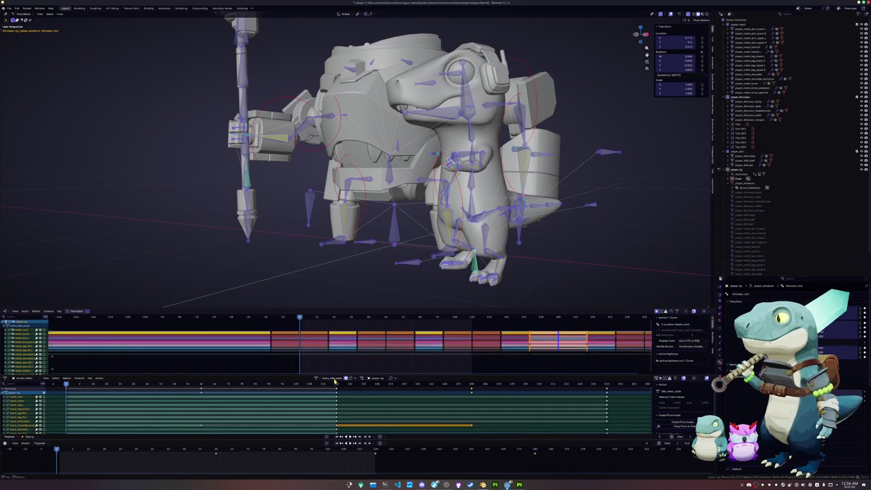
Preview the idle_menu_pose and tail_cycle actions on the rig.
click(317, 378)
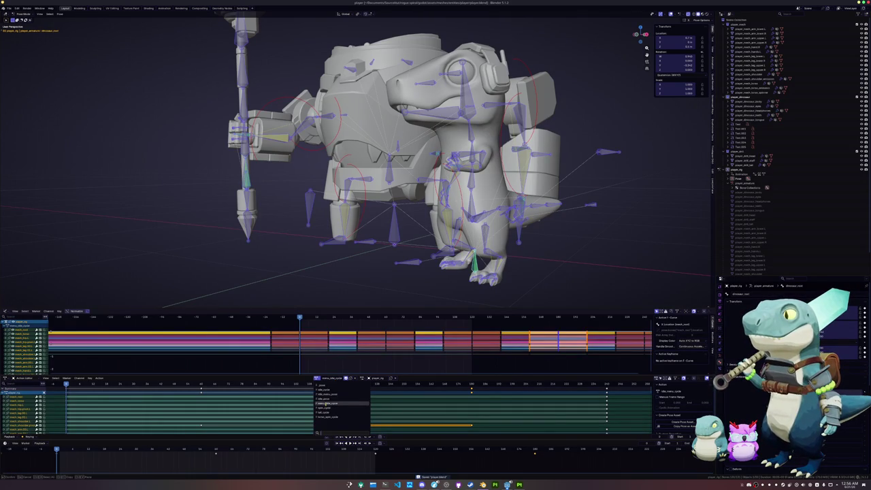
click(325, 394)
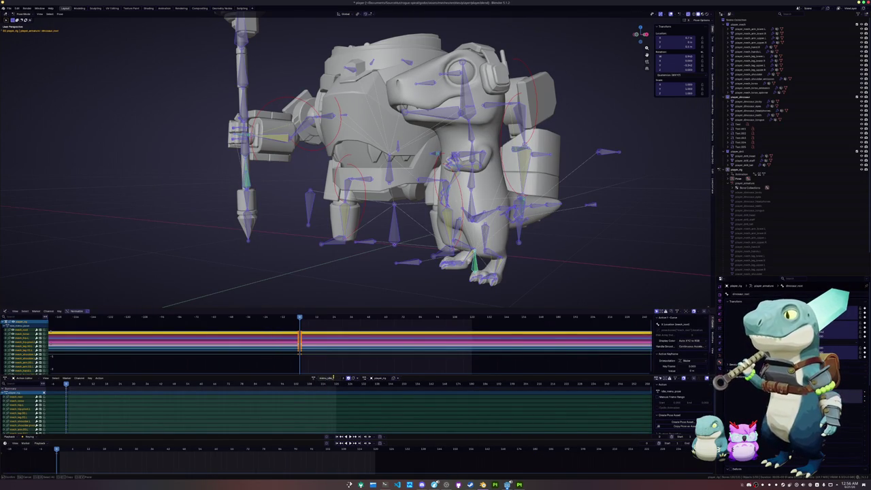
scroll(364, 251, down, 3)
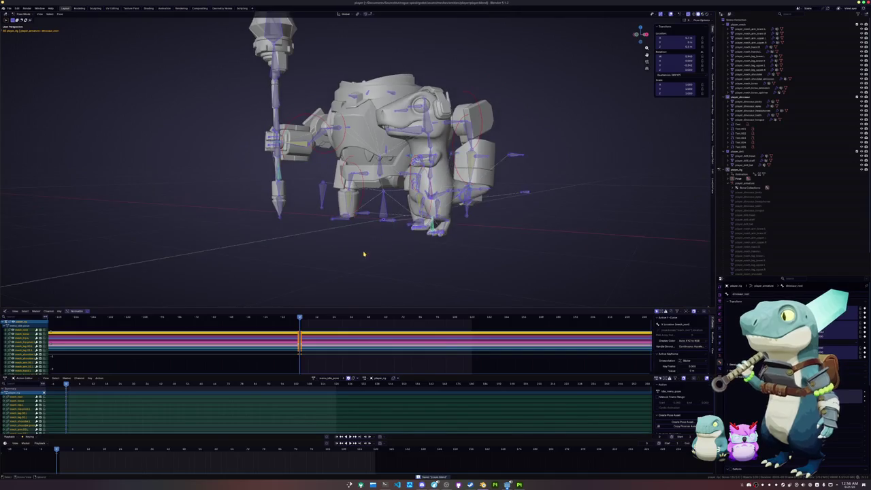
click(314, 378)
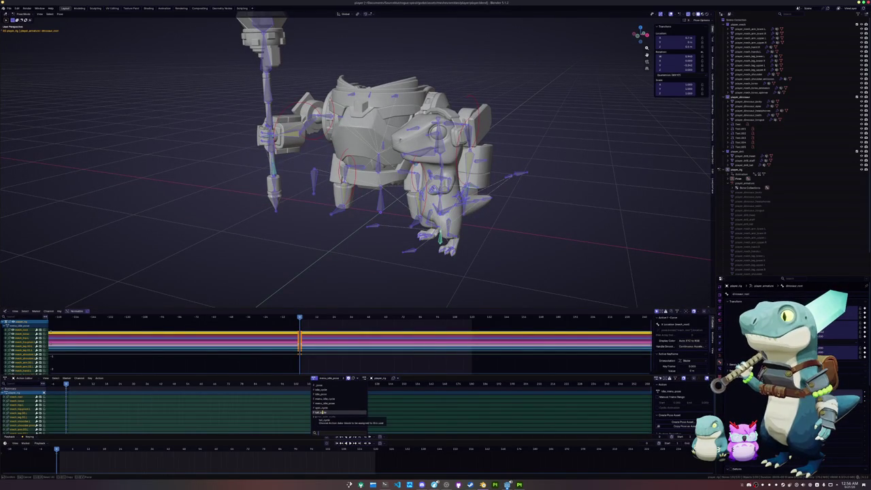
click(321, 412)
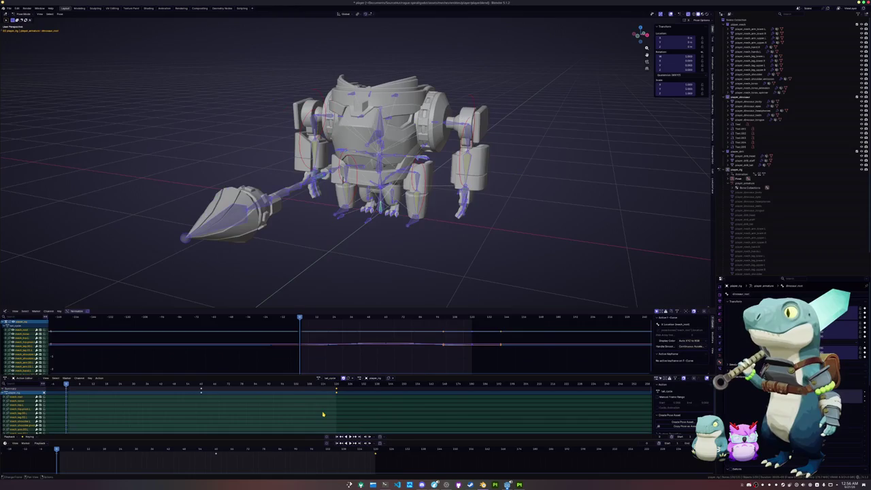
Assign torso_spin_cycle and rename it to spin_cycle, which becomes spin_cycle.001.
click(320, 377)
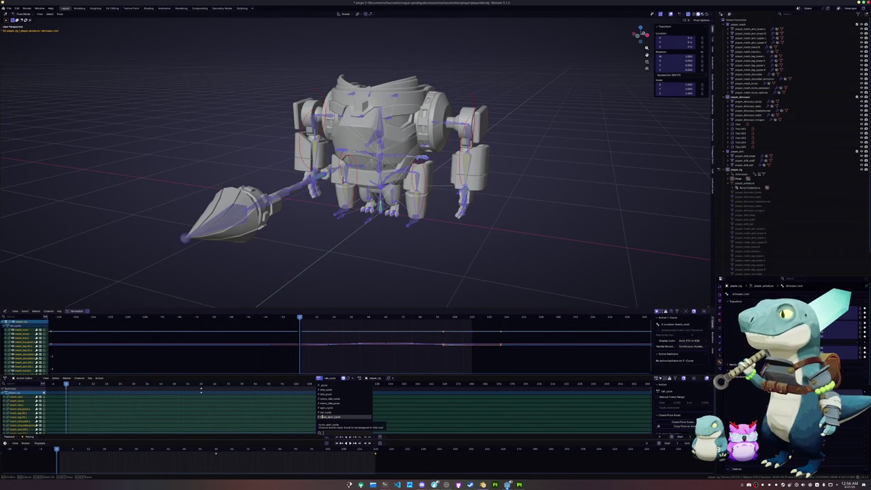
click(321, 417)
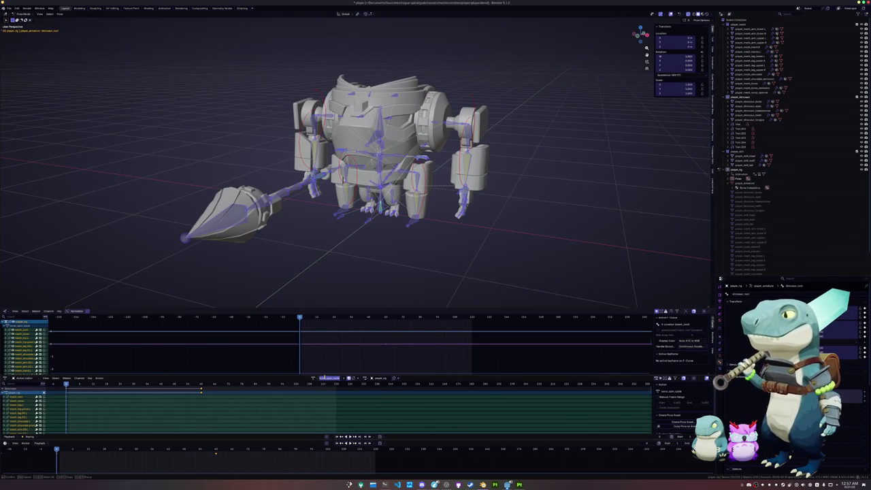
key(Return)
click(316, 379)
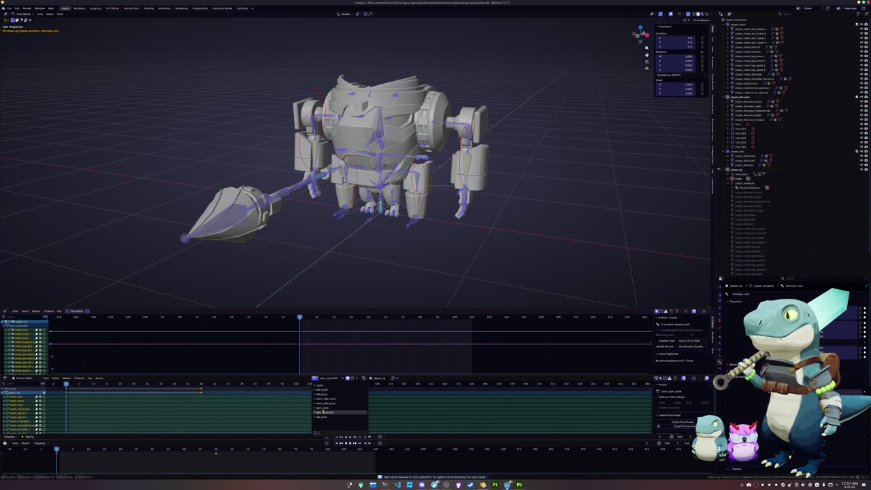
click(729, 14)
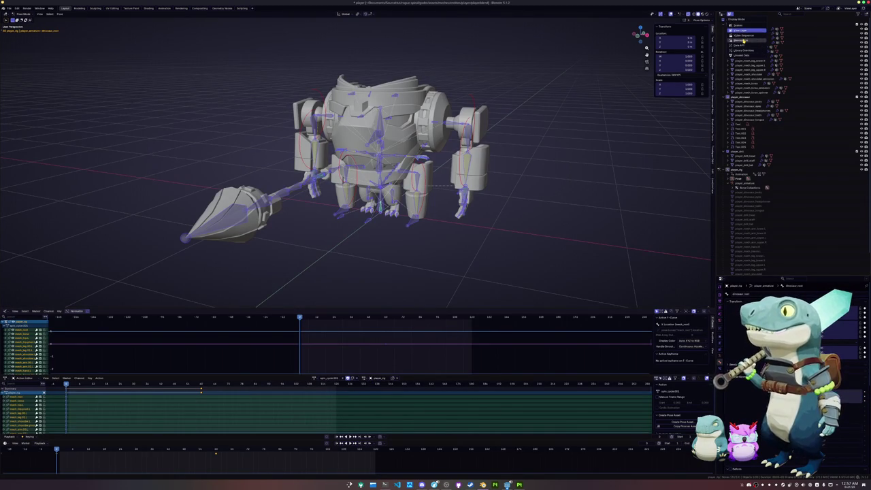
Delete the spin_cycle.001 action from the Outliner's Blender File view.
click(741, 40)
right_click(740, 57)
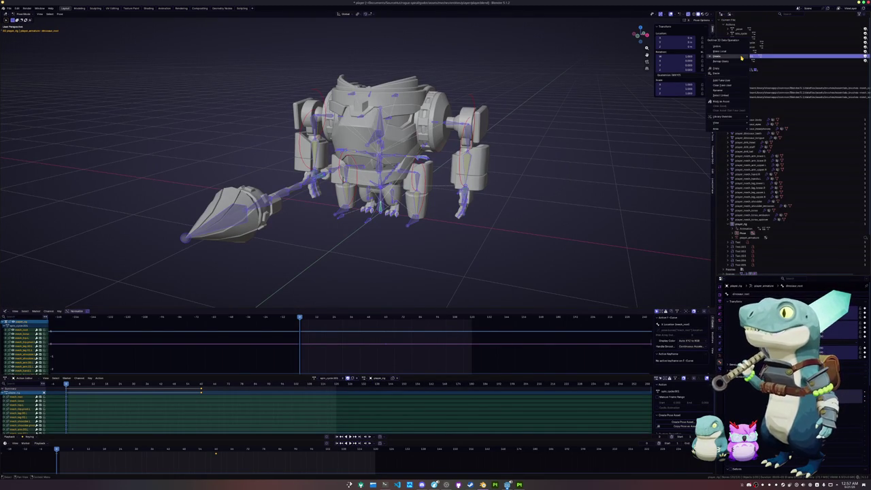
click(738, 60)
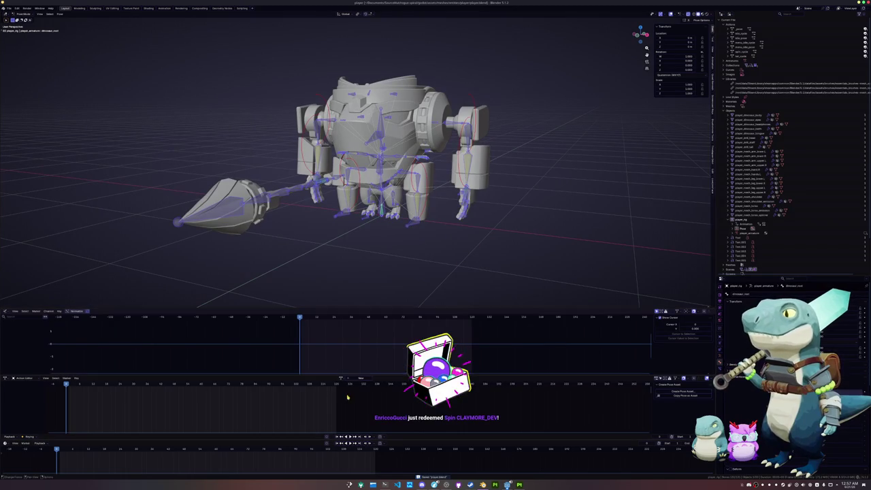
Deselect the bones, toggle Edit Mode in and out, and save player.blend.
click(379, 253)
scroll(377, 258, up, 3)
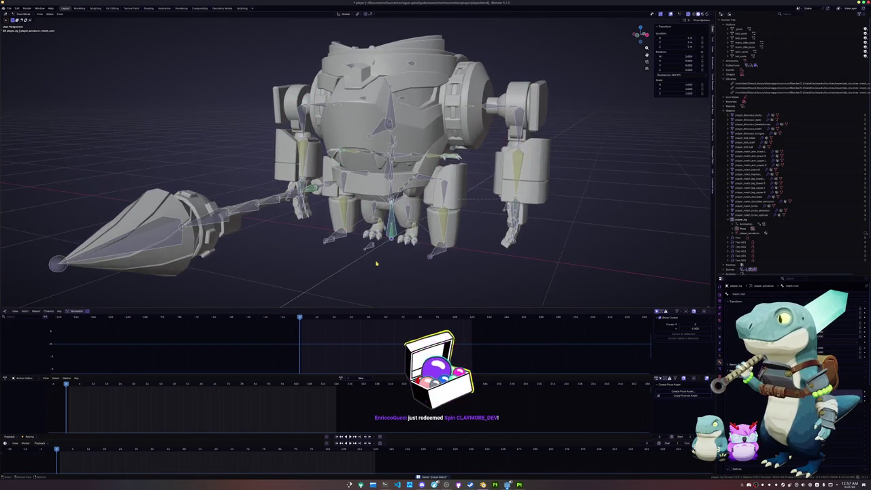
scroll(375, 266, up, 2)
key(Tab)
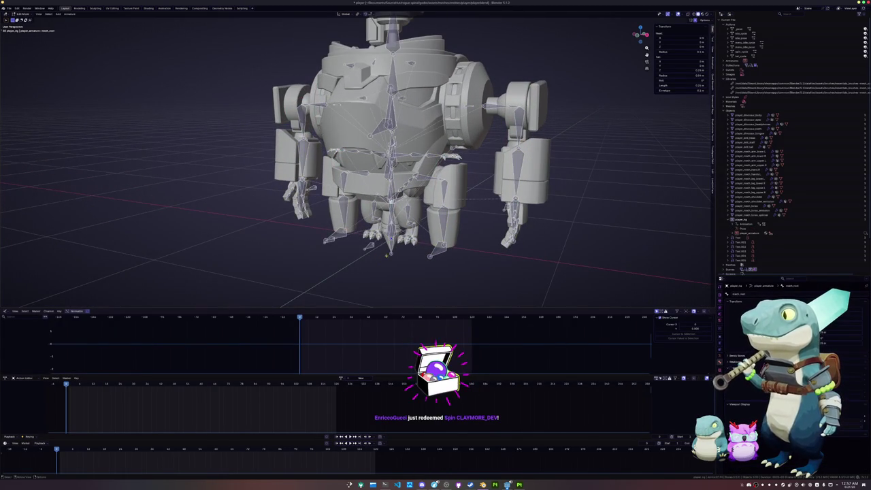
key(Tab)
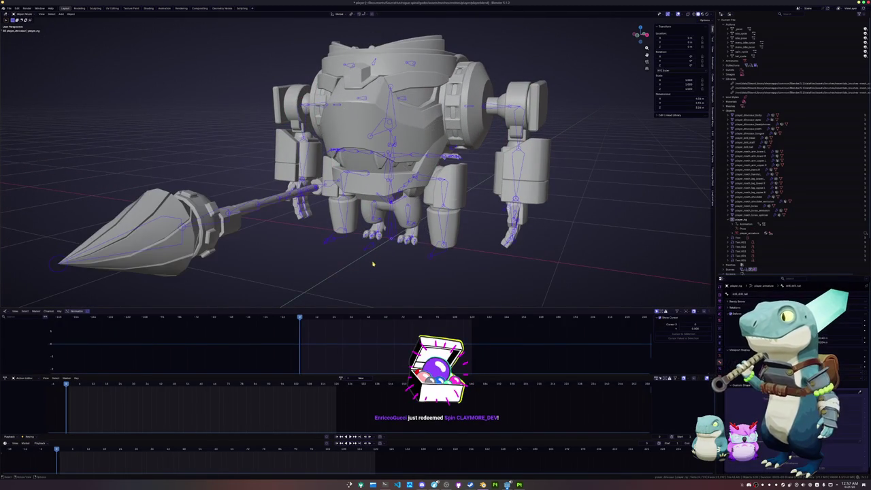
key(ctrl+s)
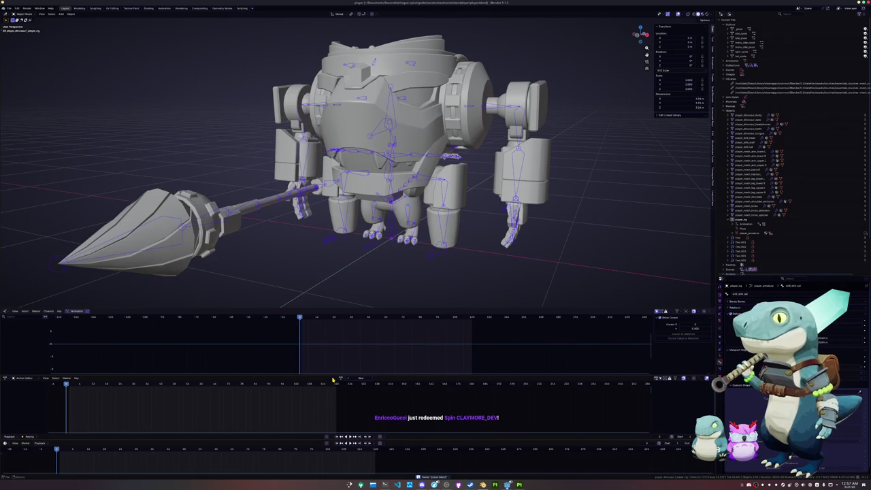
Box-select the whole robot together with its rig.
click(341, 379)
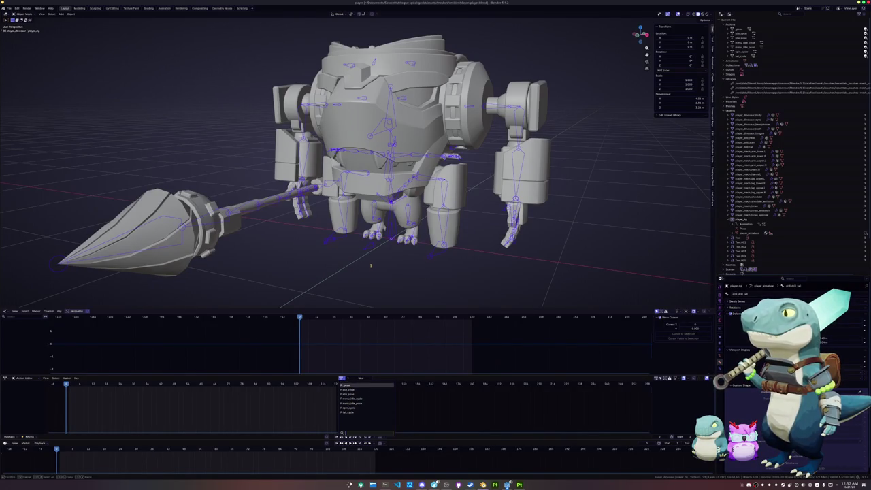
scroll(390, 284, down, 3)
scroll(389, 273, down, 2)
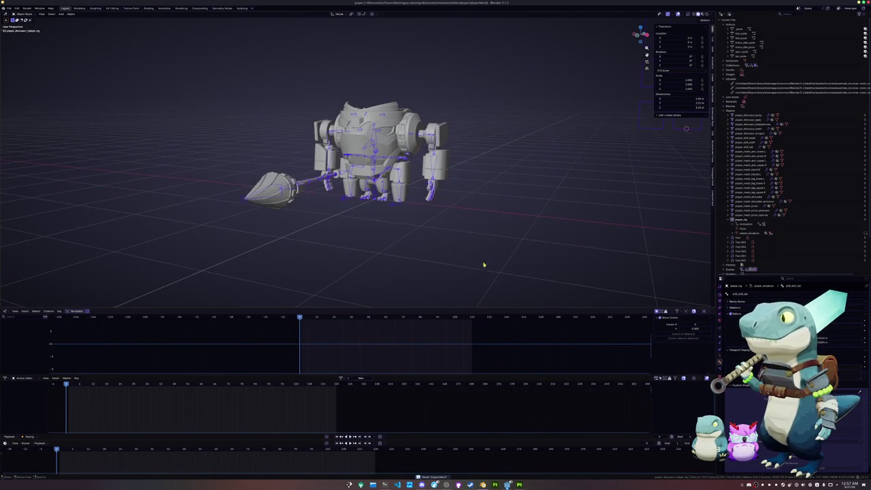
drag(484, 264, 183, 73)
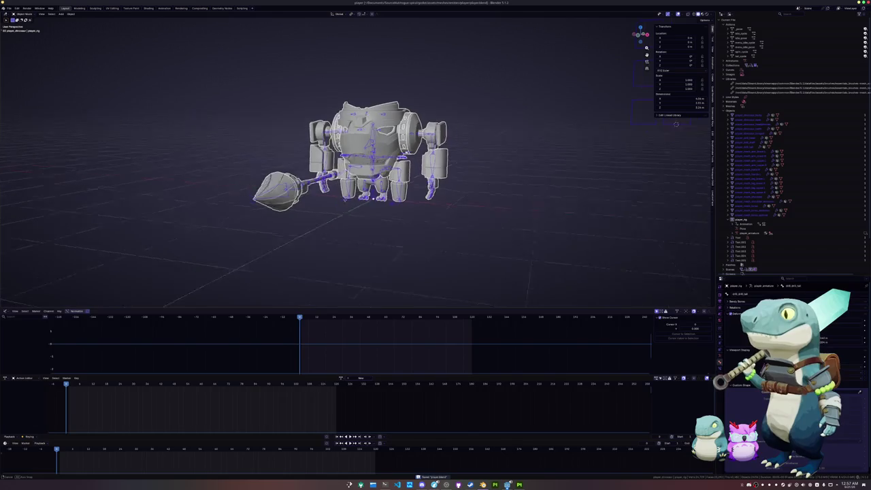
middle_drag(342, 209, 409, 211)
drag(485, 258, 211, 48)
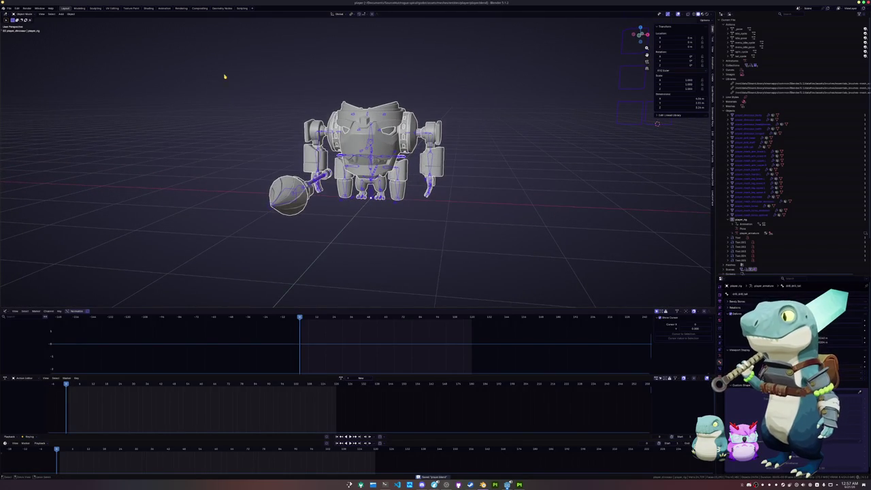
middle_drag(224, 77, 224, 82)
click(9, 8)
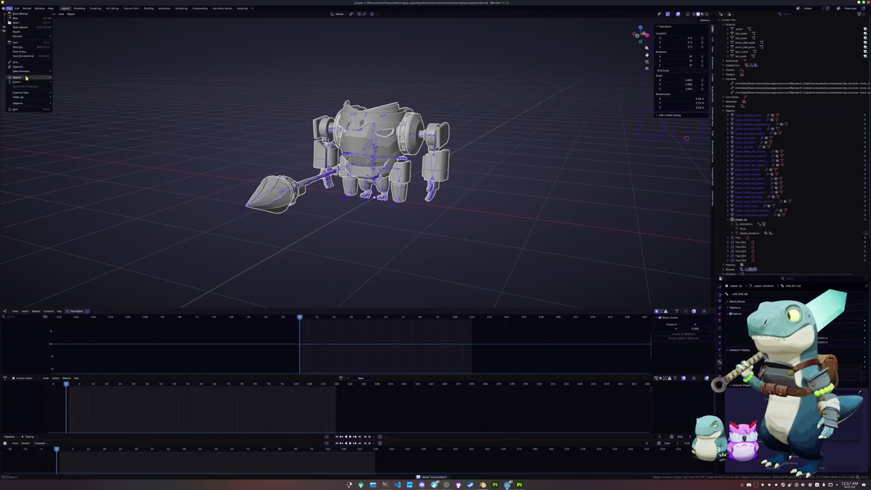
Export the mech as glTF 2.0 with all actions listed, overwriting player.glb.
click(73, 120)
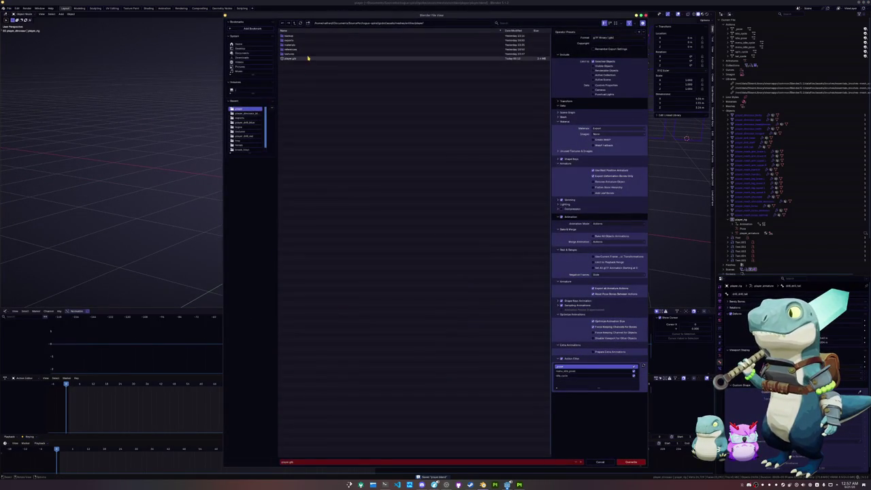
click(368, 58)
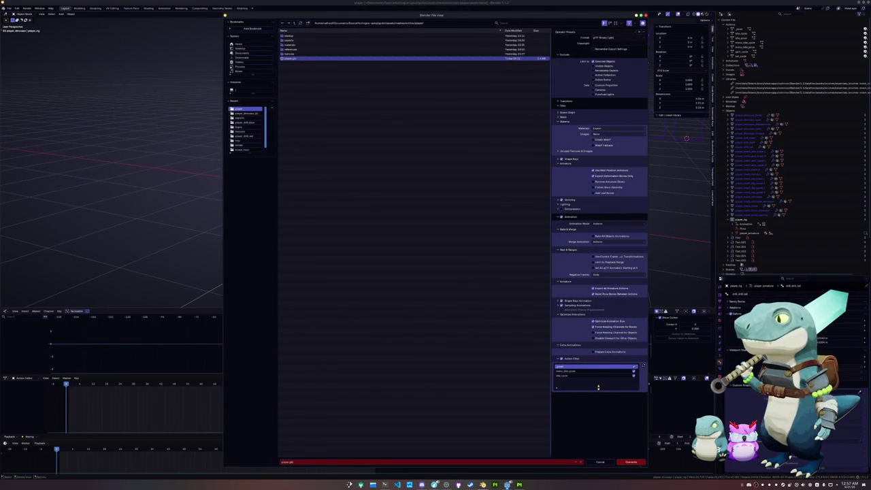
drag(600, 393, 610, 418)
click(644, 366)
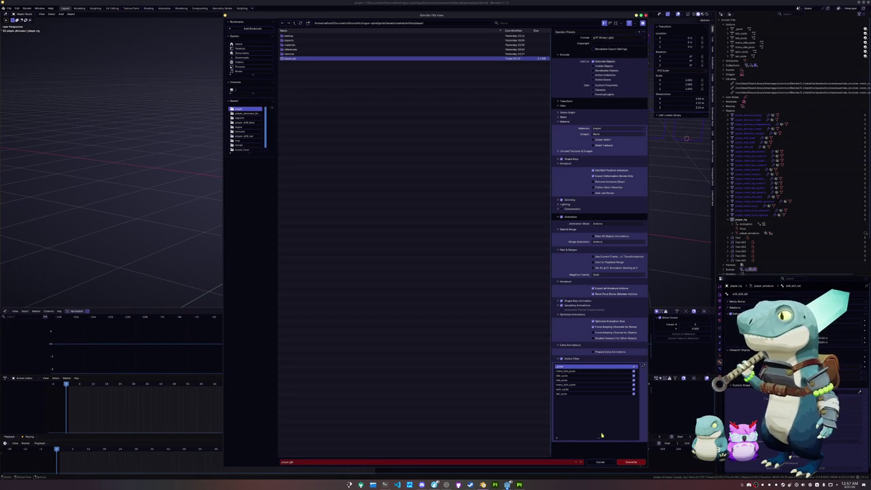
click(630, 462)
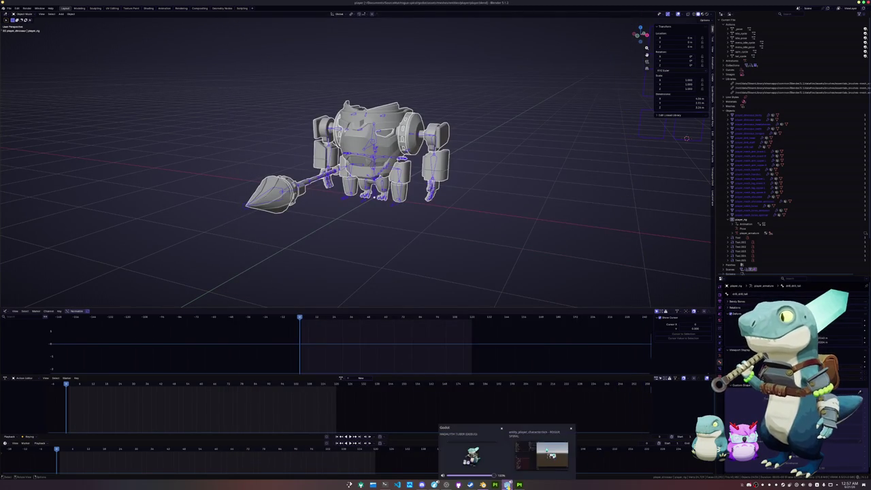
click(508, 485)
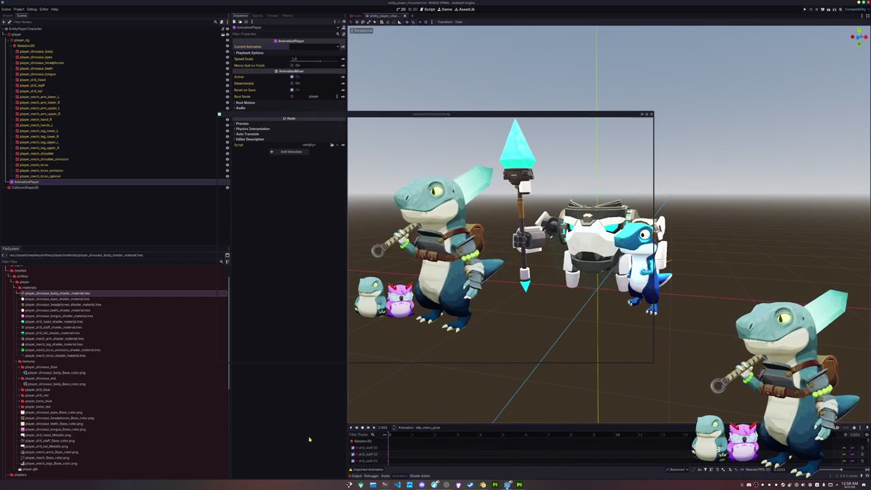
Add an AnimationTree child to EntityPlayerCharacter and set its Anim Player to the scene's AnimationPlayer.
middle_drag(533, 362, 510, 358)
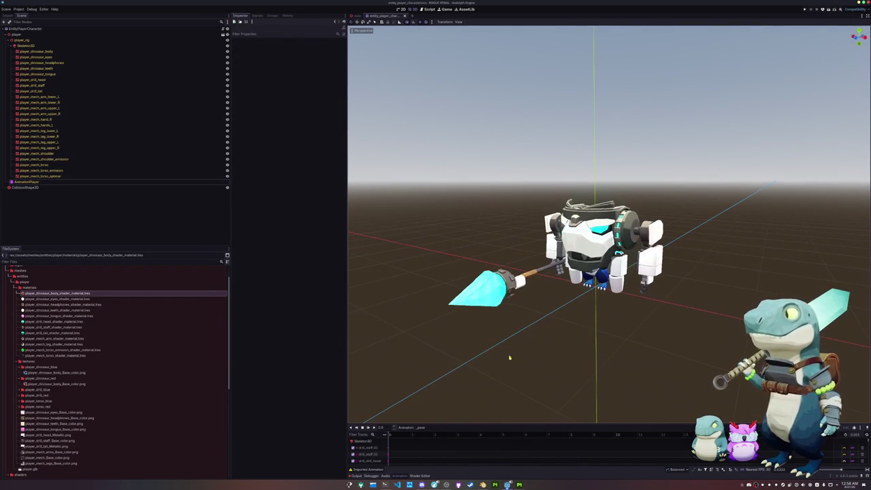
click(25, 29)
right_click(34, 29)
click(54, 42)
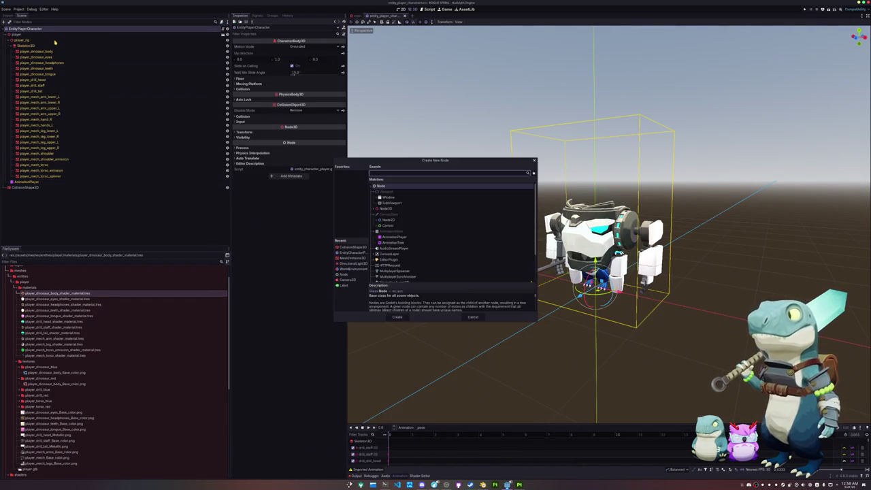
text(imationtree)
key(Return)
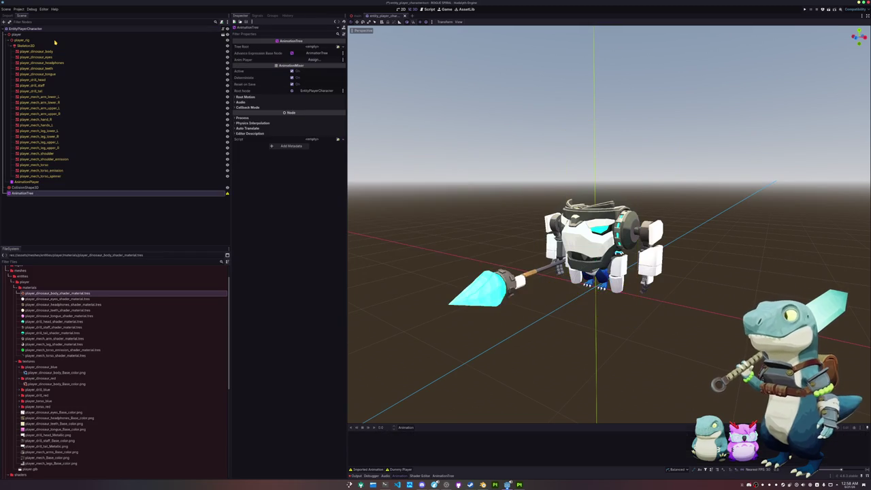
click(313, 60)
double_click(422, 192)
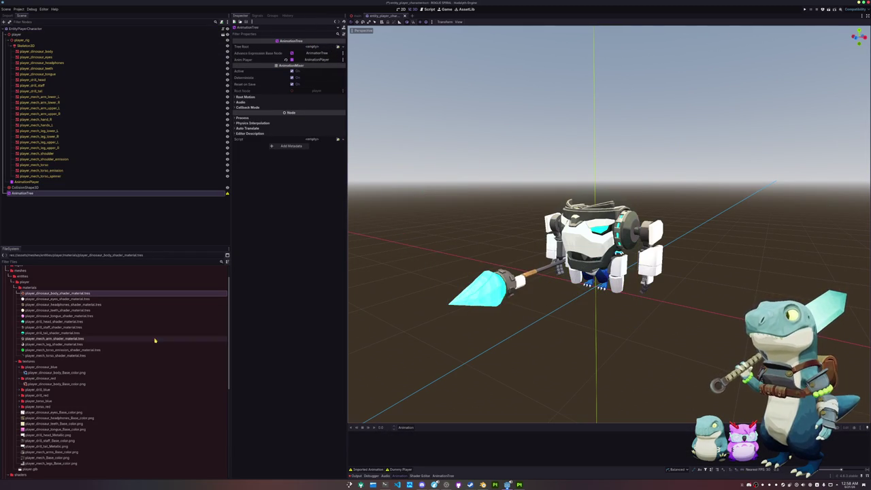
click(18, 287)
In player.glb's import settings, save the animations into a new 'animations' folder.
click(18, 292)
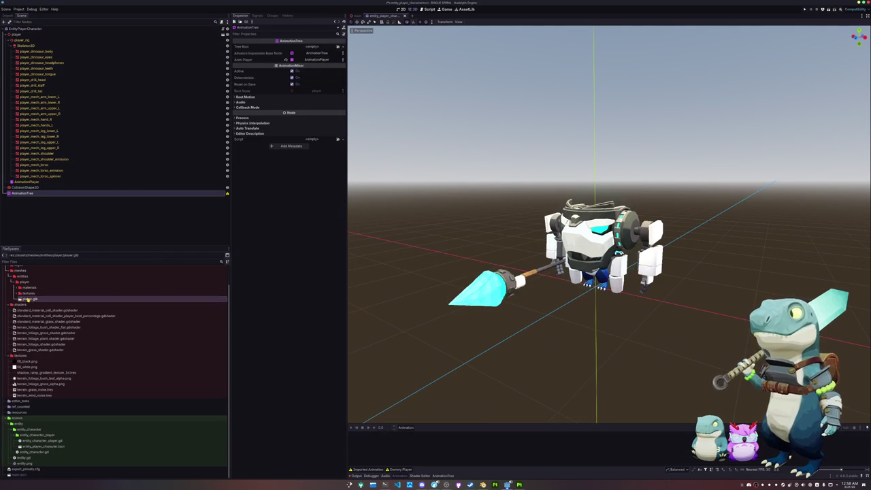
double_click(30, 299)
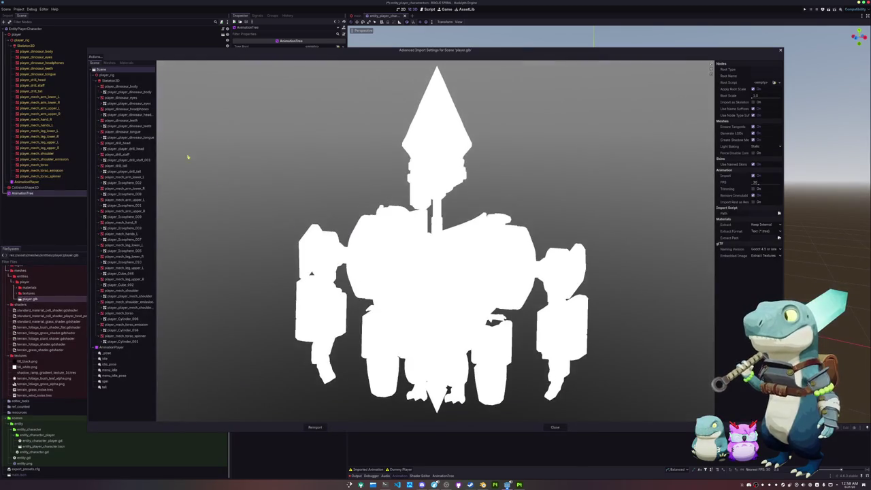
click(94, 57)
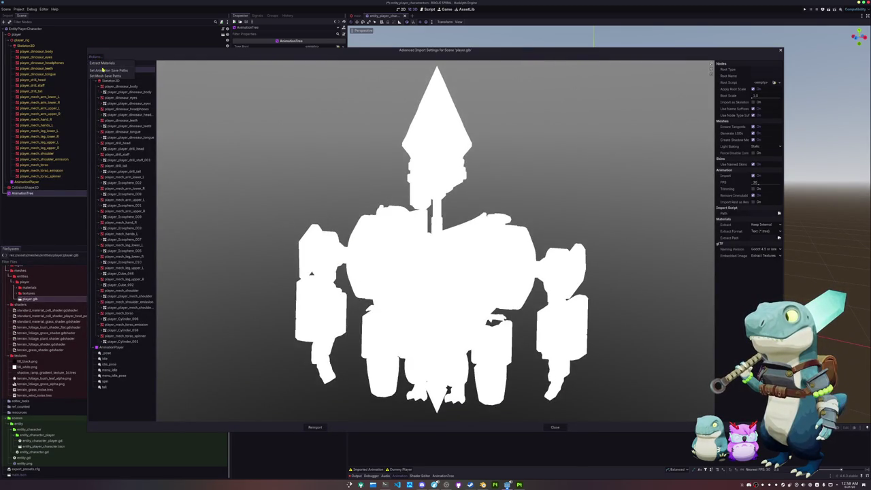
click(105, 71)
click(781, 57)
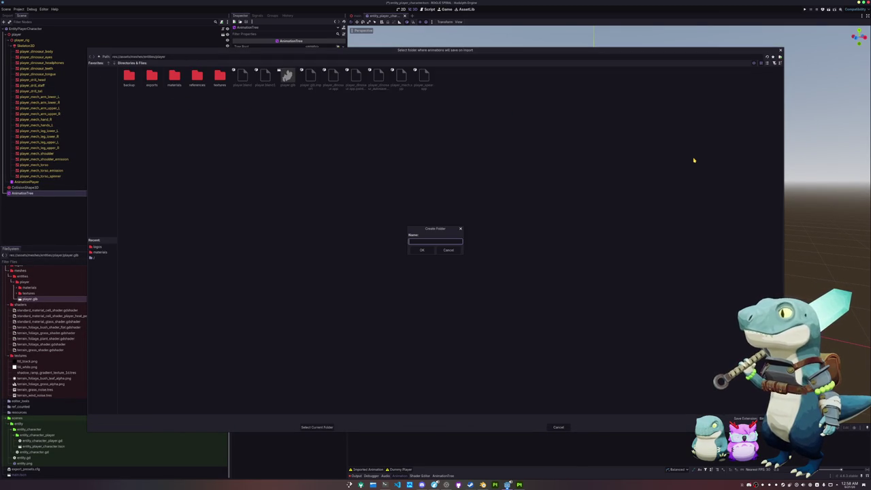
text(animations)
key(Return)
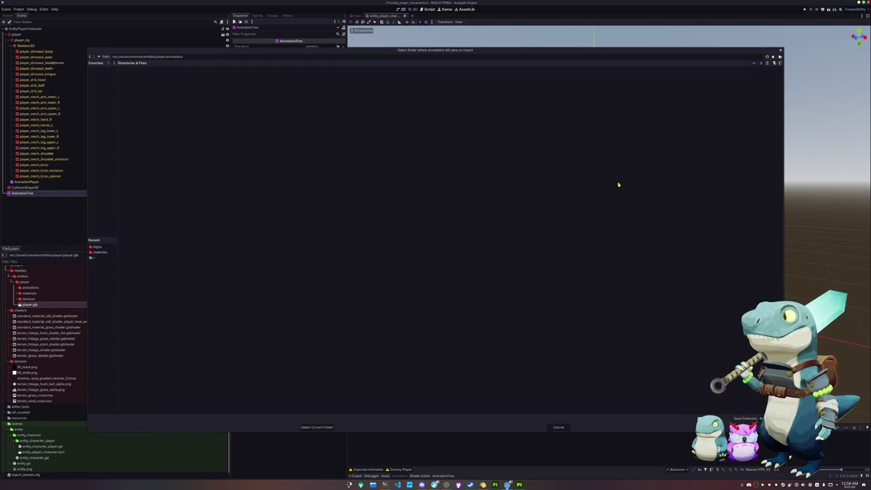
click(317, 427)
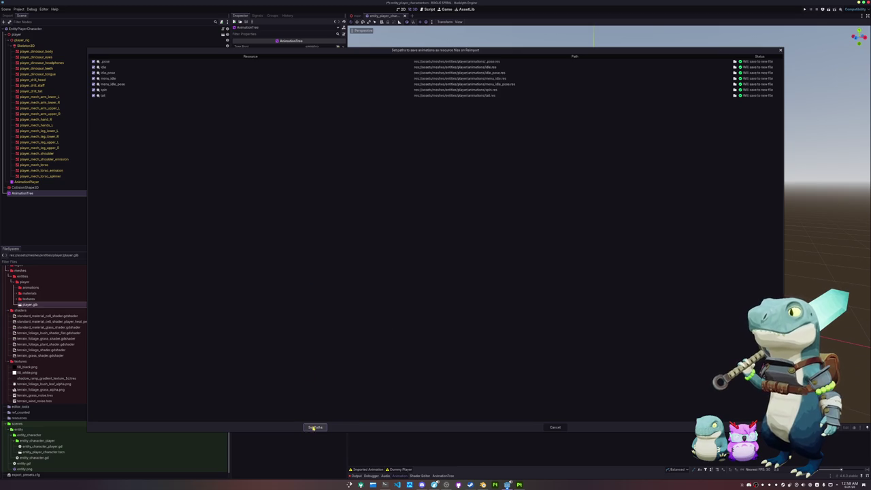
click(316, 427)
Set Loop Mode to Linear on the _pose and idle_pose animations.
click(114, 354)
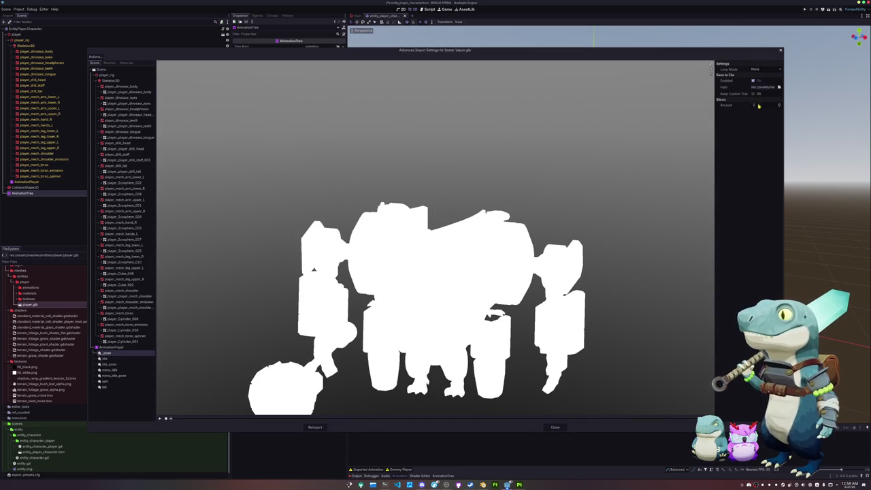
click(766, 69)
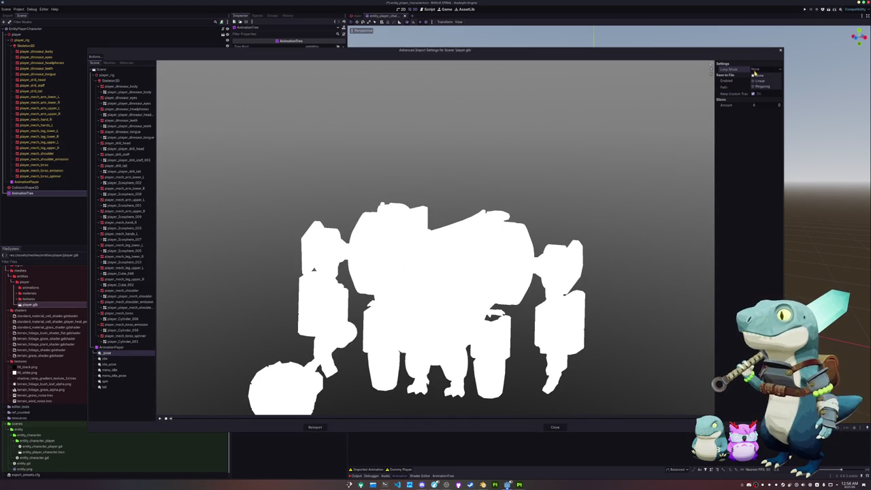
click(762, 81)
click(107, 359)
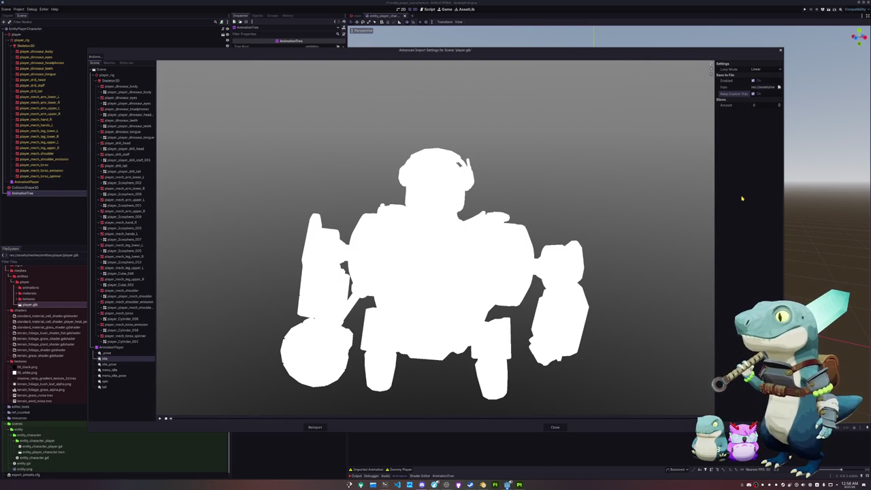
key(Down)
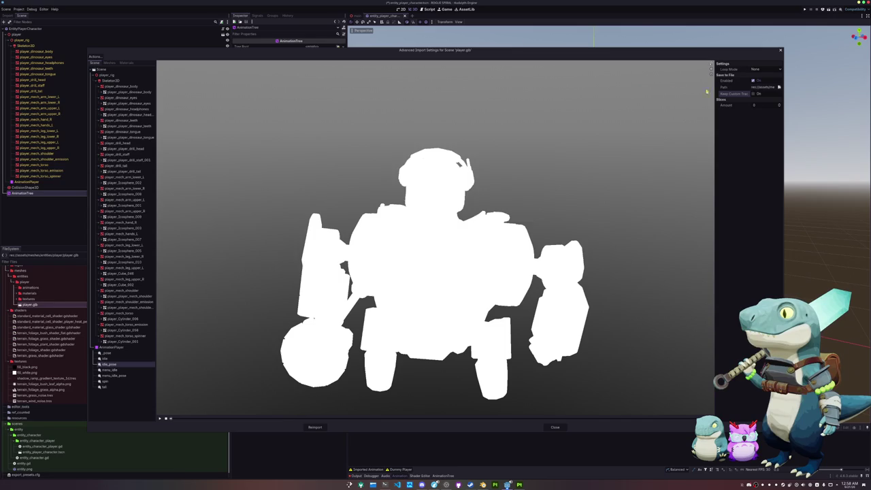
click(762, 69)
click(763, 81)
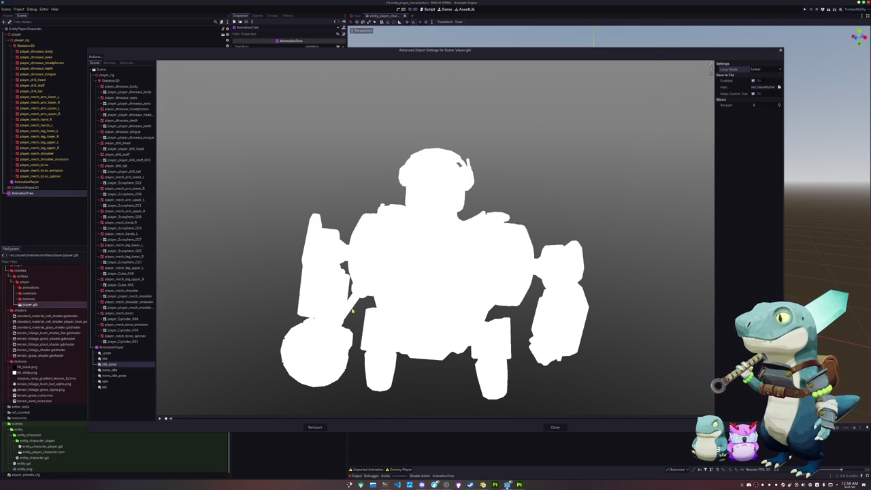
Make menu_idle_pose loop linearly, check the spin and tail animations, and reimport player.glb.
click(120, 371)
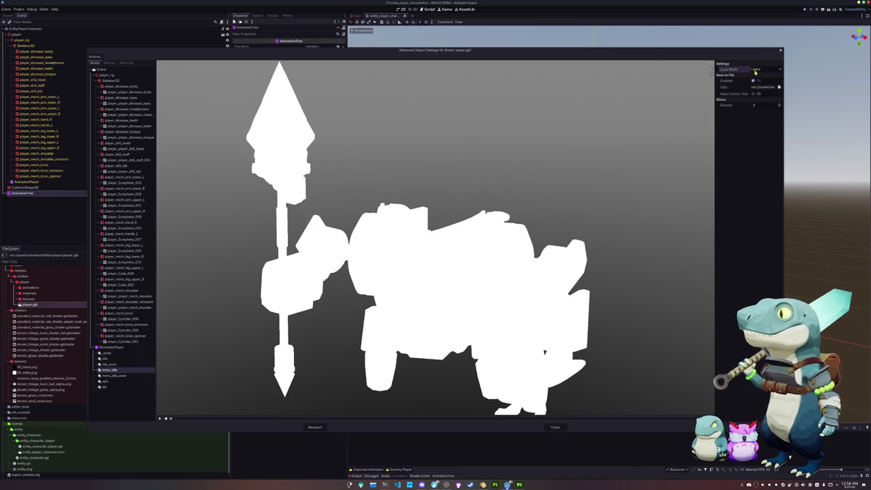
click(753, 94)
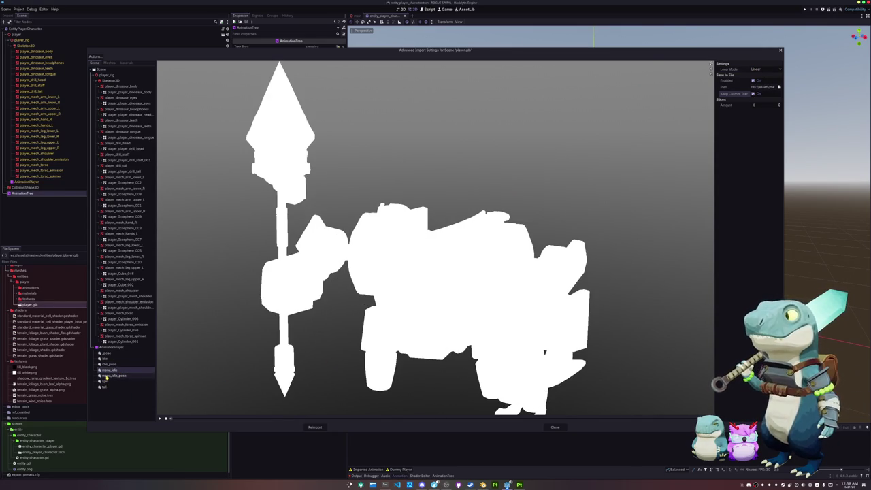
click(112, 375)
click(756, 70)
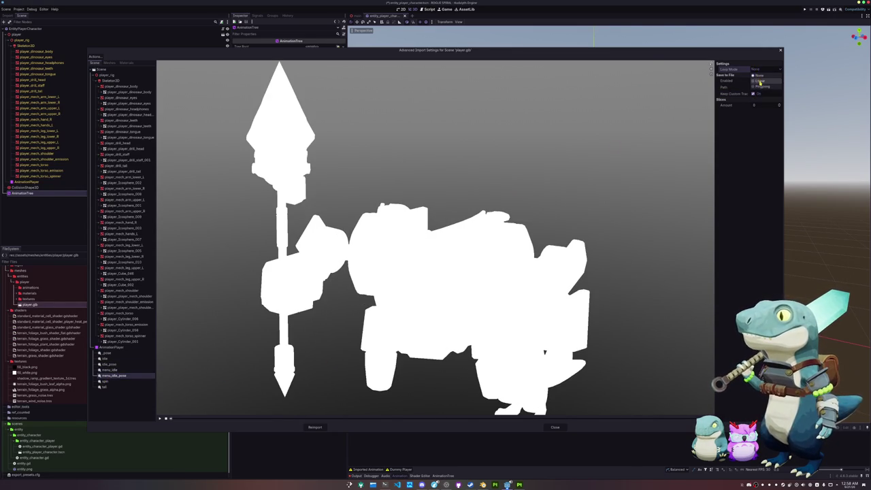
click(759, 81)
click(109, 382)
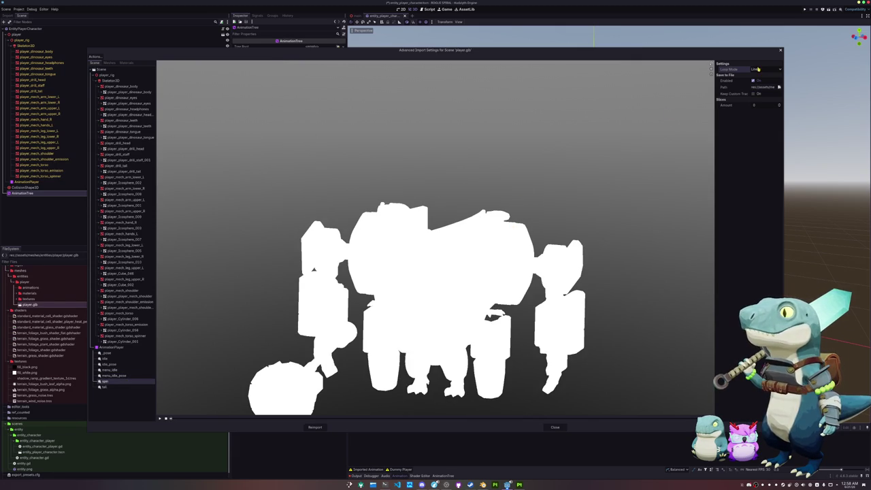
click(106, 386)
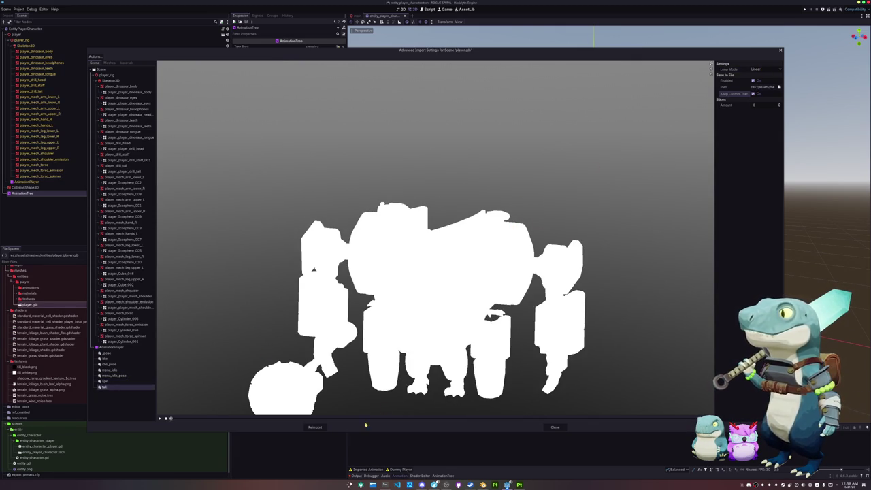
click(315, 426)
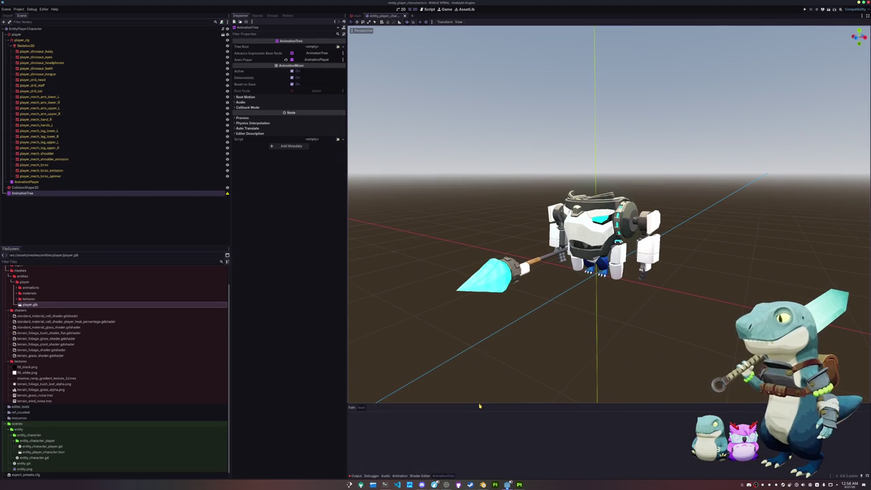
Enlarge the bottom panel and make the AnimationTree's root a new AnimationNodeBlendTree.
drag(478, 403, 479, 278)
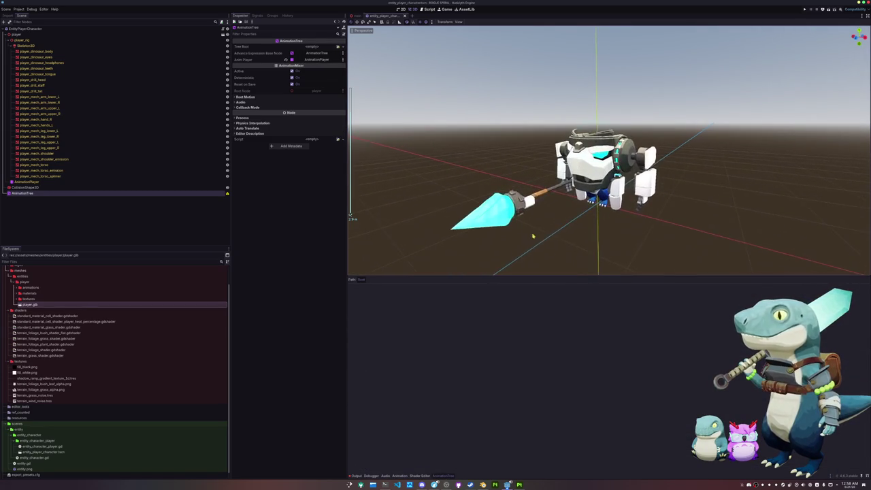
click(338, 46)
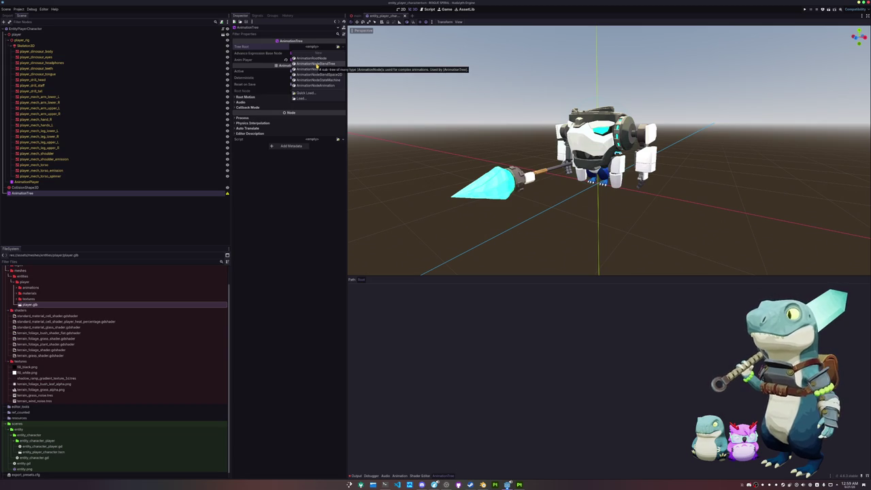
click(317, 64)
middle_drag(525, 194, 467, 195)
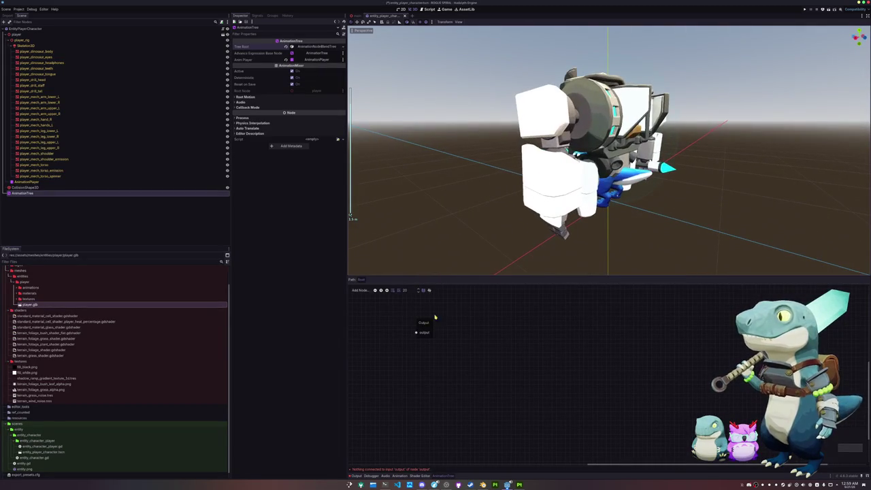
scroll(469, 340, up, 3)
Add a Blend2 node to the BlendTree and name it tail_blend.
right_click(489, 350)
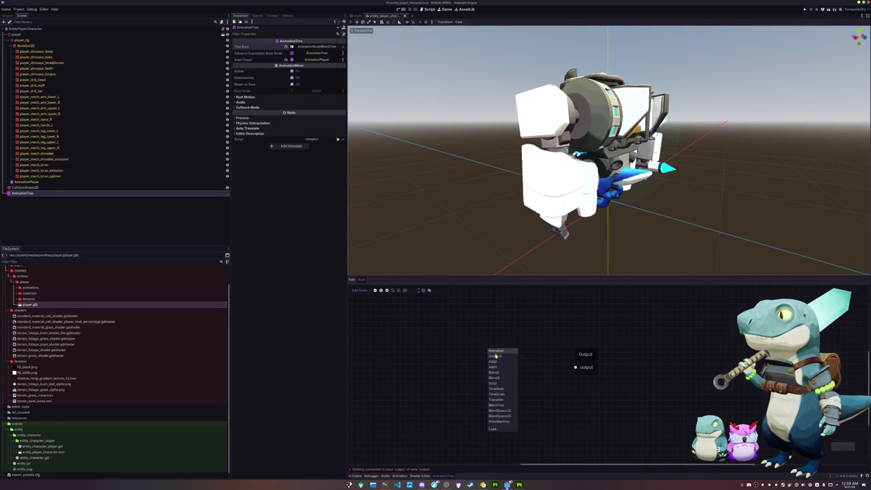
click(495, 372)
click(504, 366)
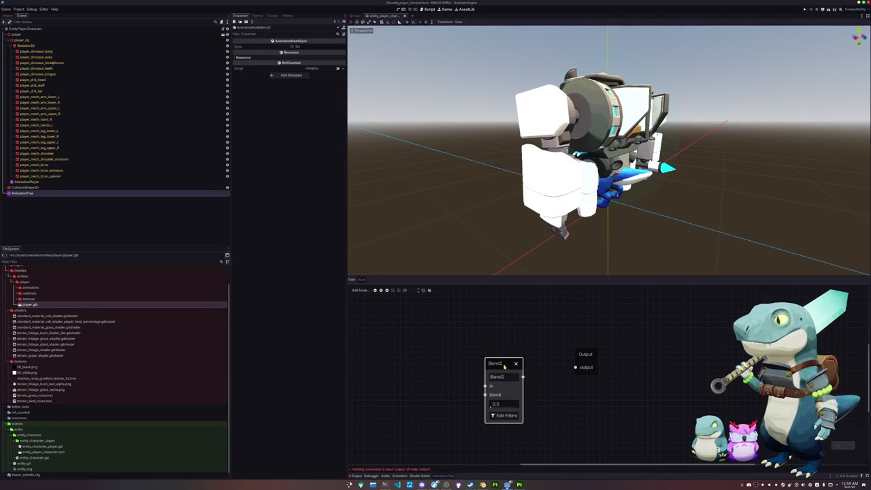
double_click(506, 378)
key(BackSpace)
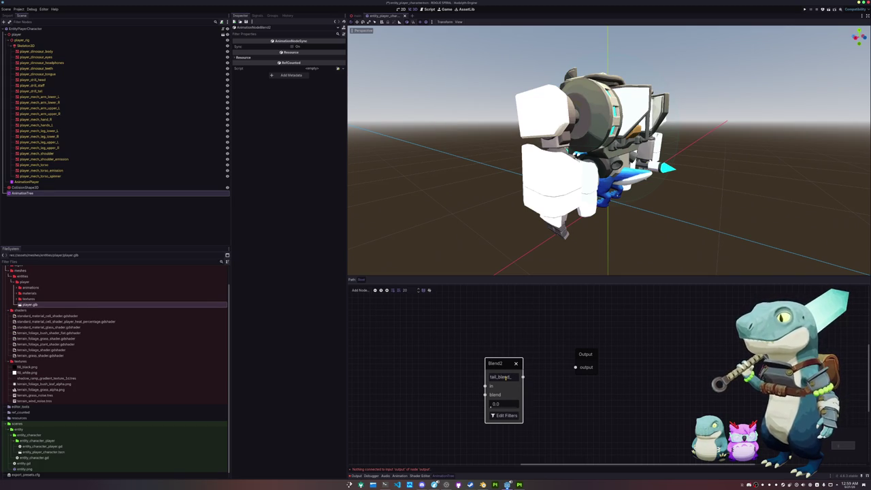
click(440, 389)
Feed tail_blend's blend input with an Animation node playing tail.
middle_drag(440, 389, 521, 384)
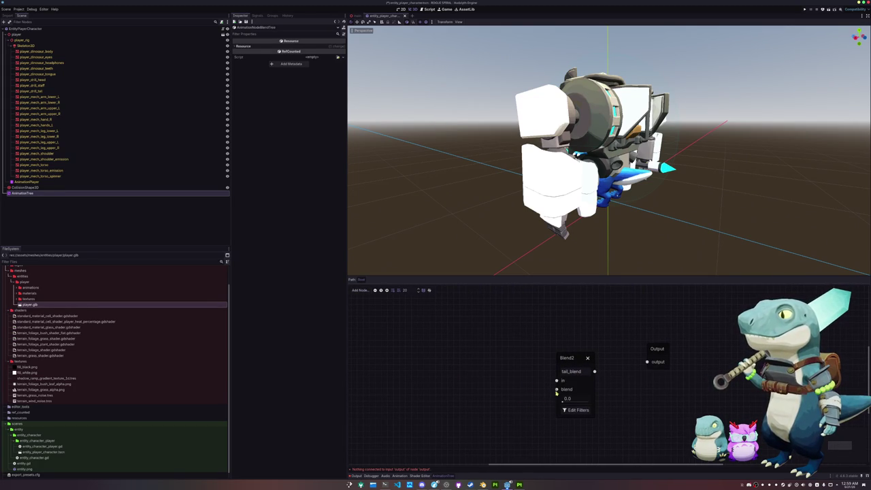
drag(557, 390, 515, 389)
click(528, 399)
click(542, 399)
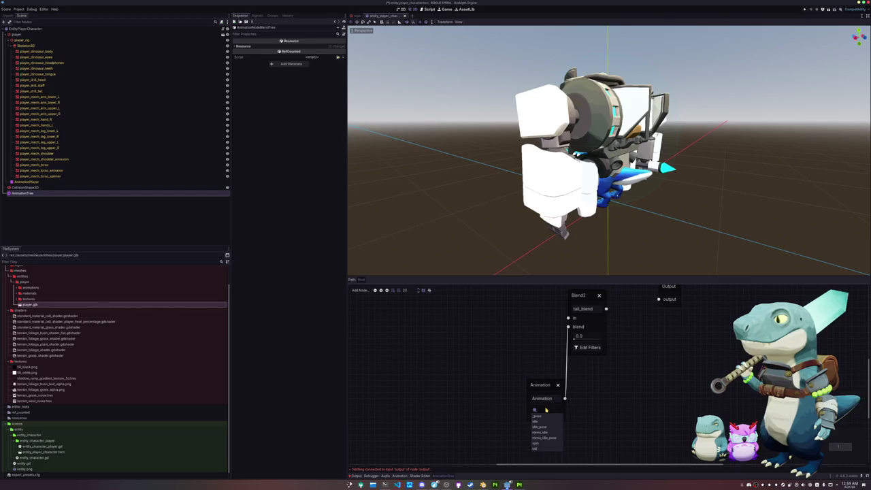
click(535, 448)
click(543, 387)
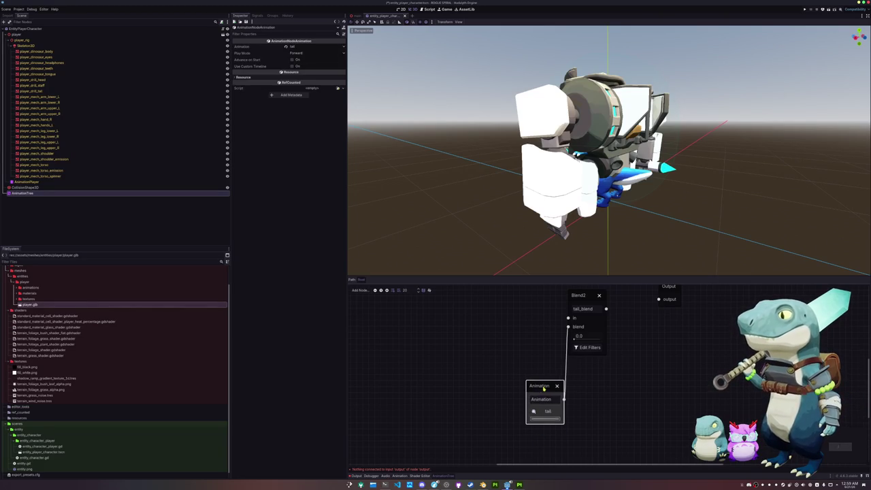
drag(543, 388, 531, 382)
Enable filtering on tail_blend and tick only the dinosaur_tail.01 through dinosaur_tail.04 tracks.
click(589, 348)
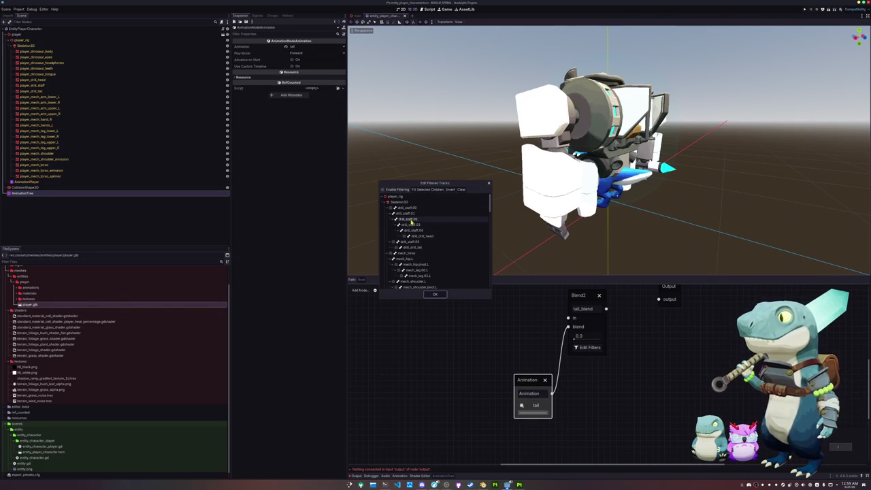
click(383, 190)
scroll(400, 234, down, 2)
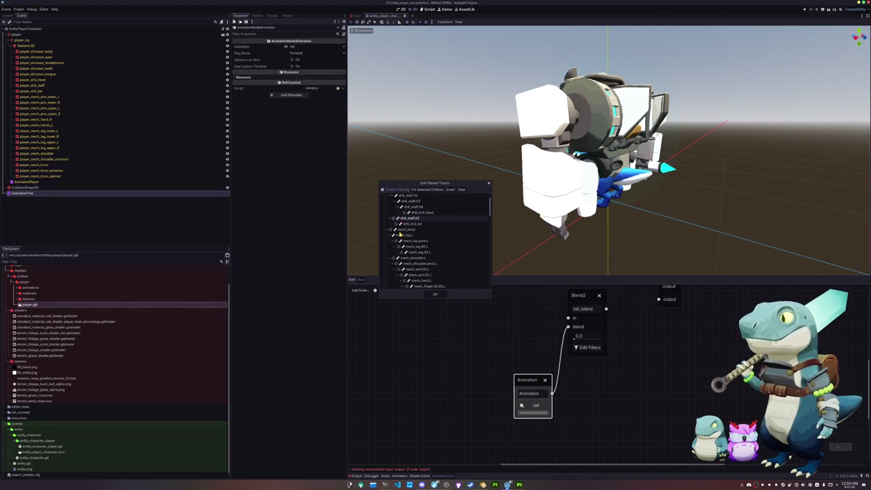
scroll(402, 238, down, 3)
scroll(405, 252, down, 3)
scroll(410, 267, down, 4)
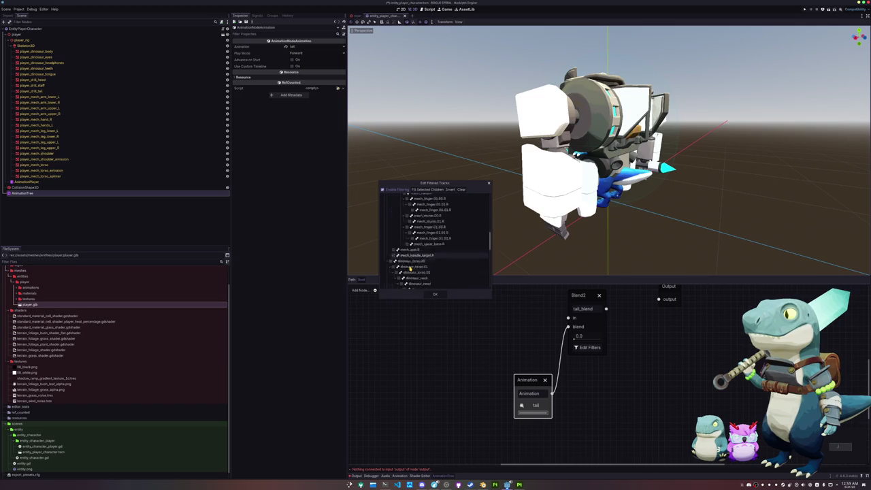
scroll(410, 269, down, 2)
scroll(409, 267, down, 2)
scroll(410, 266, down, 2)
scroll(409, 265, down, 2)
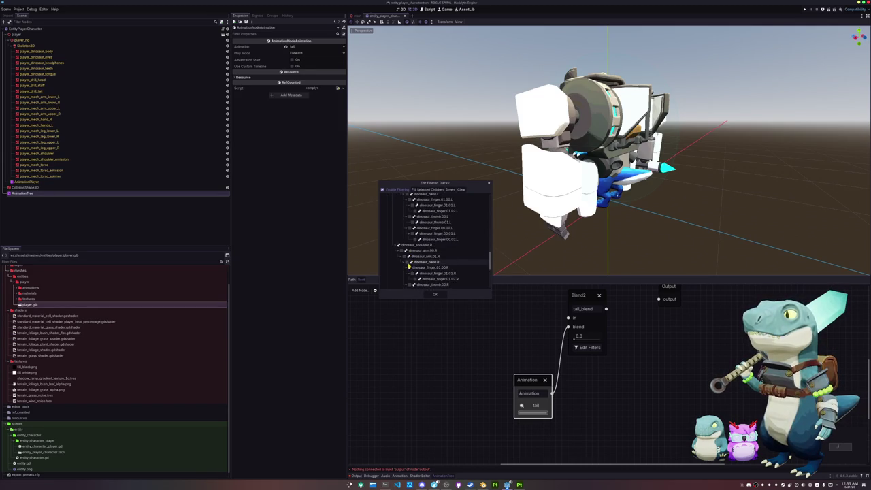
scroll(408, 264, down, 2)
scroll(405, 259, down, 2)
scroll(401, 250, down, 2)
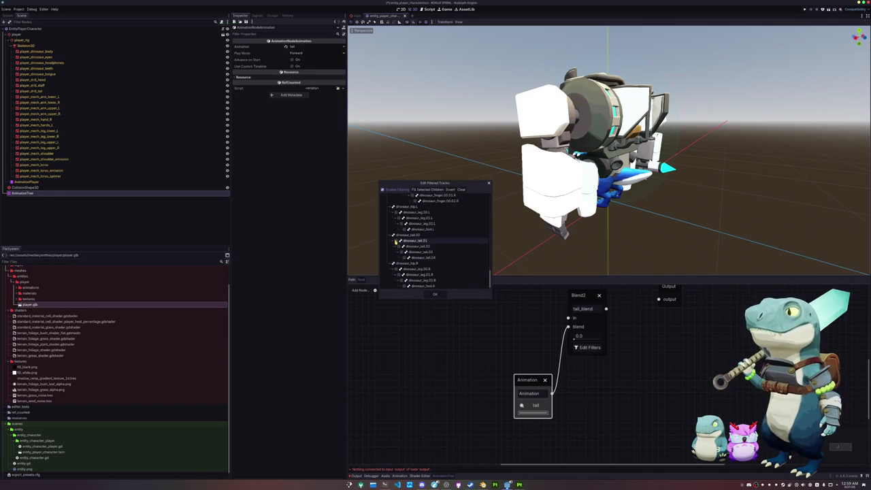
click(396, 241)
click(399, 246)
click(402, 252)
click(405, 257)
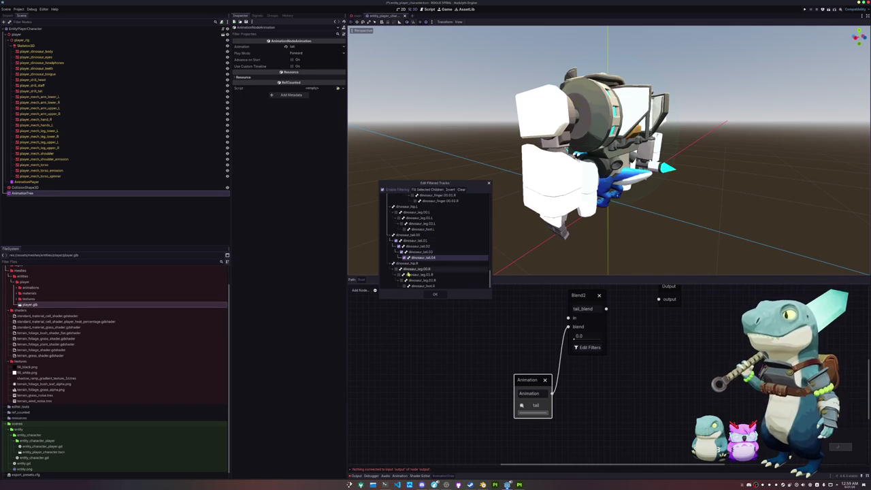
click(433, 296)
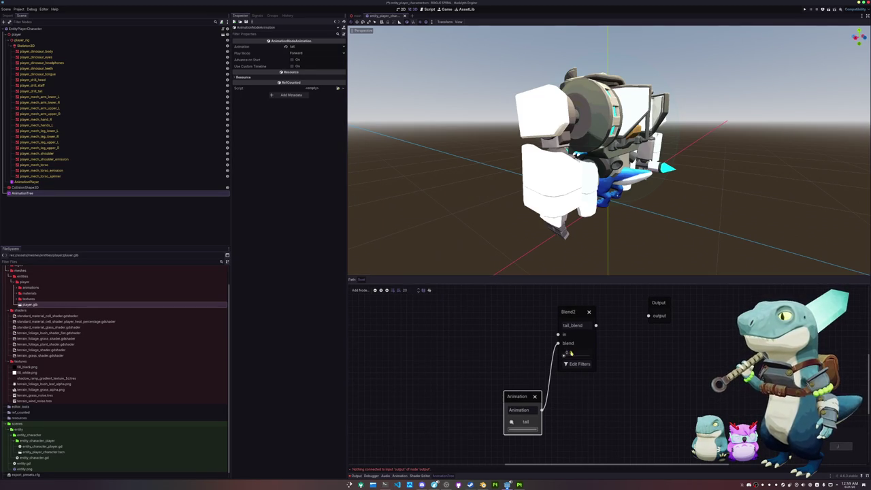
Set tail_blend's blend amount to 1.0 and feed its input with a new Blend2 named spin_blend.
mouse_move(567, 353)
mouse_down()
mouse_move(590, 353)
mouse_move(650, 316)
mouse_up()
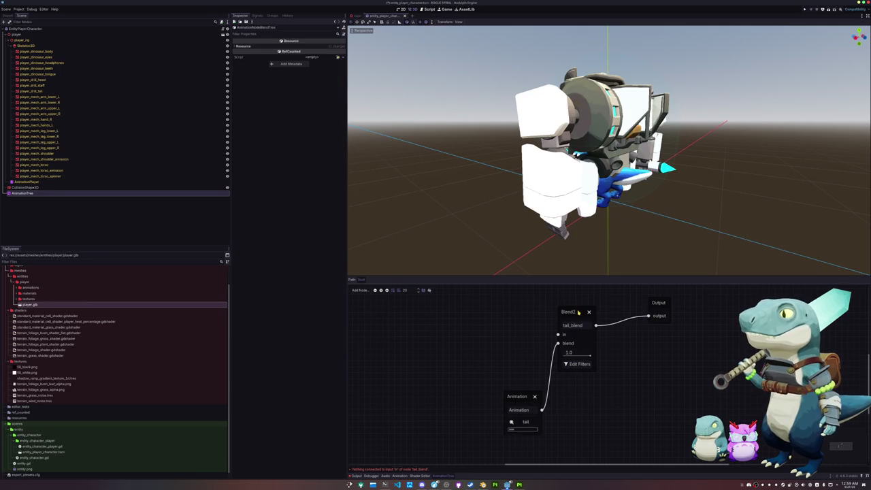
drag(558, 335, 467, 336)
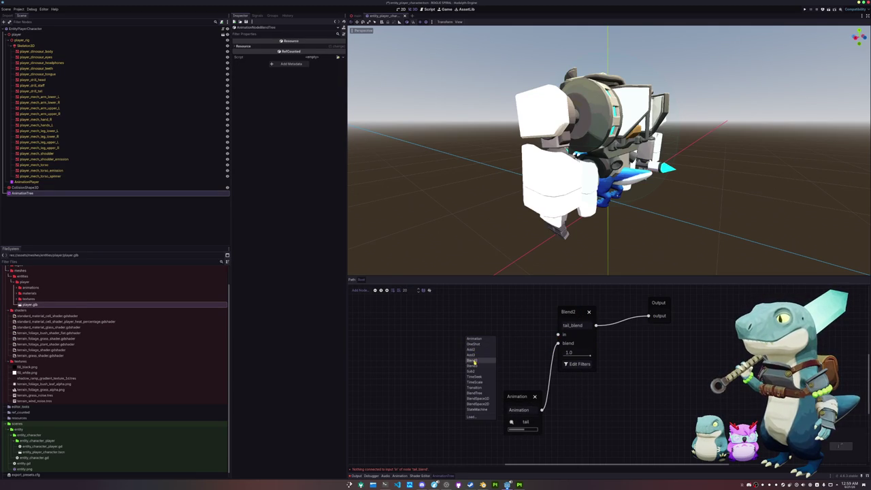
click(480, 358)
middle_drag(436, 342, 491, 323)
drag(534, 323, 519, 300)
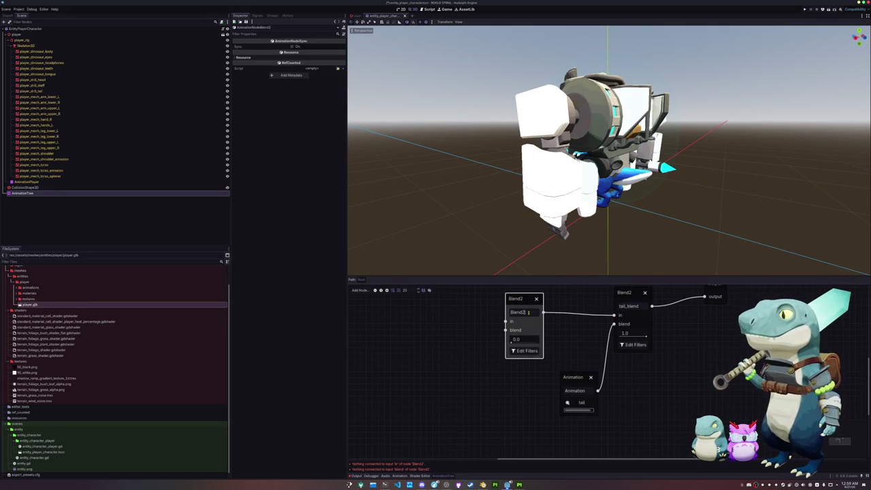
double_click(528, 312)
text(spin_b)
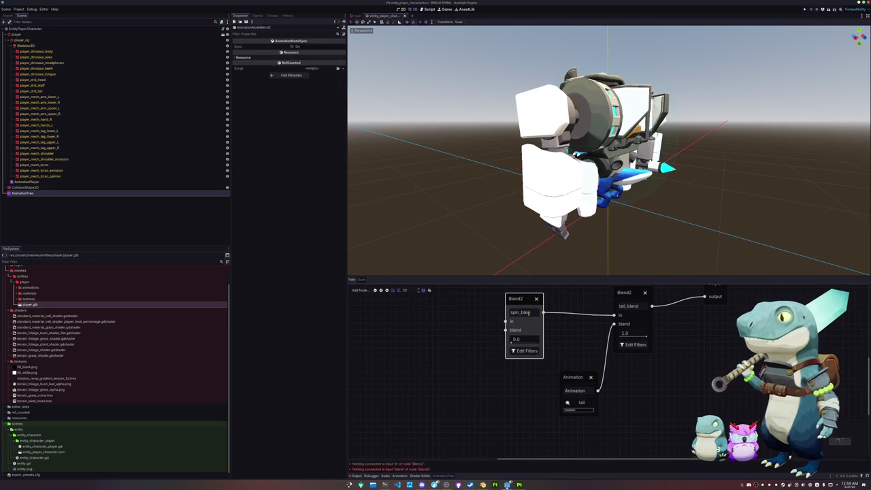
click(491, 362)
Connect a TimeScale node named spin_time_scale to spin_blend's blend input.
middle_drag(490, 361, 548, 374)
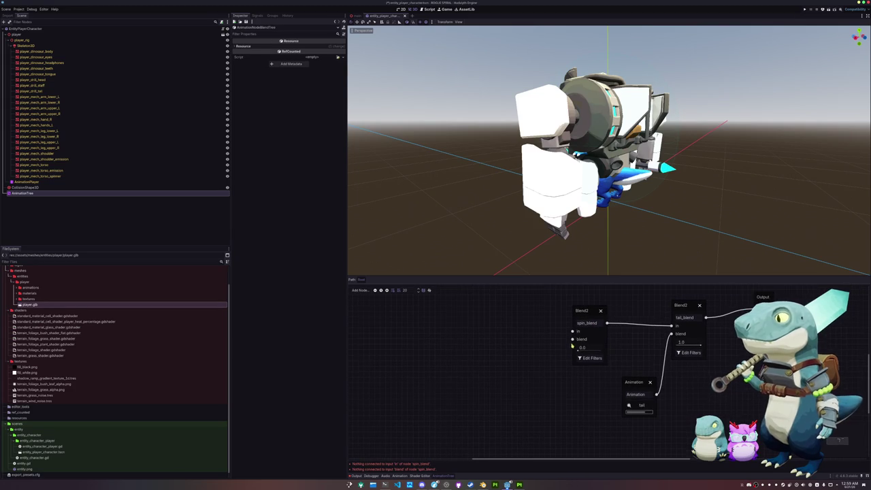
drag(573, 339, 538, 398)
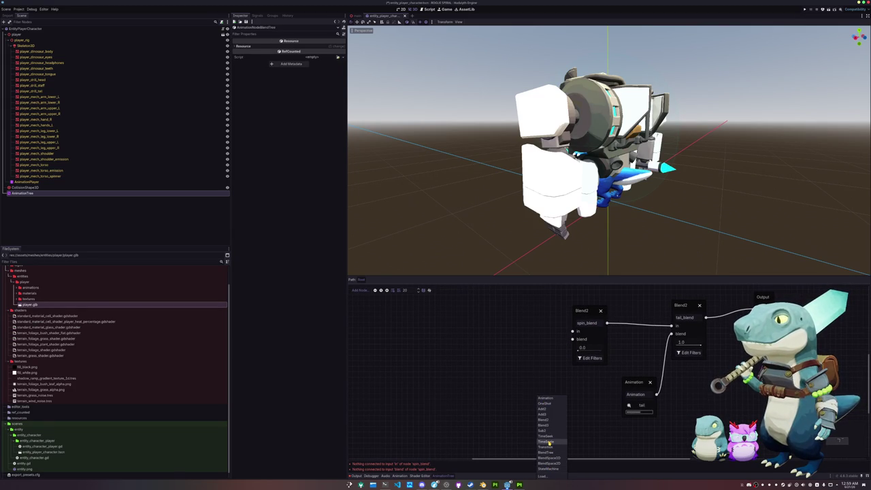
click(548, 442)
drag(553, 389, 536, 388)
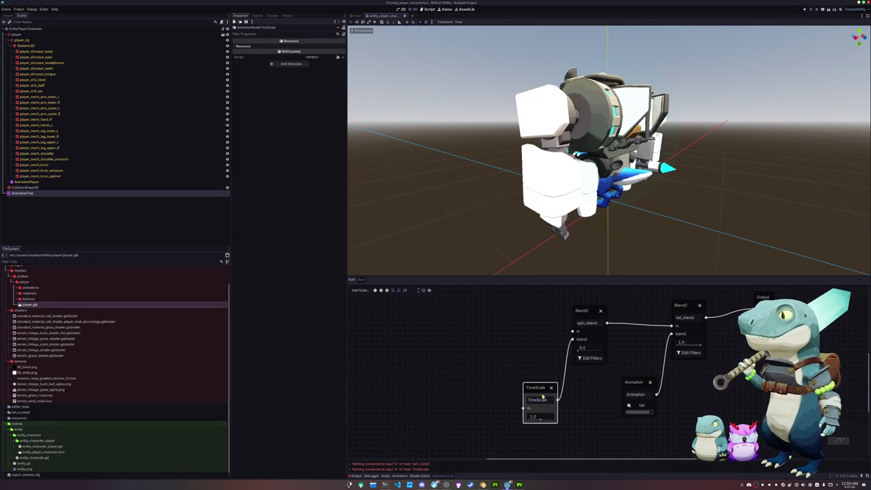
double_click(544, 400)
text(base_s)
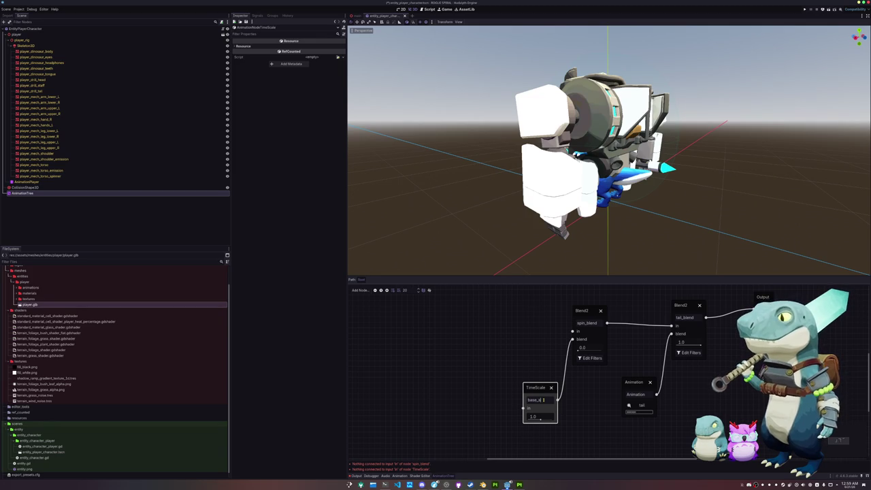
key(BackSpace)
key(BackSpace)
key(BackSpace)
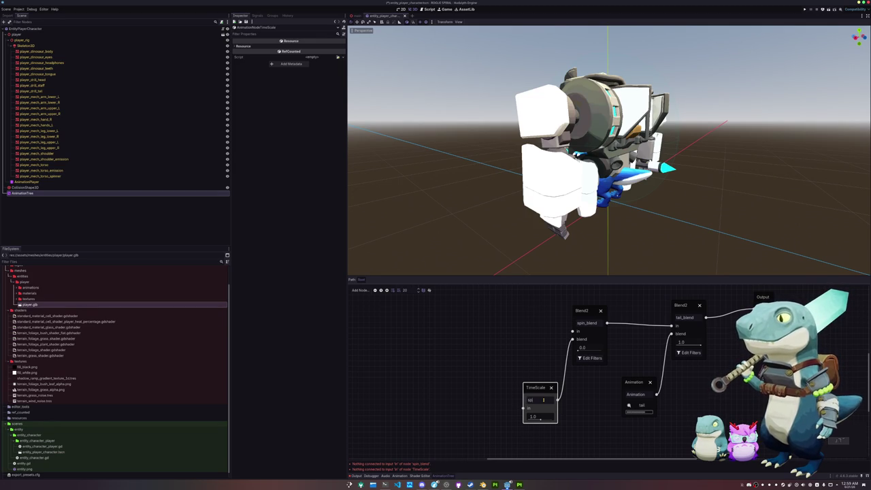
text(spin_time_scale)
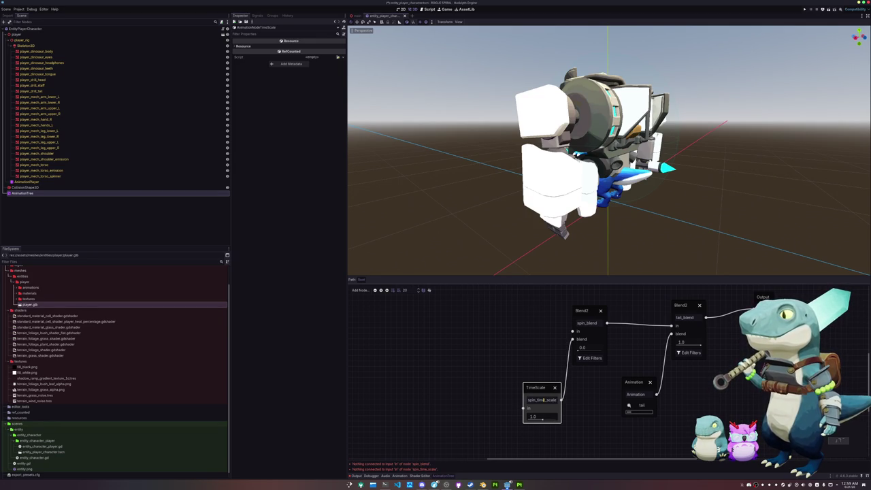
Feed spin_time_scale with another TimeScale node named base_spin_time_scale.
drag(525, 408, 479, 397)
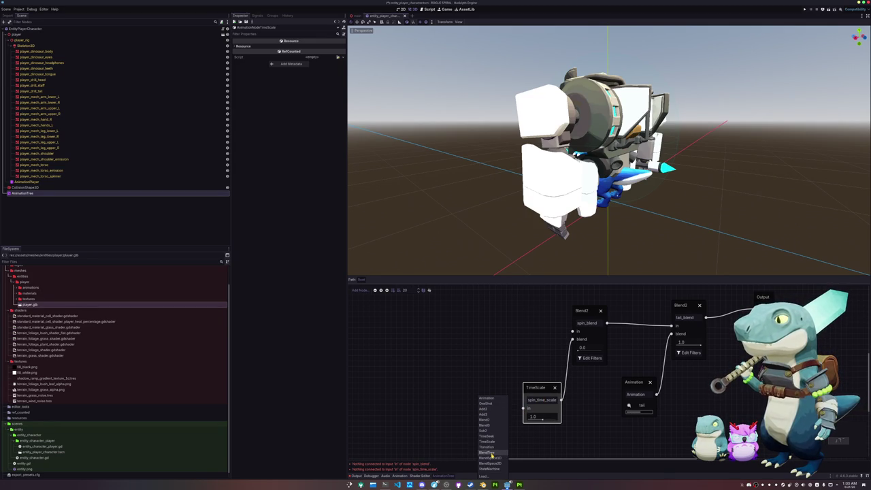
click(488, 442)
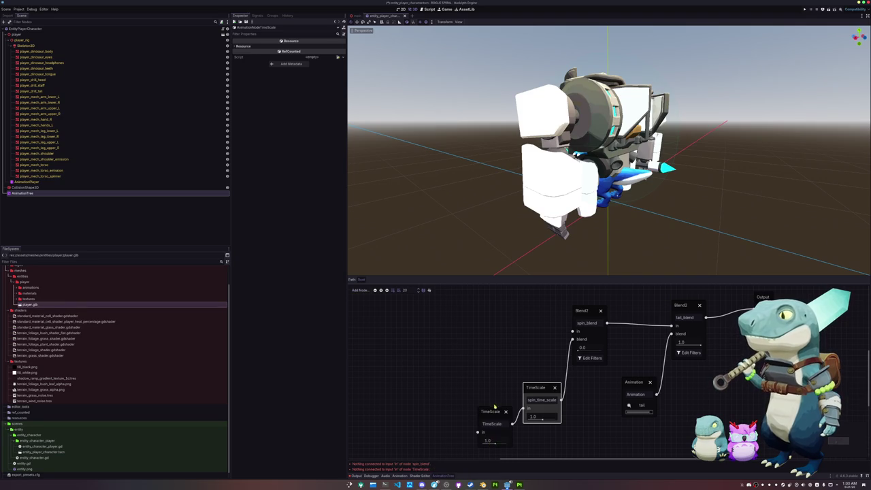
drag(495, 407, 491, 386)
double_click(493, 400)
key(BackSpace)
text(spin_)
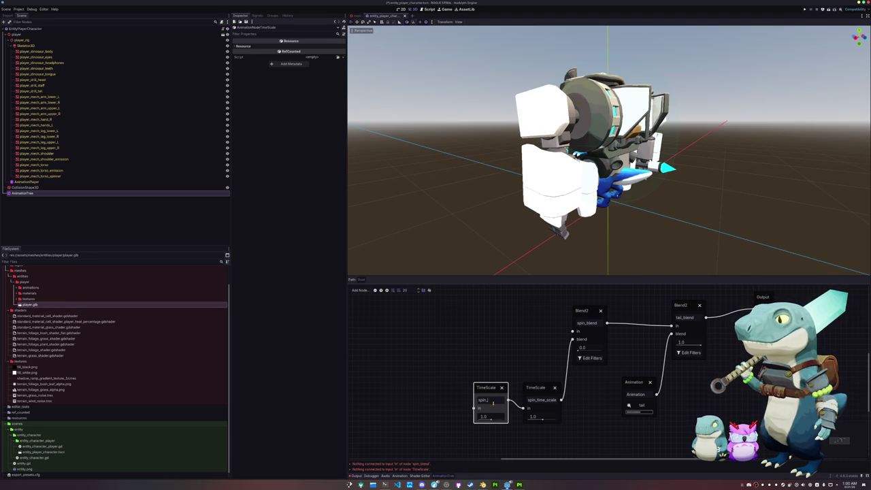
double_click(493, 403)
text(tail_)
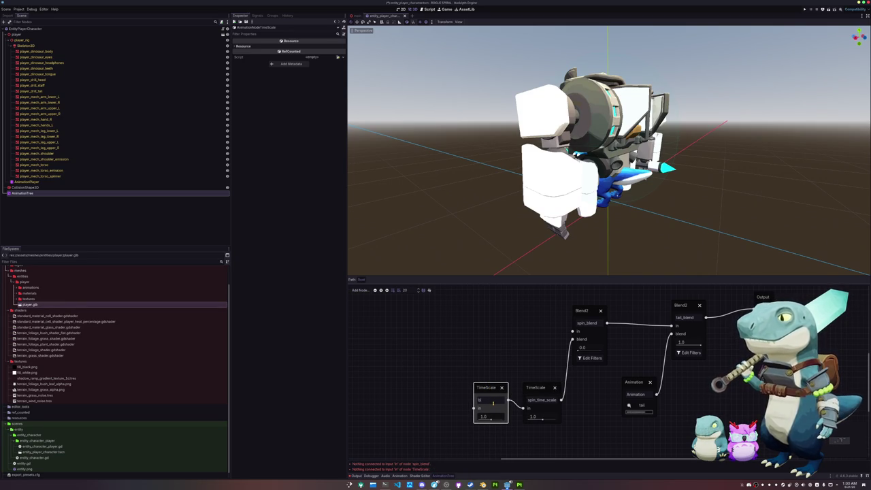
text(sp)
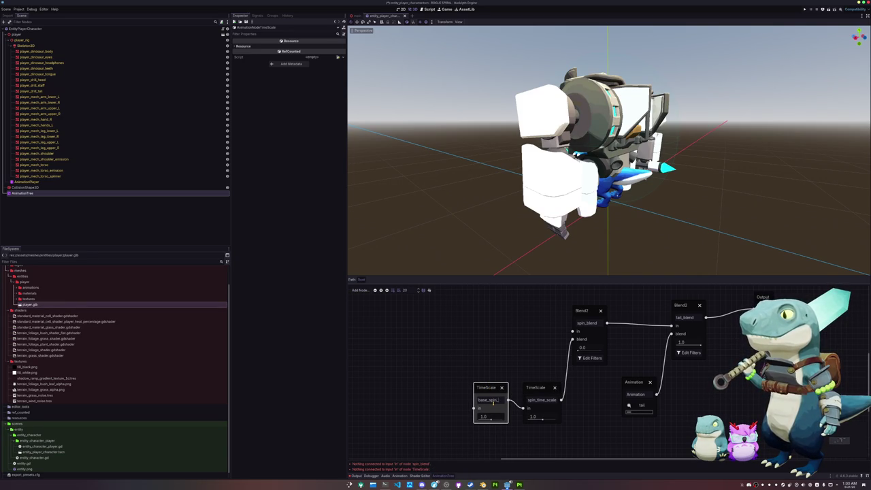
text(in_time_scale)
click(490, 363)
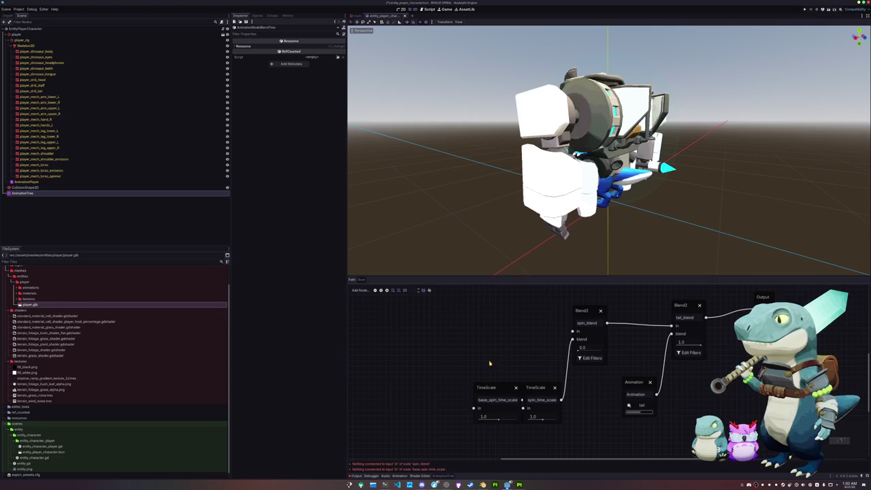
click(501, 390)
click(438, 388)
Add an Animation node playing spin to drive the time-scale chain.
middle_drag(469, 412, 522, 383)
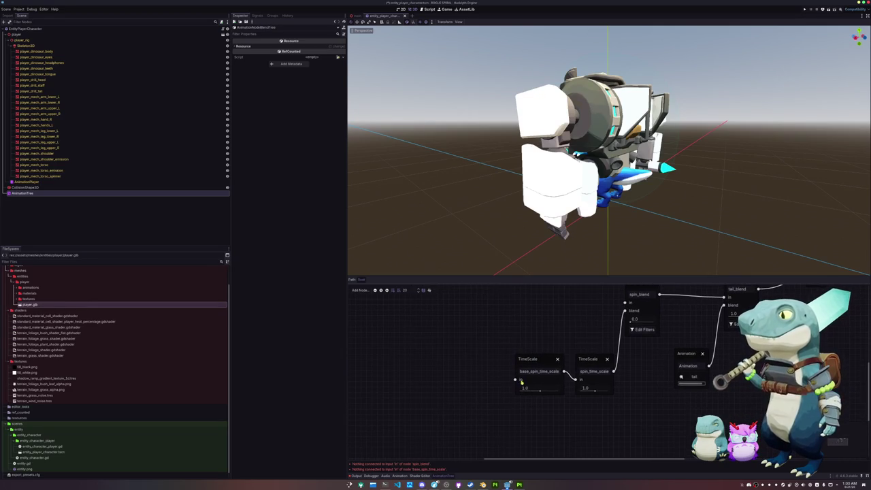
right_click(486, 381)
click(486, 382)
drag(478, 376, 483, 364)
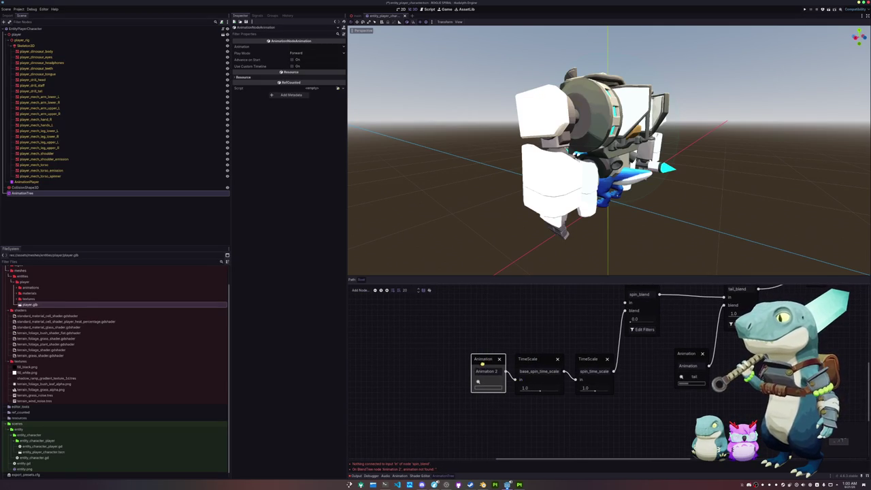
click(478, 382)
click(489, 400)
middle_drag(639, 324, 593, 366)
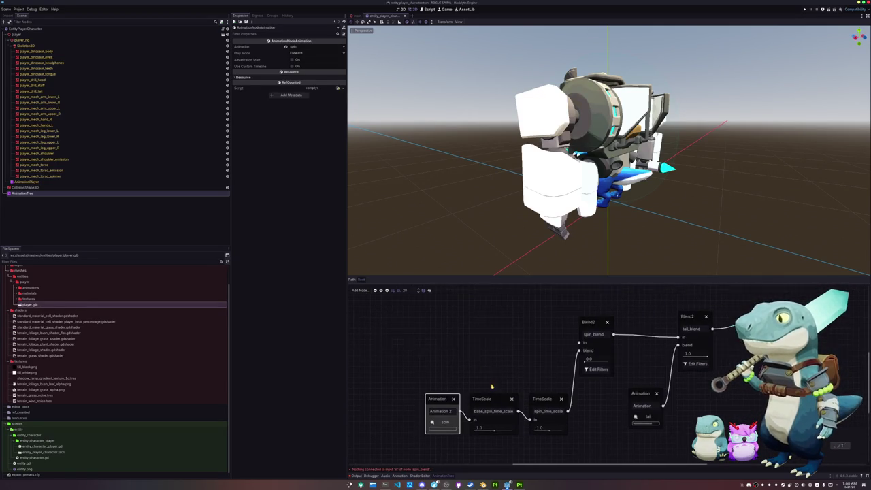
click(596, 372)
Filter spin_blend to the mech_spin.L, drill_drill_head and drill_drill_tail tracks.
scroll(409, 241, up, 3)
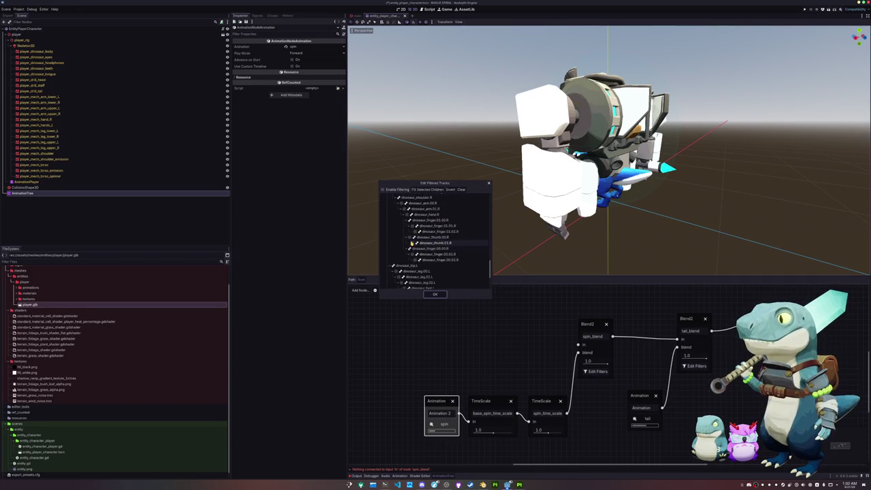
scroll(409, 242, up, 3)
scroll(407, 242, up, 3)
scroll(407, 245, up, 3)
scroll(405, 259, up, 3)
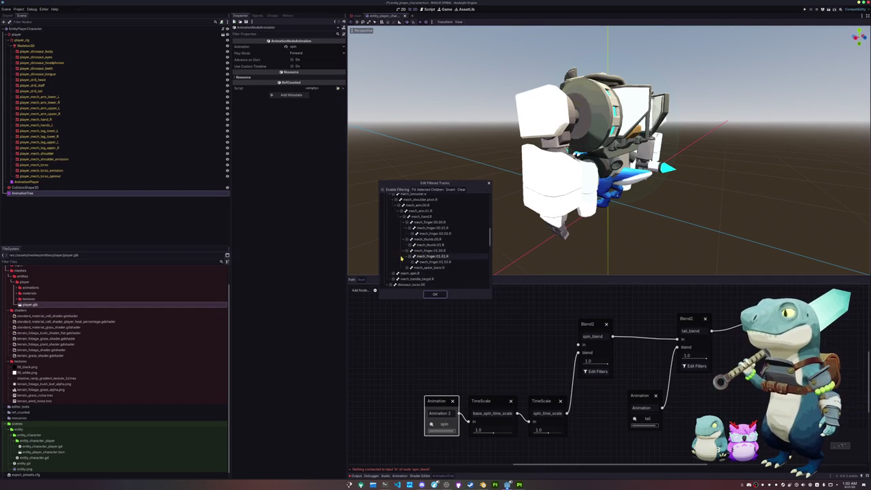
scroll(401, 280, up, 2)
scroll(407, 280, down, 2)
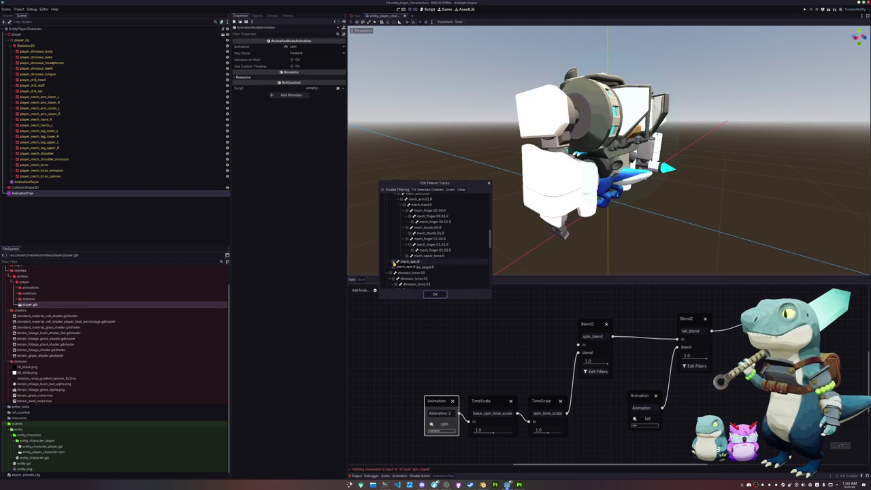
scroll(394, 266, up, 3)
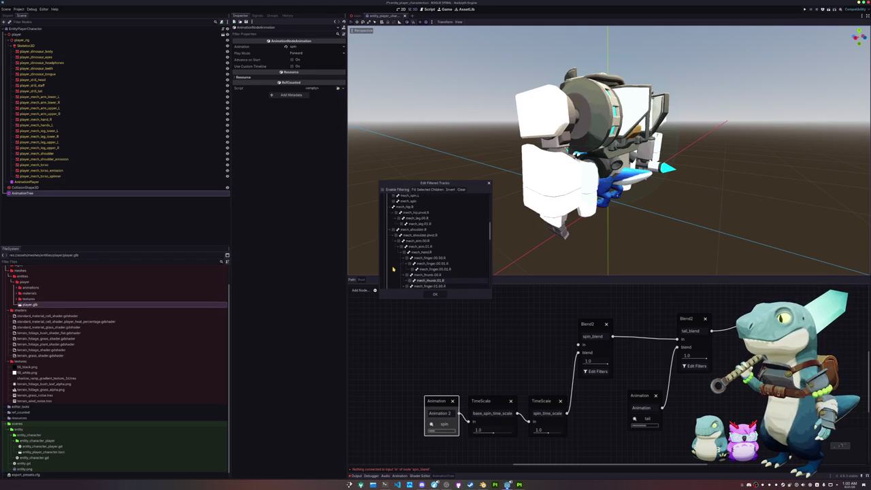
scroll(394, 269, up, 1)
scroll(394, 269, up, 1)
scroll(394, 269, up, 1)
scroll(394, 269, up, 1)
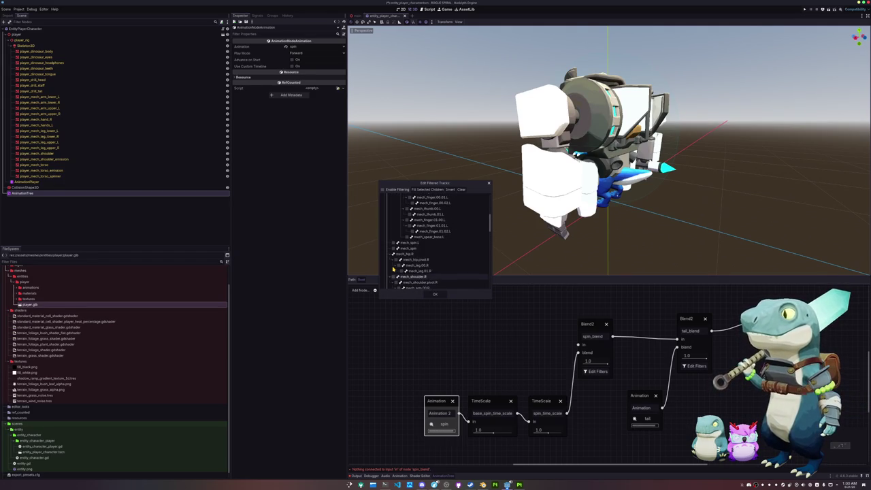
click(396, 243)
scroll(398, 252, up, 3)
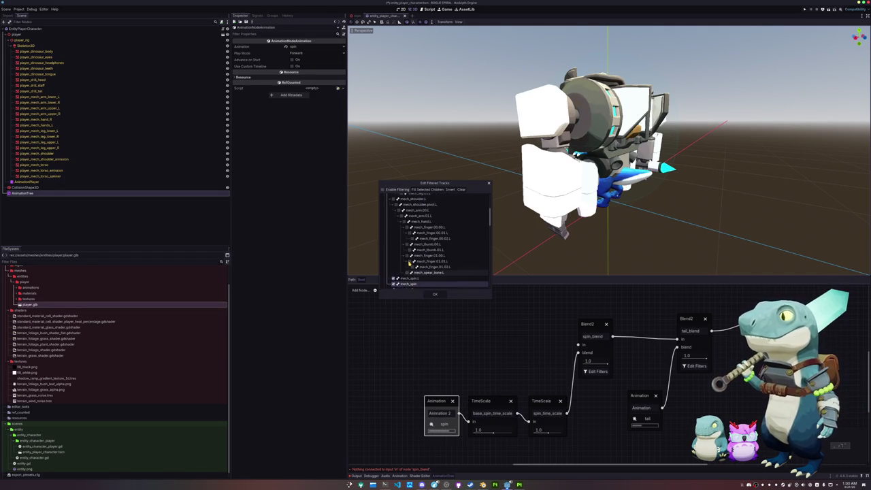
scroll(399, 258, up, 3)
scroll(402, 265, up, 3)
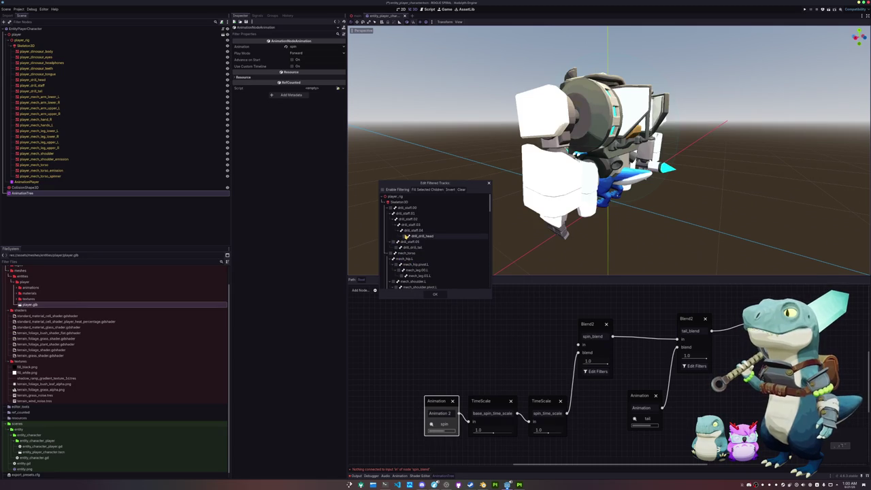
click(404, 236)
click(402, 247)
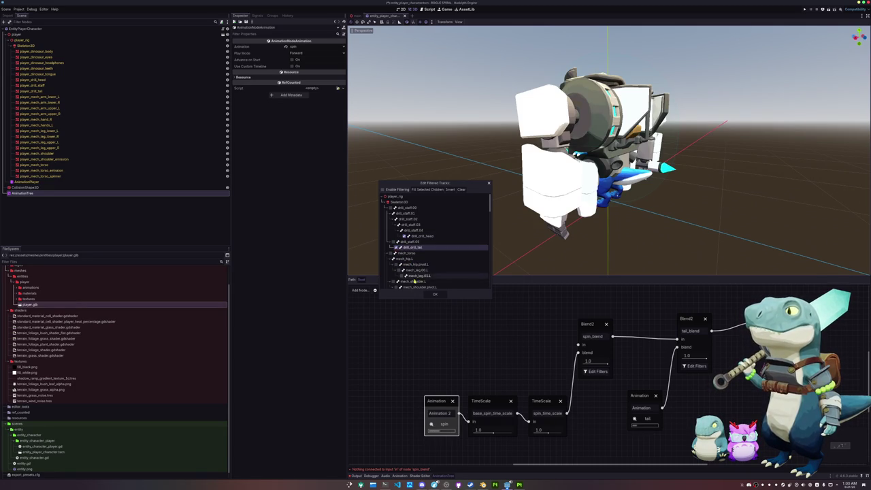
click(433, 295)
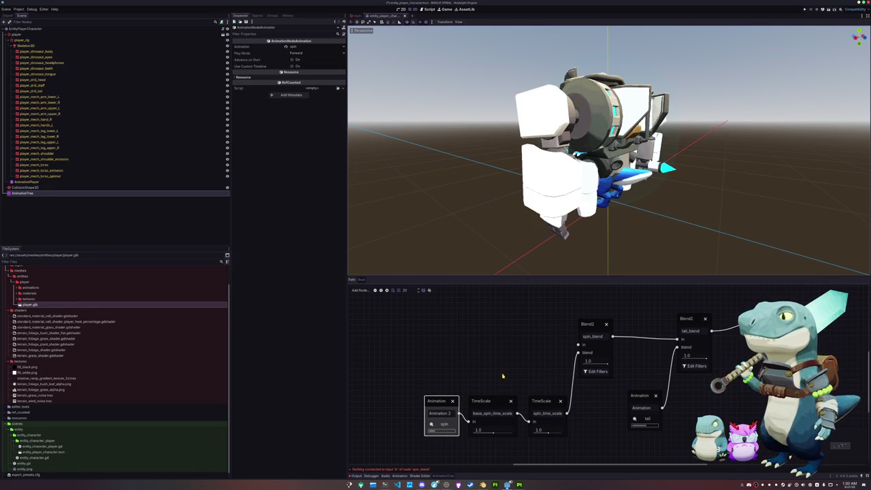
Connect a StateMachine named base_state_machine to spin_blend's in port and open its editor.
mouse_move(504, 222)
middle_down()
mouse_move(436, 238)
mouse_move(525, 238)
mouse_move(475, 233)
mouse_move(504, 235)
middle_up()
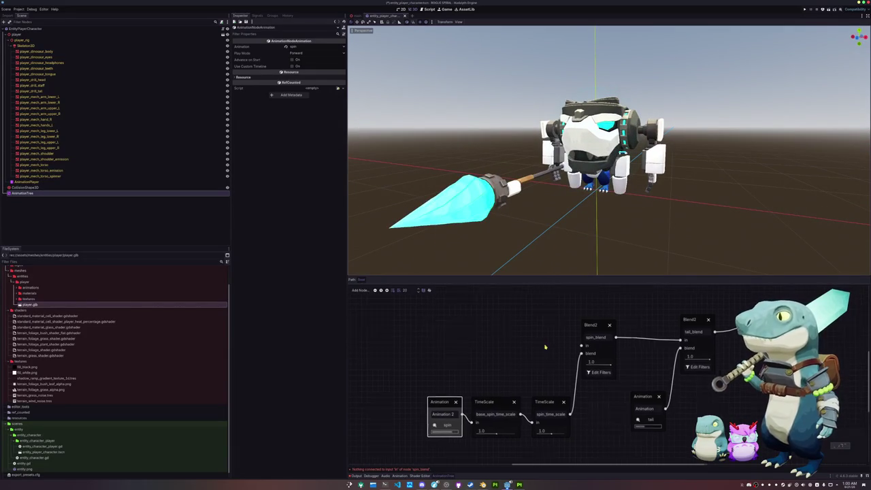
middle_drag(576, 344, 623, 353)
drag(623, 353, 448, 316)
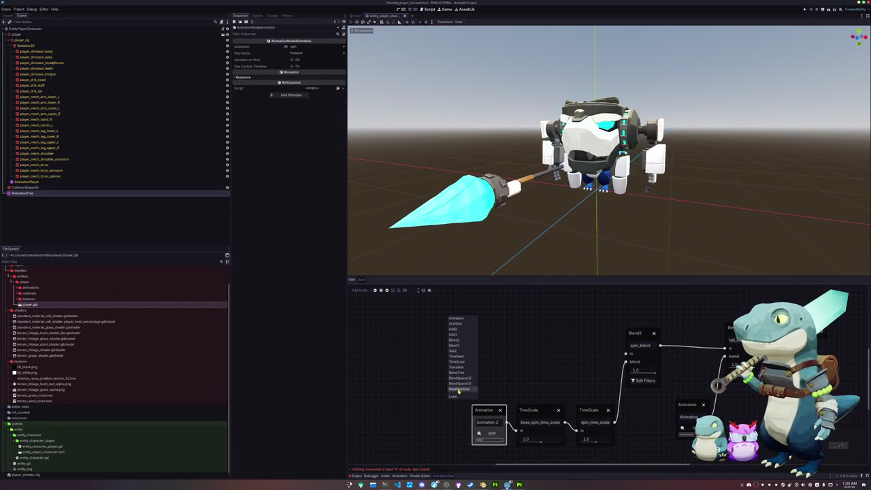
click(459, 389)
drag(486, 330, 489, 339)
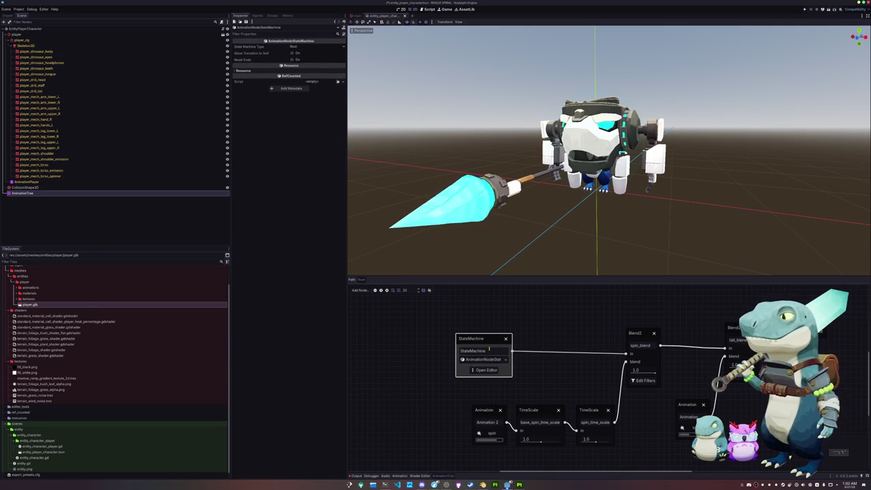
double_click(489, 348)
text(Base)
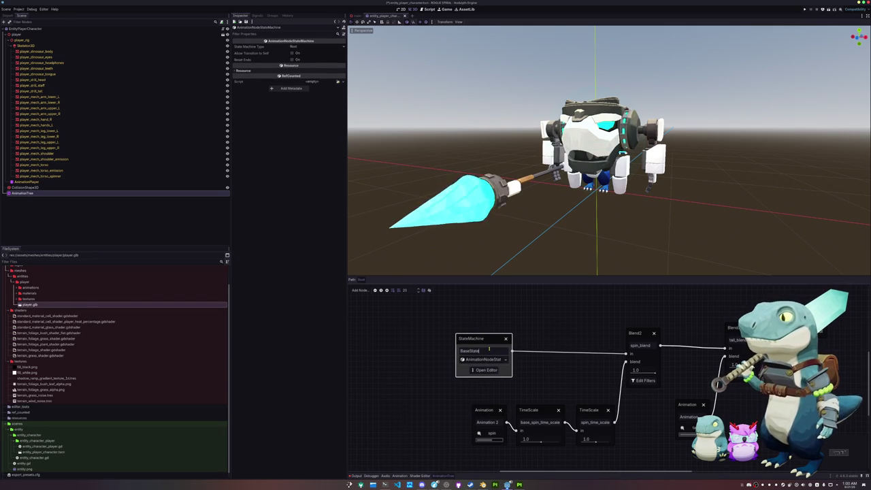
double_click(489, 349)
key(BackSpace)
text(base)
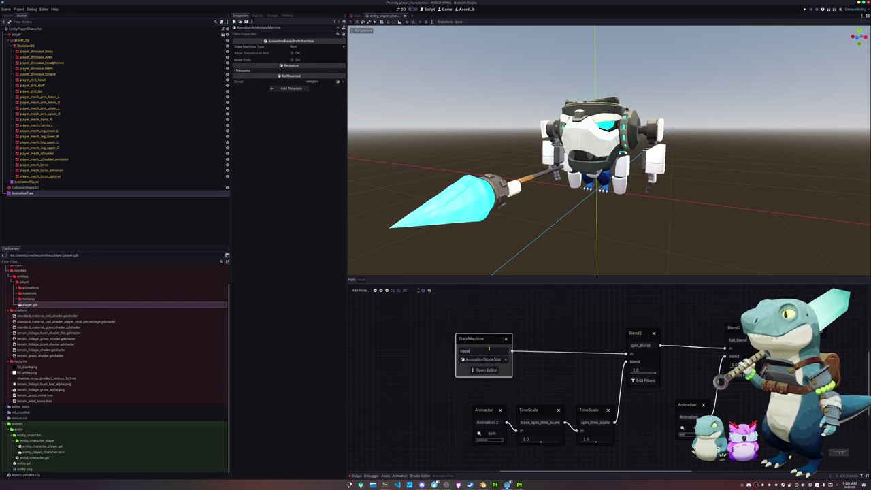
text(_state_machine)
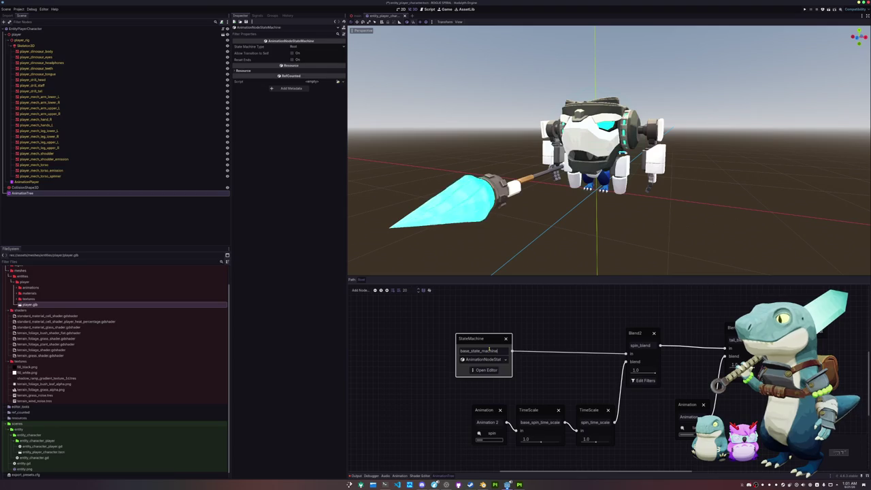
click(486, 369)
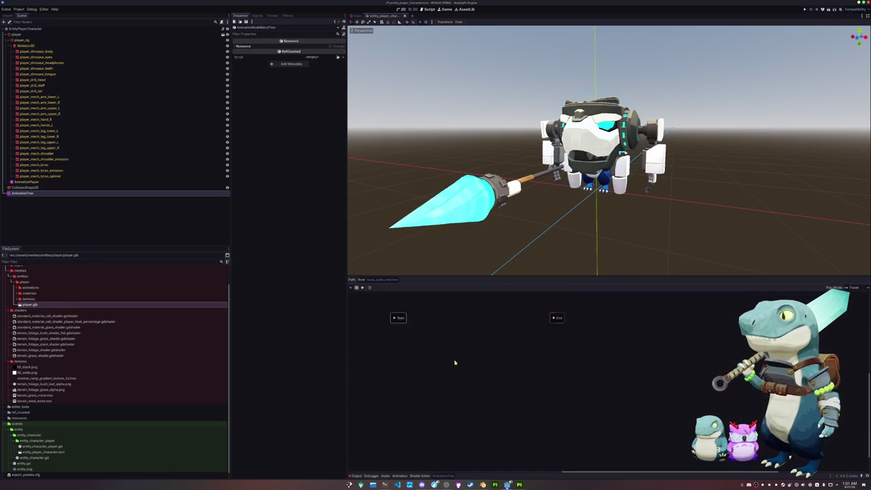
Add a nested state machine state named movement_state_machine to the base state machine.
right_click(516, 348)
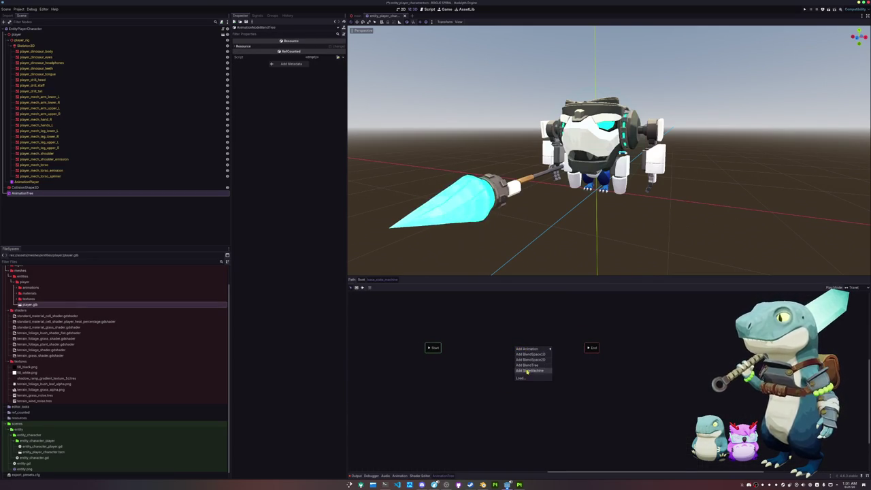
click(529, 370)
click(513, 347)
double_click(512, 347)
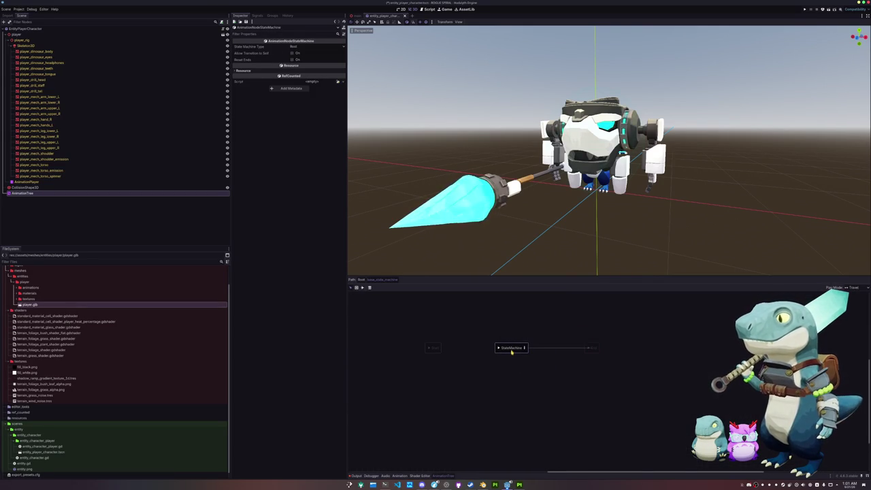
text(idle)
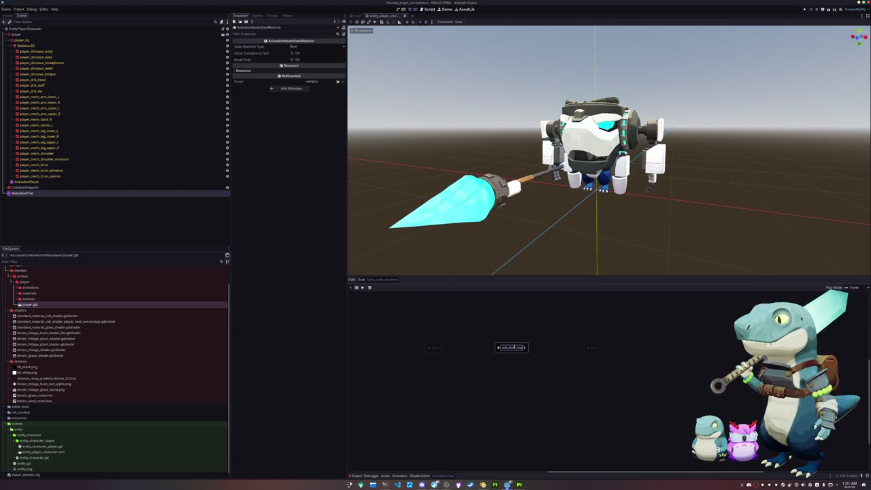
key(Return)
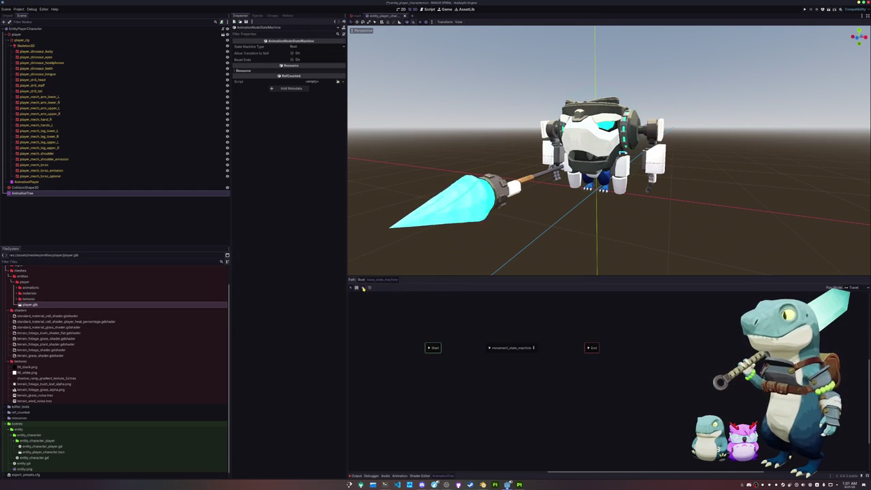
Link Start to movement_state_machine and on to End, then open it for editing.
click(363, 288)
drag(439, 348, 488, 348)
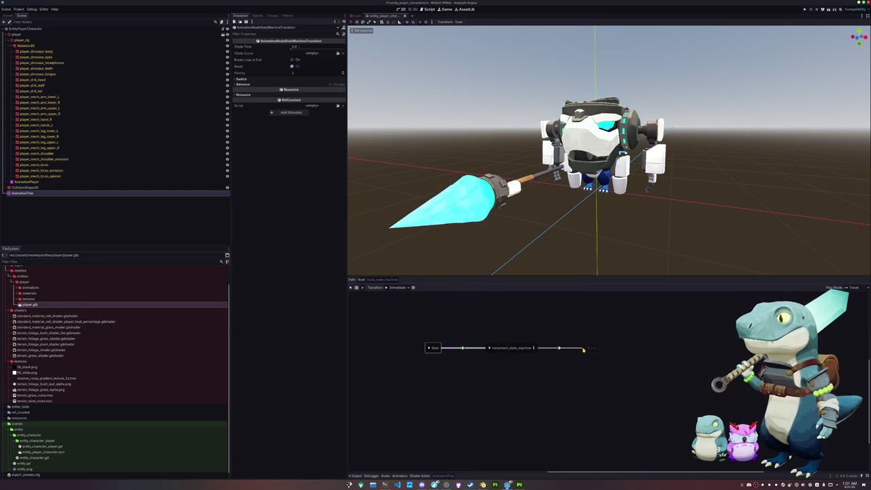
drag(535, 348, 591, 348)
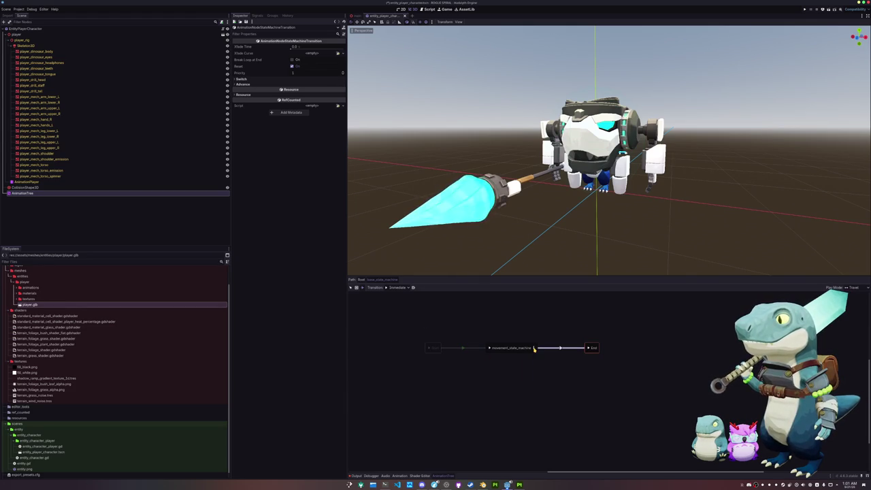
click(351, 288)
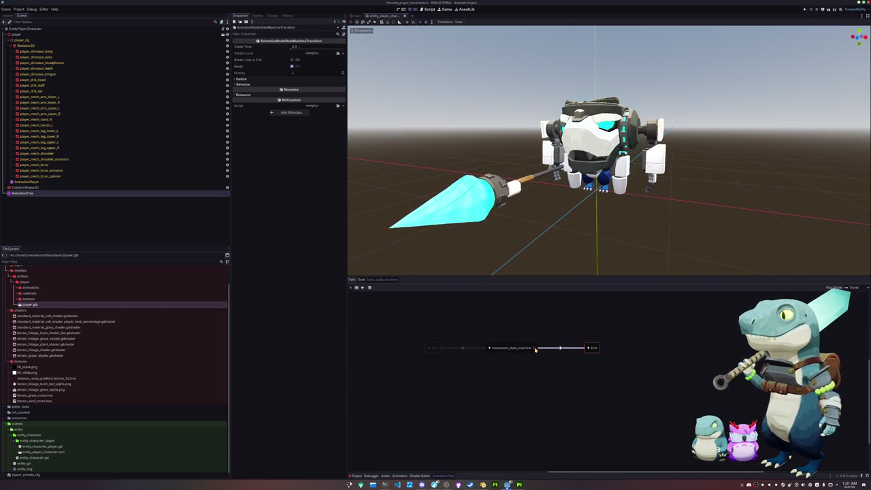
click(536, 348)
right_click(488, 349)
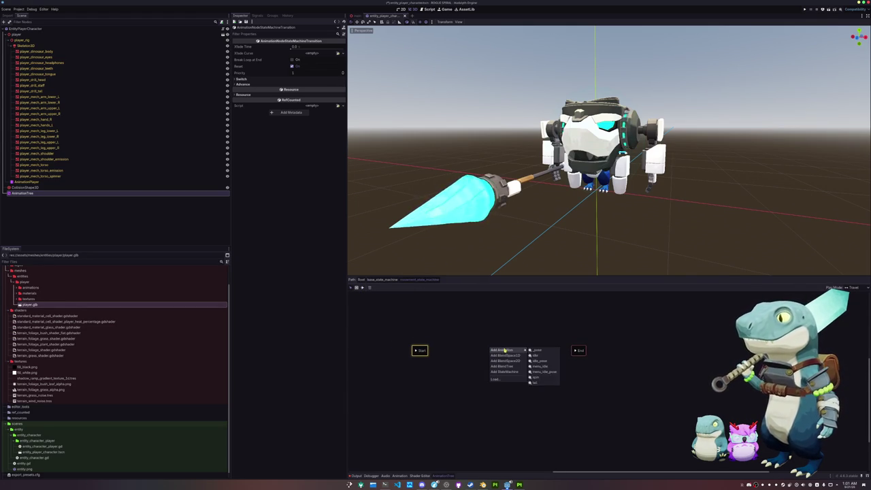
Add an idle animation state inside movement_state_machine, removing a stray BlendTree state.
click(504, 367)
drag(494, 351, 505, 354)
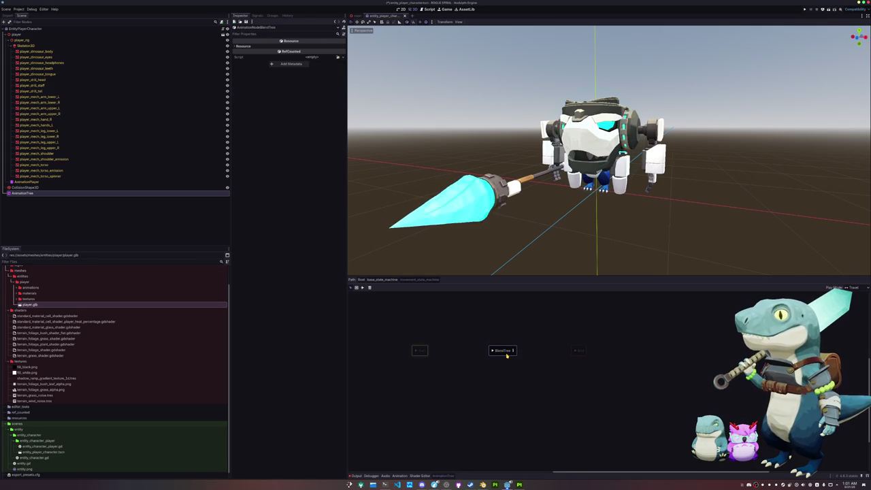
key(Delete)
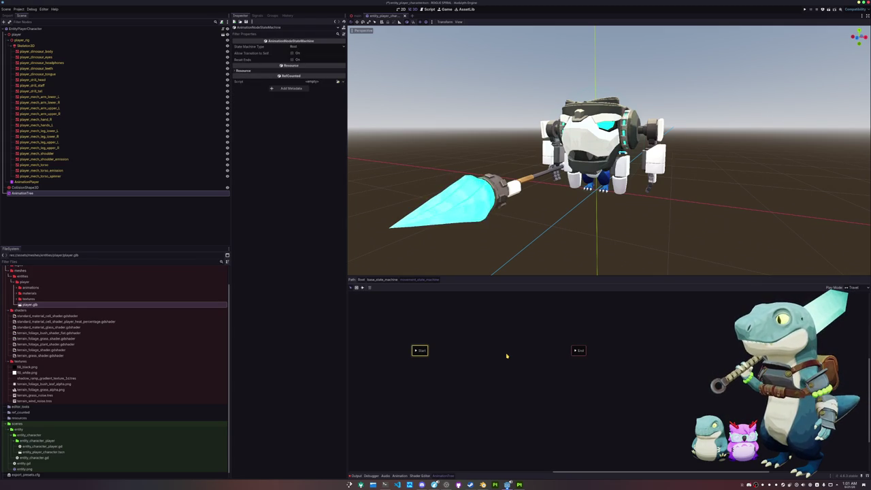
right_click(506, 355)
mouse_move(519, 355)
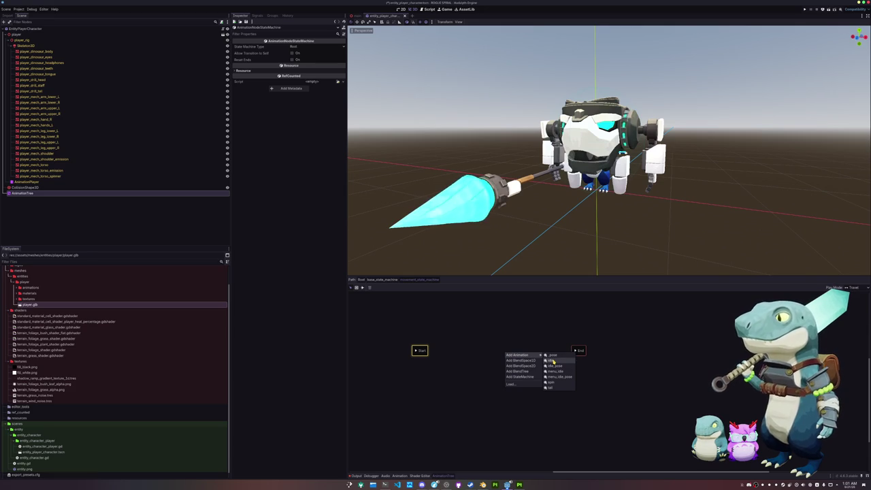
click(553, 361)
drag(505, 356, 494, 353)
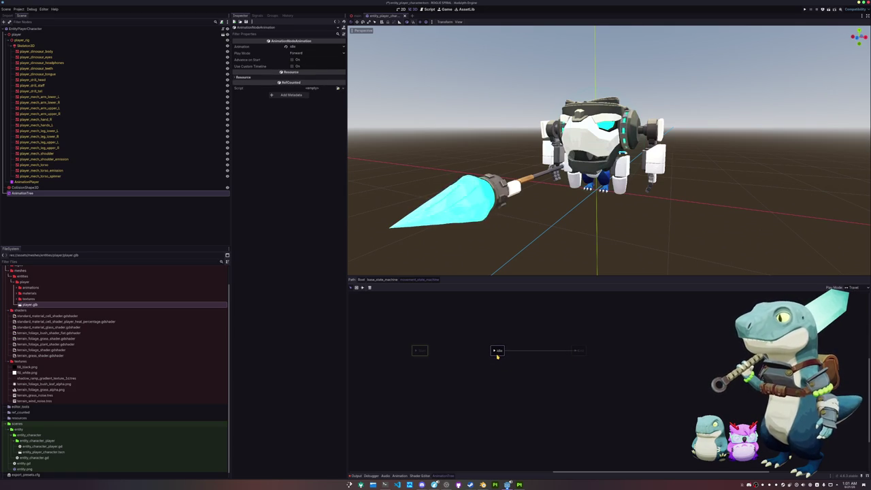
Connect Start to idle and idle to End with transitions.
click(362, 287)
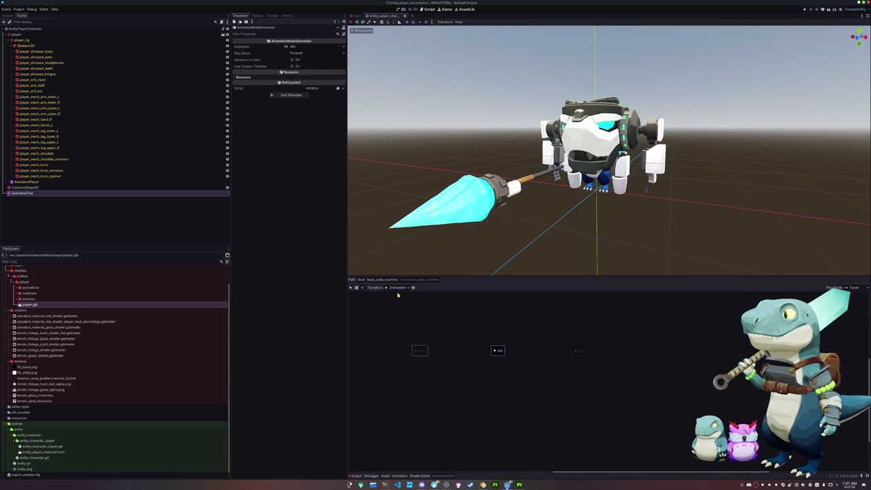
drag(429, 351, 498, 352)
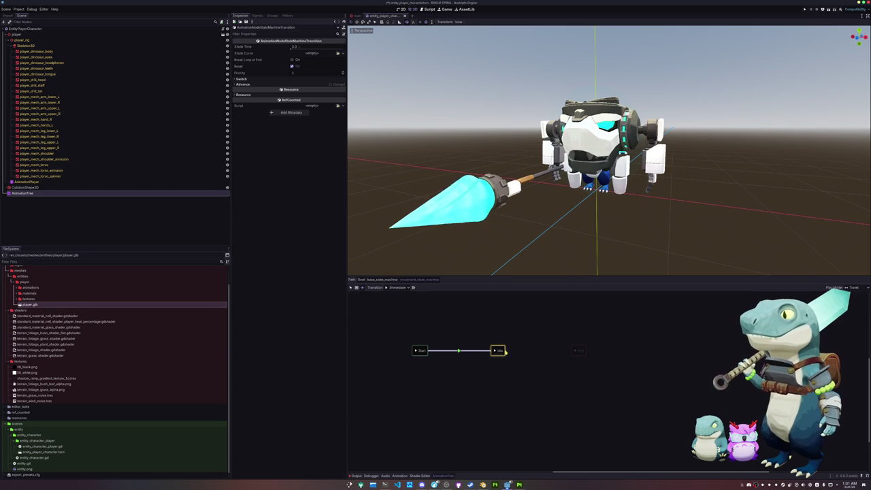
right_click(505, 350)
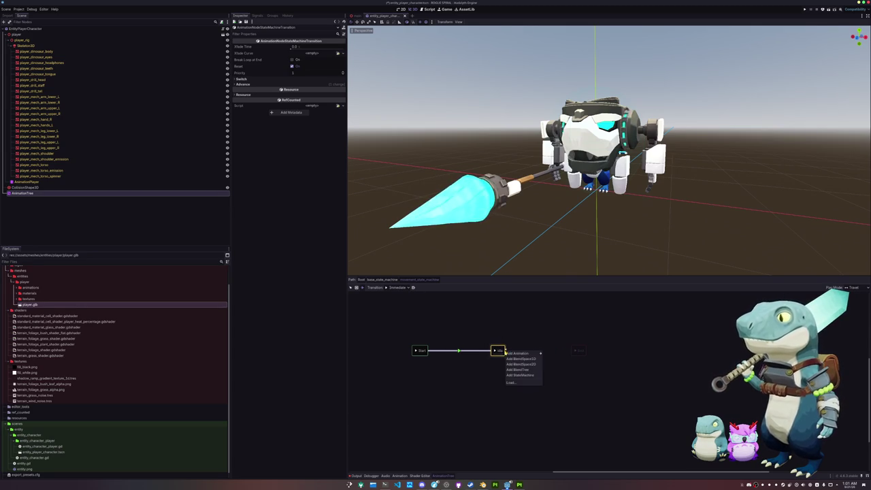
key(Escape)
drag(505, 352, 578, 351)
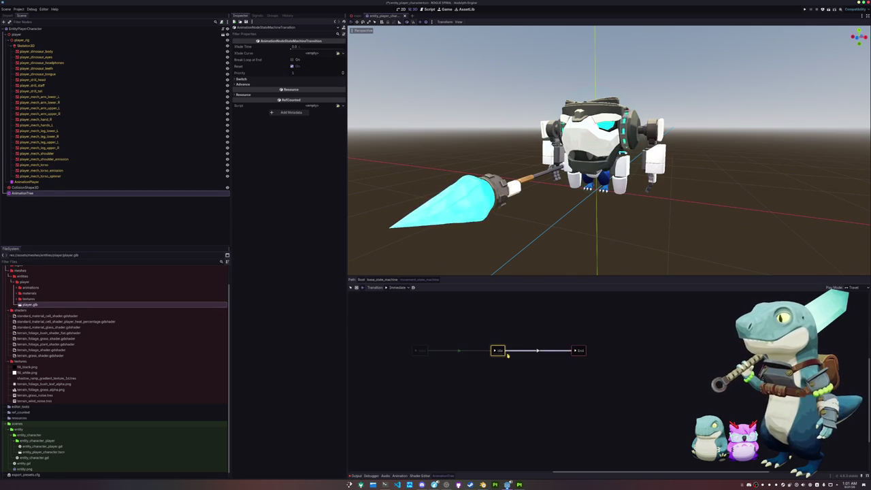
click(356, 287)
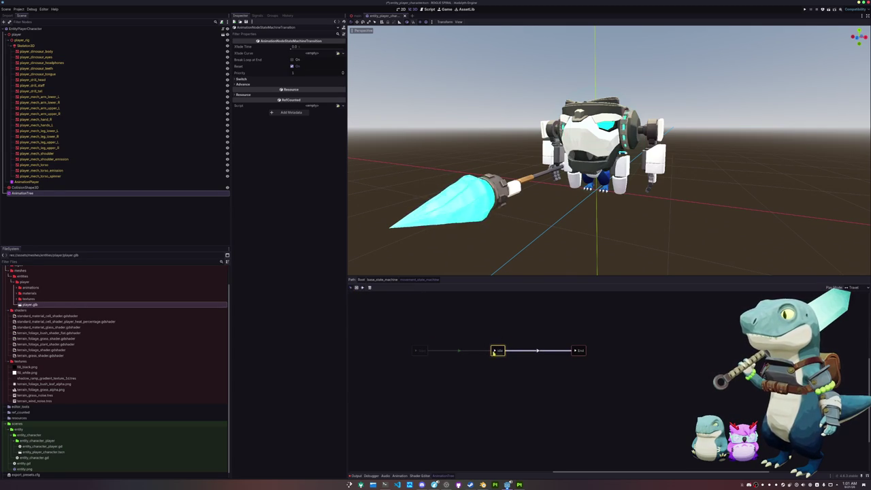
Navigate back through the base state machine to the root blend tree.
click(382, 279)
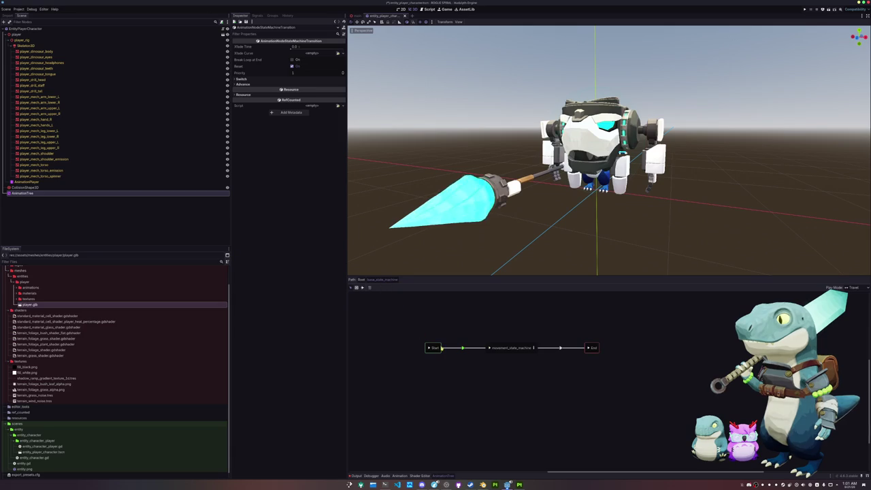
click(491, 349)
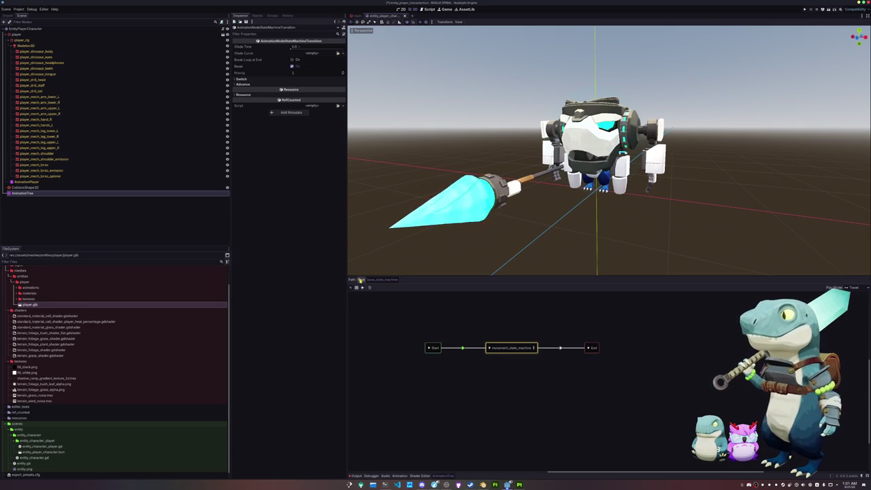
click(360, 279)
Set base_spin_time_scale to 0.1.
middle_drag(517, 204, 544, 218)
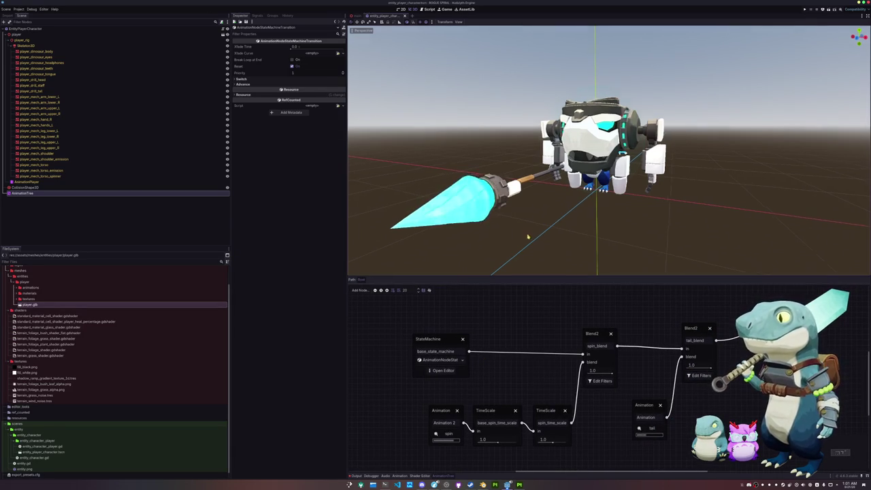
scroll(515, 247, down, 3)
click(482, 441)
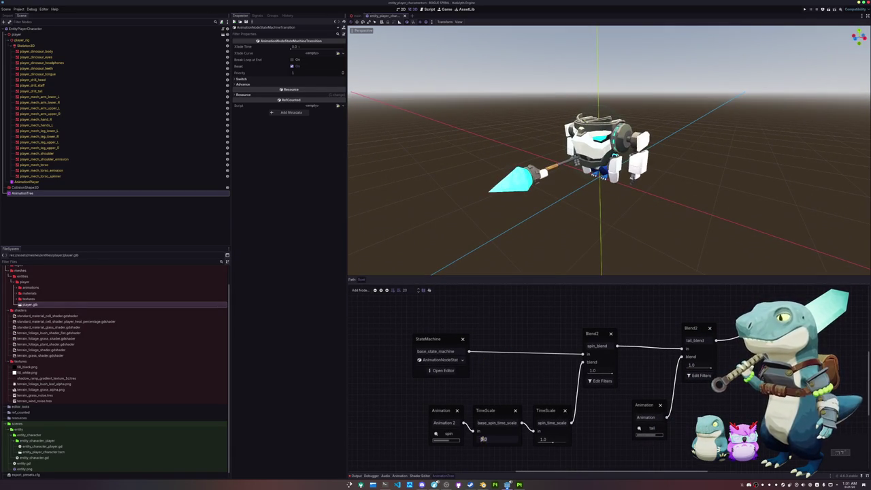
key(Return)
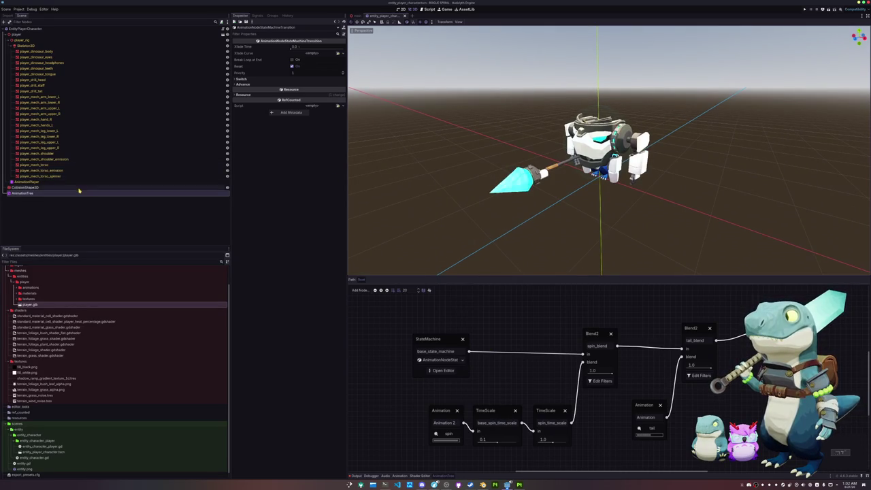
Preview the idle animation on the mech, then return to the AnimationTree graph.
click(137, 193)
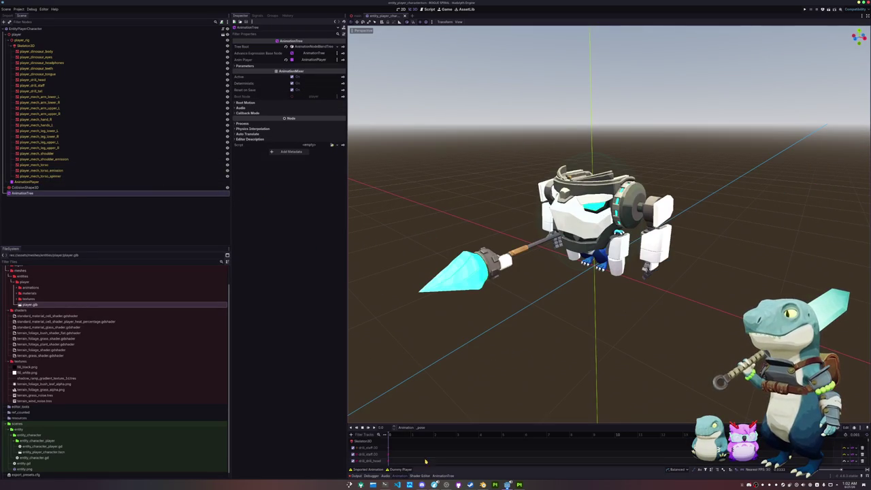
click(417, 427)
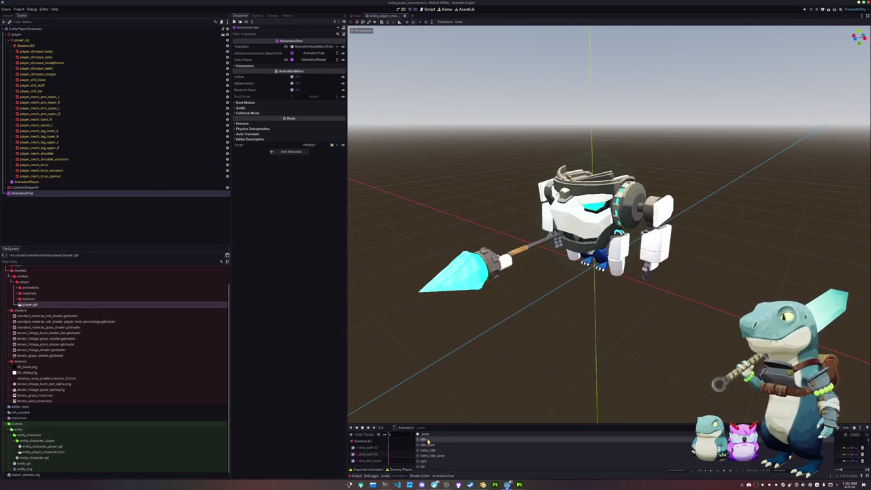
click(427, 440)
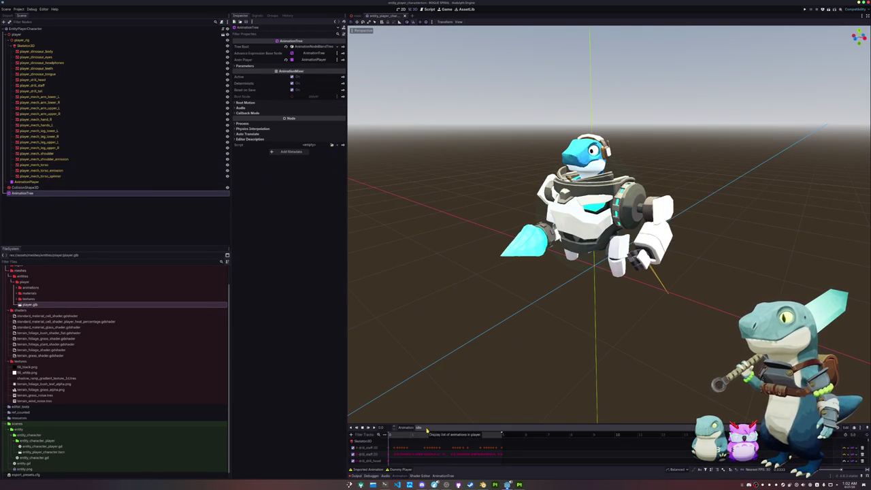
click(442, 476)
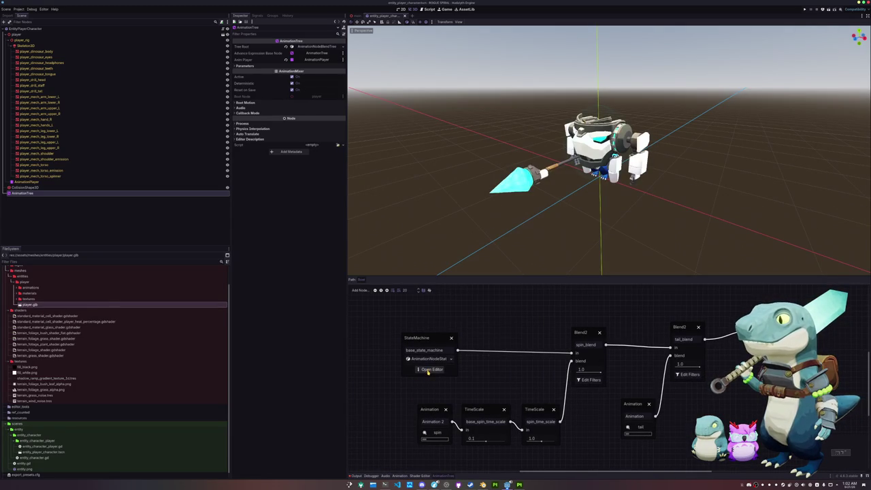
Toggle Enable Filtering in the Blend2 node's track filters.
click(584, 383)
click(383, 190)
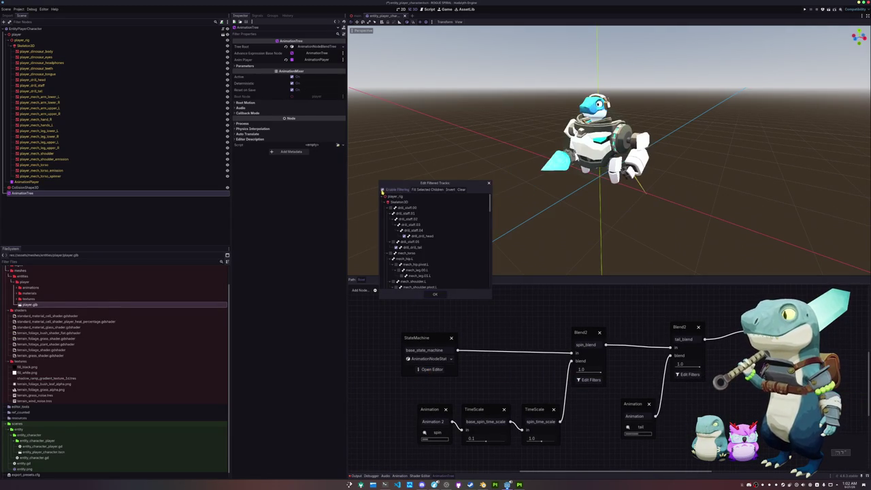
click(436, 294)
mouse_move(517, 241)
middle_down()
mouse_move(535, 241)
mouse_move(434, 242)
mouse_move(517, 225)
mouse_move(502, 226)
mouse_move(399, 114)
middle_up()
Switch to the main scene and frame the mech character.
click(356, 15)
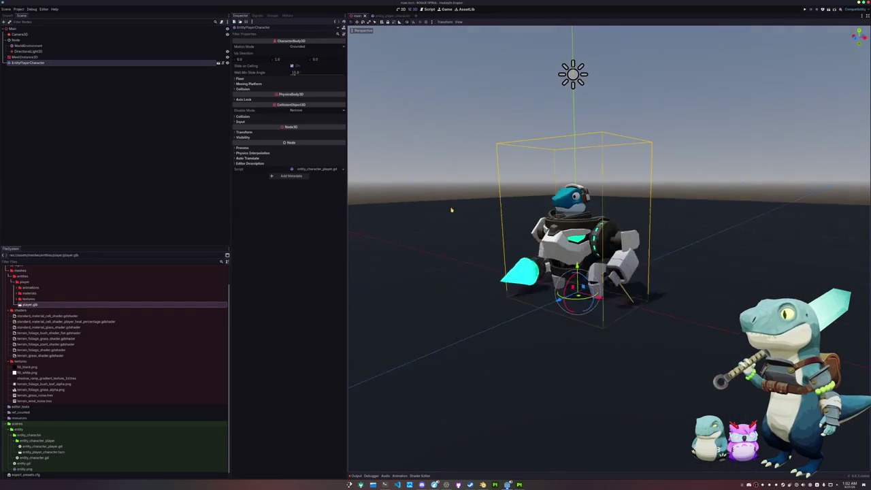
mouse_move(425, 204)
middle_down()
mouse_move(425, 236)
mouse_move(358, 219)
mouse_move(476, 210)
mouse_move(474, 202)
middle_up()
scroll(425, 235, up, 2)
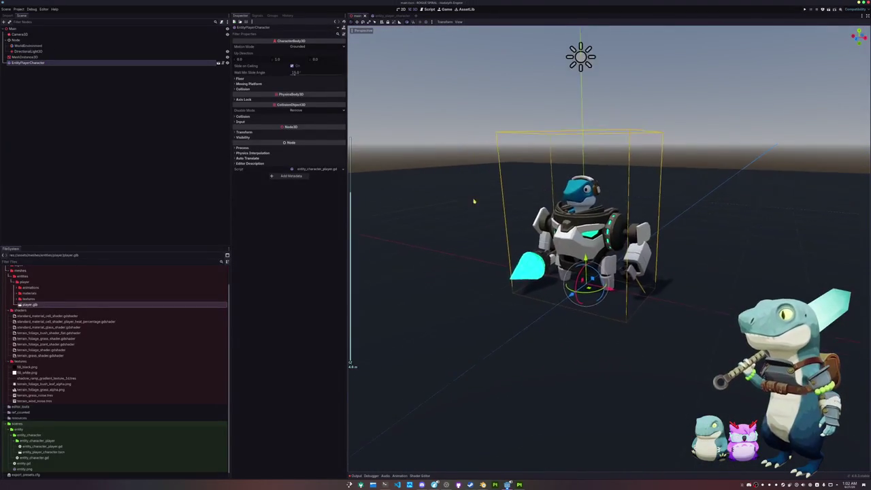
Check the Shader Globals in Project Settings, where player_heat_percentage reads 1.0.
click(19, 9)
click(31, 22)
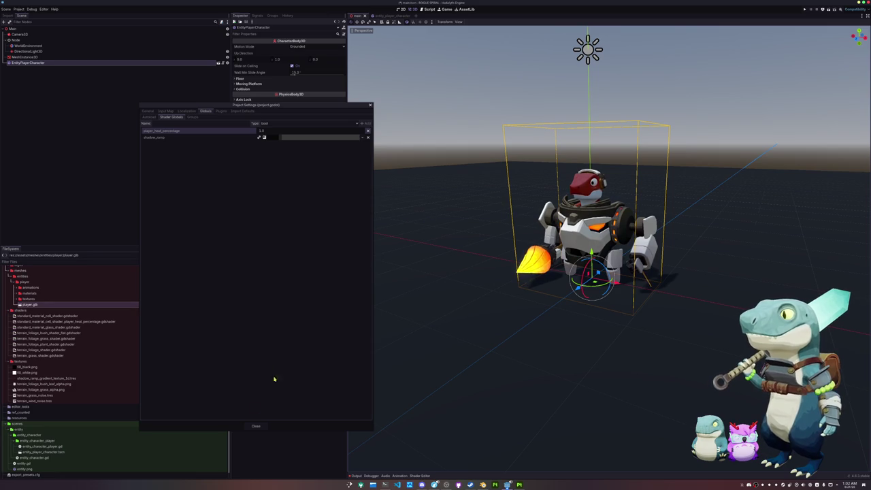
click(256, 427)
Zoom and orbit the viewport to look down on the robot.
scroll(451, 315, up, 2)
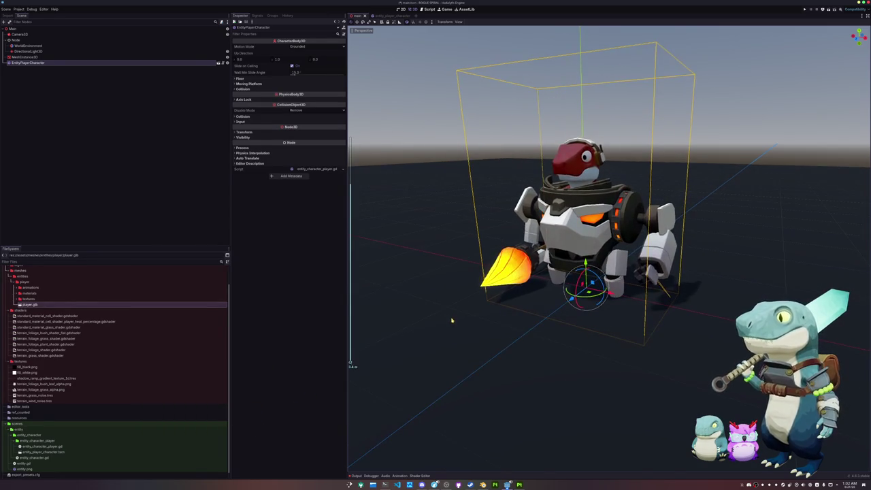
middle_drag(451, 320, 450, 334)
scroll(637, 199, up, 3)
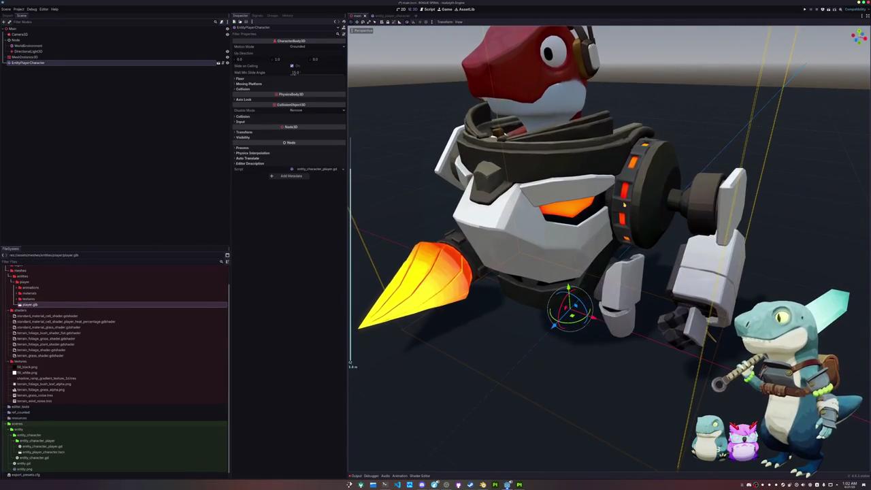
scroll(638, 200, up, 2)
scroll(636, 200, up, 3)
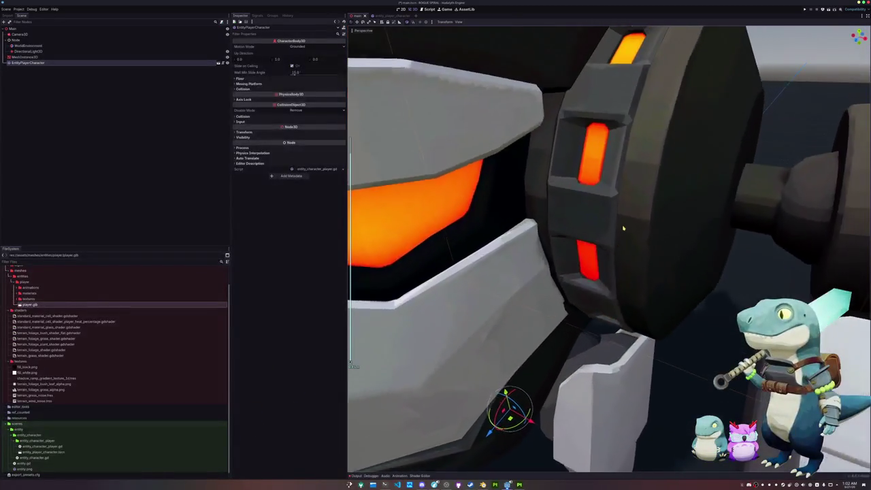
scroll(622, 232, down, 5)
scroll(622, 233, down, 3)
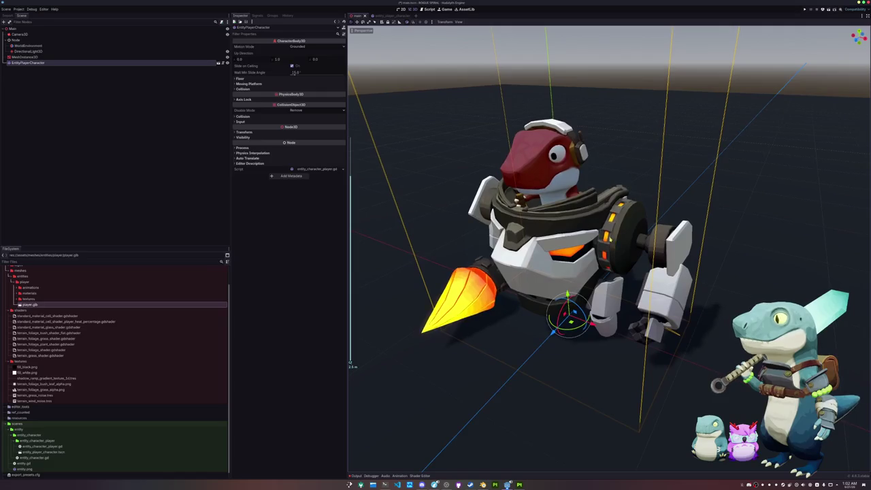
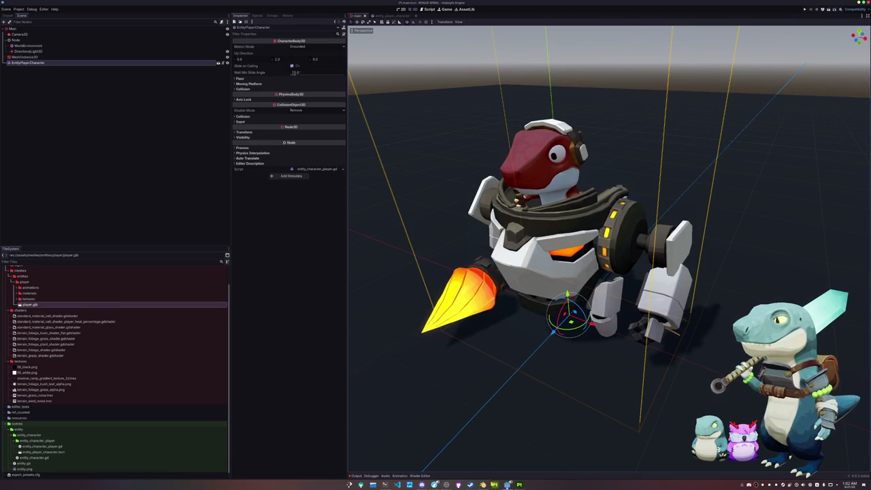
Shade the mech shoulder smooth and adjust the edges of its selected band in Edit Mode.
click(483, 484)
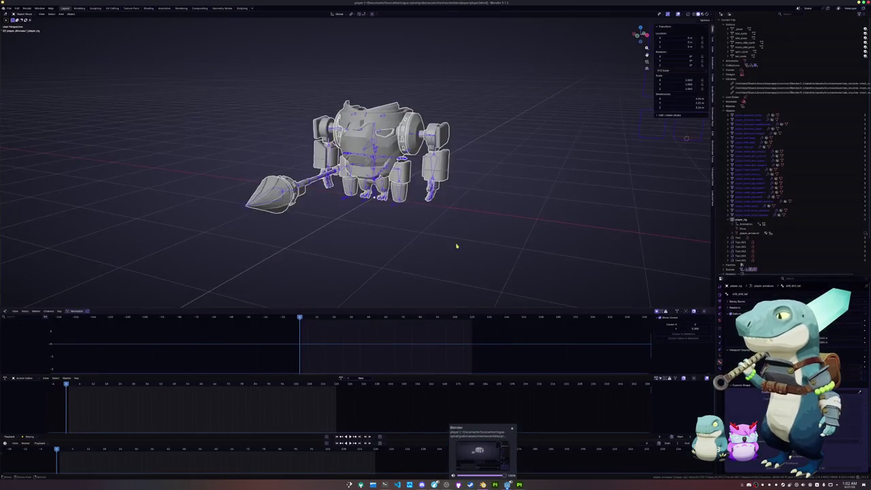
scroll(410, 129, up, 3)
scroll(411, 129, up, 4)
scroll(410, 129, down, 2)
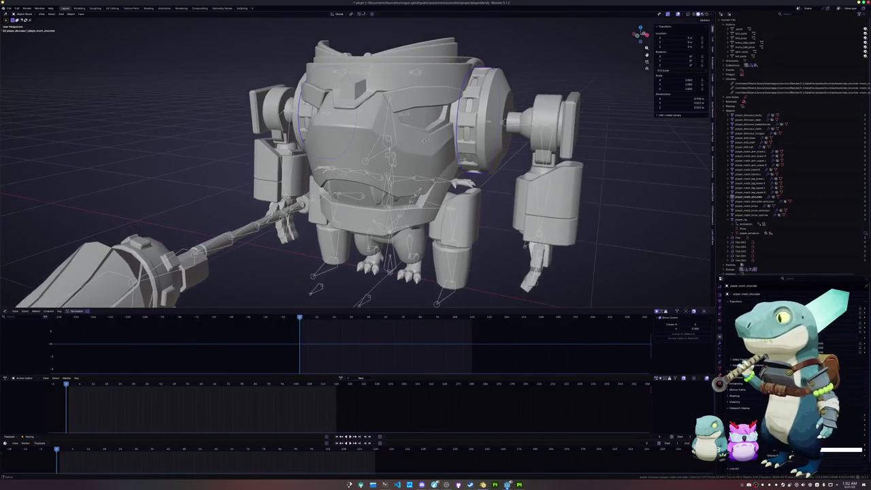
right_click(464, 127)
scroll(476, 136, up, 3)
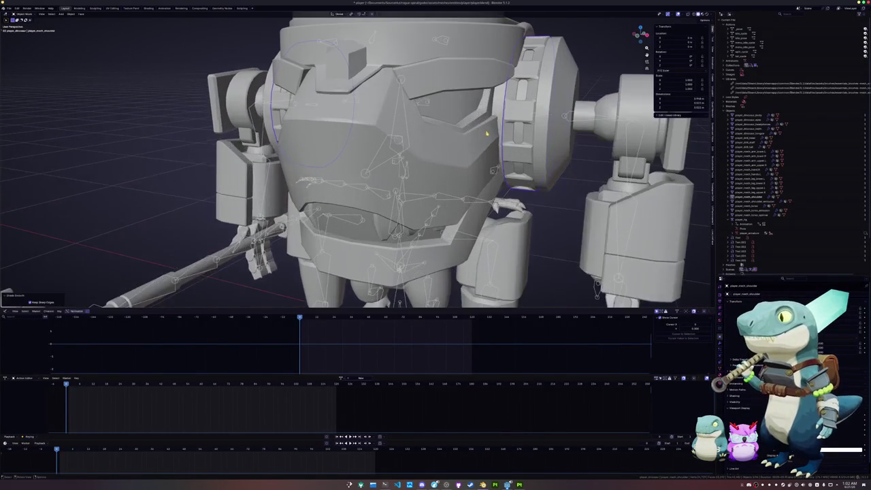
key(Tab)
right_click(513, 128)
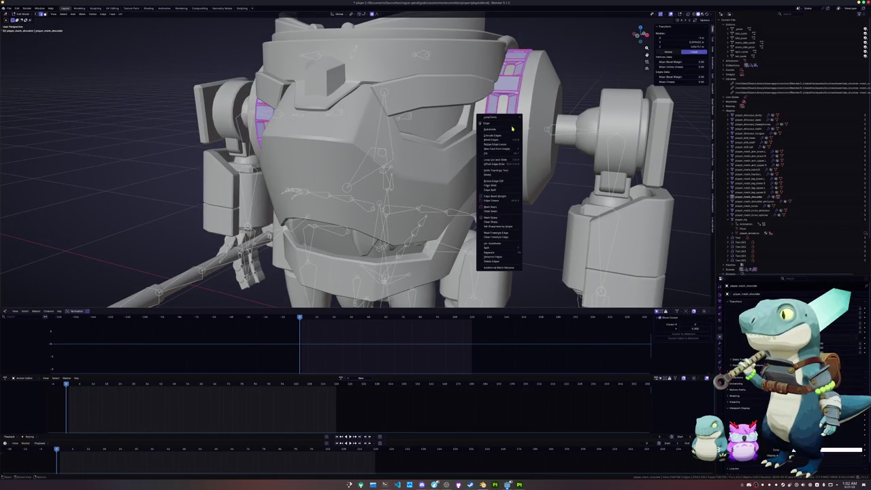
click(504, 223)
key(Tab)
Box-select the whole robot rig and export it as glTF, overwriting player.glb.
mouse_move(503, 222)
middle_down()
mouse_move(533, 202)
mouse_move(477, 218)
middle_up()
scroll(477, 218, down, 3)
scroll(422, 235, down, 3)
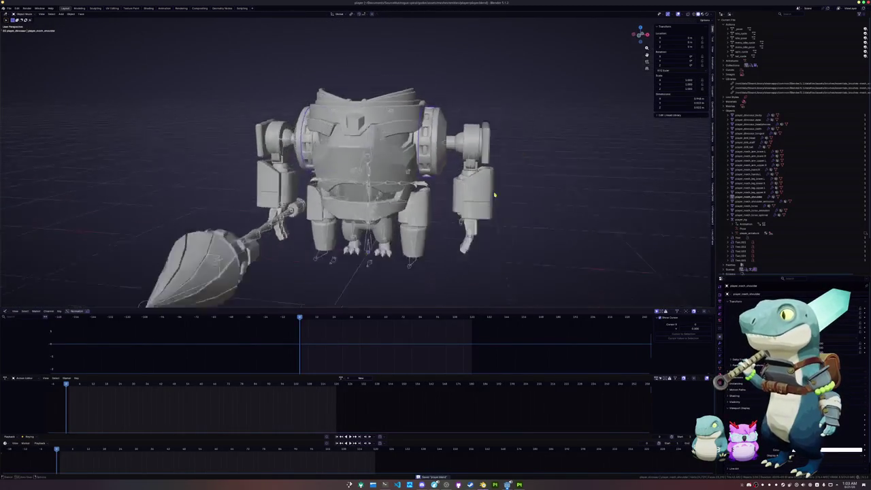
drag(422, 235, 136, 74)
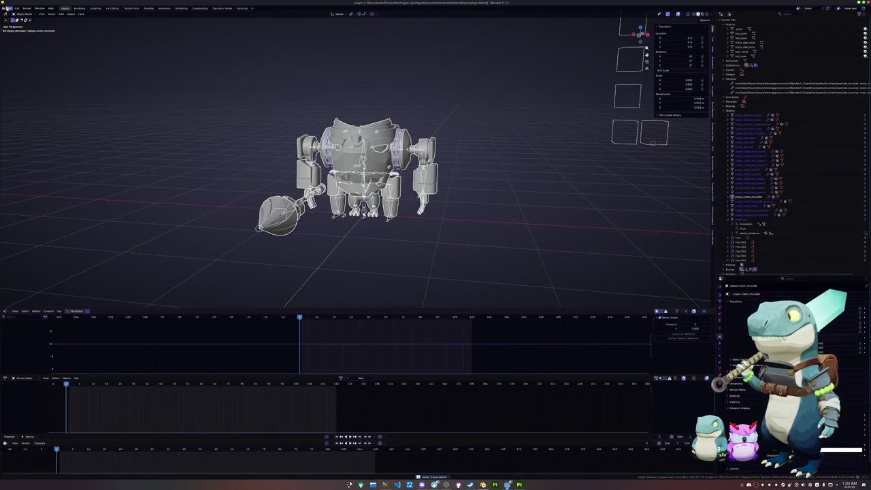
click(8, 8)
mouse_move(18, 81)
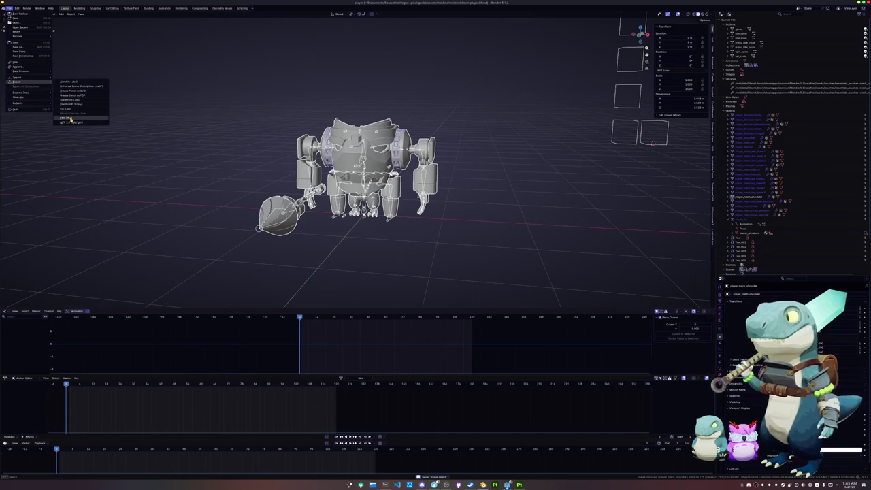
click(71, 122)
click(292, 63)
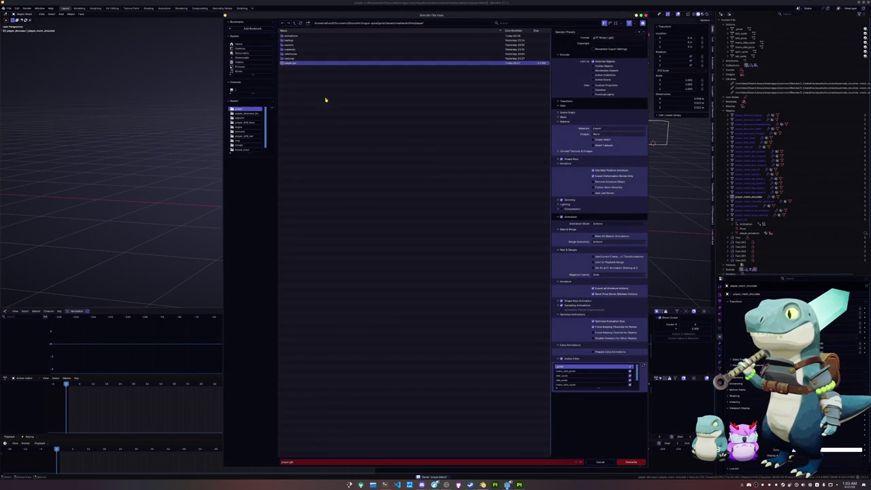
click(630, 463)
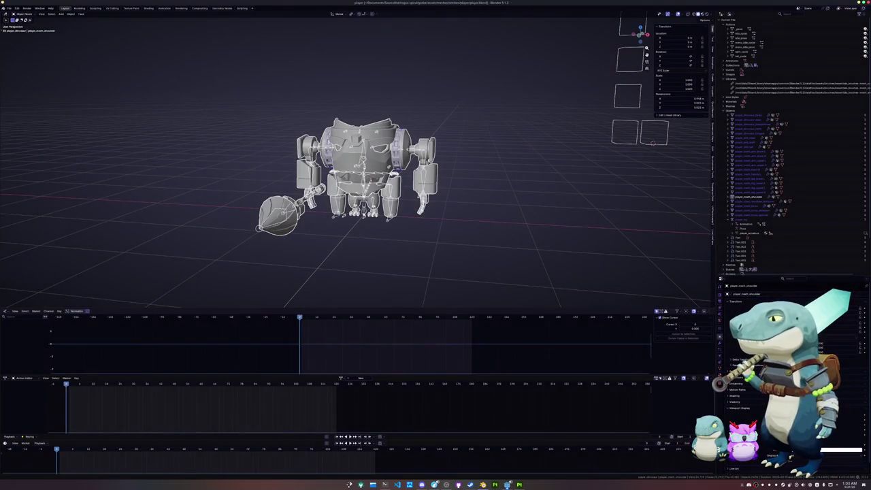
mouse_move(495, 485)
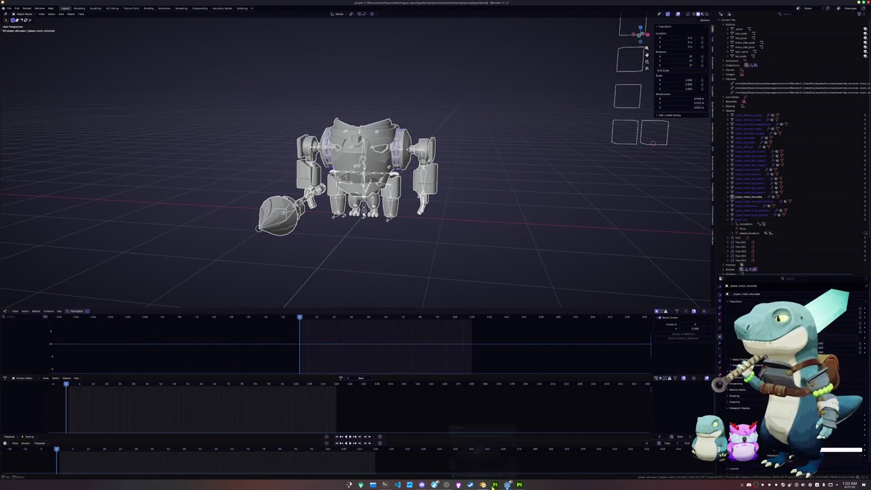
Zoom and orbit the 3D viewport to examine the reimported player mech from low and frontal angles.
click(542, 454)
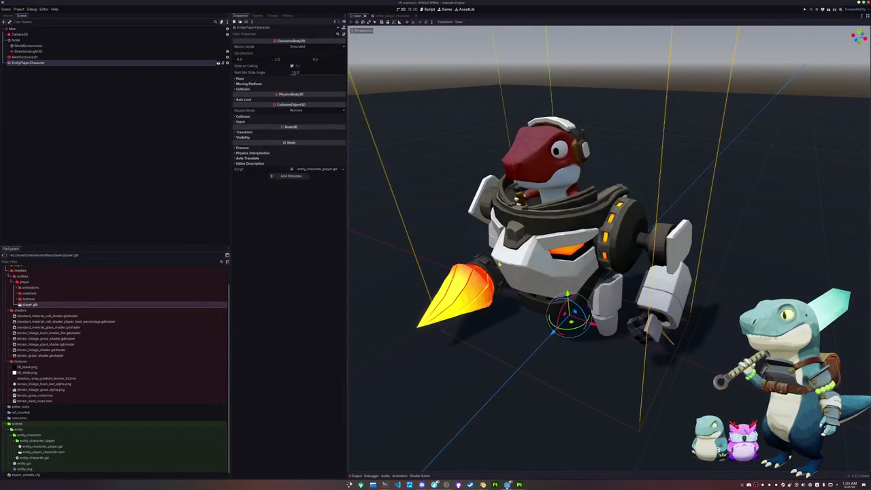
scroll(609, 249, up, 3)
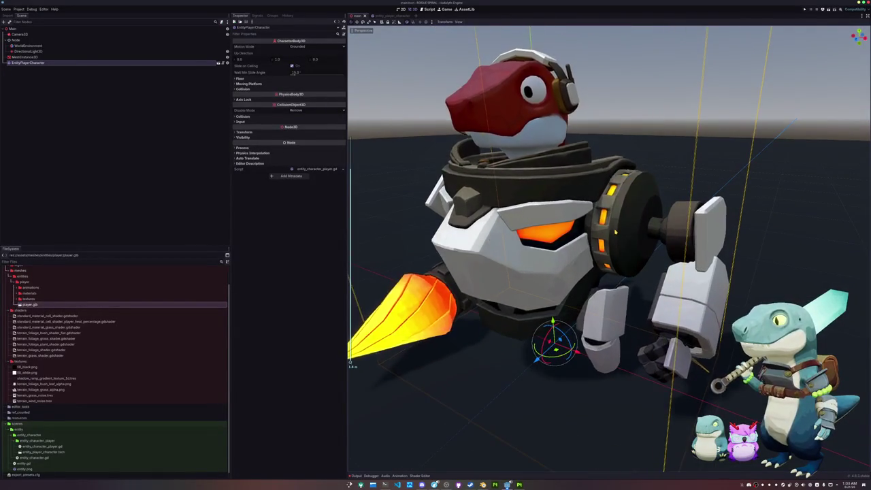
scroll(613, 235, up, 2)
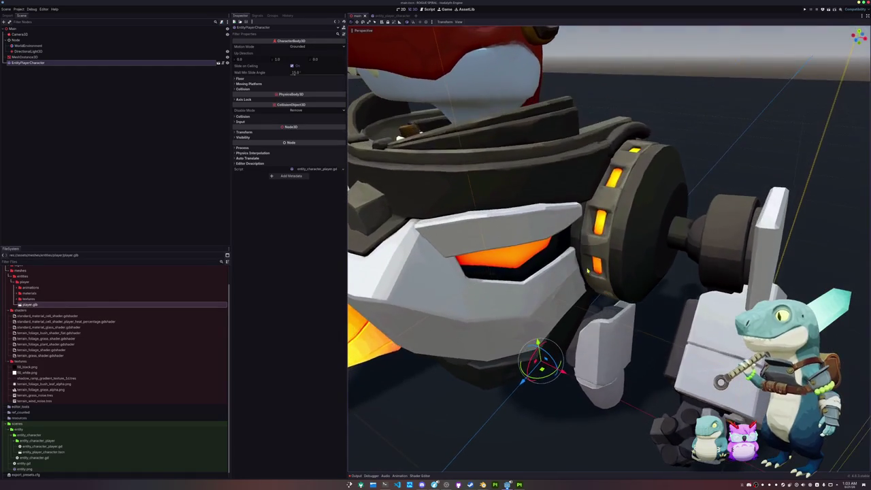
middle_drag(588, 271, 589, 260)
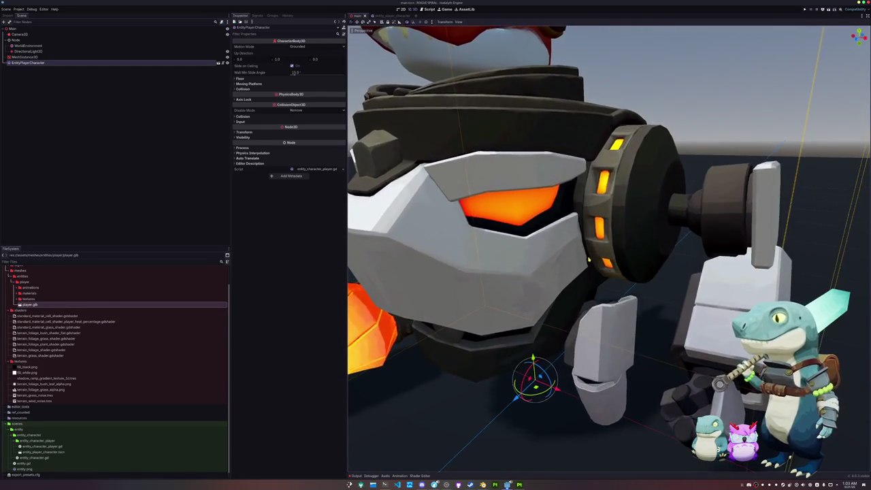
scroll(589, 260, down, 5)
mouse_move(589, 260)
middle_down()
mouse_move(572, 281)
mouse_move(432, 286)
mouse_move(432, 271)
mouse_move(433, 279)
mouse_move(555, 260)
middle_up()
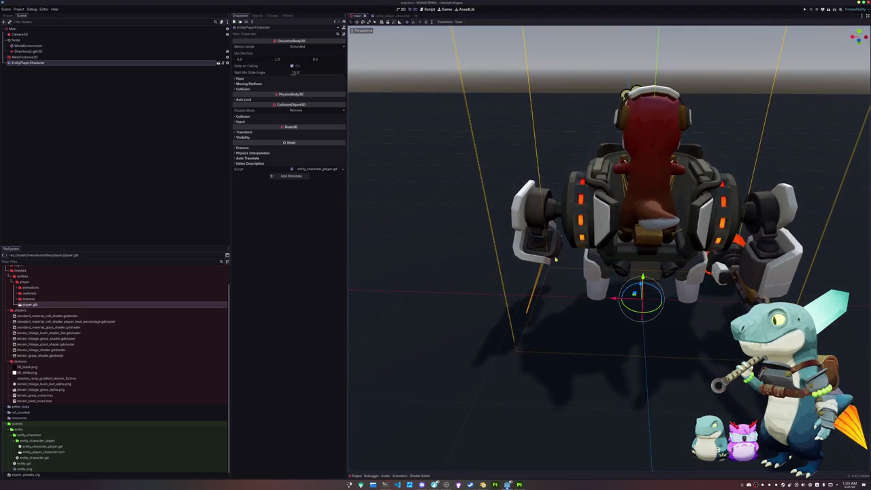
click(378, 15)
click(41, 45)
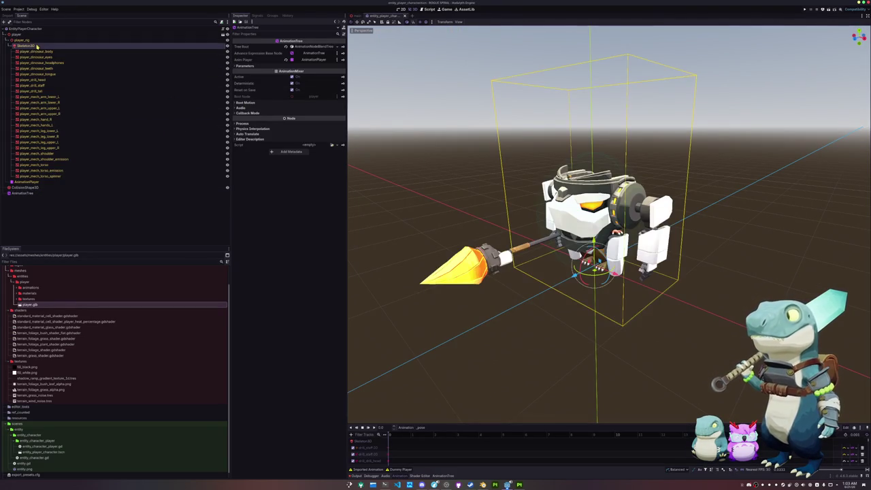
right_click(45, 46)
click(60, 49)
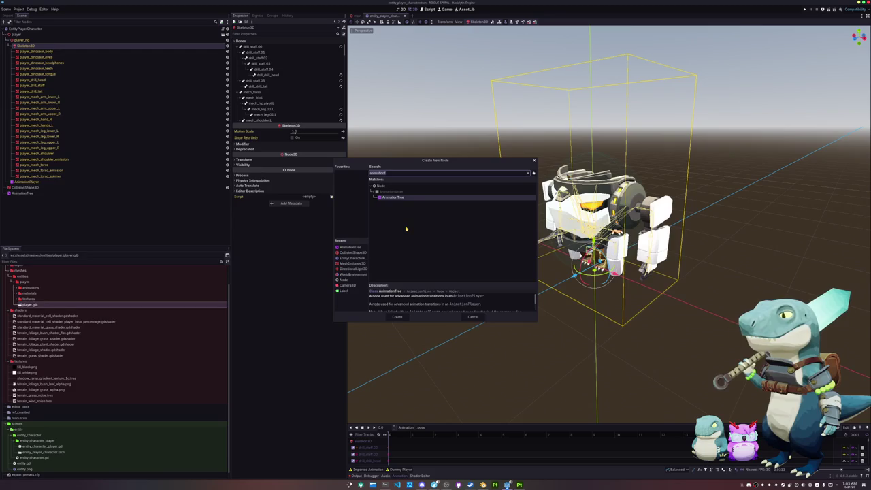
text(spring)
key(Down)
key(Down)
key(Down)
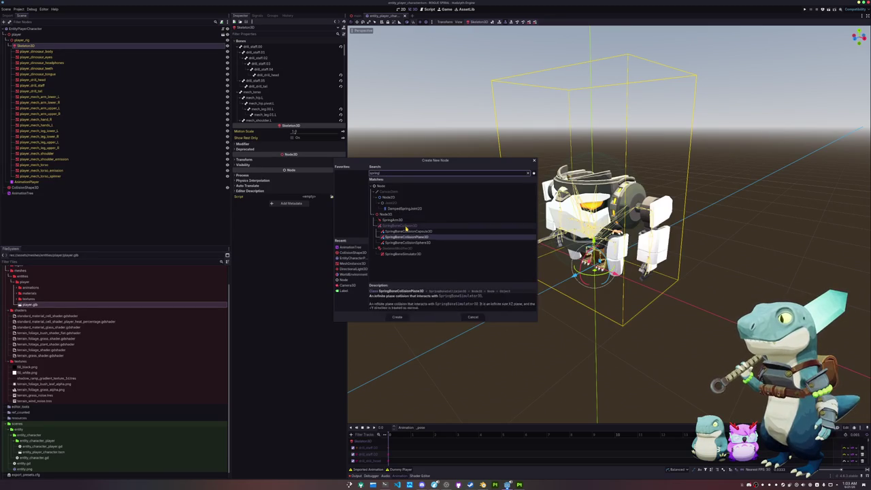
key(Down)
key(Down)
key(Down)
key(Return)
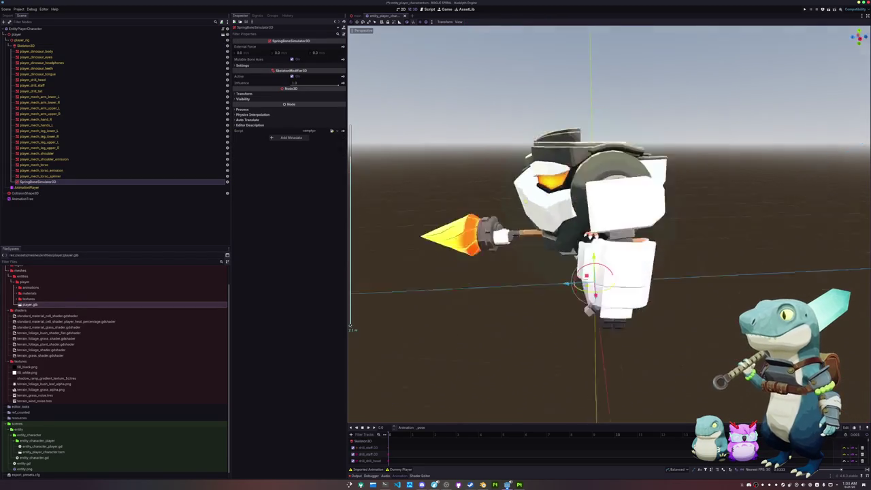
middle_drag(592, 273, 351, 327)
scroll(351, 327, up, 4)
key(ctrl+s)
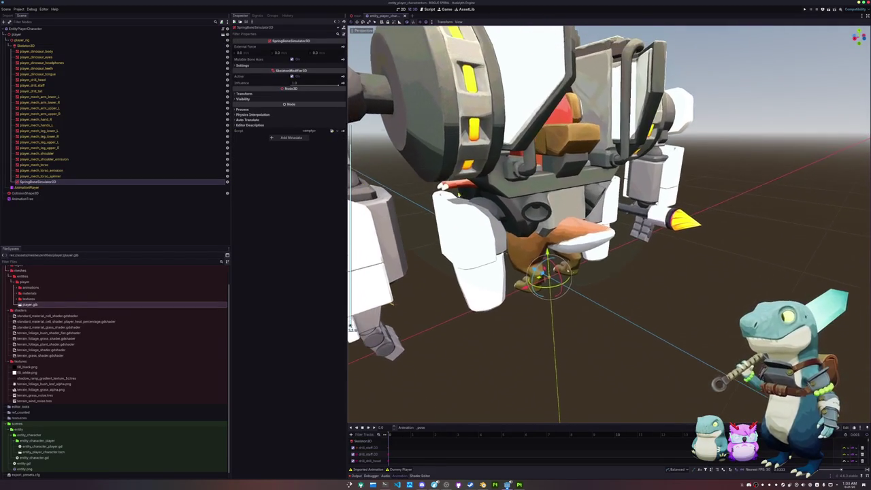
click(70, 199)
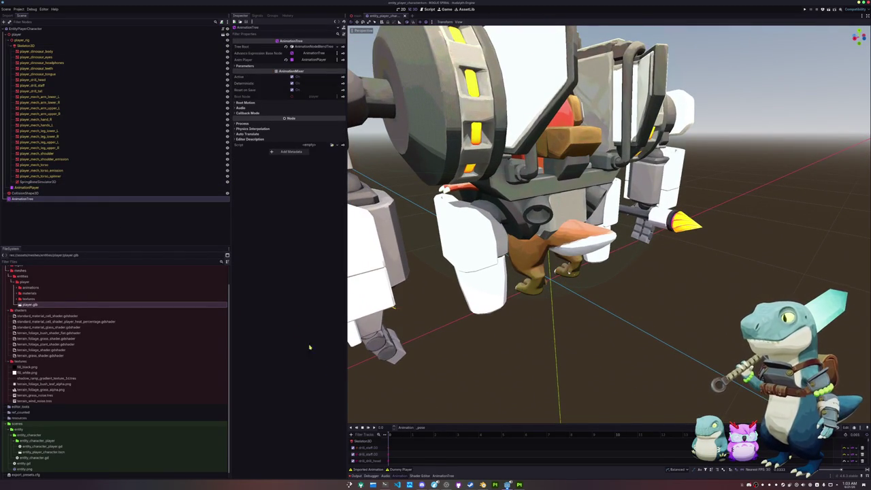
click(420, 476)
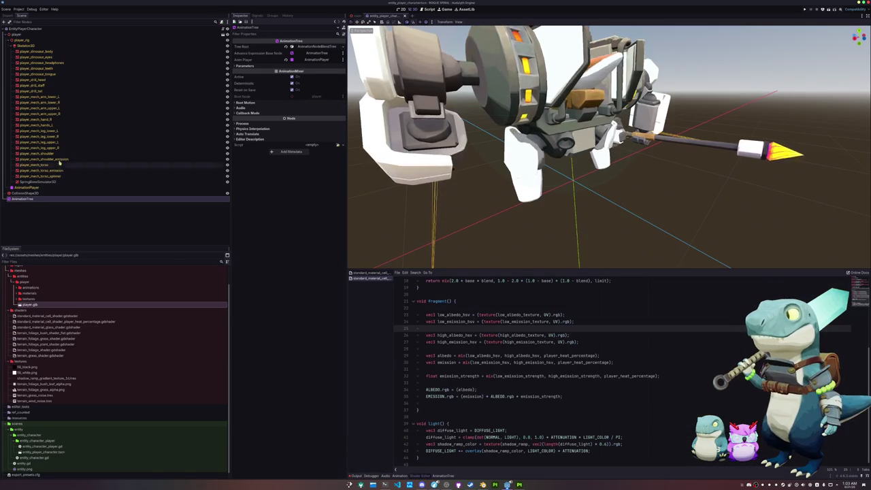
click(61, 182)
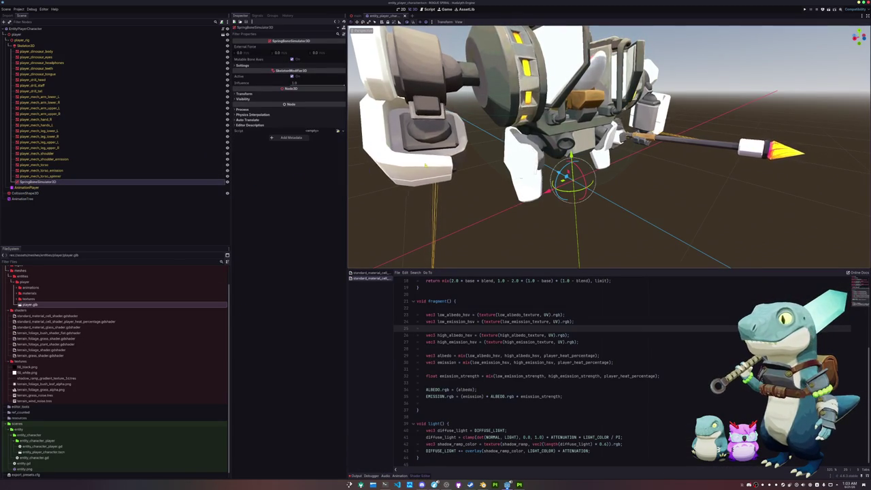
middle_drag(426, 165, 285, 133)
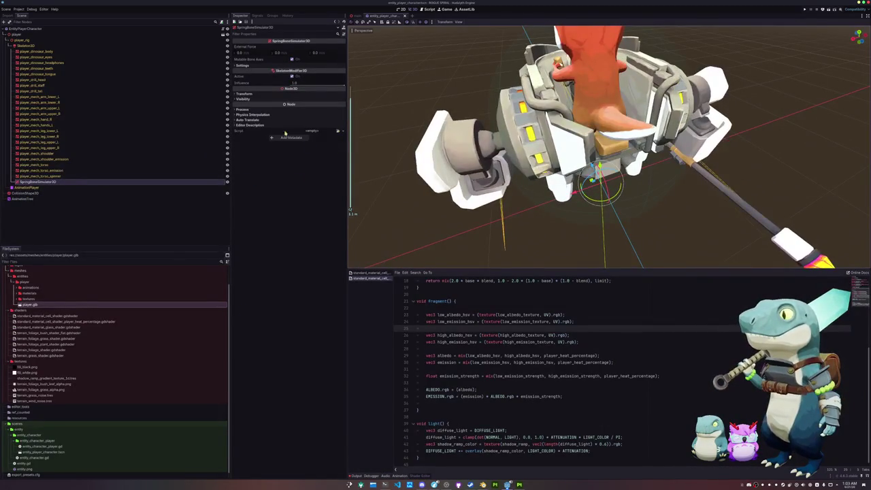
click(297, 65)
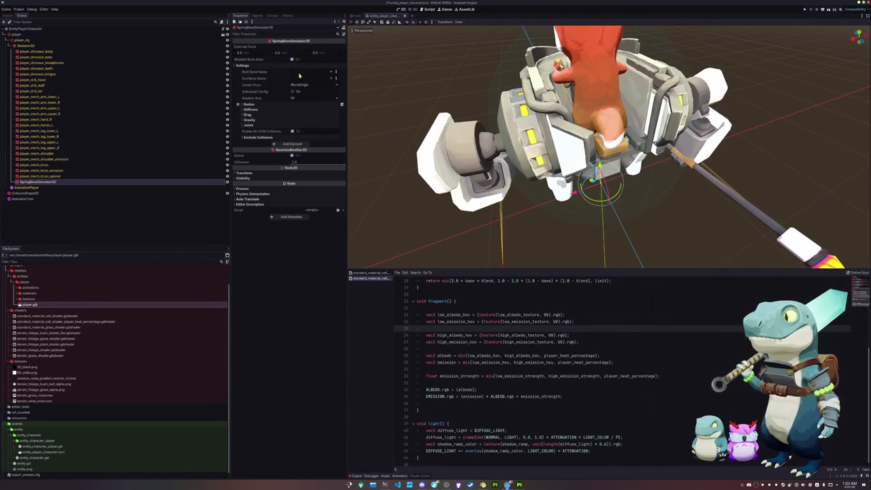
click(302, 73)
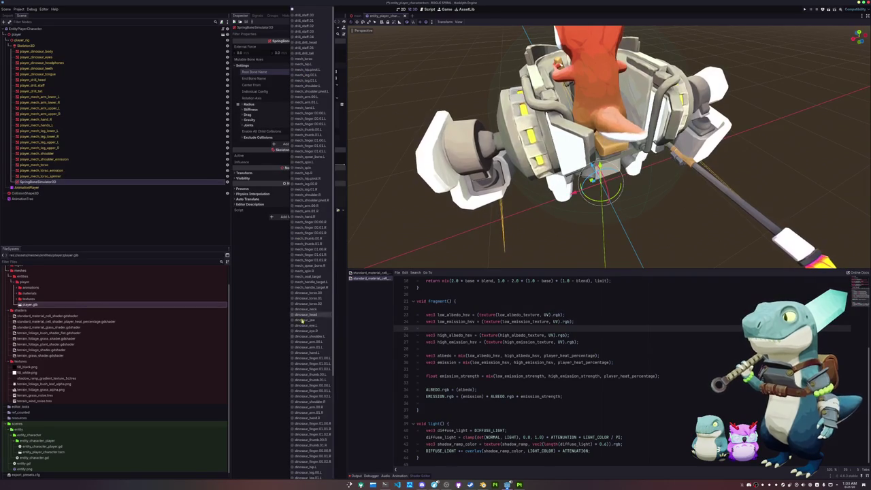
scroll(305, 386, down, 4)
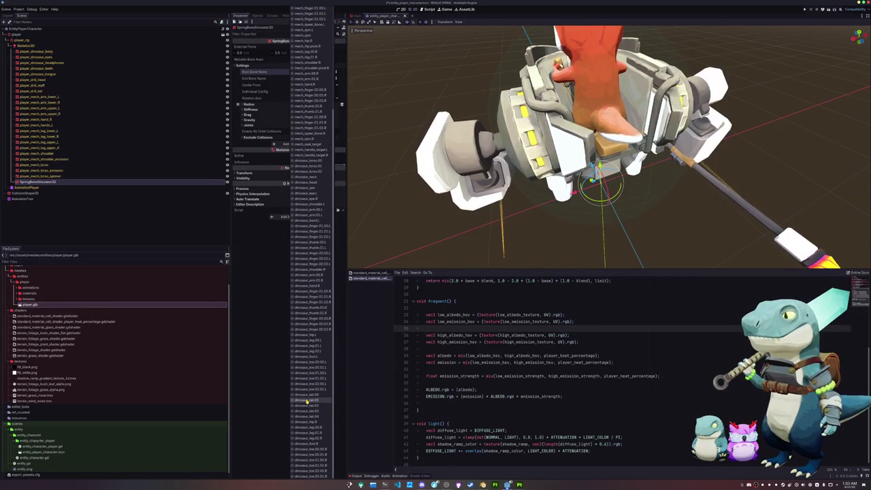
click(307, 401)
click(305, 79)
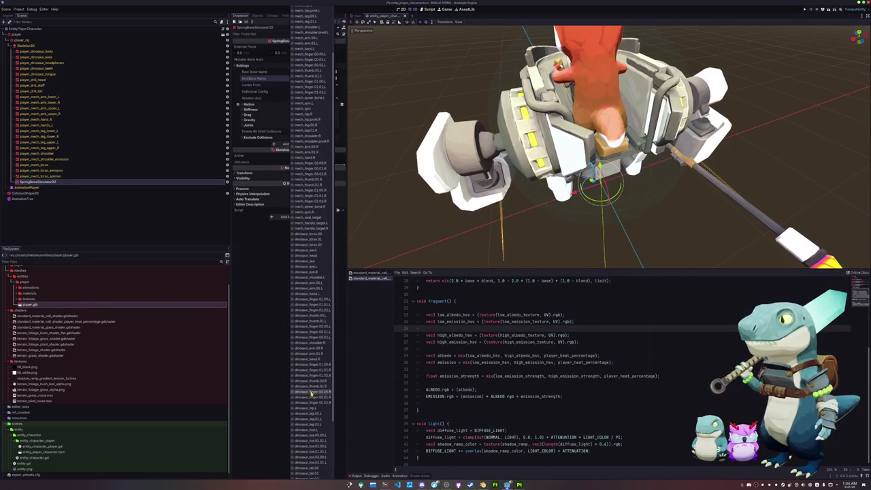
scroll(318, 388, down, 3)
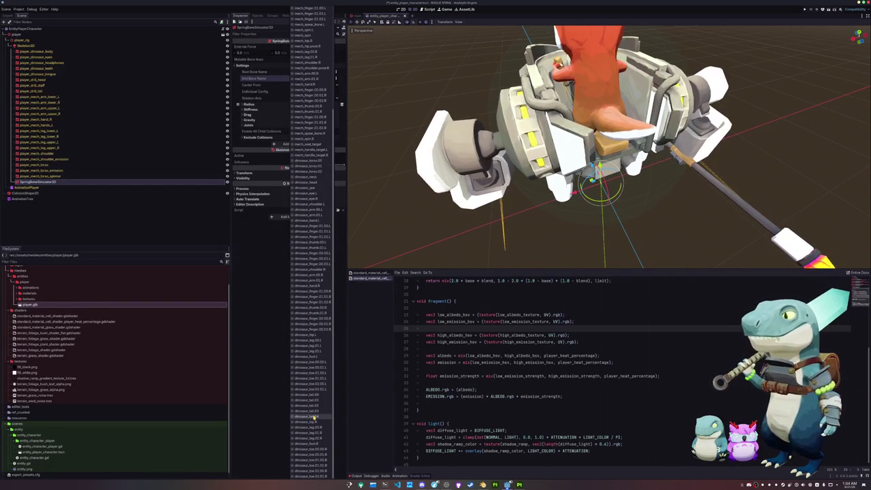
click(315, 417)
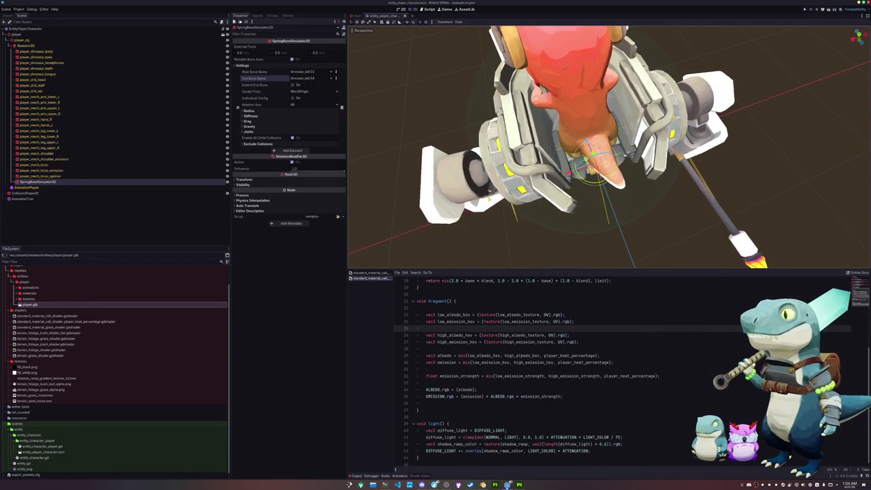
click(28, 29)
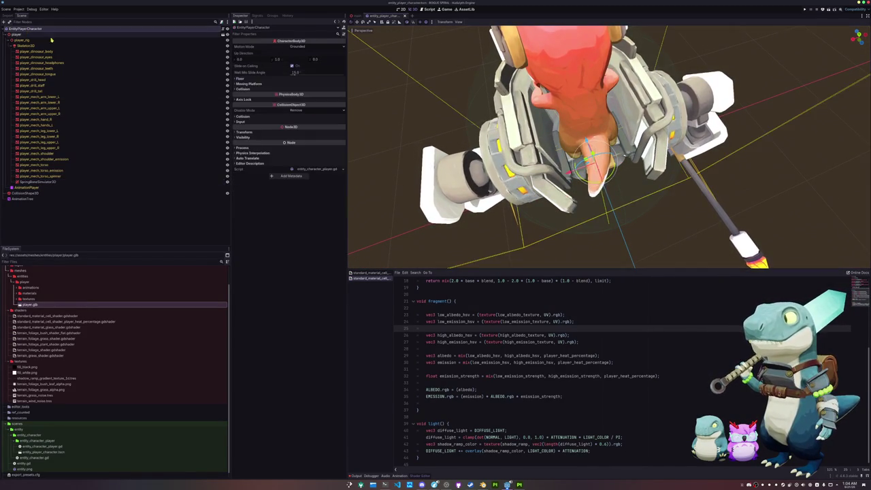
key(g)
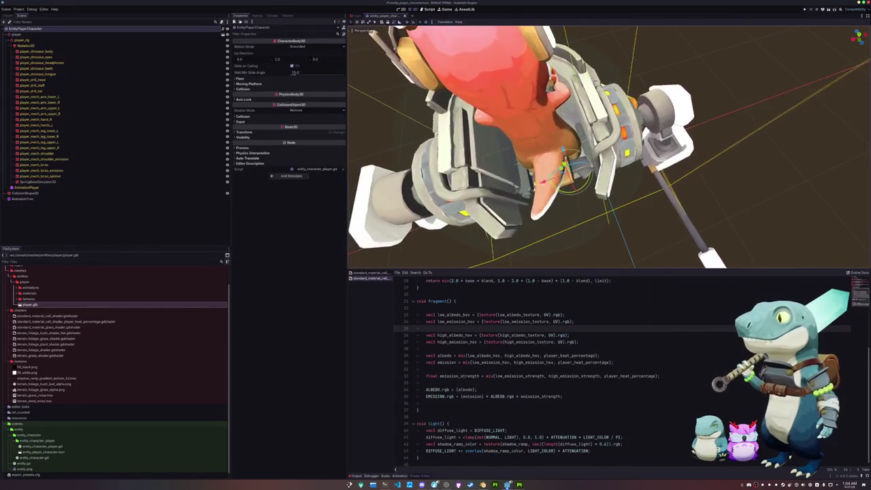
key(Escape)
scroll(608, 148, up, 10)
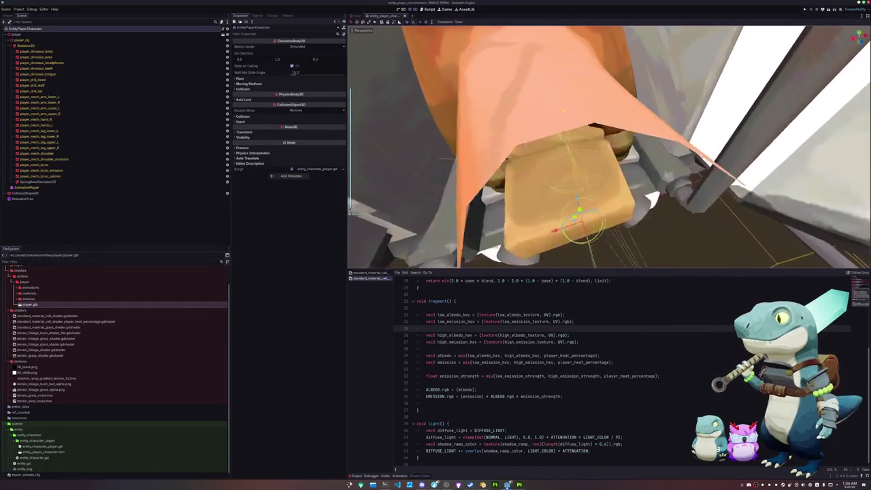
scroll(609, 147, down, 3)
scroll(608, 147, down, 5)
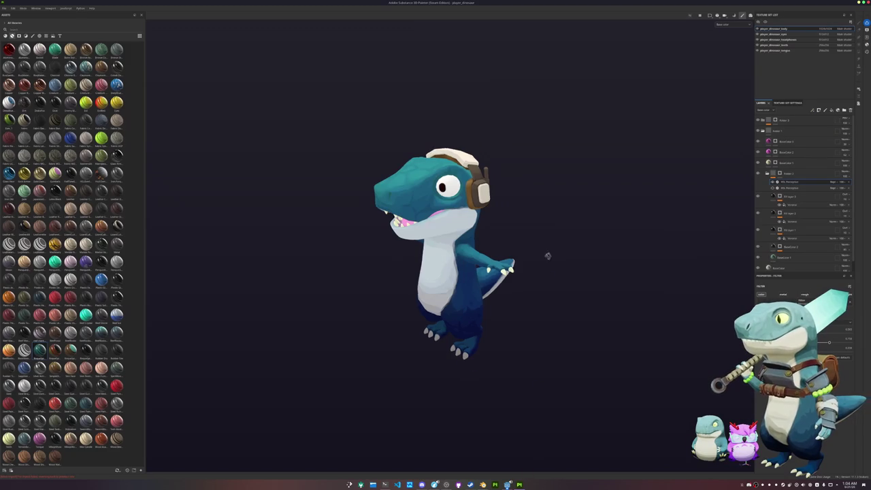
Export the dinosaur body textures into the chosen subfolder as output directory.
alt+drag(532, 449, 547, 253)
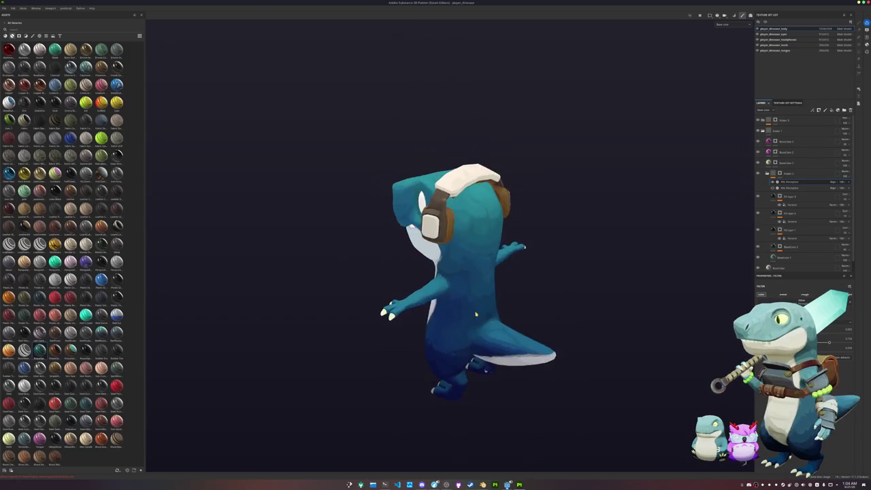
scroll(447, 269, up, 5)
scroll(448, 269, up, 3)
scroll(447, 269, up, 3)
scroll(447, 269, up, 2)
key(1)
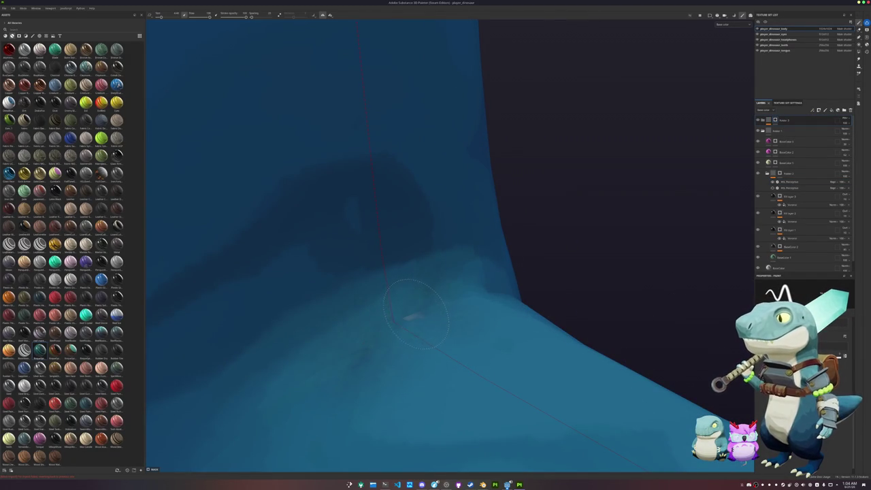
scroll(462, 296, down, 2)
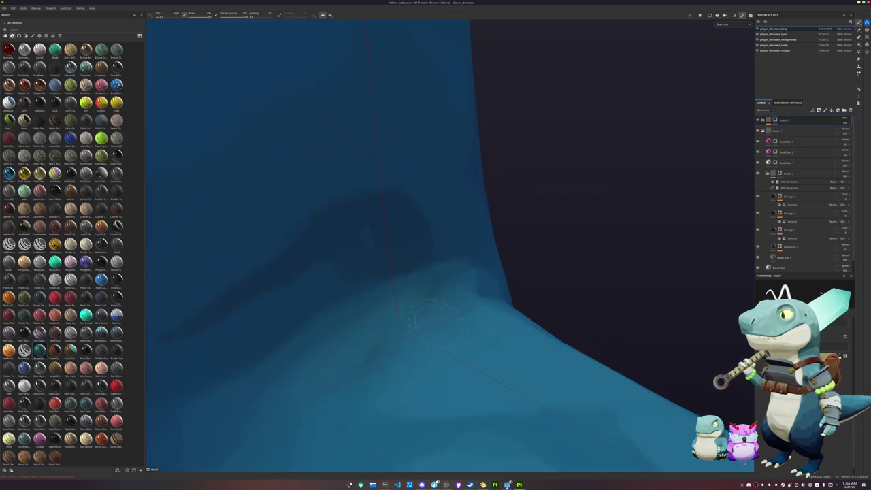
scroll(522, 306, down, 3)
scroll(521, 306, down, 2)
scroll(364, 304, down, 2)
scroll(363, 305, down, 2)
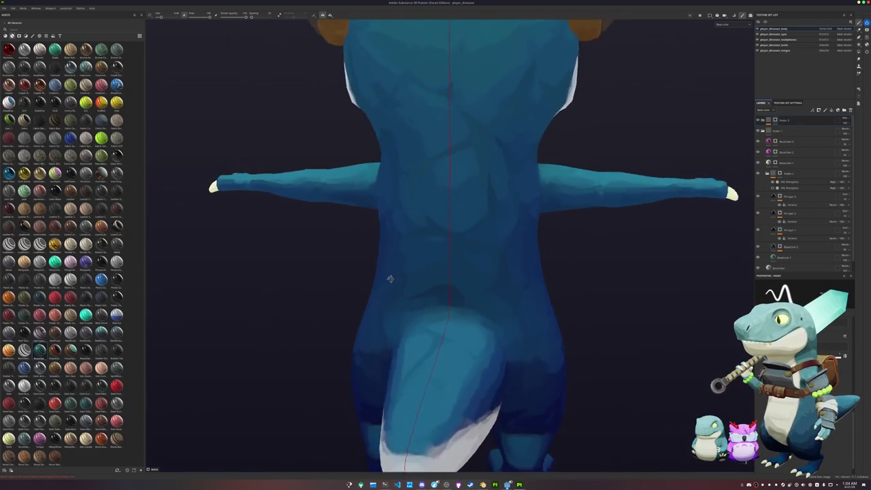
scroll(389, 279, down, 2)
scroll(399, 267, down, 3)
scroll(403, 272, down, 2)
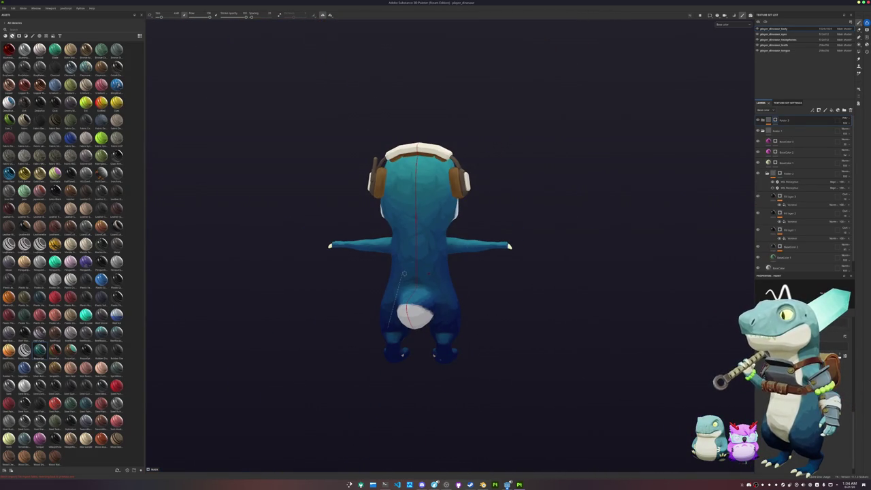
key(ctrl+shift+e)
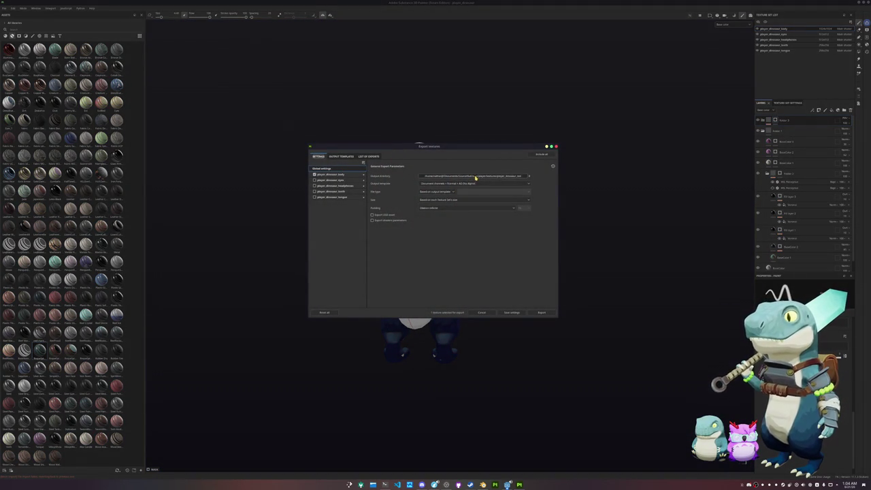
click(476, 177)
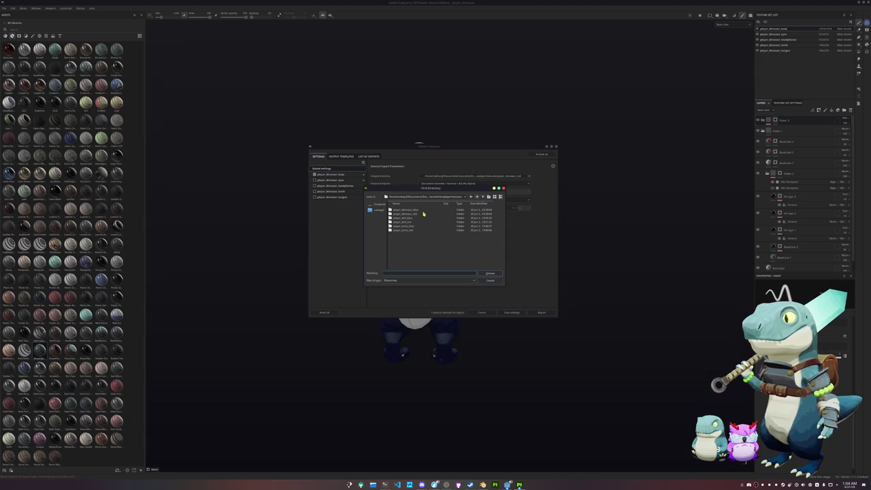
double_click(423, 213)
click(491, 274)
click(542, 313)
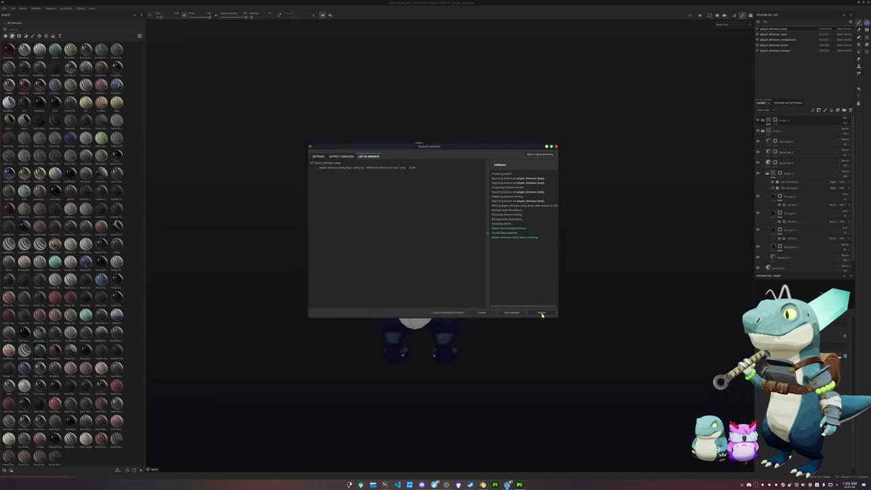
key(Escape)
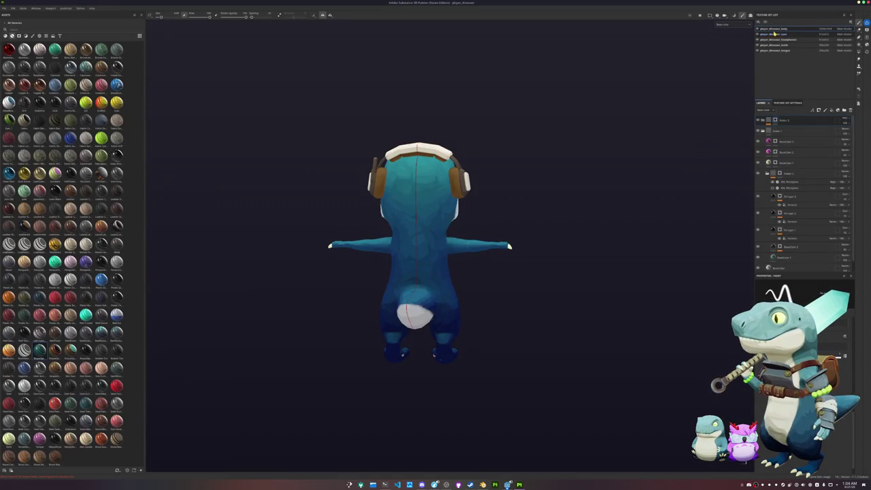
Enable the hue-shift filter and export the red-brown body textures to the parent player folder.
click(773, 188)
key(ctrl+shift+e)
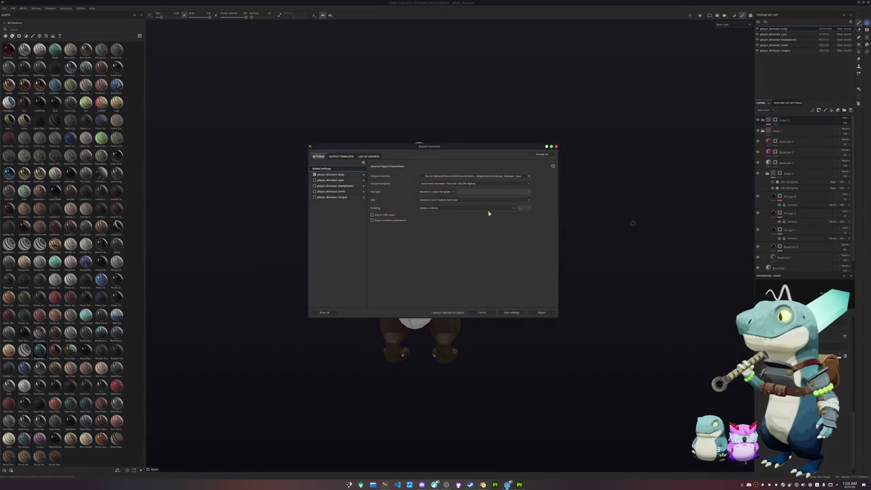
click(346, 176)
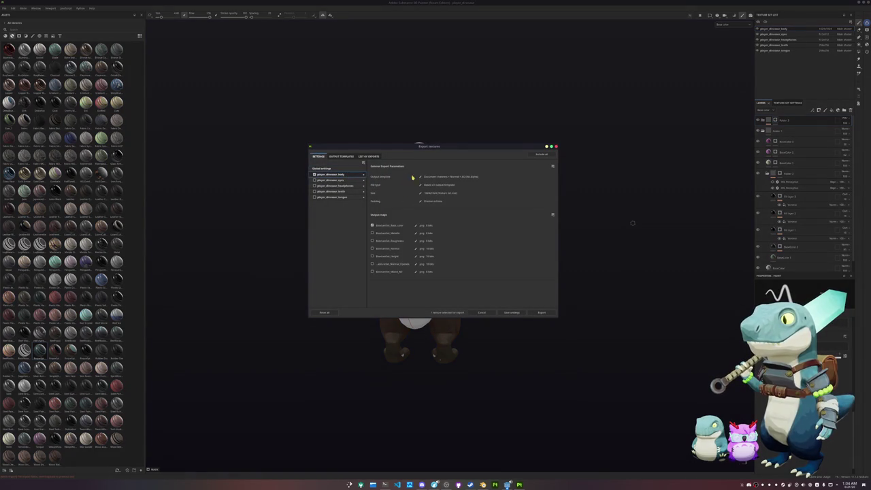
click(333, 169)
click(475, 177)
click(483, 196)
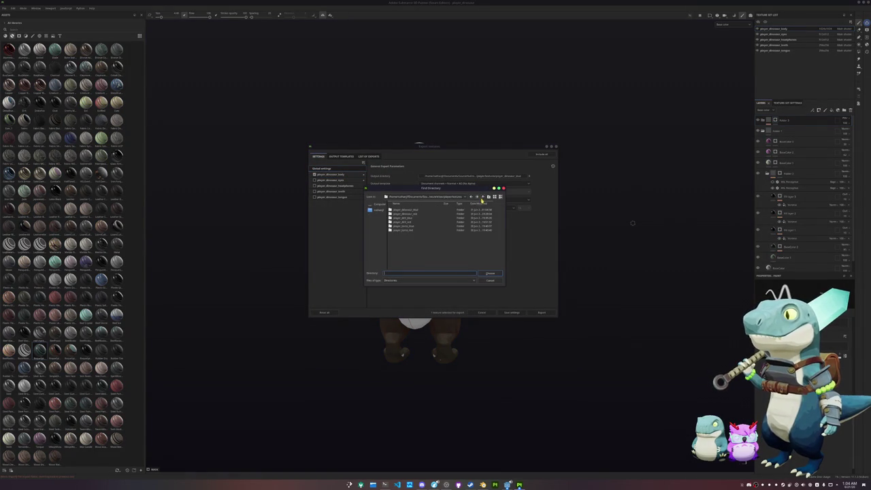
click(488, 274)
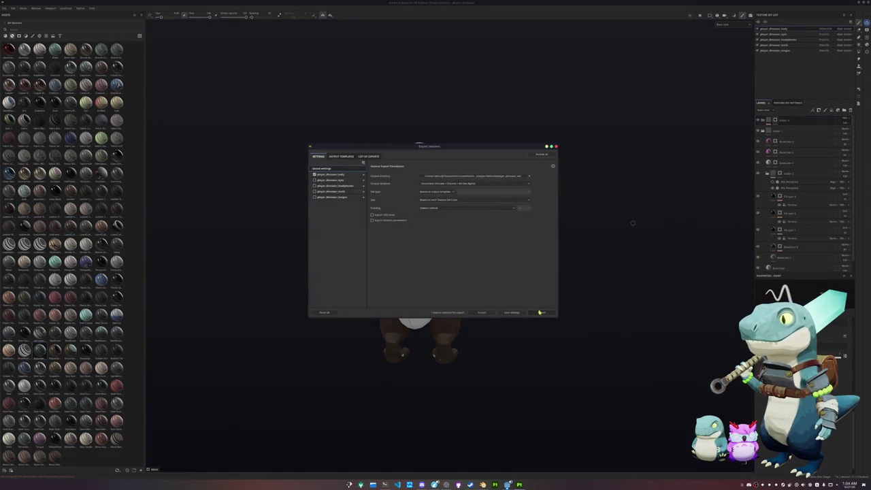
click(541, 312)
Select the tail's SpringBoneSimulator3D and expand its Stiffness, Radius and Drag settings.
alt+drag(551, 312, 526, 355)
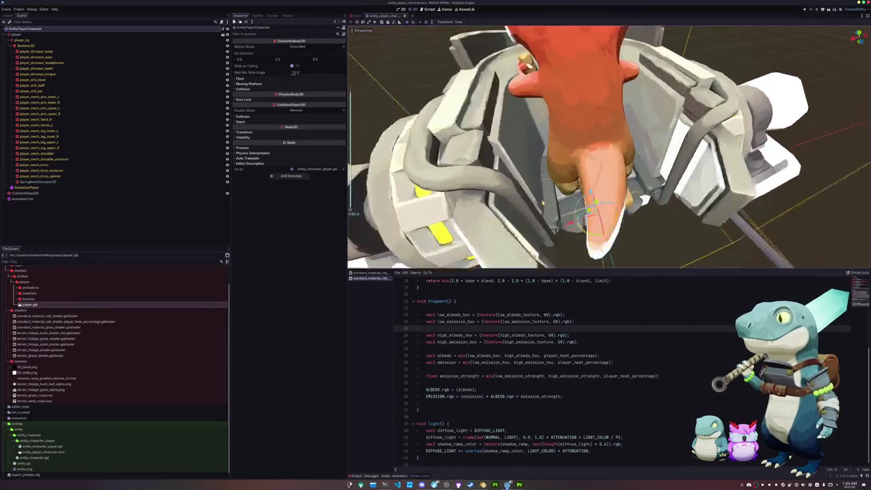
scroll(545, 204, down, 5)
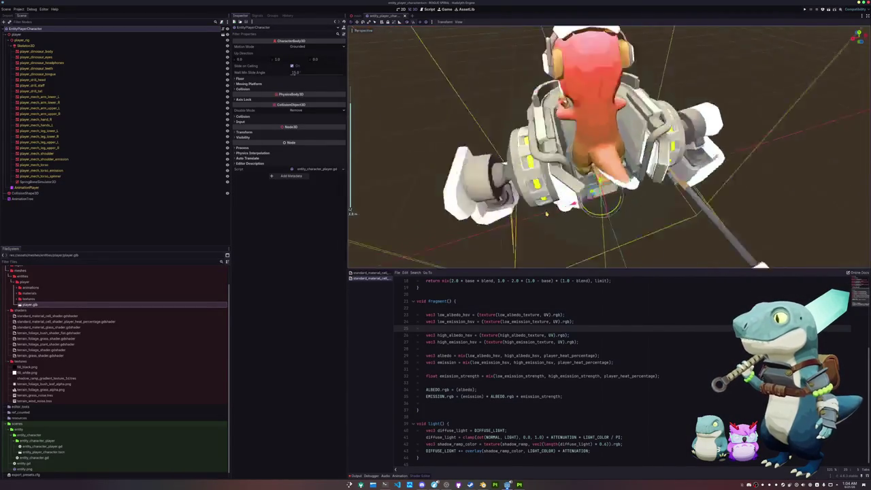
middle_drag(539, 219, 531, 197)
scroll(531, 197, up, 4)
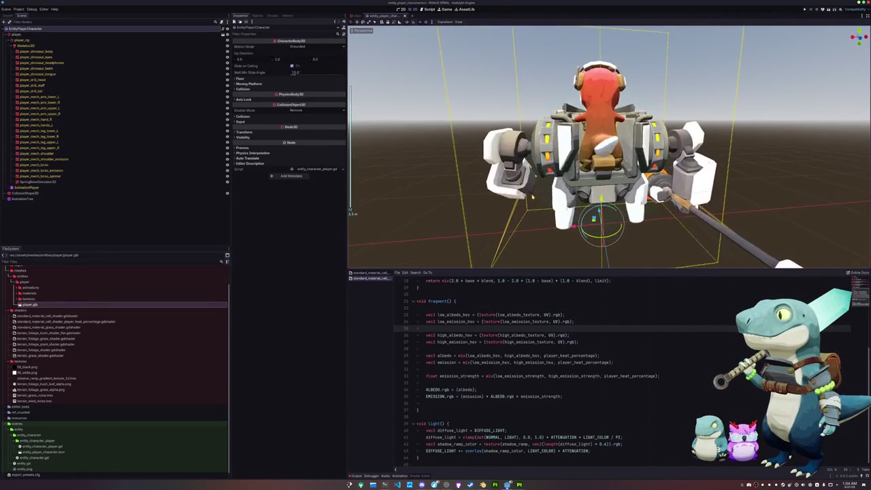
click(68, 182)
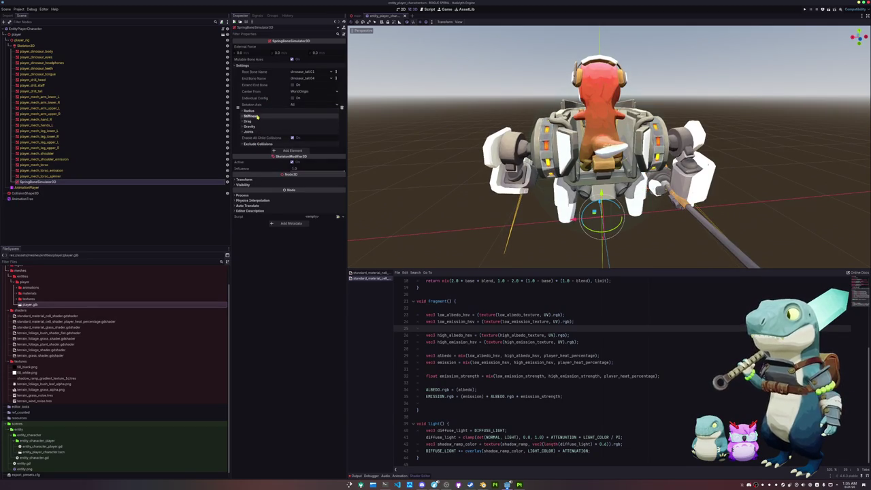
click(262, 116)
click(272, 111)
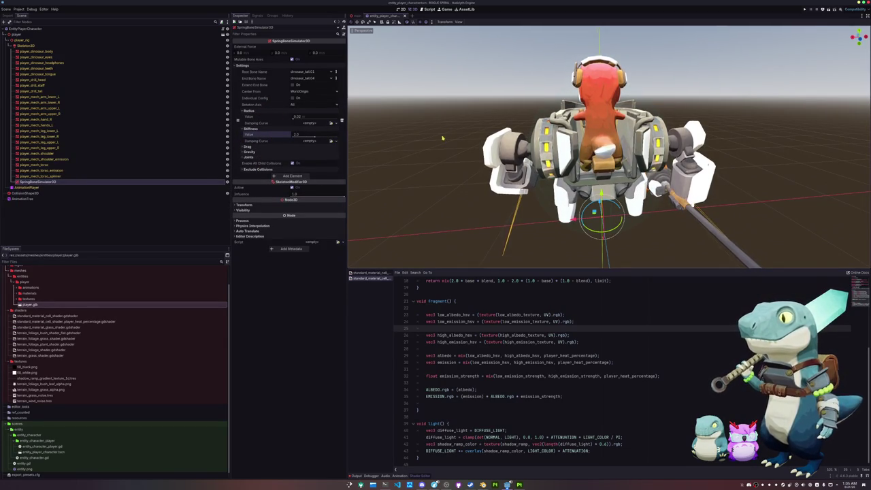
middle_drag(442, 141, 423, 145)
click(276, 147)
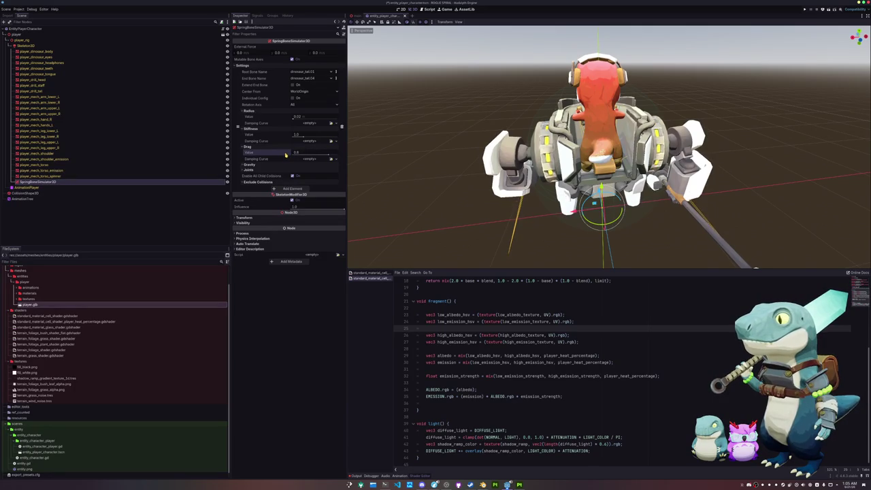
middle_drag(388, 125, 403, 151)
Move and rotate the EntityPlayerCharacter root to test the tail's spring sway, then deselect.
click(25, 29)
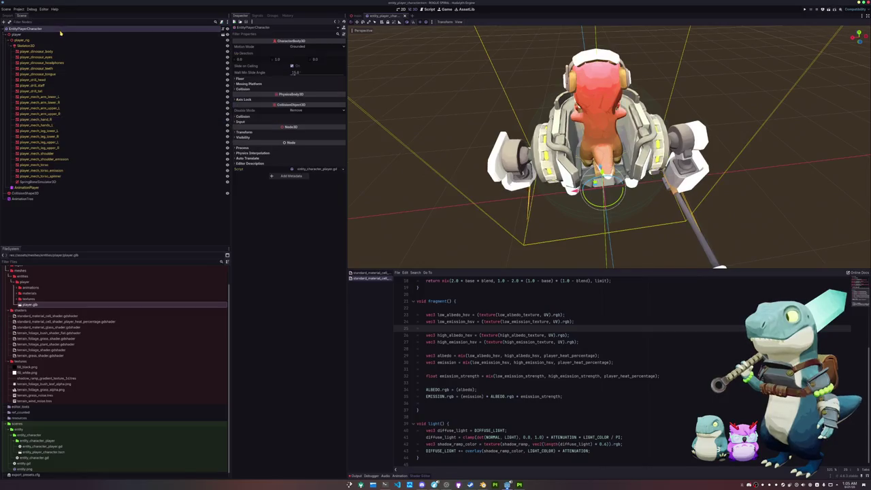
key(g)
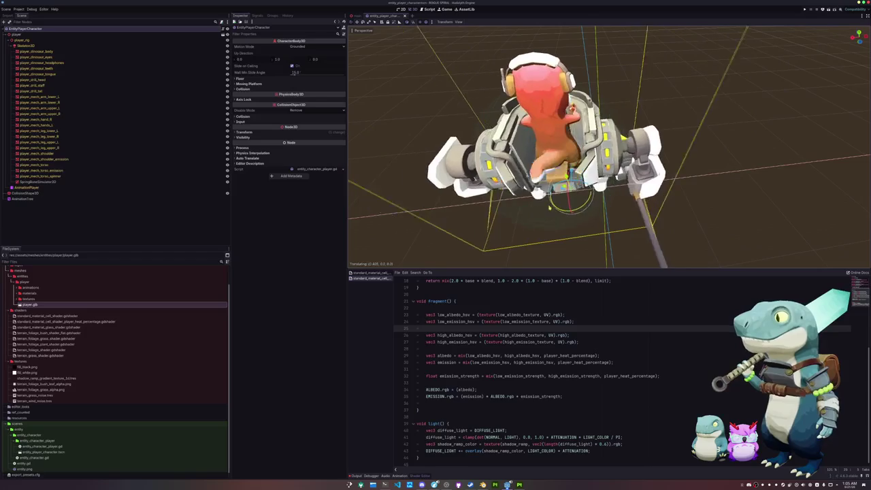
click(557, 207)
key(r)
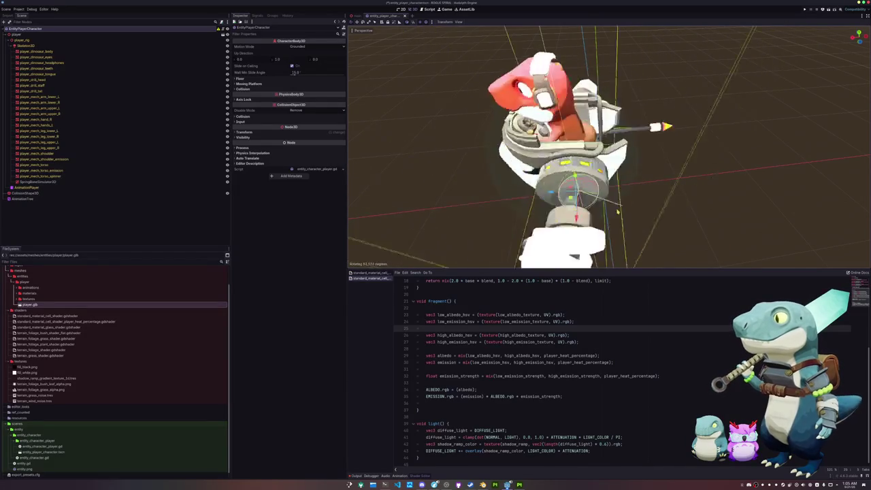
drag(500, 117, 363, 125)
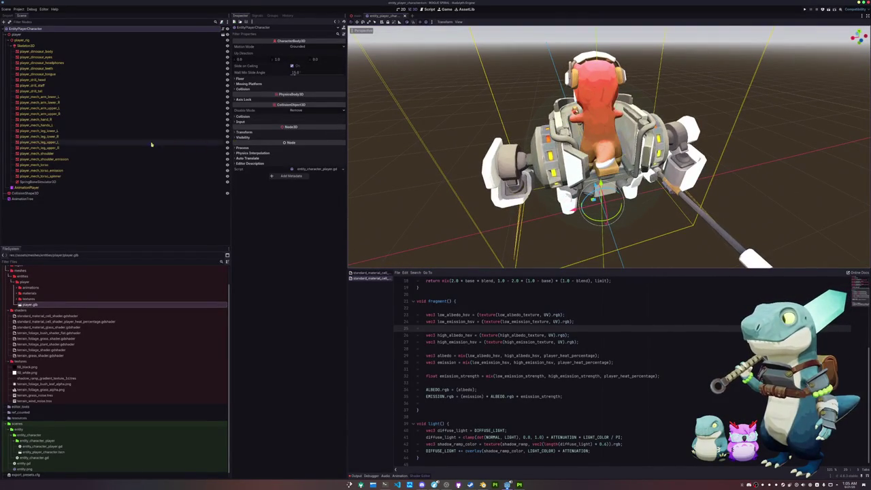
click(59, 182)
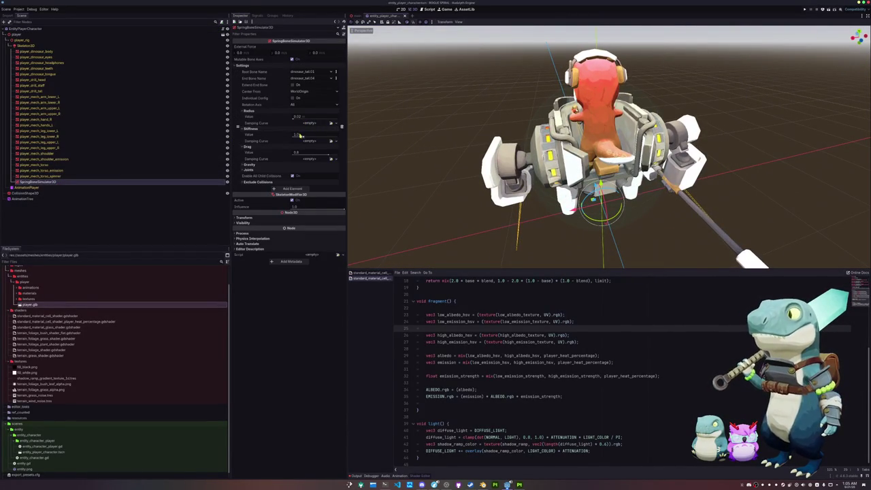
click(448, 162)
scroll(448, 162, down, 3)
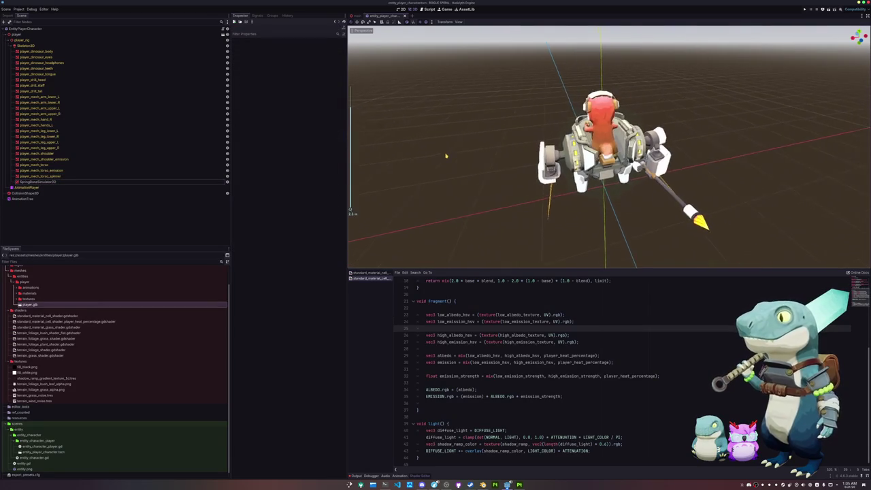
middle_drag(443, 156, 445, 194)
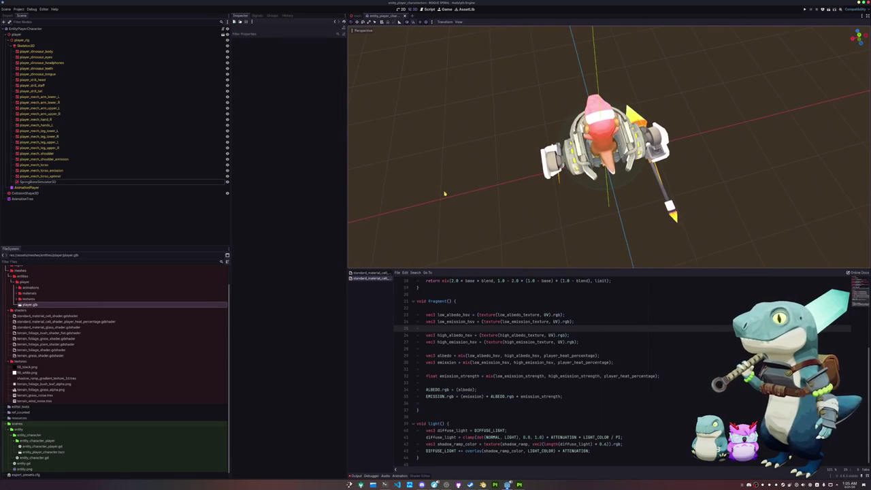
Assign the tail cycle action to the mech rig, view it from underneath, and enter Pose Mode.
click(482, 484)
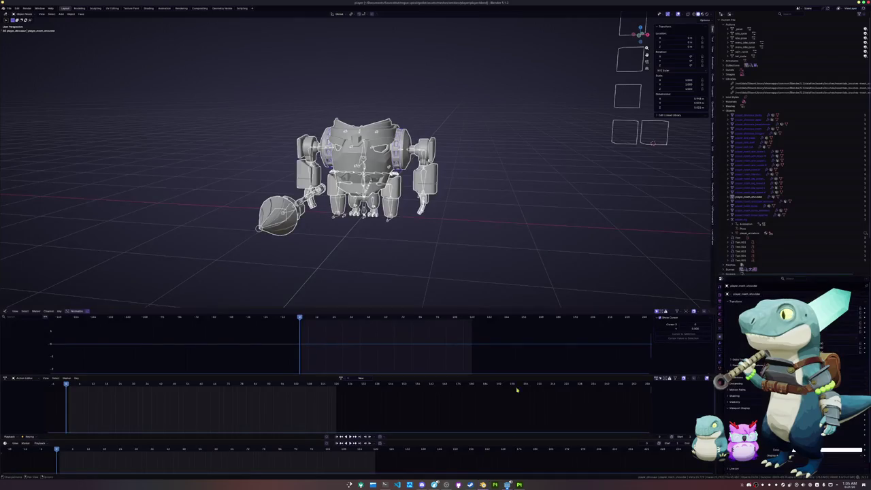
middle_drag(413, 231, 447, 241)
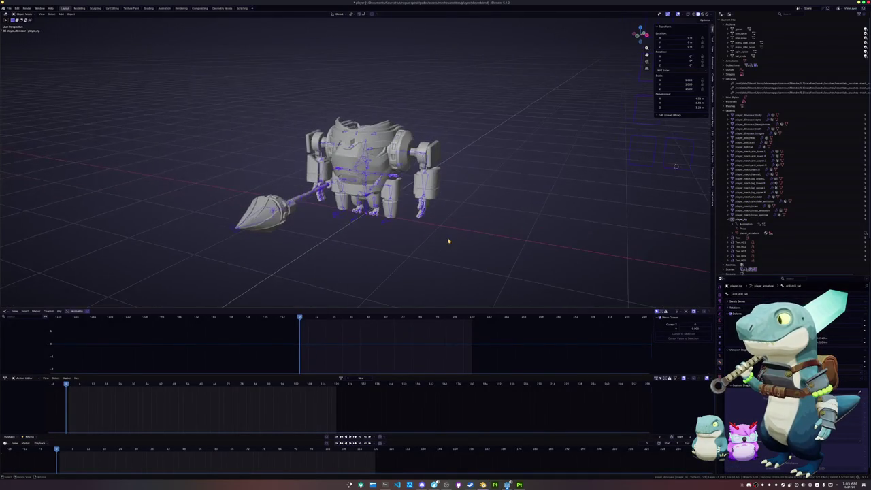
click(341, 378)
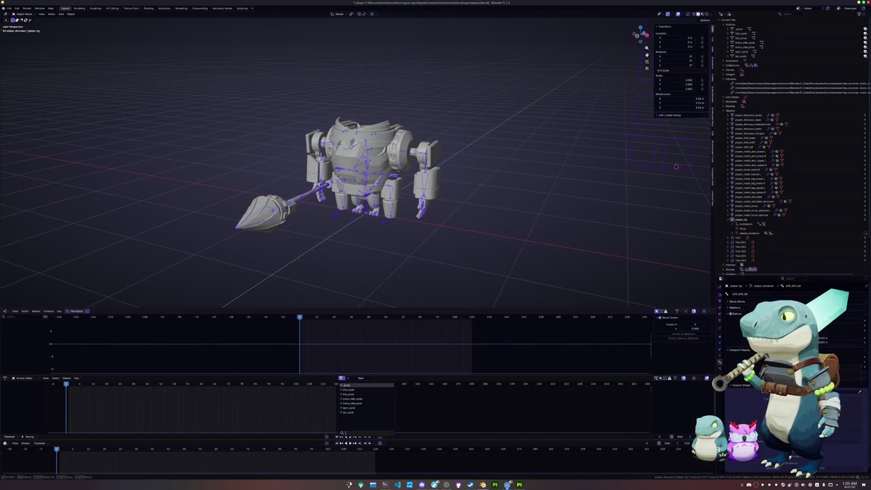
click(348, 409)
key(KP_7)
key(ctrl+KP_7)
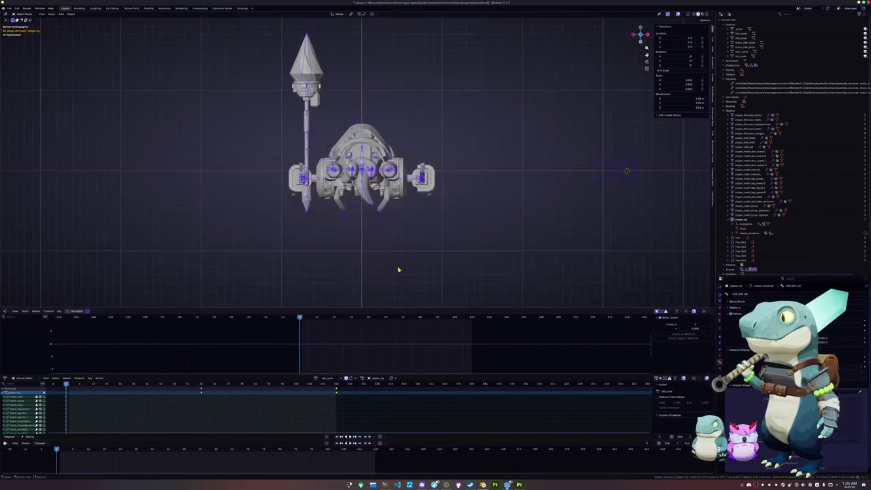
key(KP_Divide)
key(ctrl+Tab)
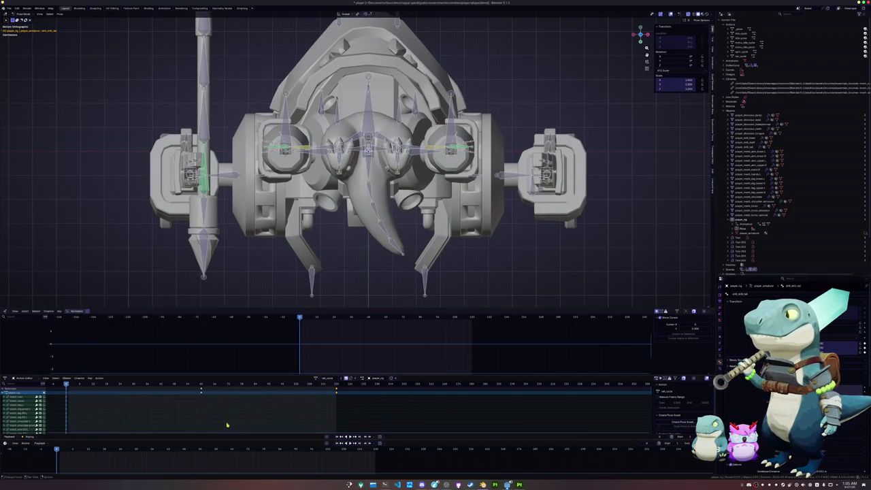
Select the curled tail bone and try a rotation at a later frame, then undo it.
click(393, 250)
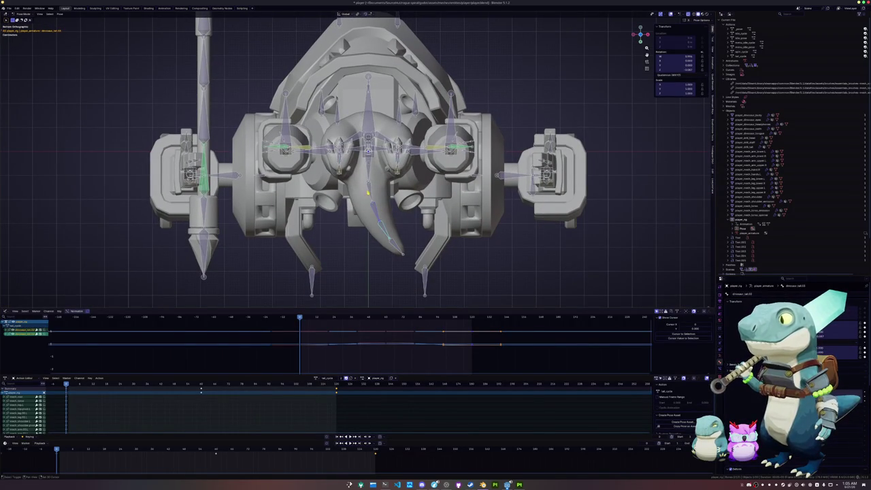
click(216, 450)
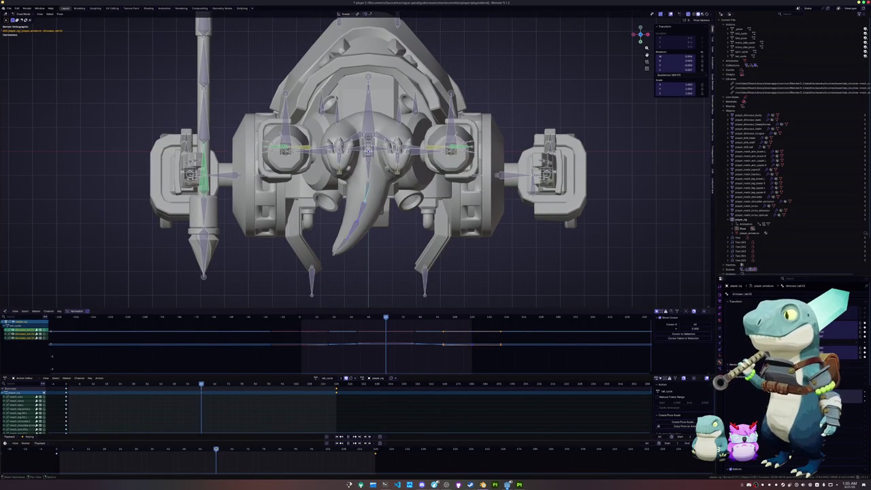
click(322, 249)
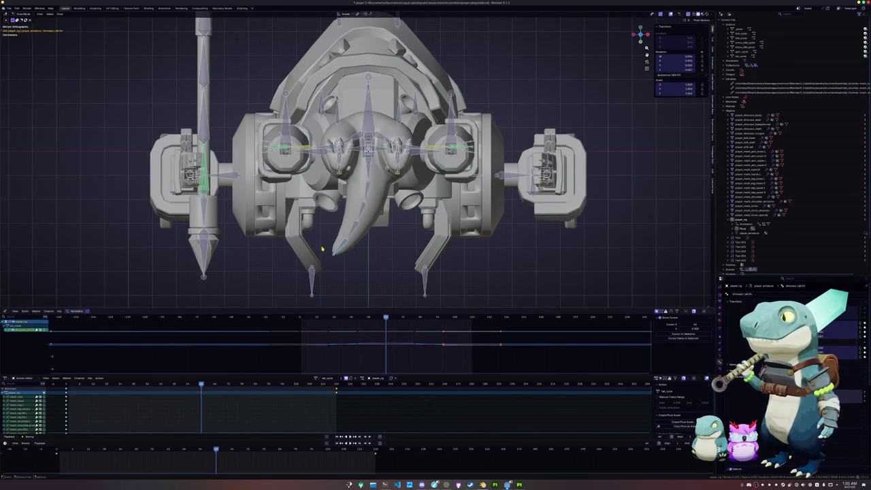
key(r)
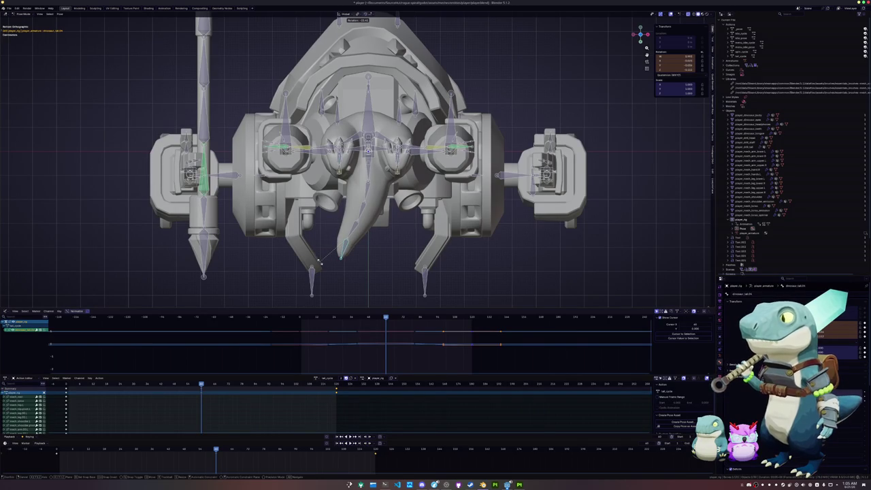
click(349, 236)
key(ctrl+z)
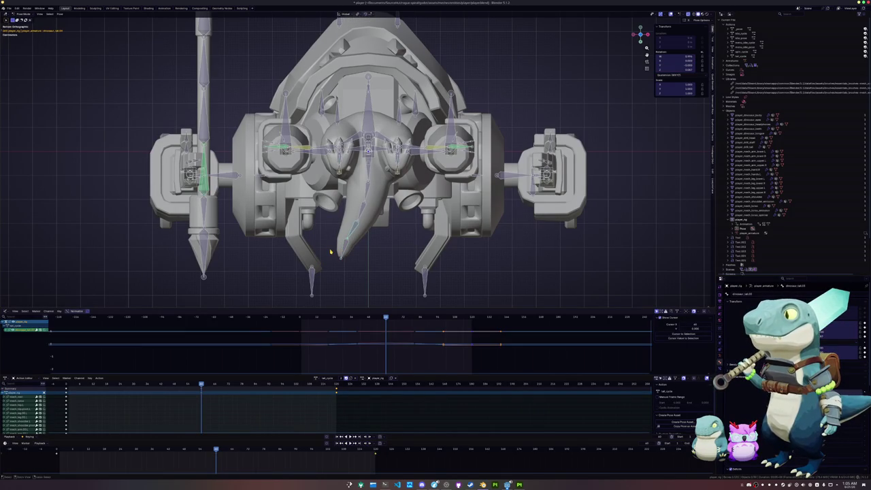
At an earlier frame, rotate the tail bone through several small adjustments into its new pose.
click(200, 448)
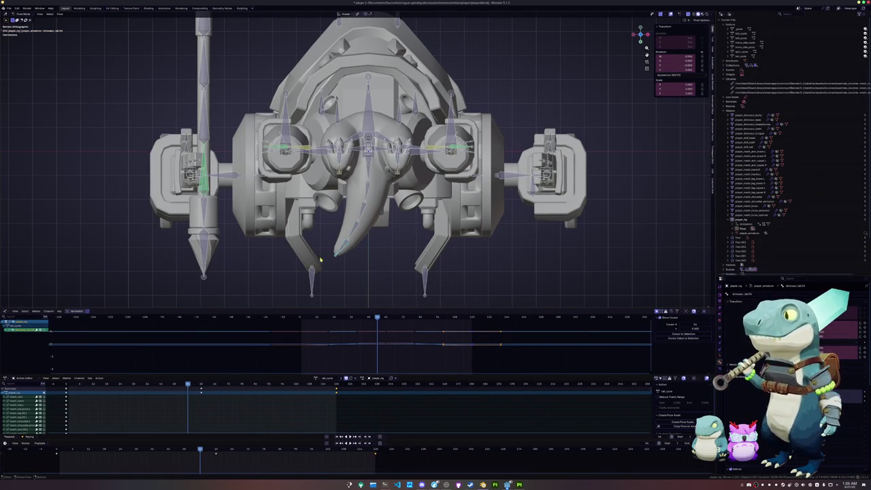
key(r)
click(318, 284)
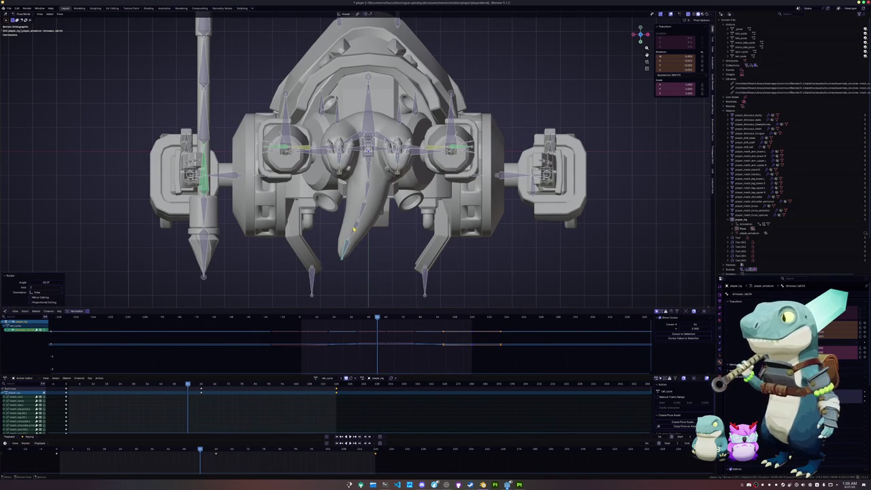
key(r)
click(315, 252)
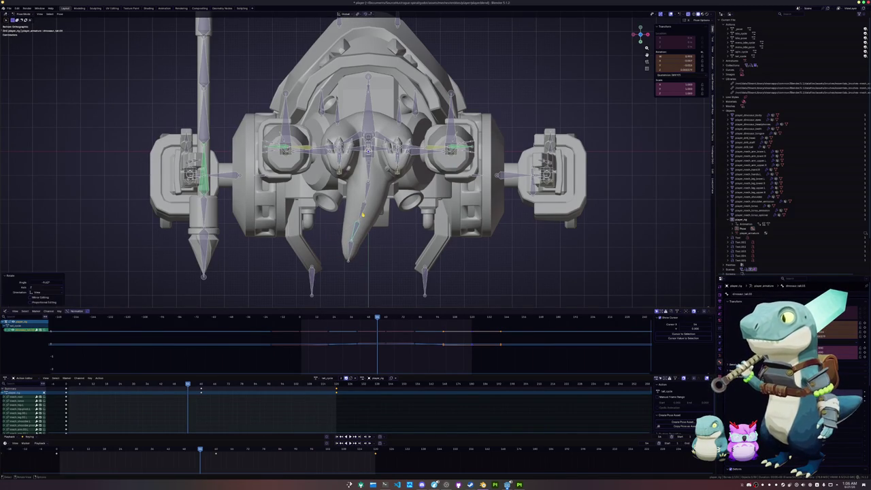
key(r)
click(353, 235)
key(r)
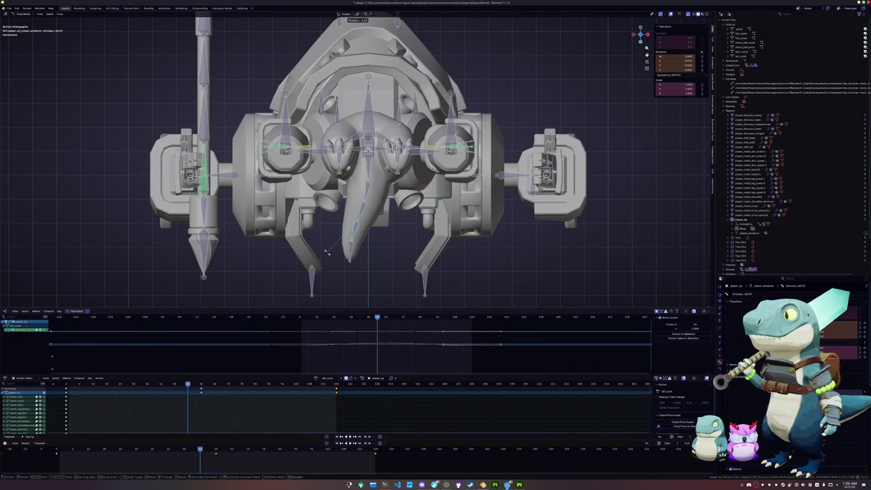
click(327, 252)
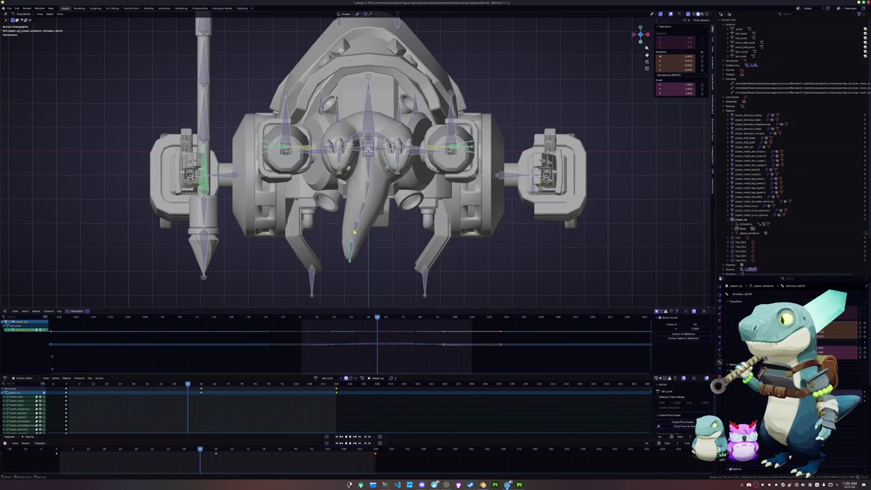
key(r)
click(336, 253)
key(r)
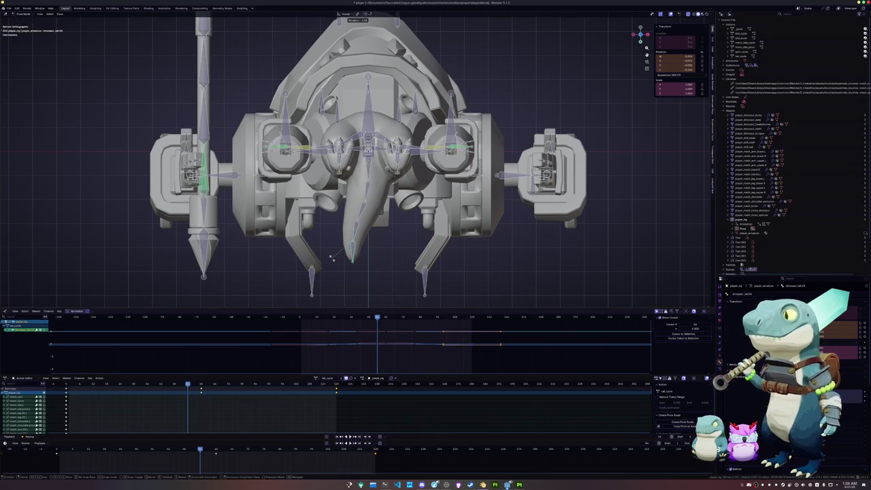
click(333, 257)
key(r)
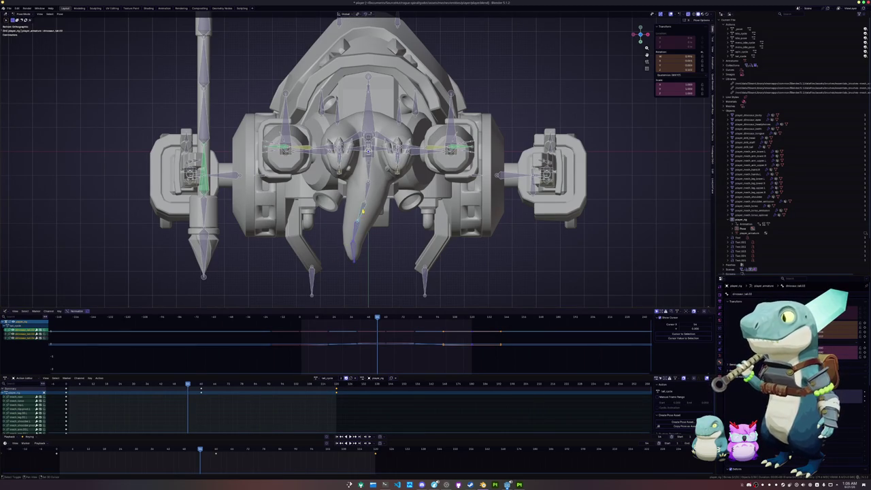
click(372, 292)
Step through, play and scrub the tail animation to check the new pose.
key(Left)
key(Left)
key(Left)
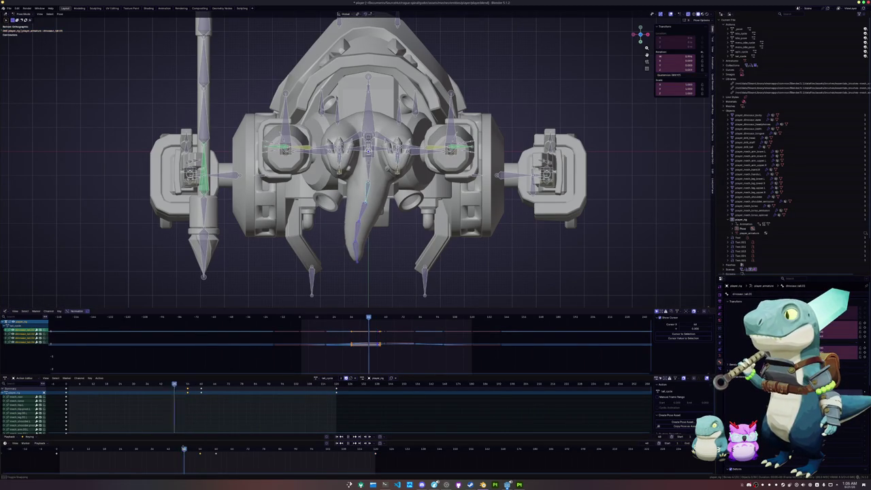
key(Left)
key(Left)
key(Left)
key(Left)
key(Left)
key(Left)
key(Right)
key(Right)
key(Right)
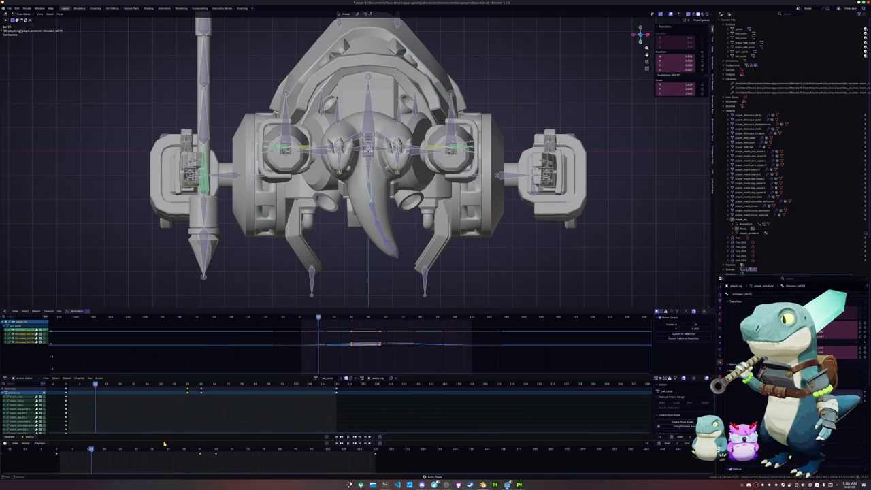
key(space)
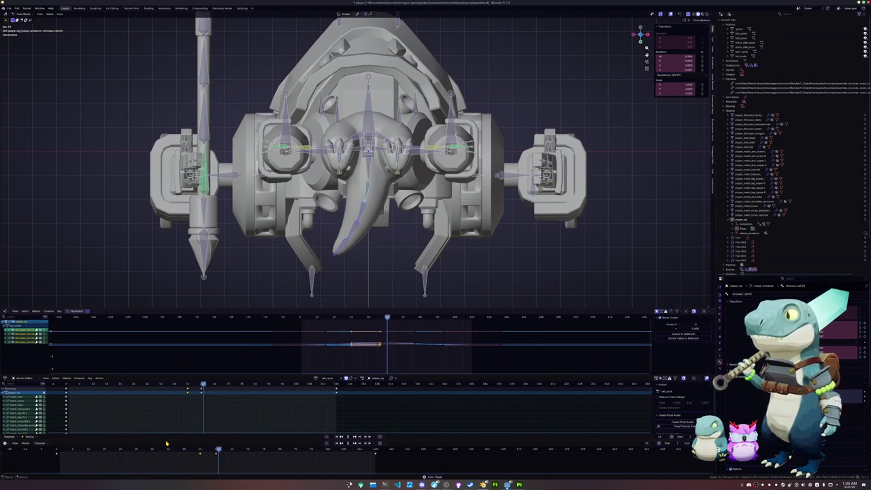
key(Escape)
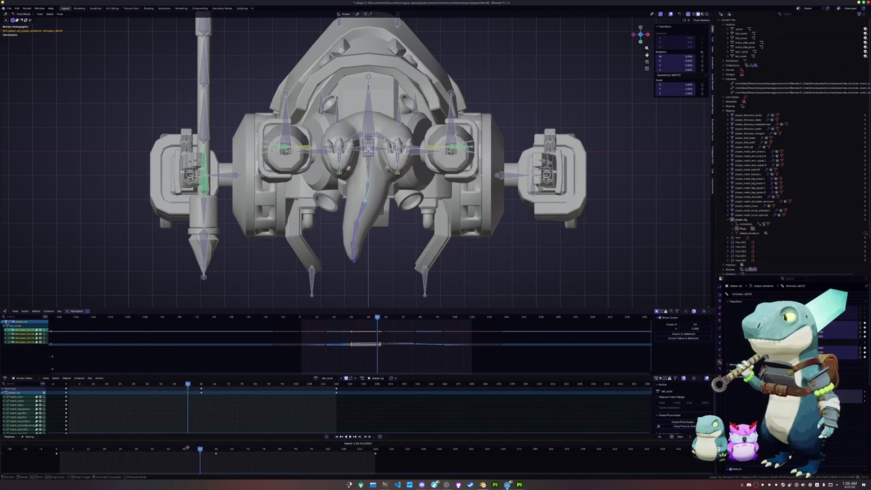
key(space)
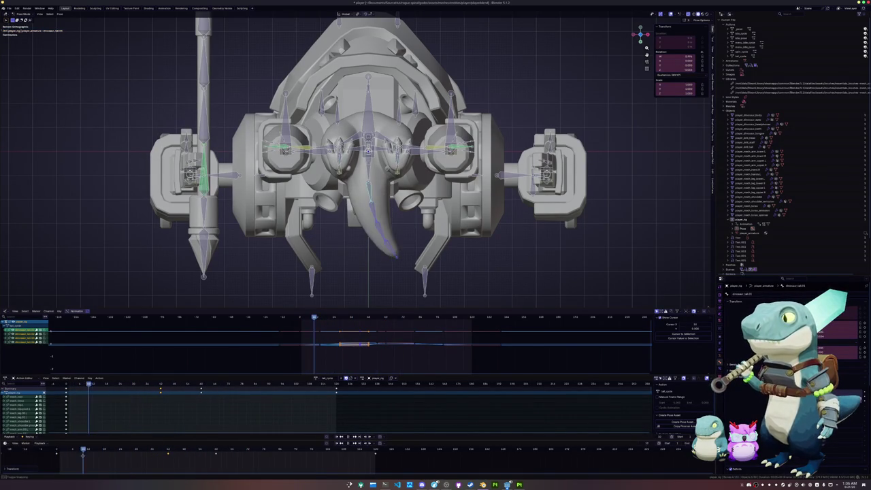
drag(83, 454, 151, 457)
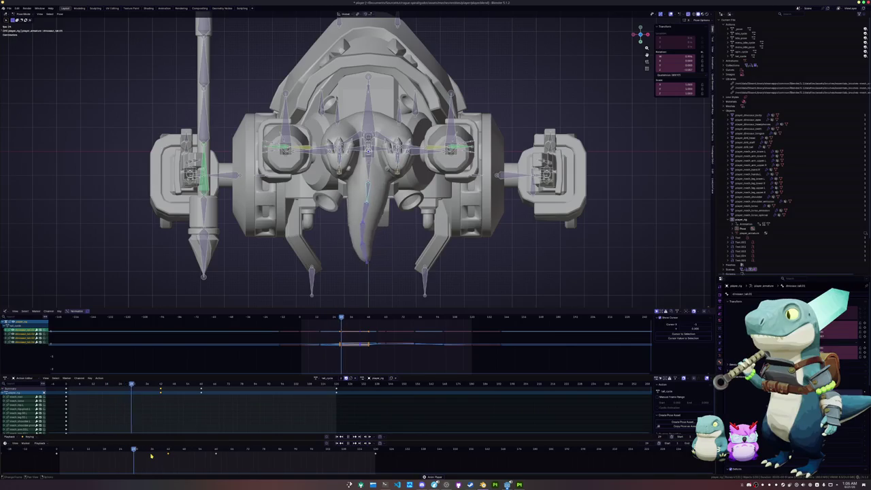
drag(173, 465, 136, 457)
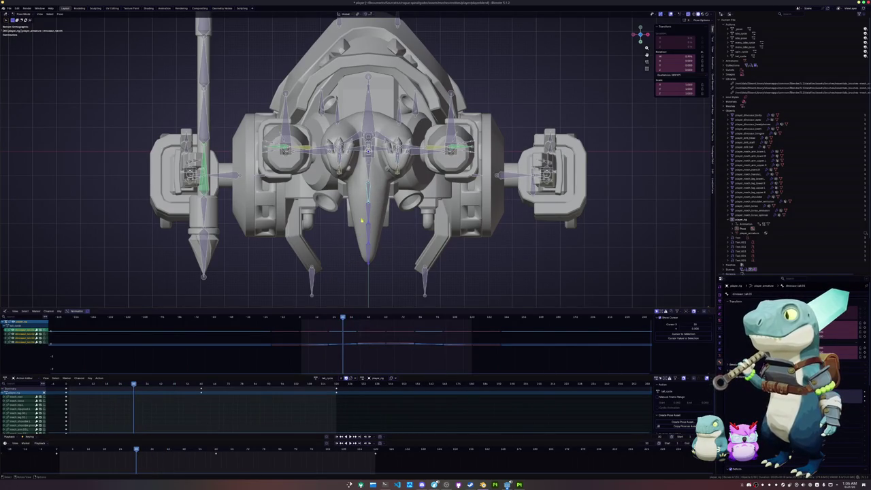
scroll(408, 245, up, 2)
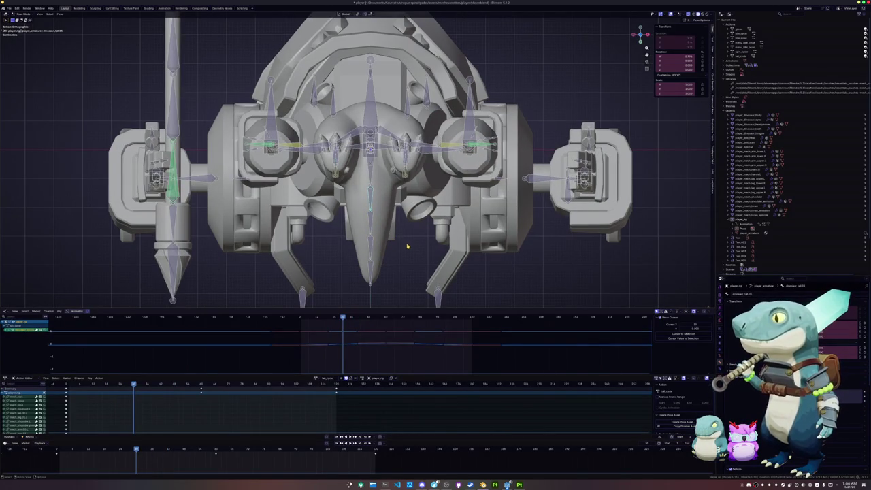
Rotate the tail bone straight down and then curled to the side, and keyframe that pose.
key(r)
click(370, 221)
key(r)
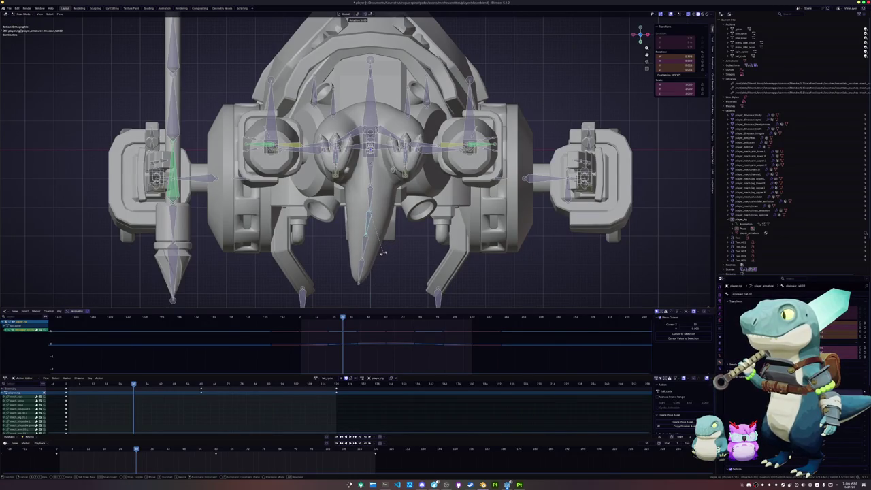
click(369, 245)
key(r)
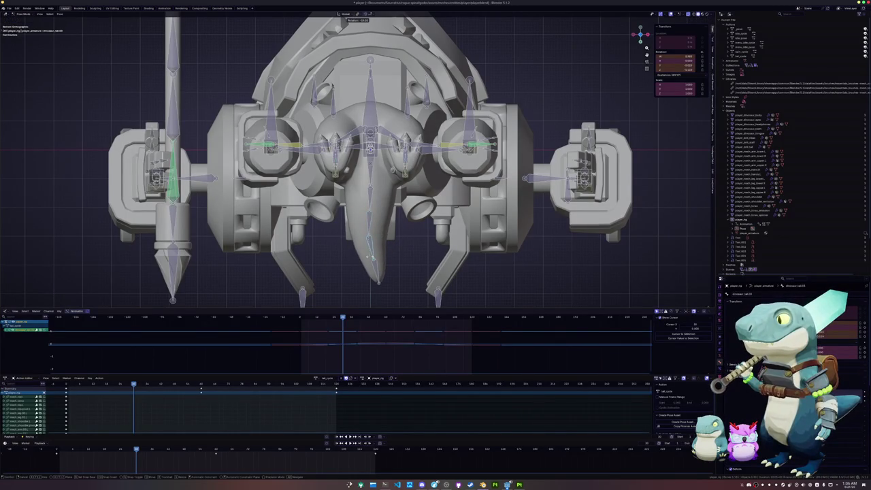
click(382, 271)
key(r)
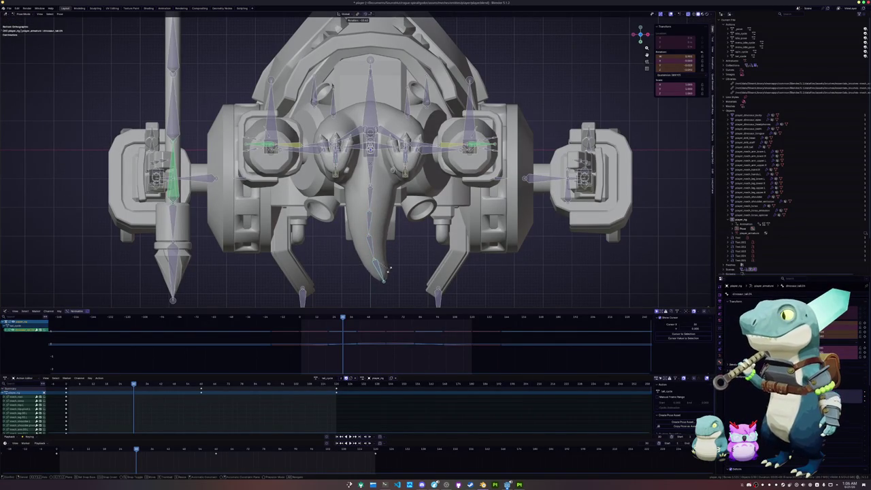
click(384, 277)
key(i)
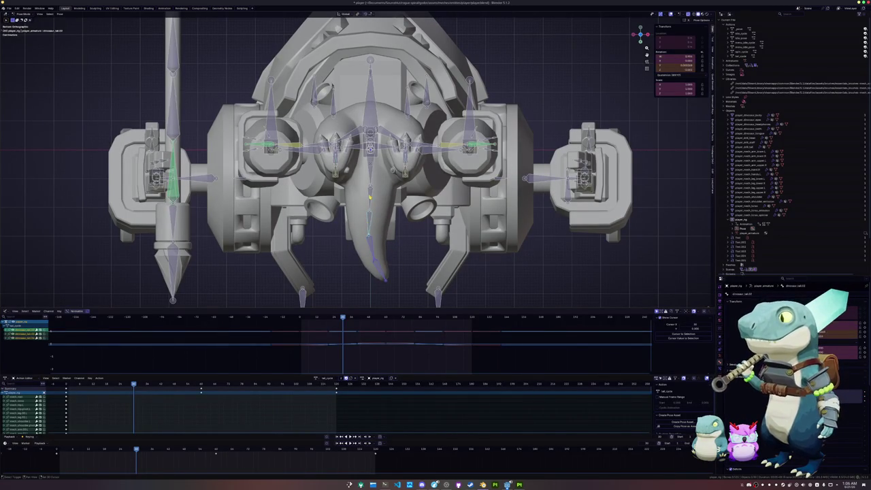
key(space)
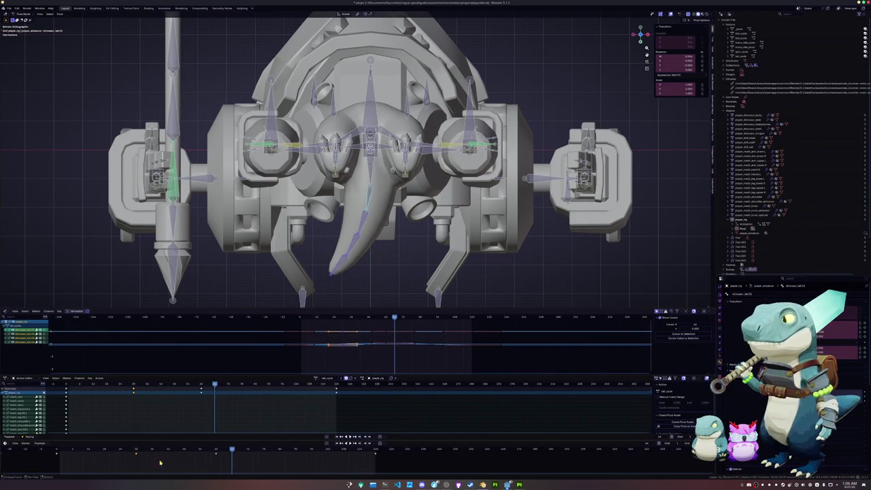
Paste the X-mirrored tail pose and keyframes at a later frame, then play back the cycle.
click(295, 451)
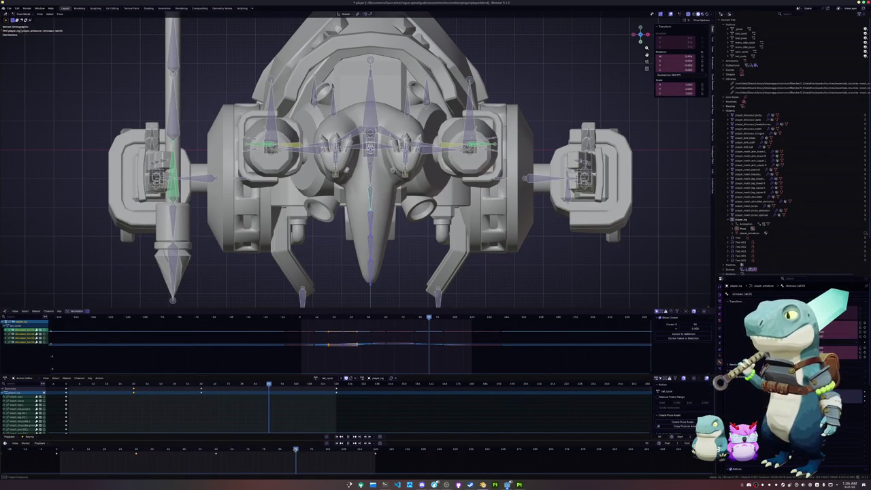
key(ctrl+shift+v)
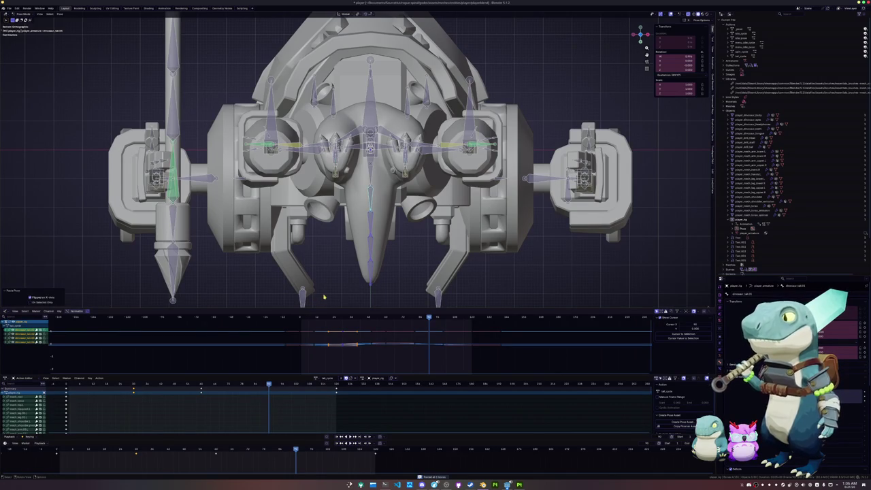
middle_drag(72, 463, 89, 463)
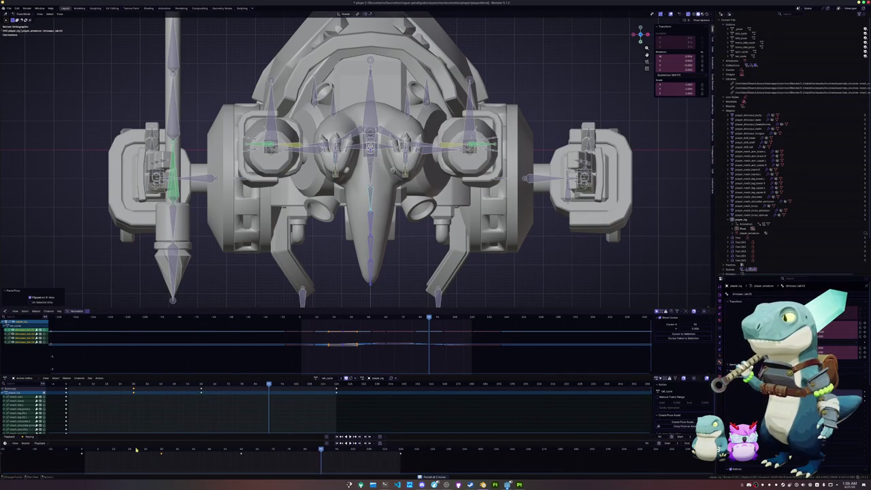
key(ctrl+v)
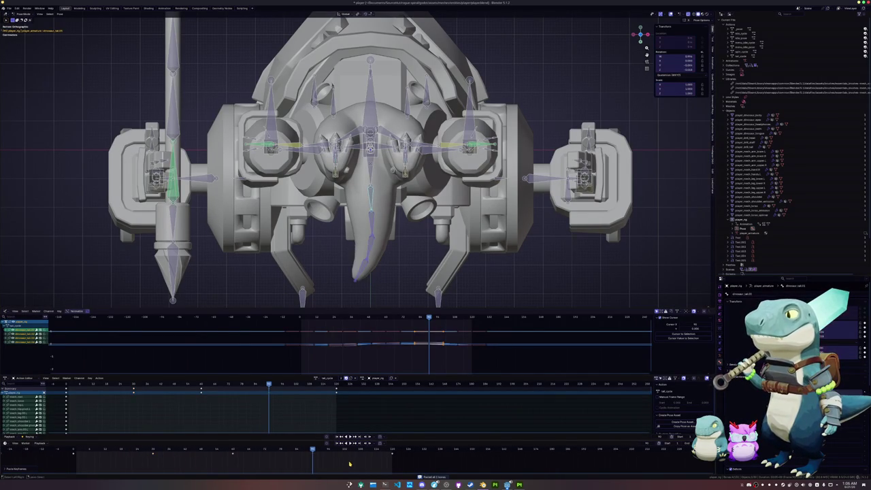
key(space)
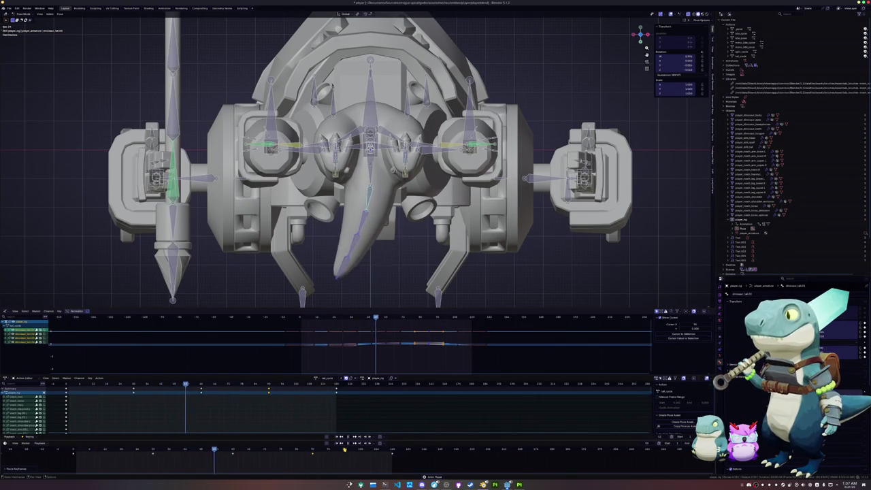
key(space)
key(shift+Left)
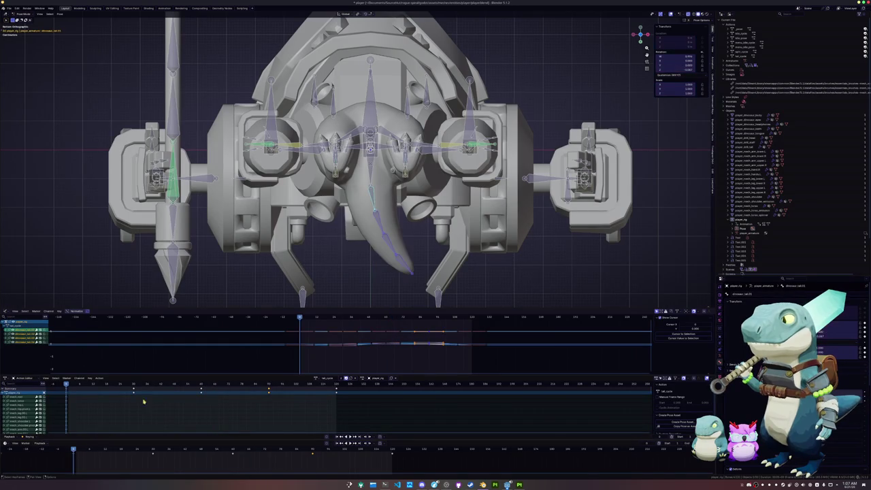
Return the rig to Object Mode and switch back to the Godot editor.
middle_drag(367, 163, 435, 137)
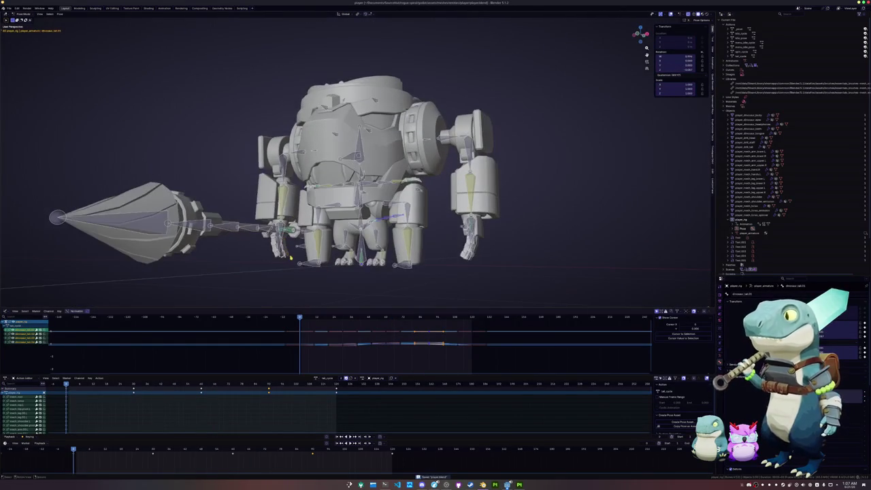
middle_drag(354, 171, 341, 205)
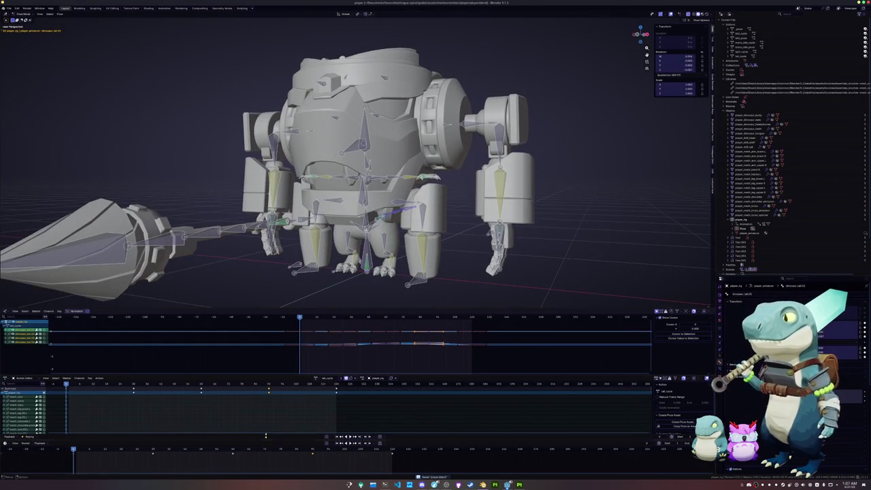
key(ctrl+Tab)
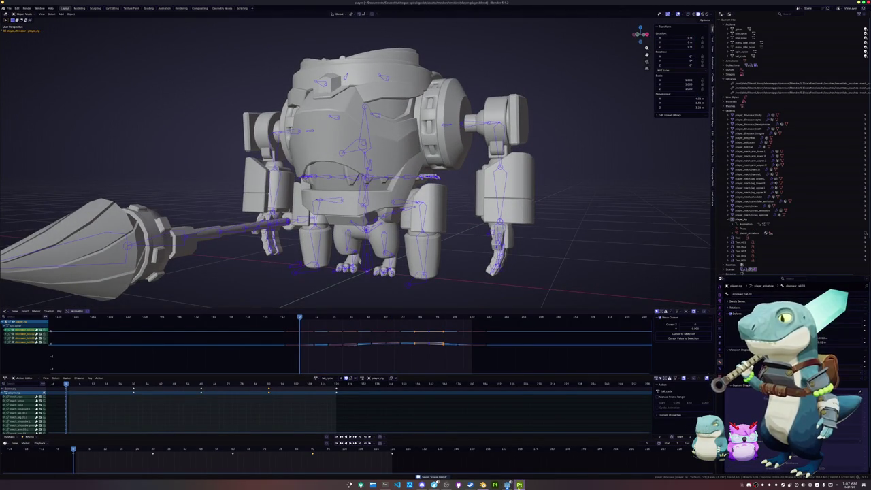
mouse_move(507, 485)
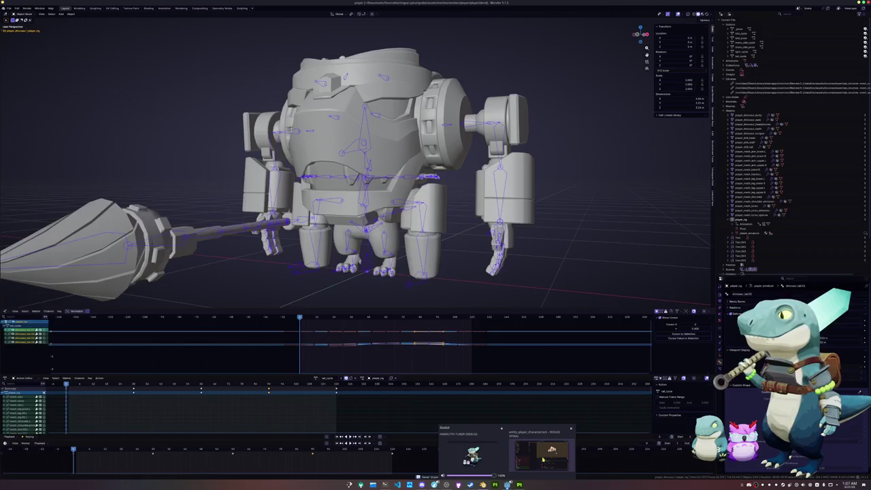
click(538, 455)
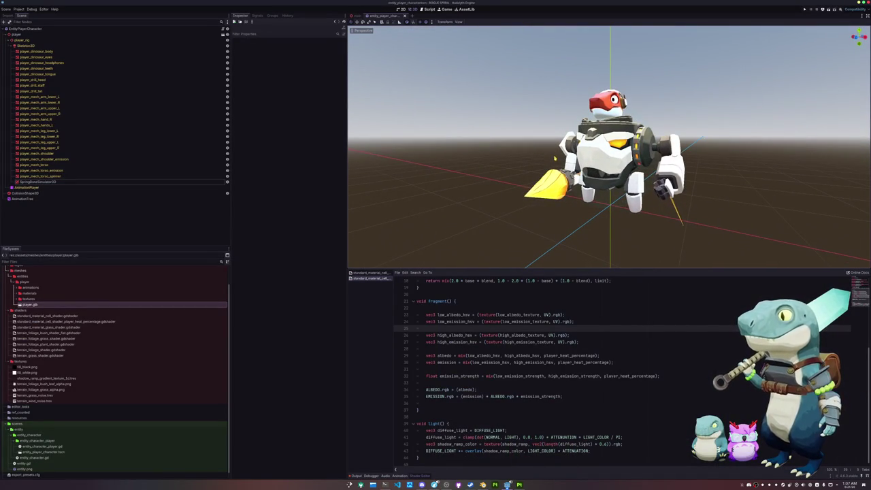
Set the player_heat_percentage shader global to 0 in Project Settings.
click(18, 9)
click(31, 23)
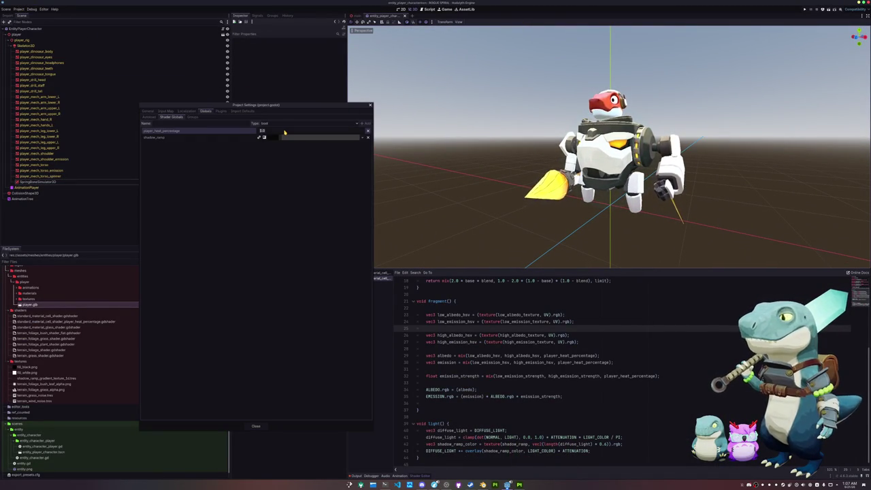
text(0)
key(Return)
click(256, 427)
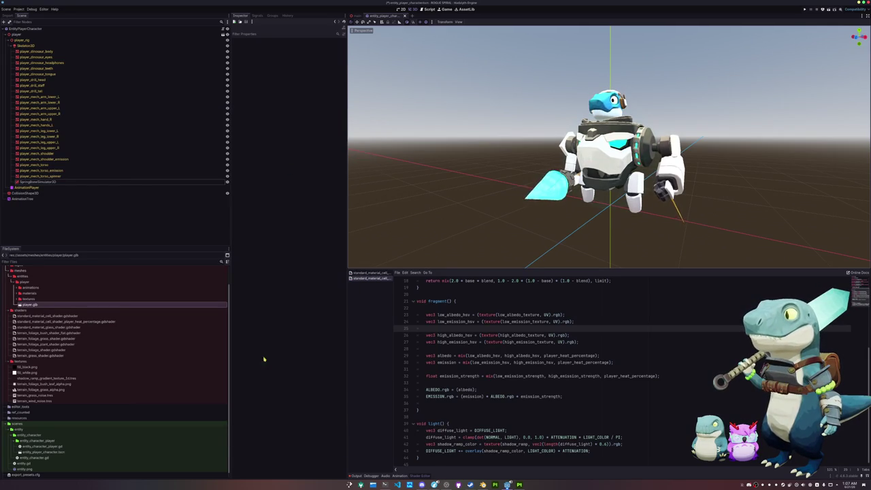
Switch to the main scene and orbit to a low side view of the blue mech.
click(356, 15)
mouse_move(463, 116)
middle_down()
mouse_move(461, 133)
mouse_move(501, 165)
middle_up()
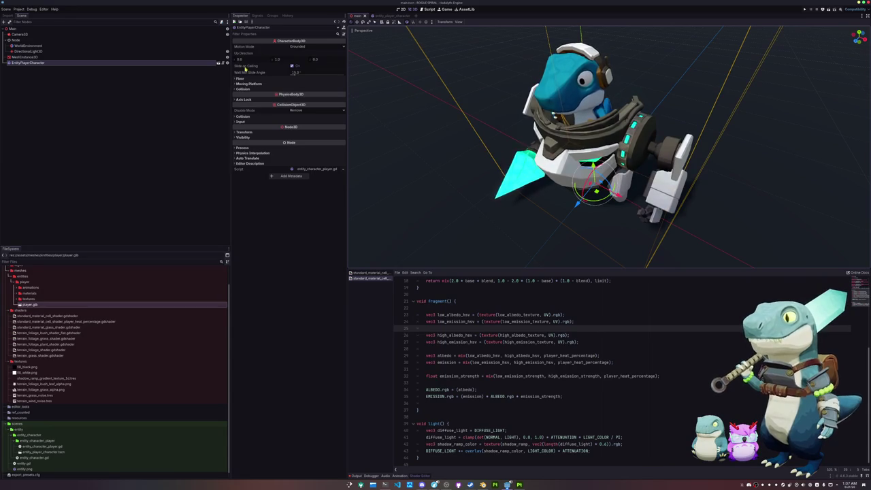
scroll(432, 145, down, 3)
scroll(456, 144, down, 2)
middle_drag(456, 144, 456, 135)
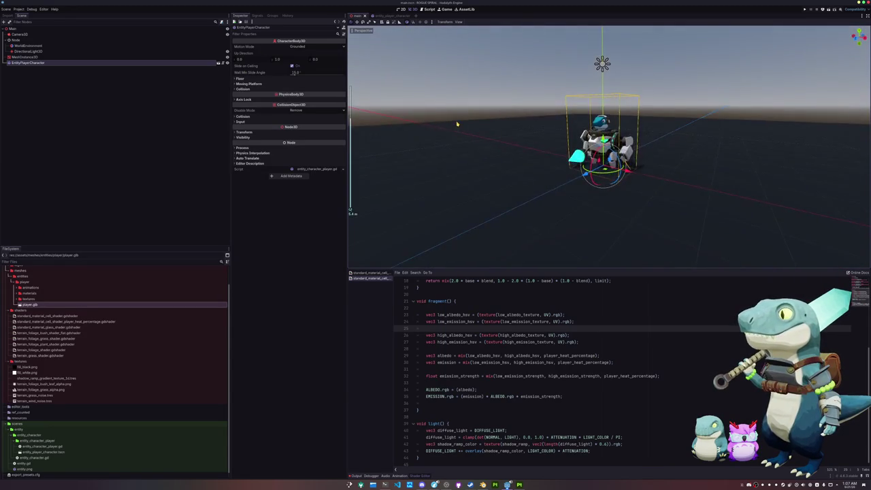
scroll(456, 136, up, 2)
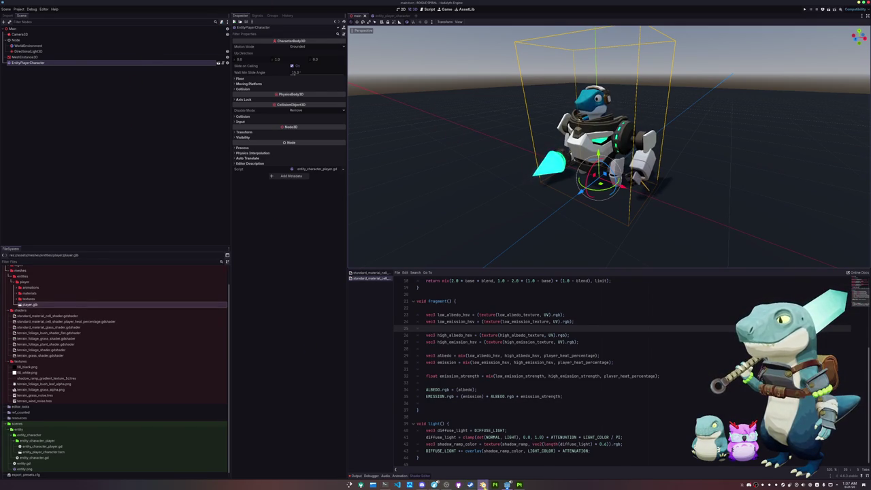
Glance at the painted dinosaur body in Substance 3D Painter, then switch back to Godot.
click(520, 485)
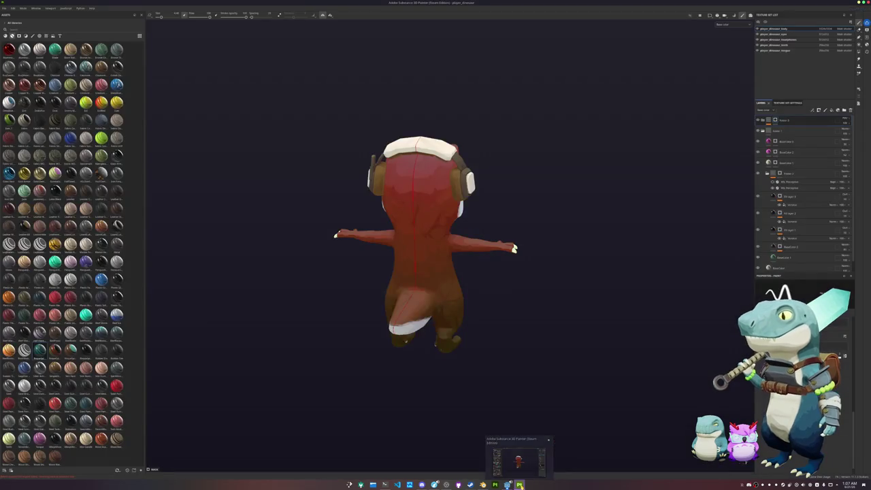
click(507, 484)
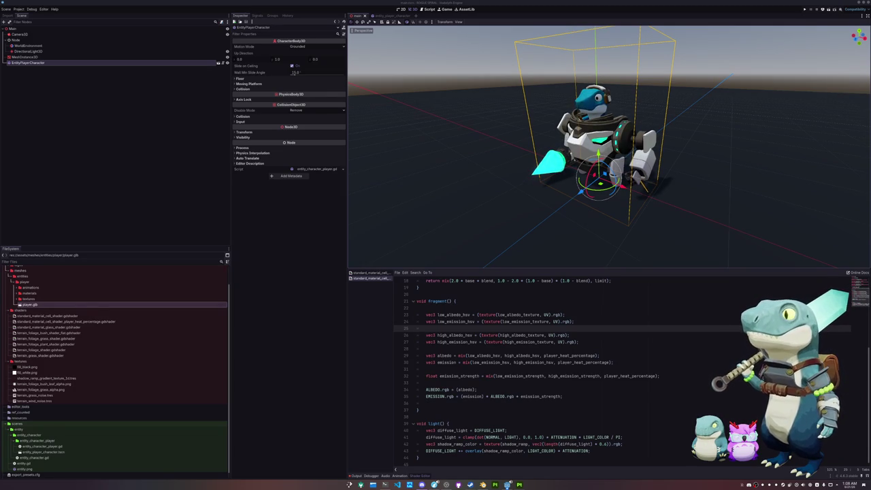
Inspect the ground plane MeshInstance3D's mesh and material, then bring Blender to the front.
click(717, 229)
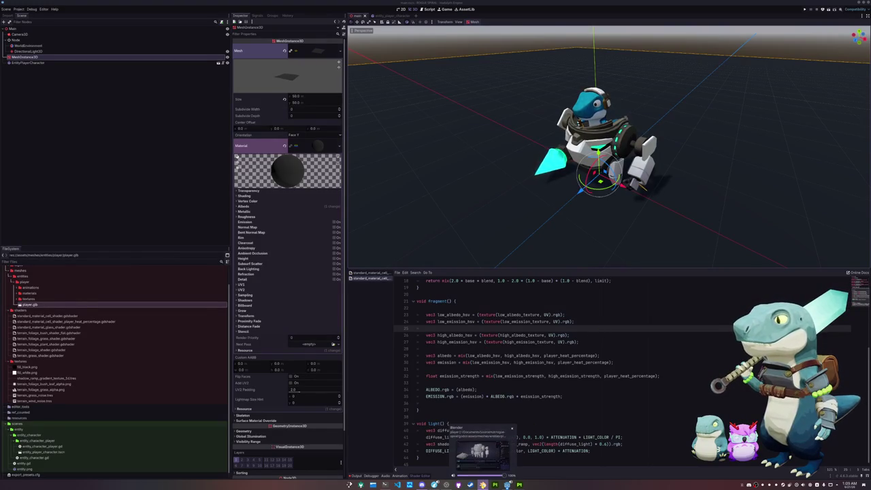
mouse_move(483, 484)
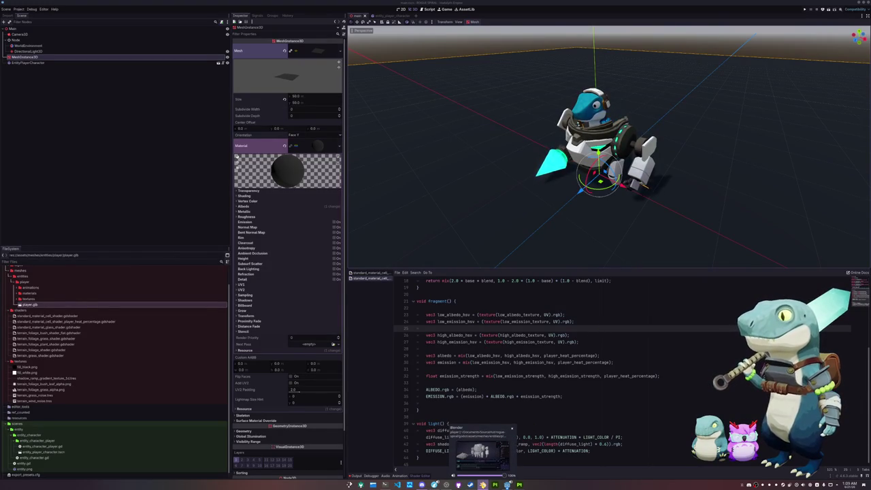
click(483, 485)
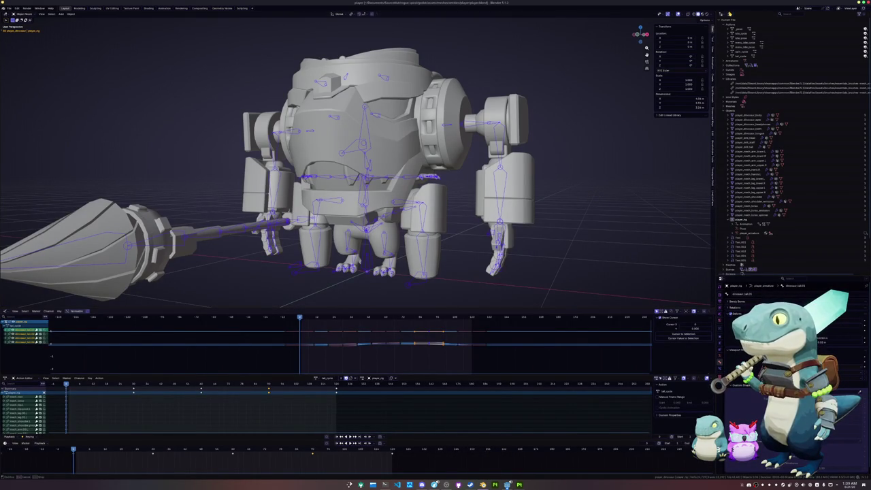
Switch the Blender Outliner display mode to View Layer to show the full collection tree.
click(730, 14)
click(732, 26)
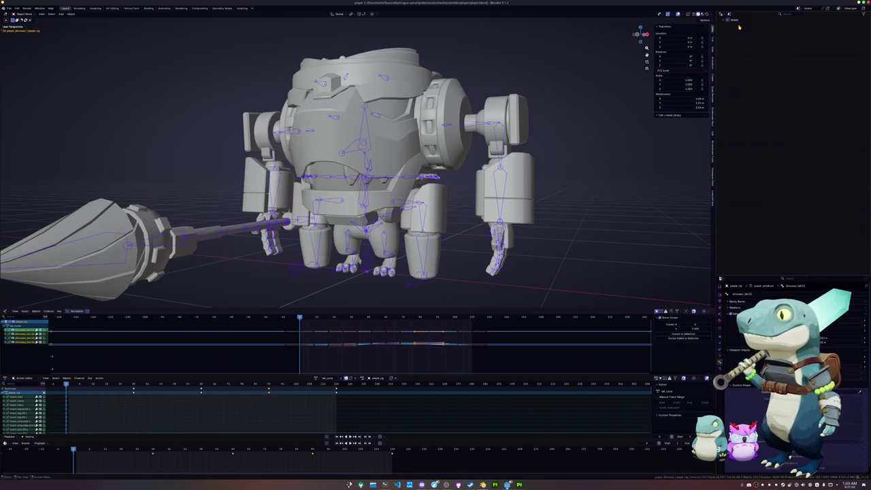
click(730, 14)
click(741, 31)
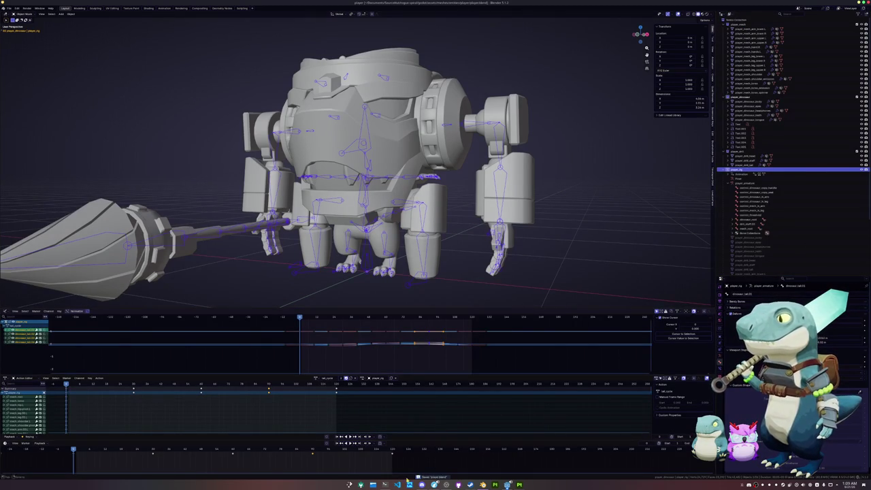
Review the animations checklist in the terminal, then return to the Godot editor.
key(alt+Tab)
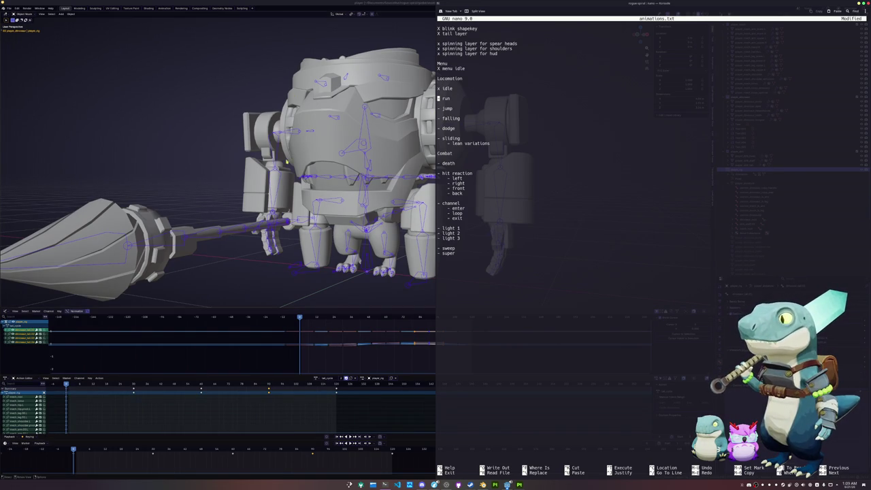
click(508, 485)
click(483, 485)
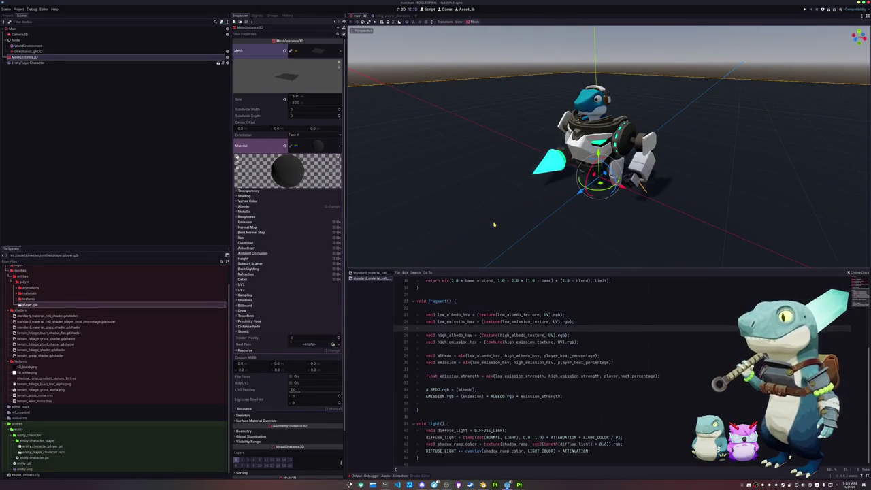
Open the EntityPlayerCharacter scene and save it.
click(43, 64)
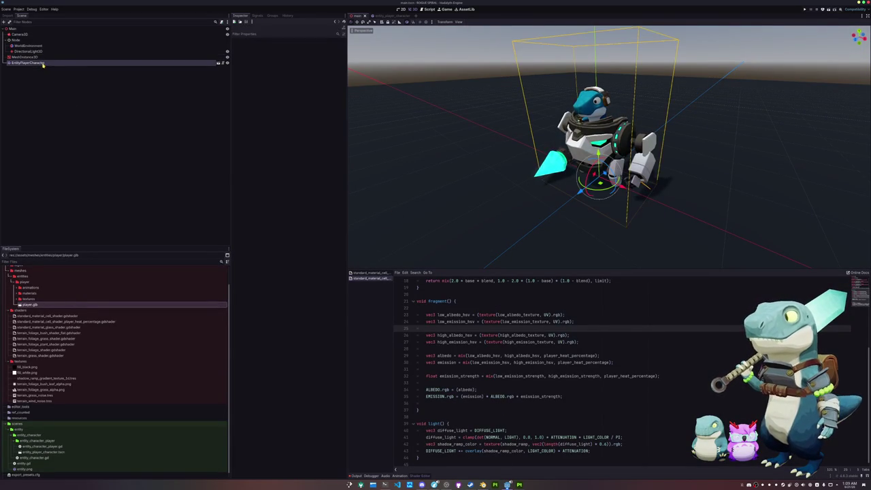
click(219, 62)
key(ctrl+s)
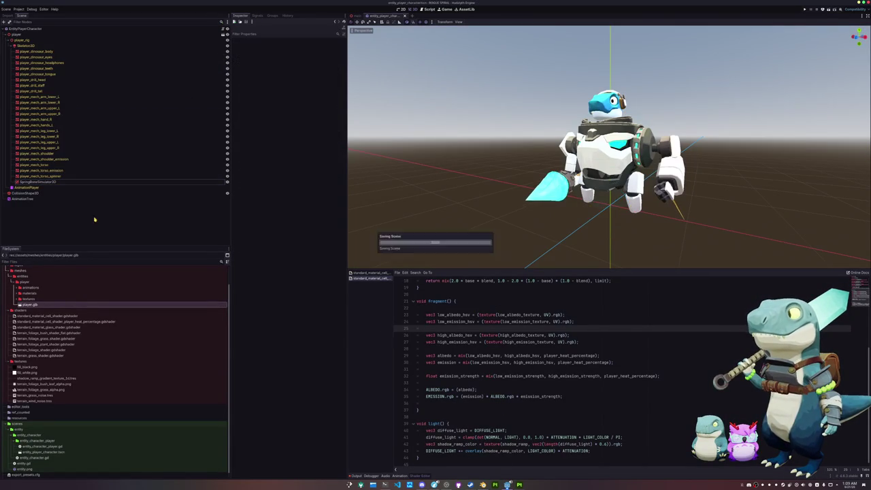
Collapse the meshes and shaders folders and create a components folder at the project root.
click(48, 262)
text(comp)
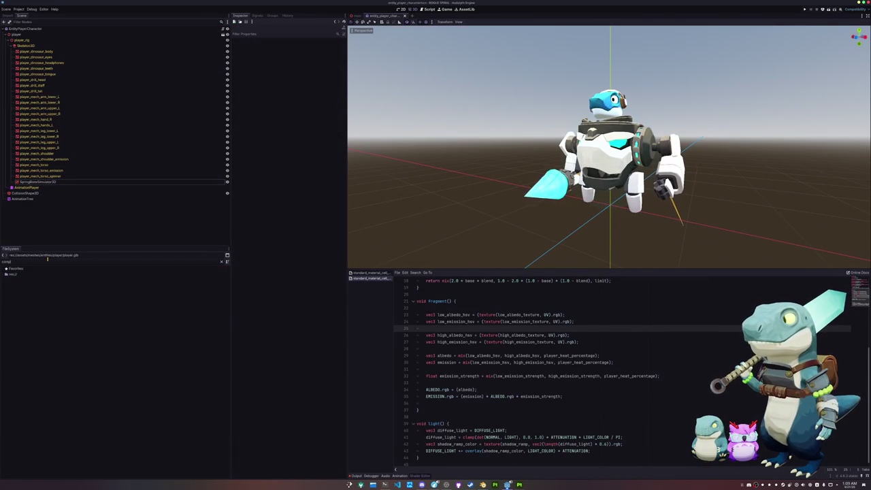
key(BackSpace)
key(BackSpace)
key(BackSpace)
click(7, 291)
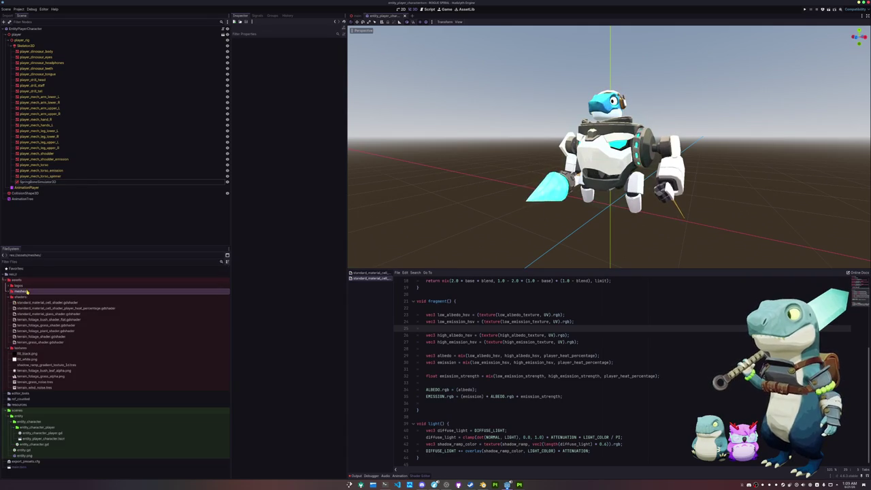
double_click(26, 299)
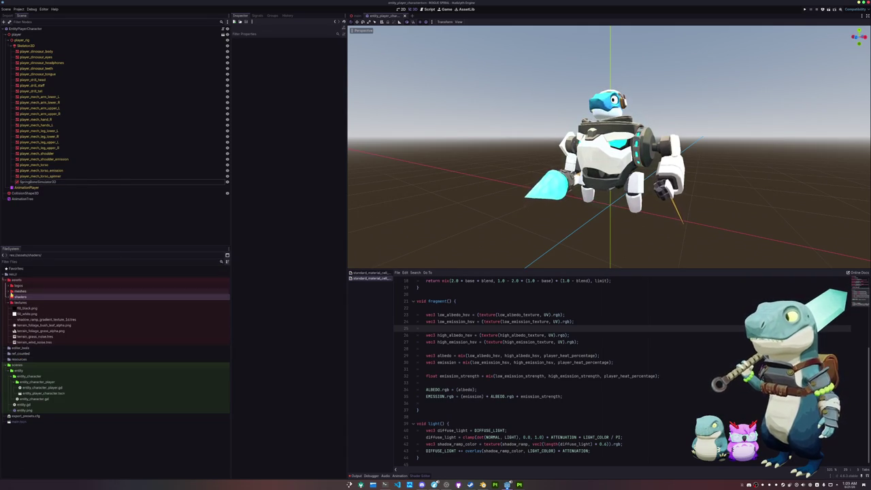
right_click(11, 274)
click(82, 277)
text(components)
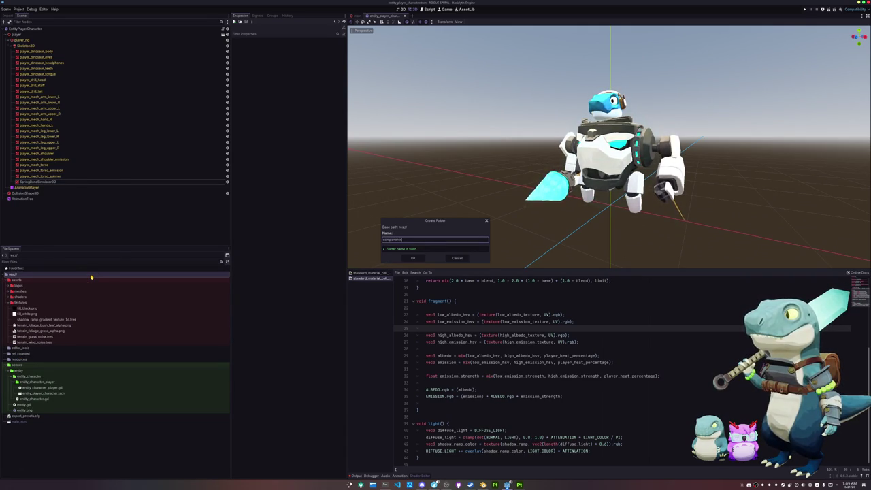
key(Return)
Create component.gd in the components folder, inheriting Node.
right_click(35, 349)
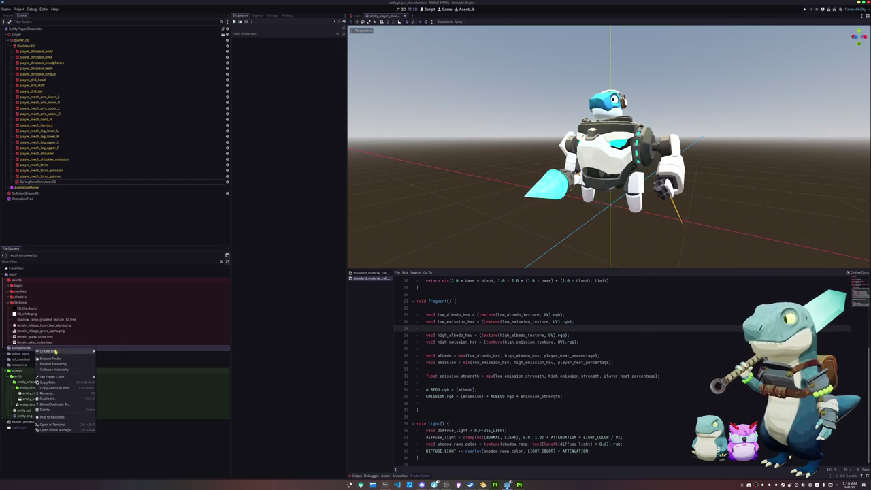
click(109, 364)
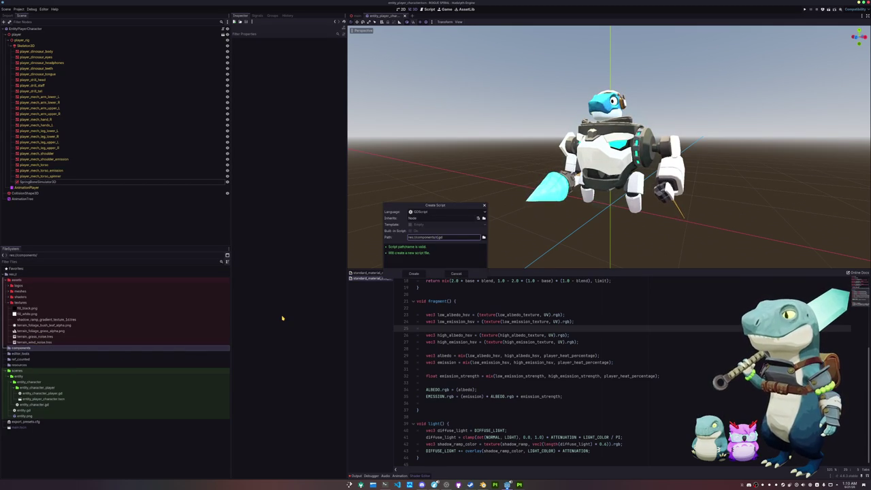
key(shift+Tab)
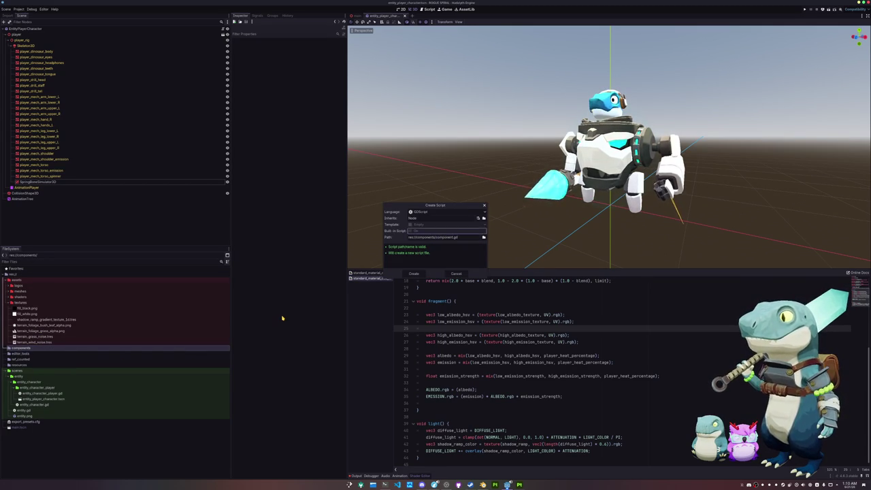
key(shift+Tab)
key(shift+Tab)
key(shift+Tab)
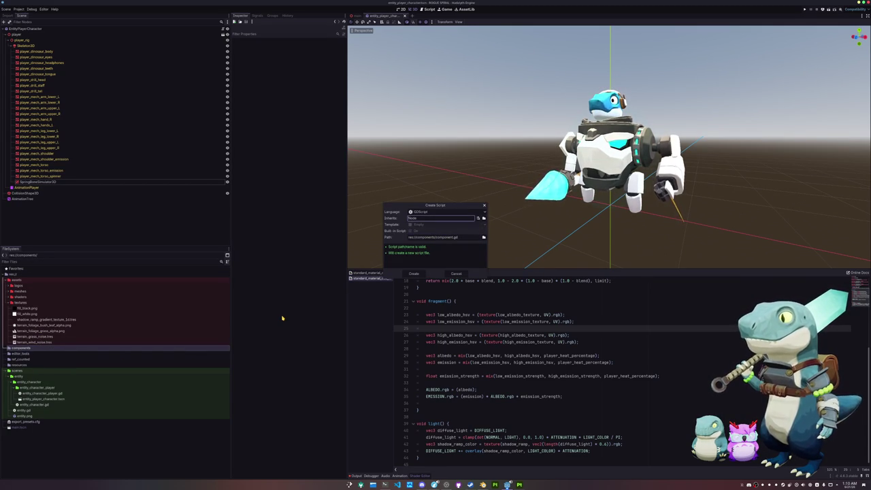
click(412, 273)
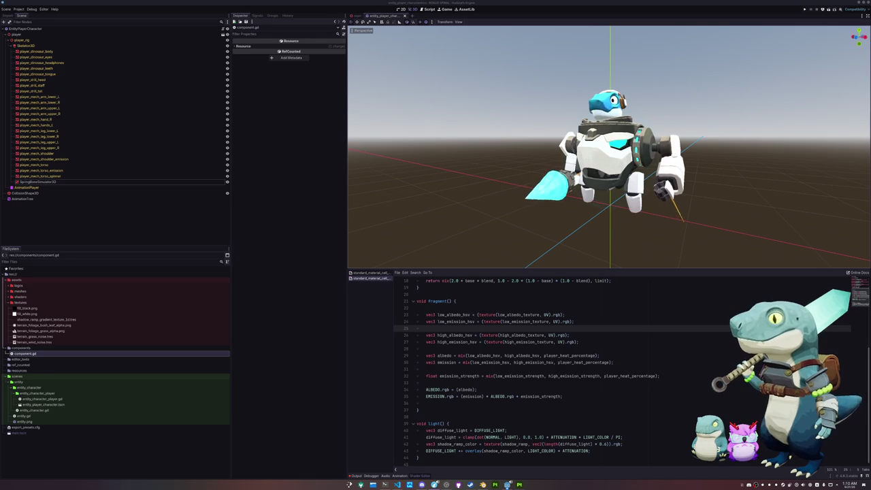
Search Material Symbols for 'gear' and widen the browser window.
key(alt+Tab)
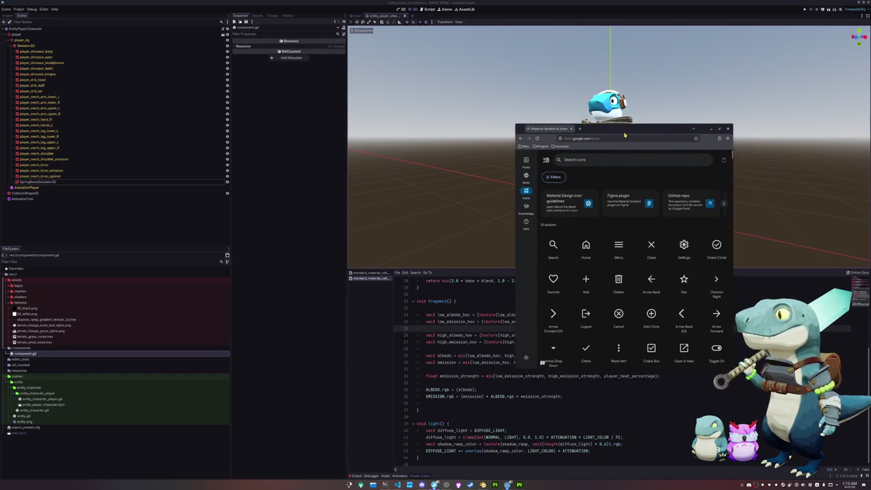
click(631, 160)
text(gear)
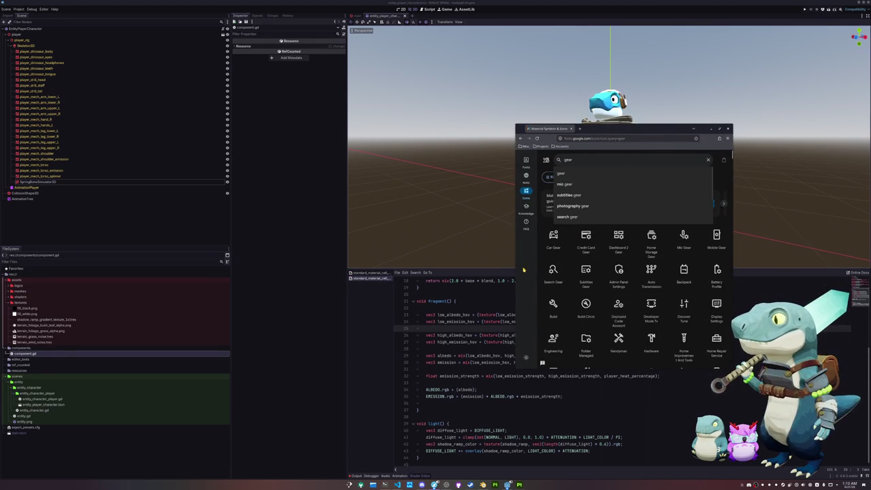
key(Return)
drag(517, 139, 308, 140)
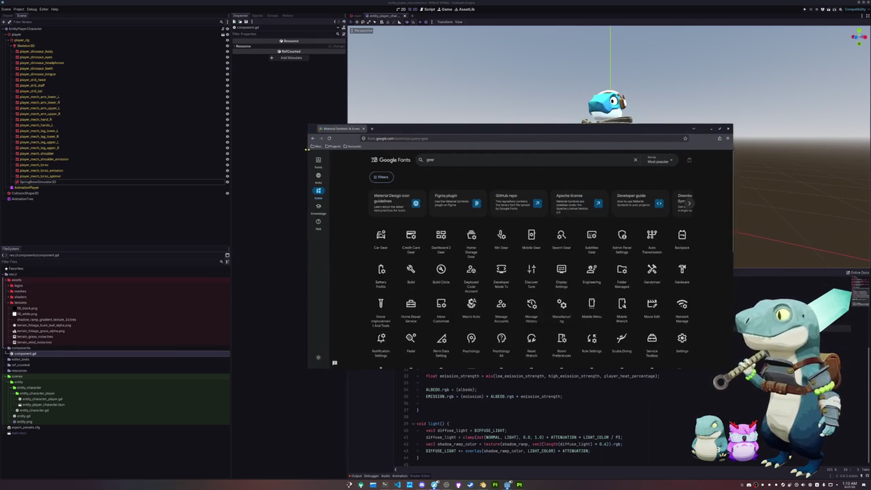
Customize icons with weight 700, maximum grade, adjusted optical size, and Fill on.
click(383, 179)
drag(366, 204, 396, 205)
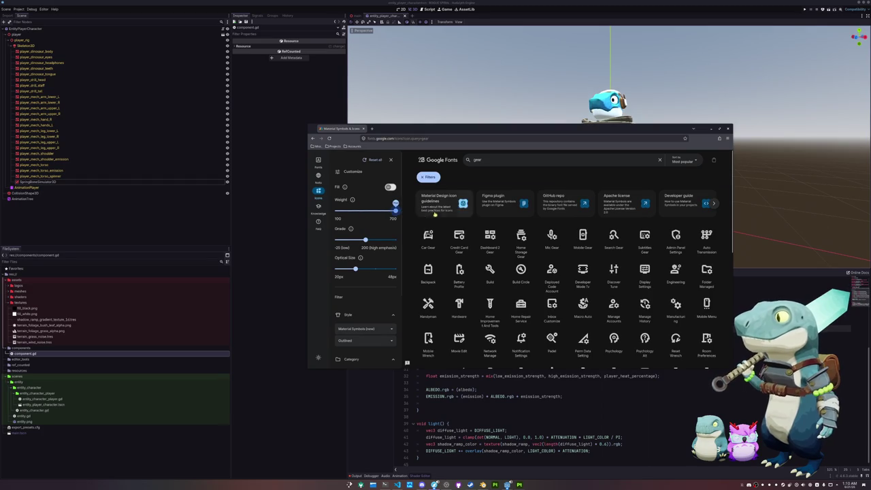
drag(367, 240, 396, 240)
drag(355, 269, 395, 269)
click(390, 186)
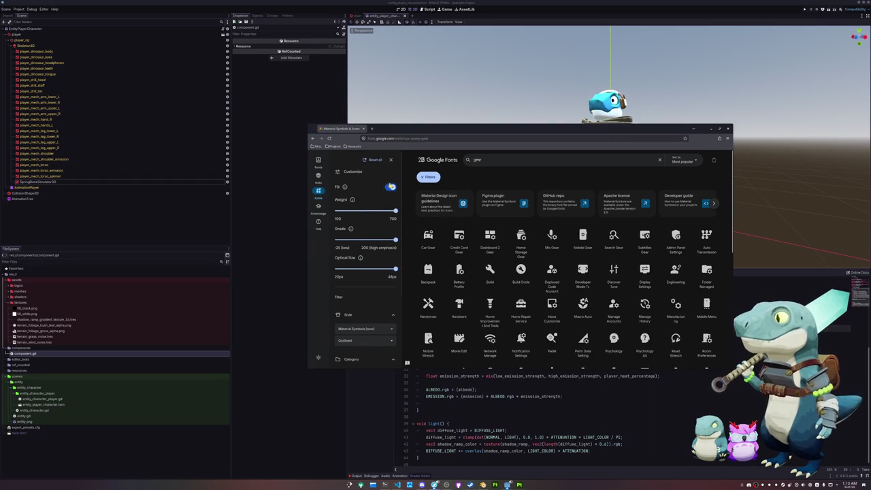
Search for 'sett' and open the Settings gear icon's details and colour choices.
double_click(477, 159)
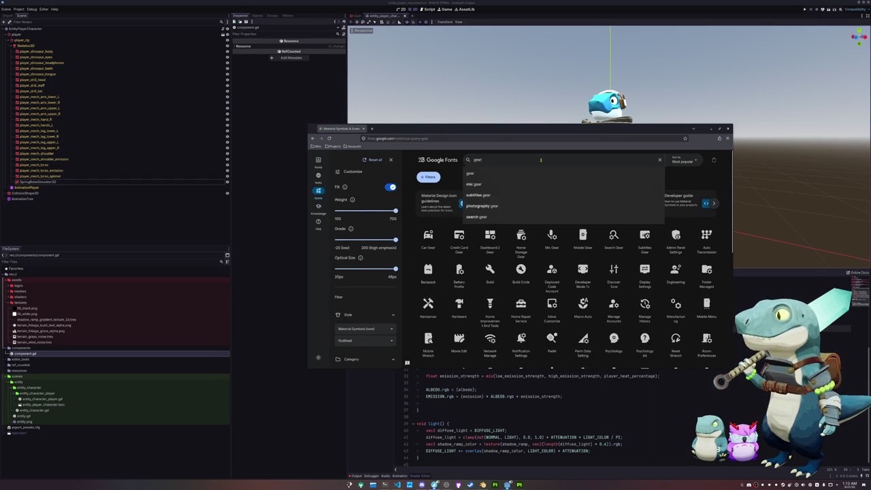
text(sett)
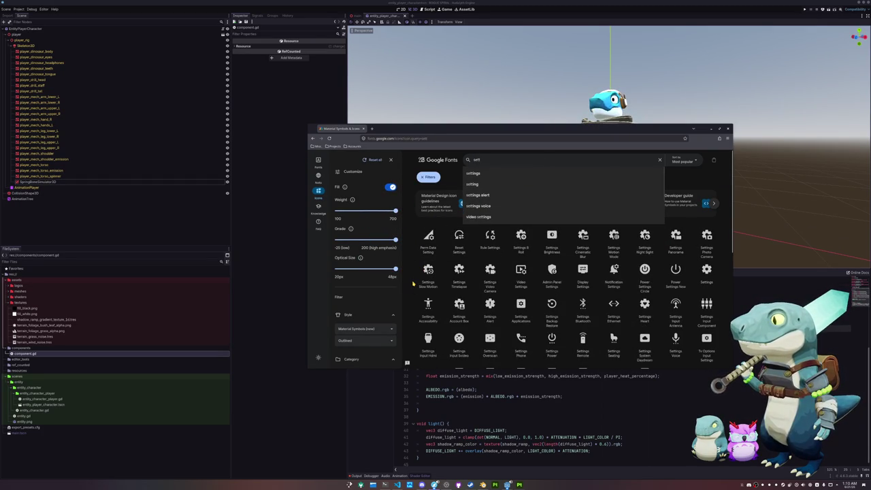
scroll(413, 284, down, 1)
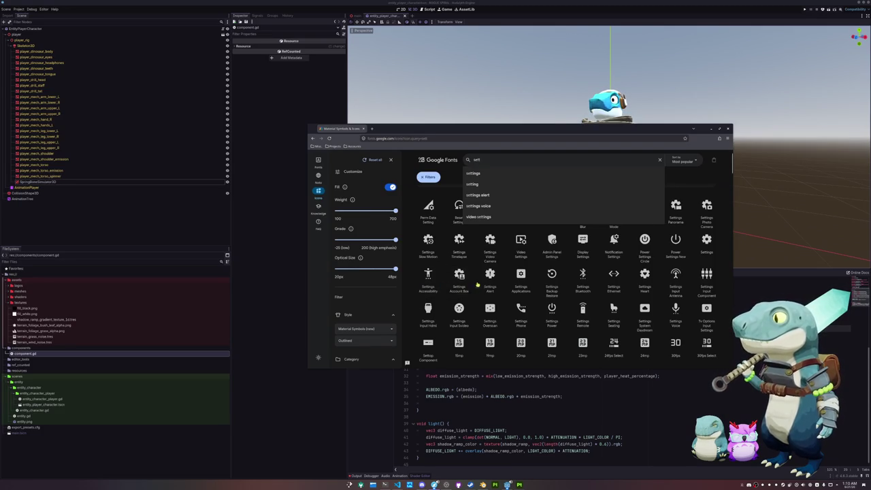
click(706, 241)
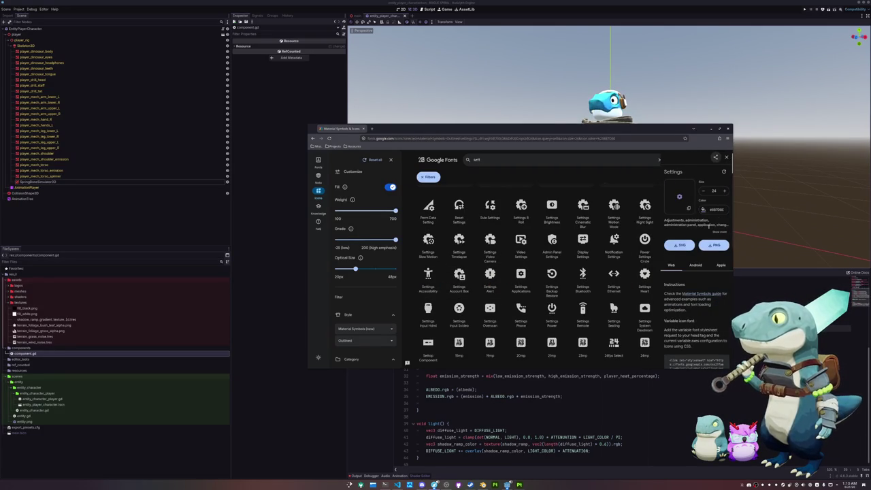
click(704, 209)
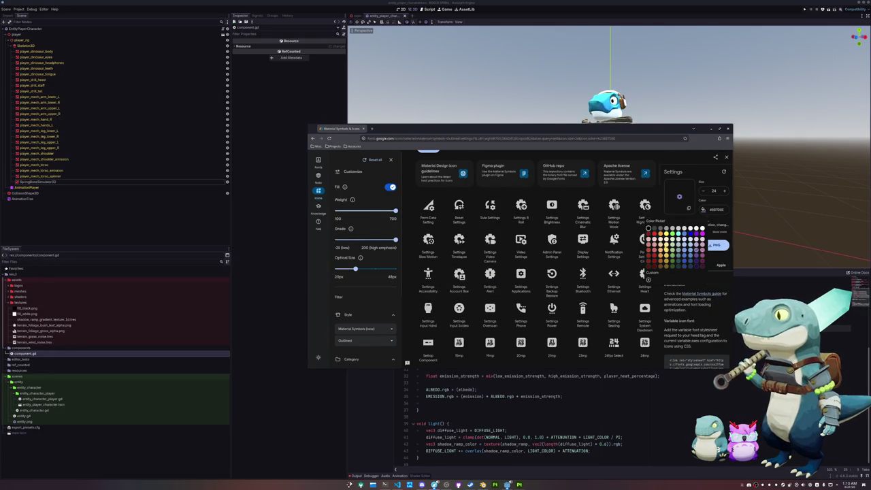
Download the icon as PNG and create an icons folder in rogue-spiral/godot/assets.
click(719, 245)
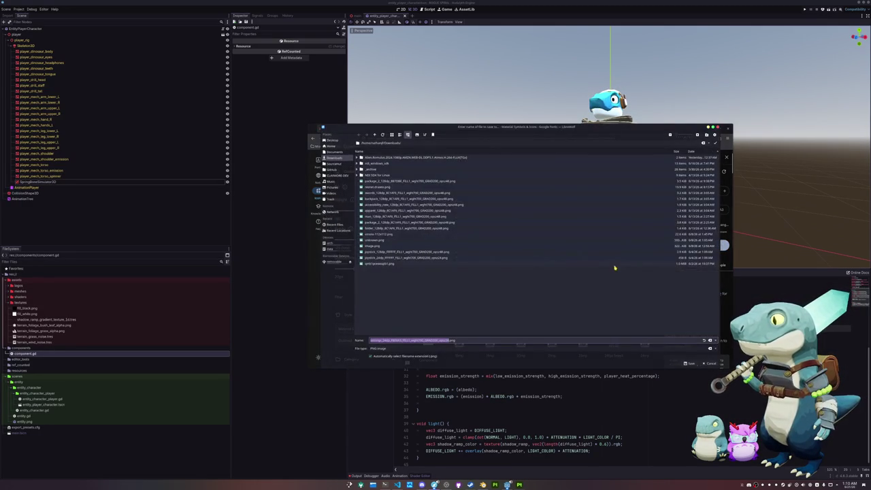
click(339, 152)
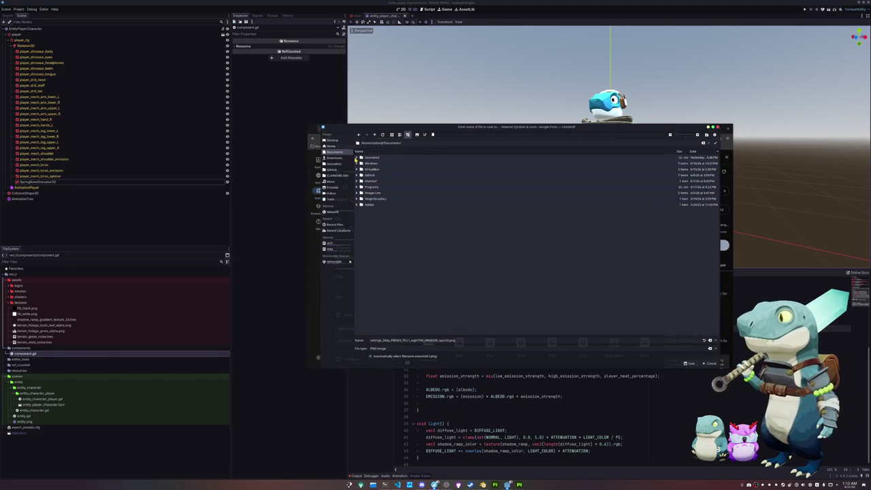
double_click(374, 158)
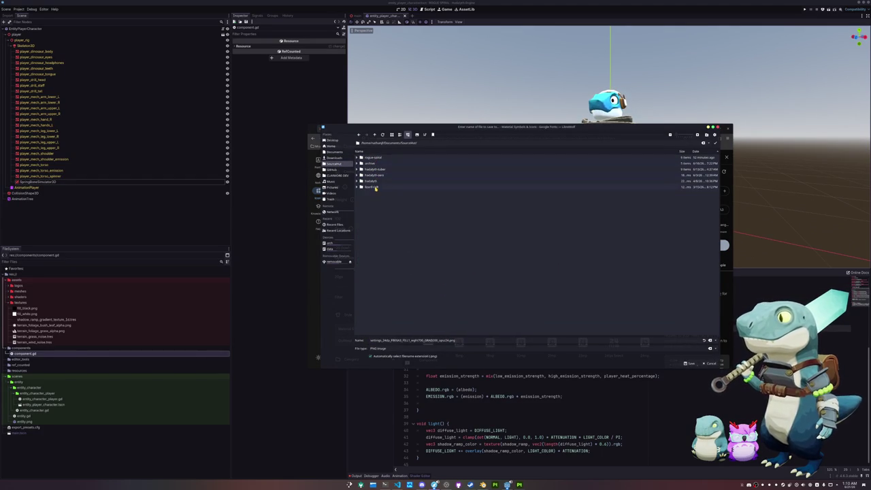
double_click(374, 158)
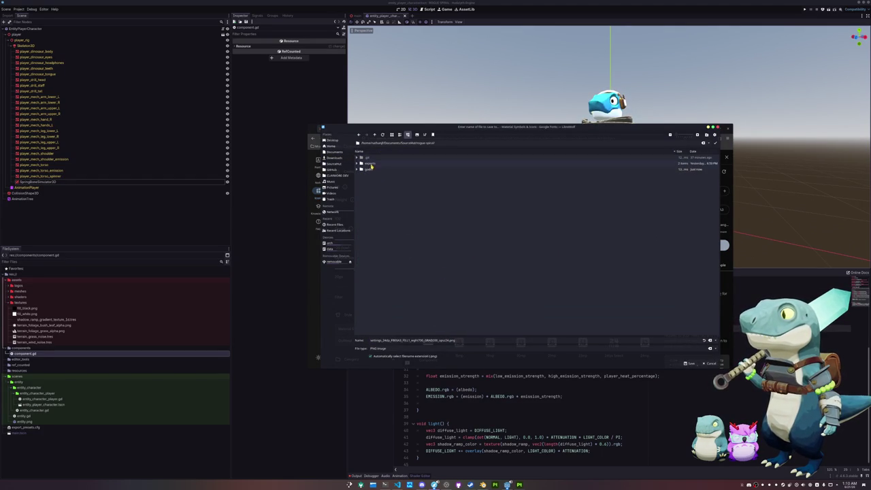
double_click(372, 166)
double_click(372, 169)
right_click(377, 192)
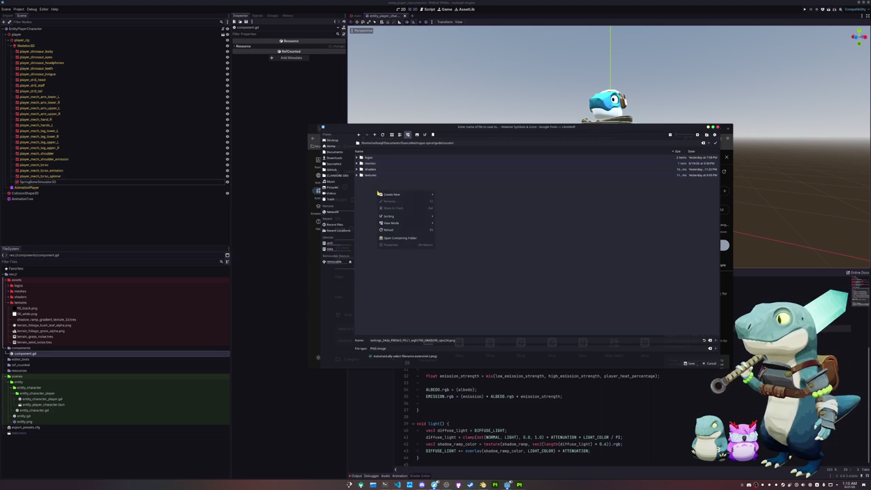
mouse_move(391, 194)
click(445, 196)
text(icons)
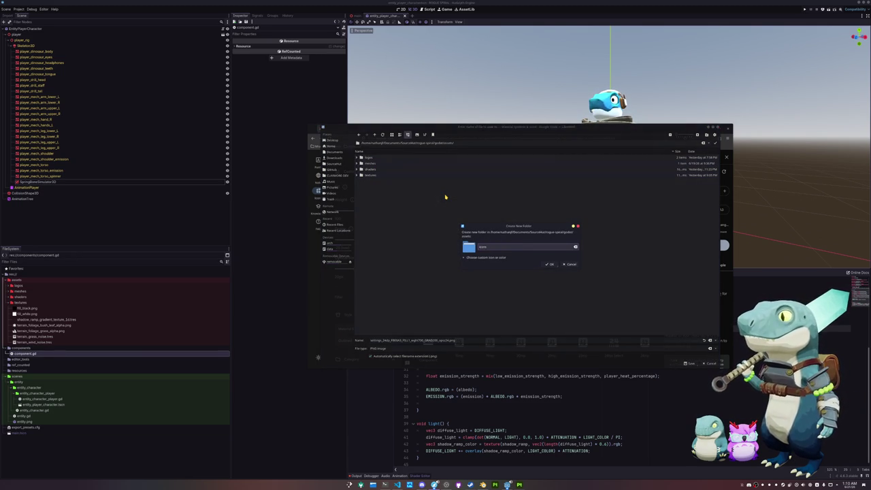
key(Return)
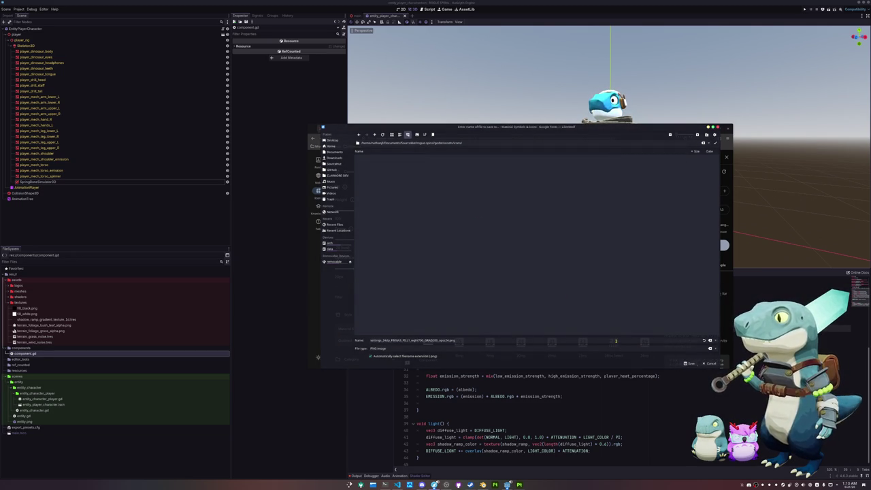
Save the file as component.png and return to Godot.
click(618, 341)
key(ctrl+a)
key(BackSpace)
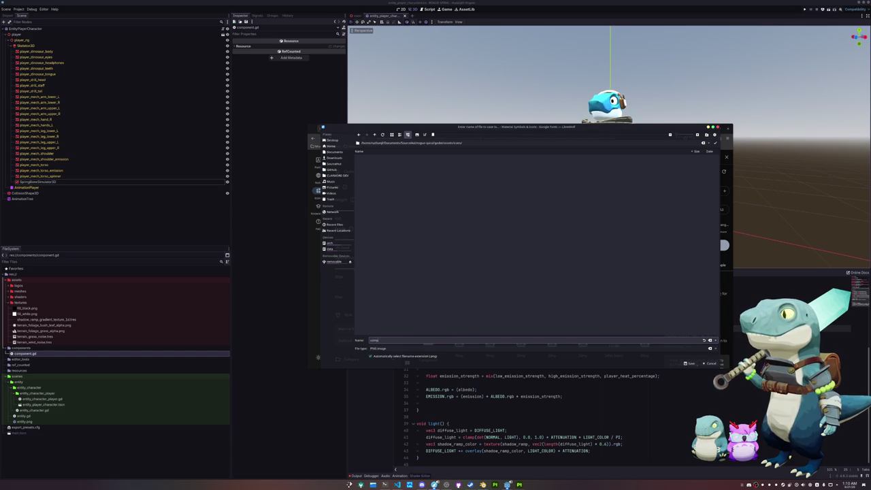
key(Return)
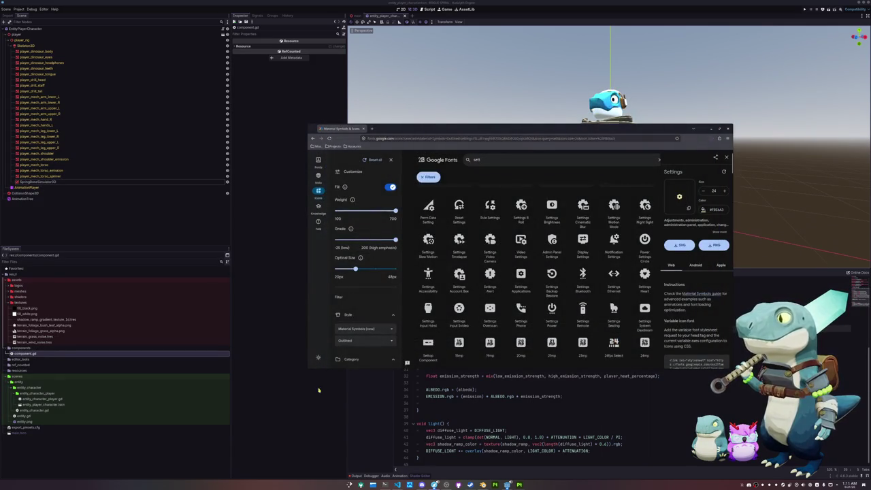
click(298, 378)
Move component.png into the components folder.
click(8, 286)
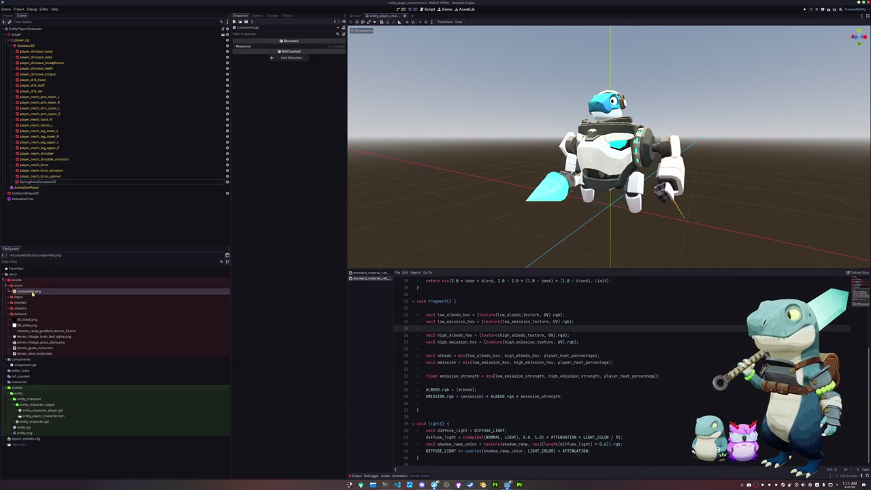
mouse_move(28, 290)
mouse_down()
mouse_move(82, 412)
mouse_move(29, 360)
mouse_up()
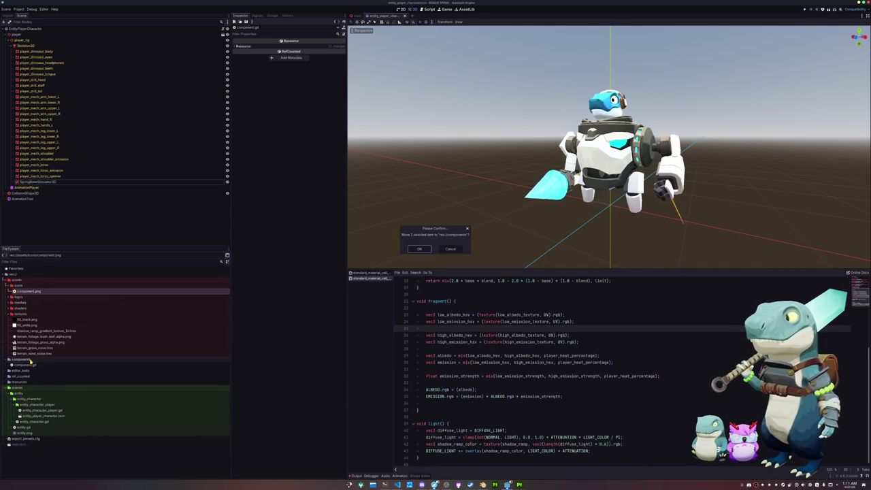
click(419, 249)
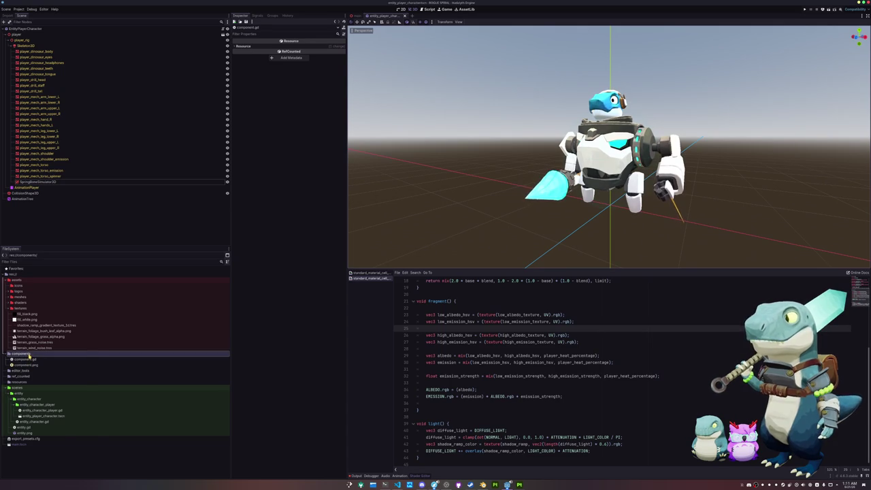
Colour the components folder yellow and open component.gd in VS Code.
right_click(43, 354)
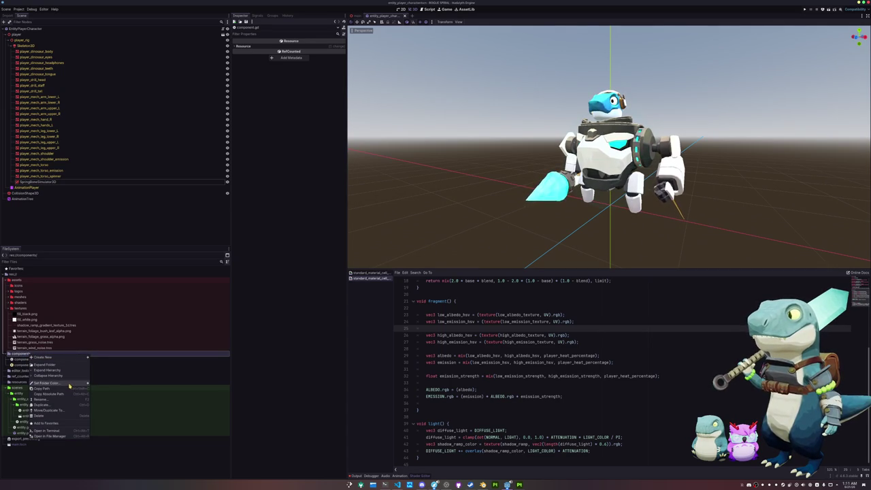
mouse_move(46, 383)
click(100, 401)
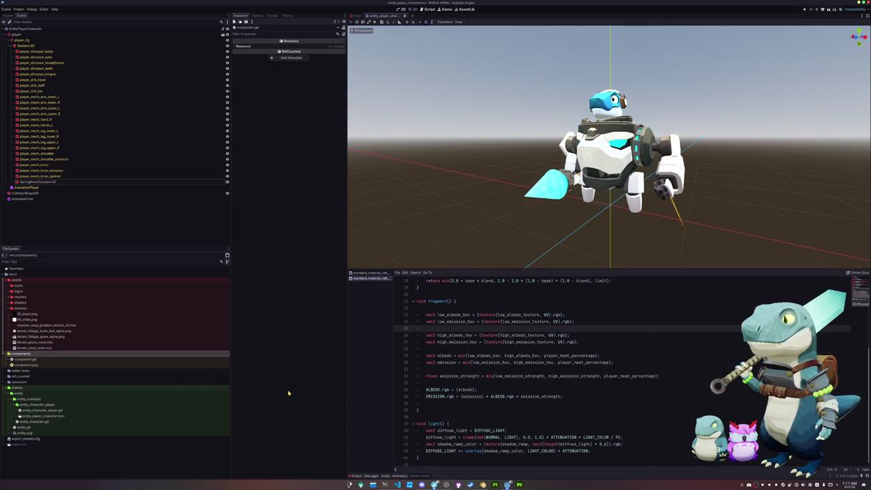
click(397, 485)
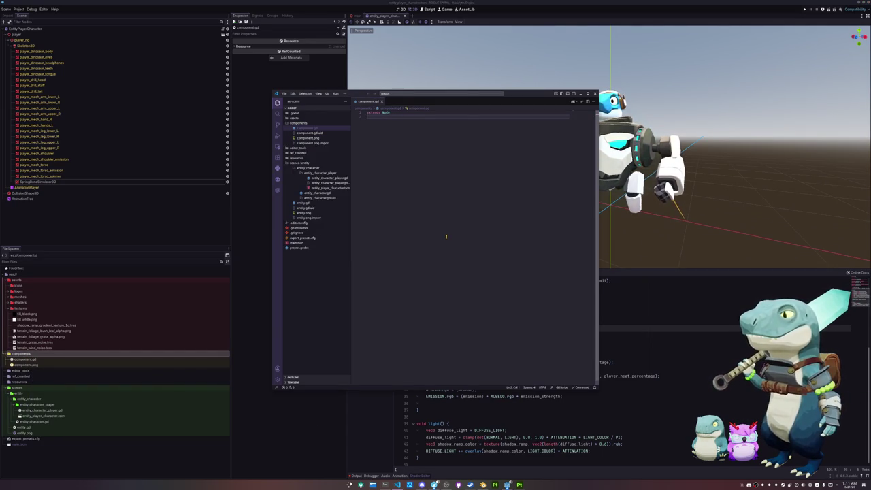
text(class_name )
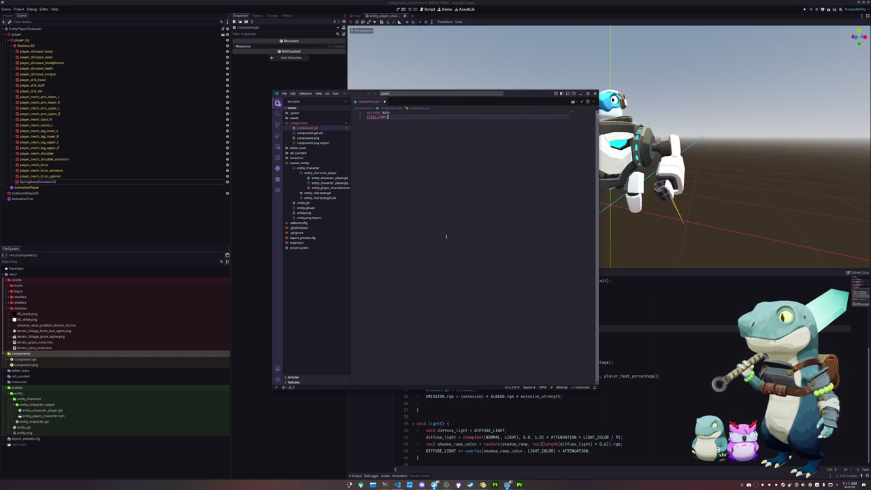
text(Com)
text(mpo)
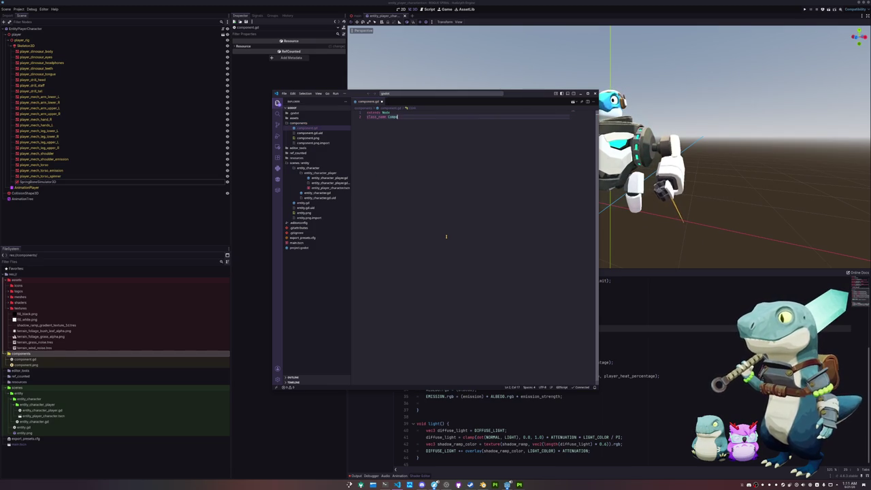
key(ctrl+Home)
key(Return)
key(Up)
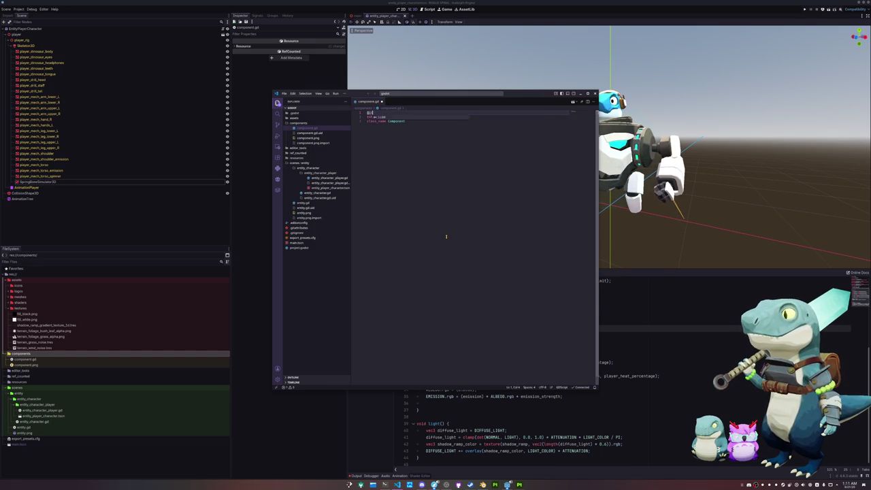
text(@icon("./ico)
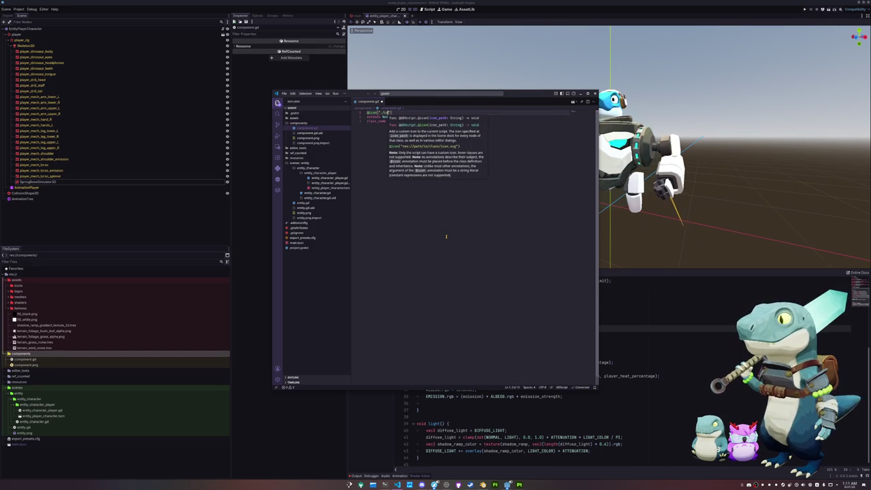
text(ponent.p)
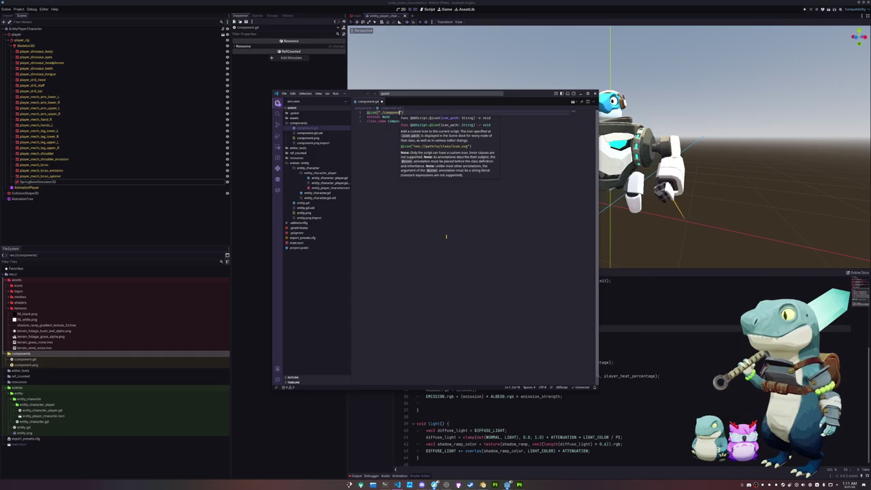
text(ng)
key(Down)
key(Down)
key(End)
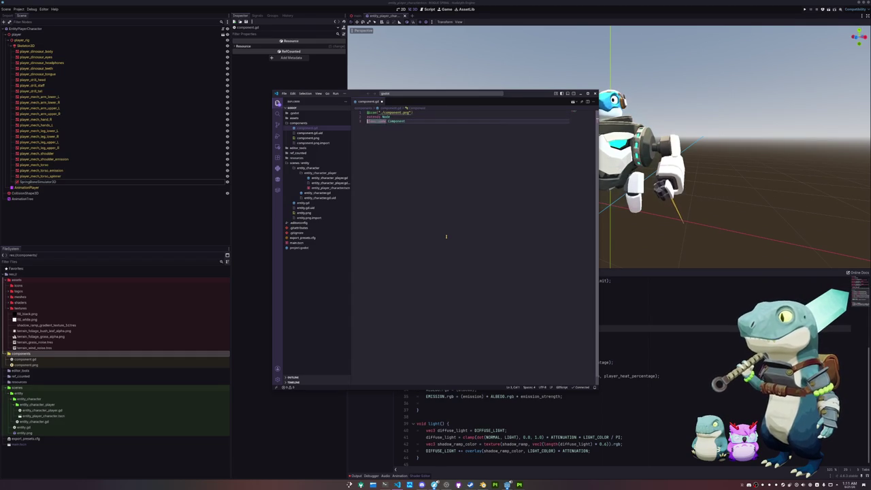
key(ctrl+shift+Left)
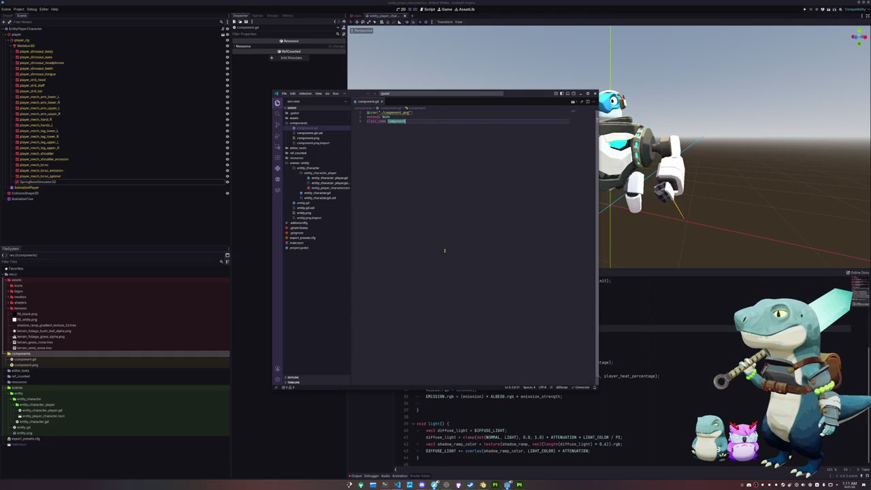
click(307, 425)
Create a mesh_instance_3d_blend_shape_blinker subfolder inside components.
right_click(51, 355)
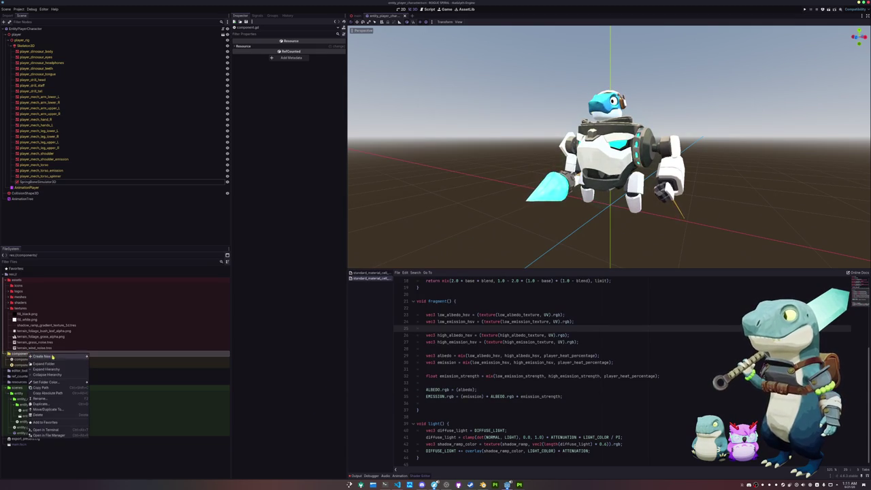
mouse_move(42, 357)
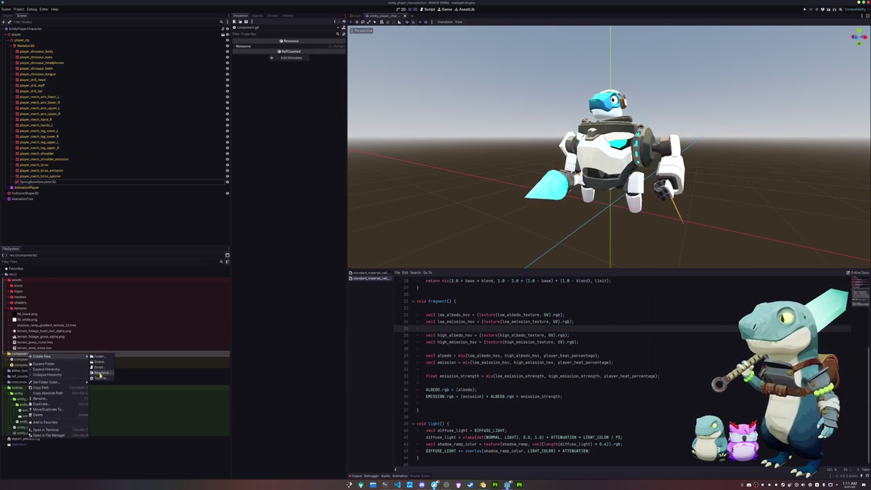
click(99, 357)
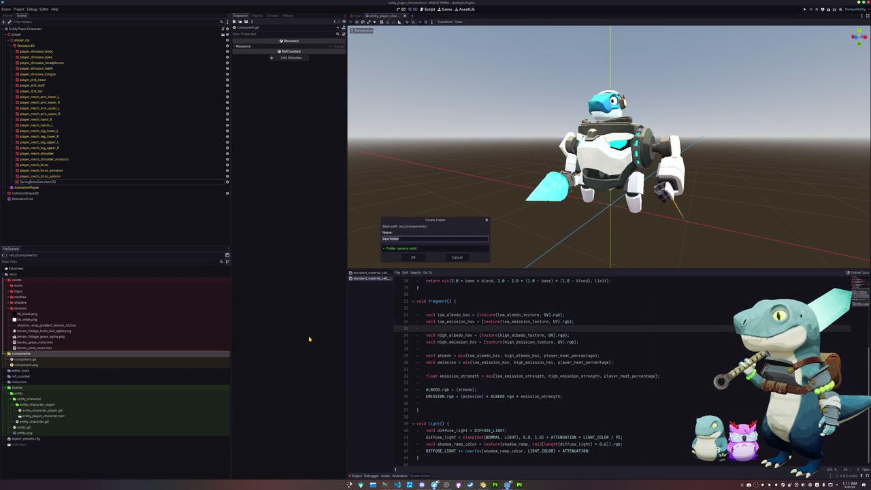
text(en)
key(BackSpace)
key(BackSpace)
key(BackSpace)
text(blend_shape_blend)
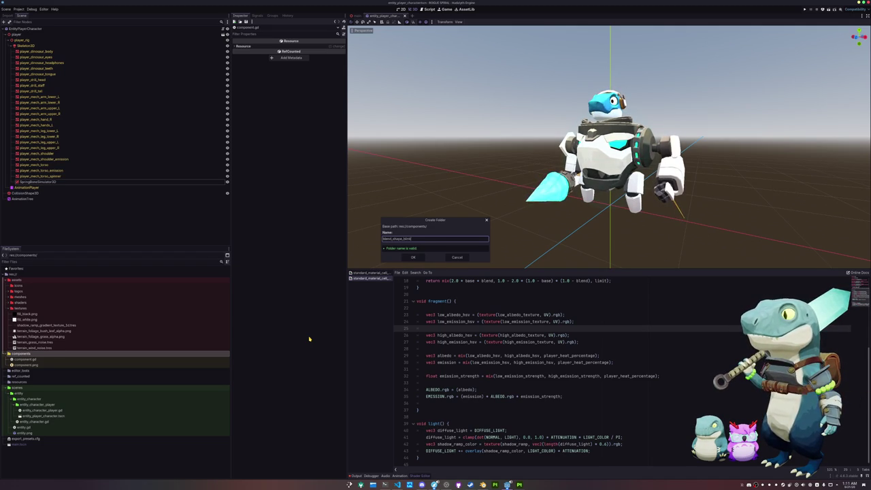
key(Return)
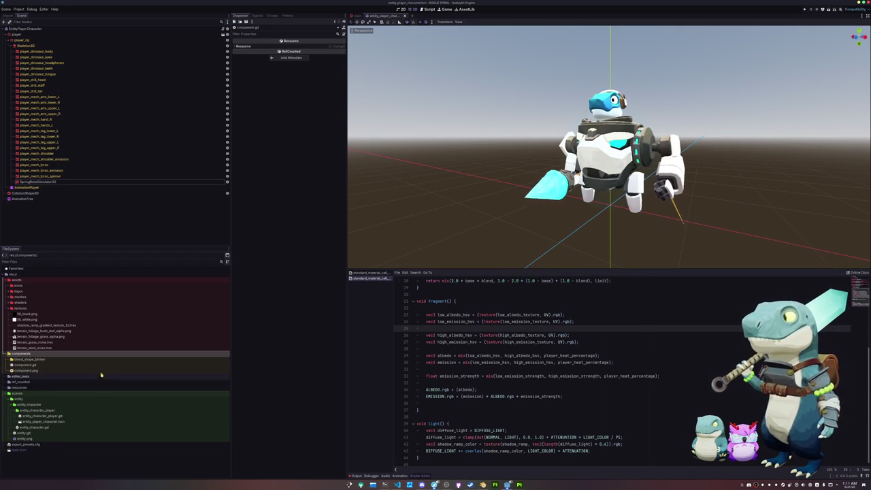
click(156, 360)
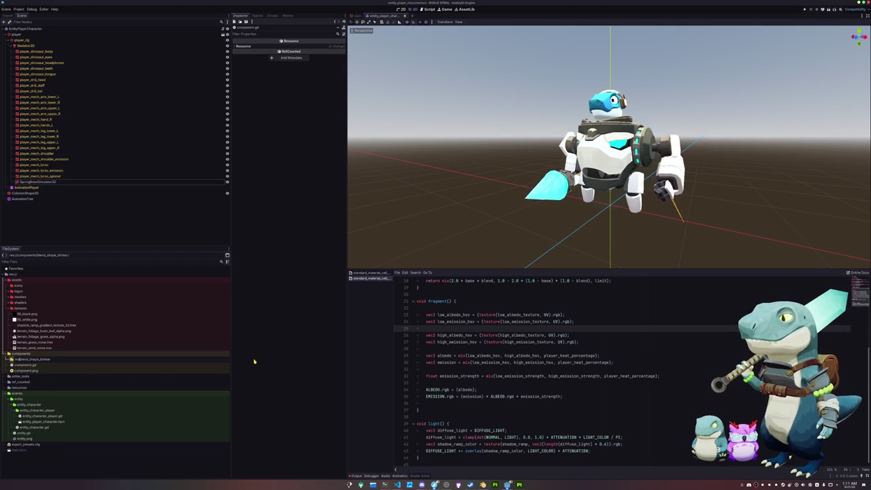
text(mesh_instance_stance_3d_)
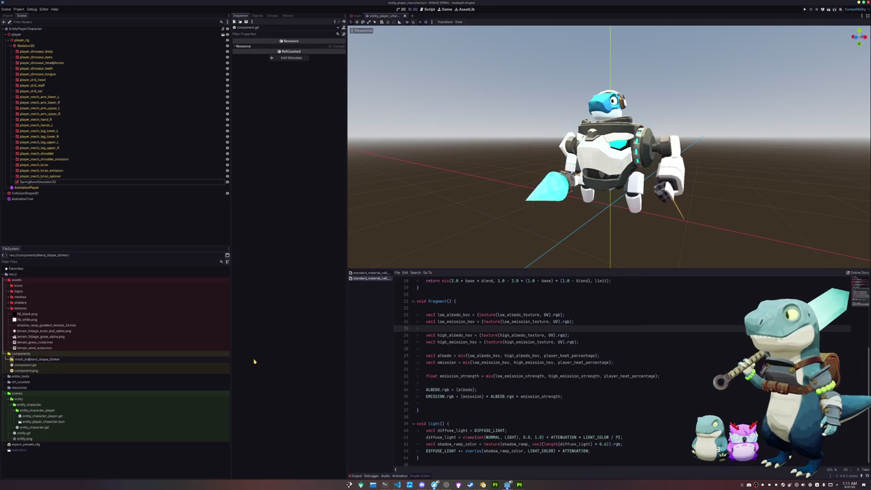
key(Return)
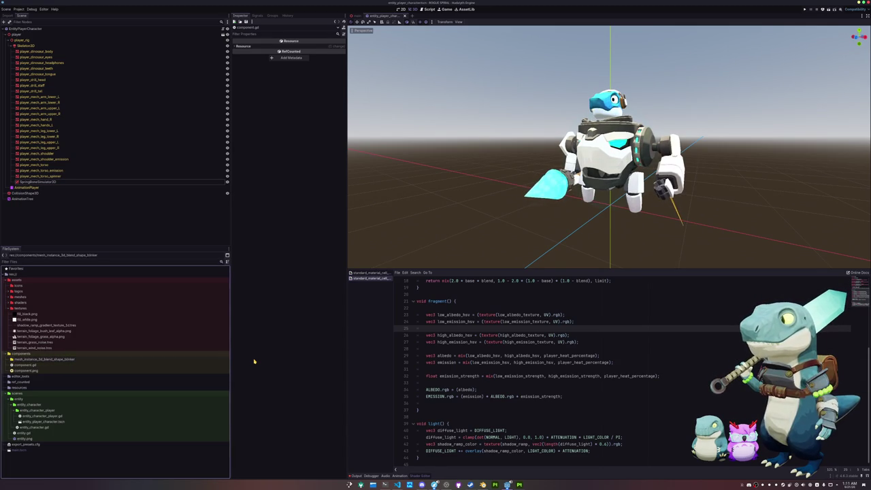
Create mesh_instance_3d_blend_shape_blinker.gd in that folder, inheriting Component.
right_click(72, 359)
mouse_move(88, 361)
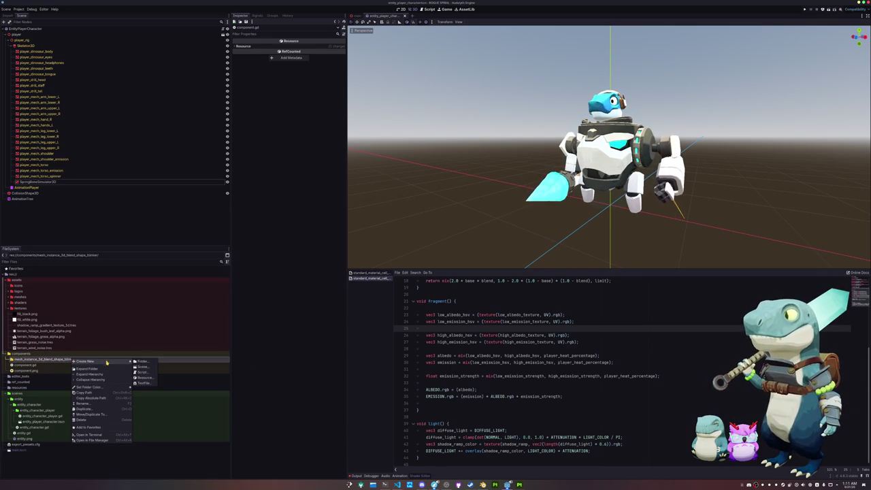
click(143, 372)
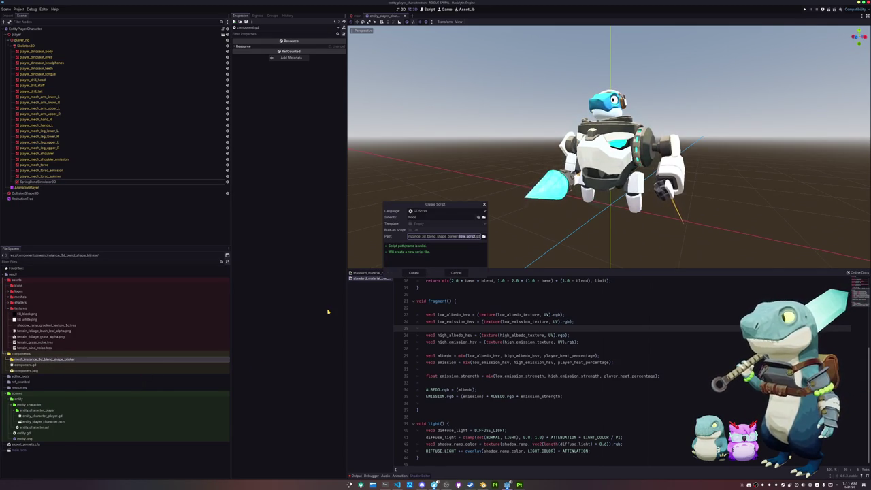
text(m)
text(esh_instanc)
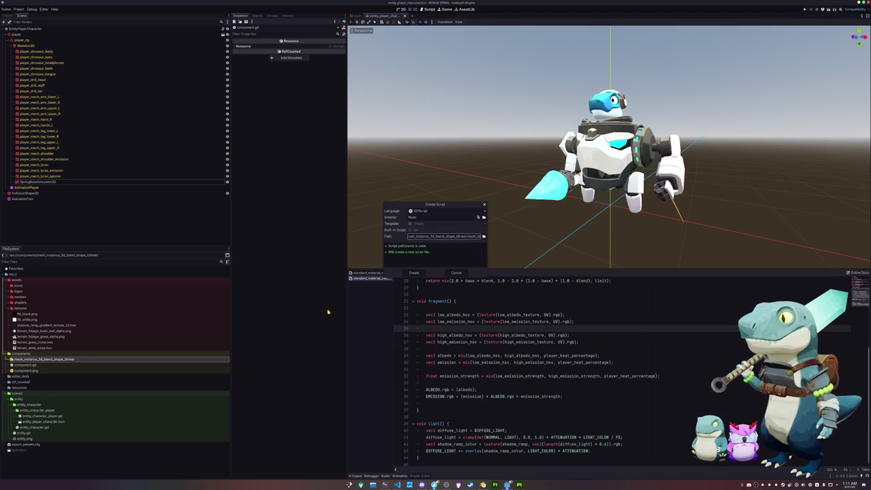
text(e_3d_)
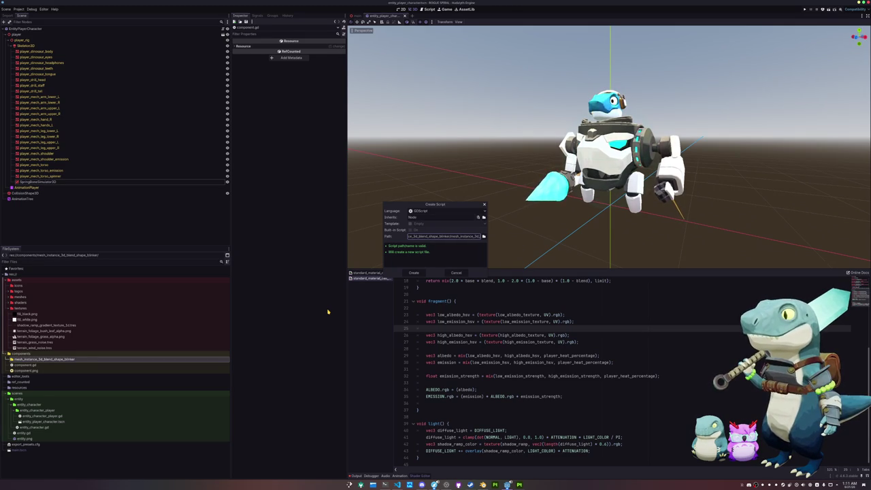
text(blend_shape_)
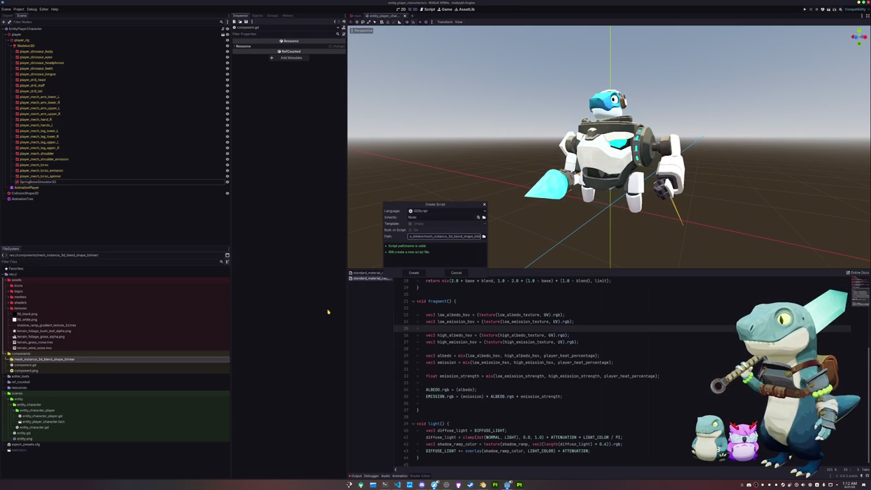
text(blinker.gd)
key(shift+Tab)
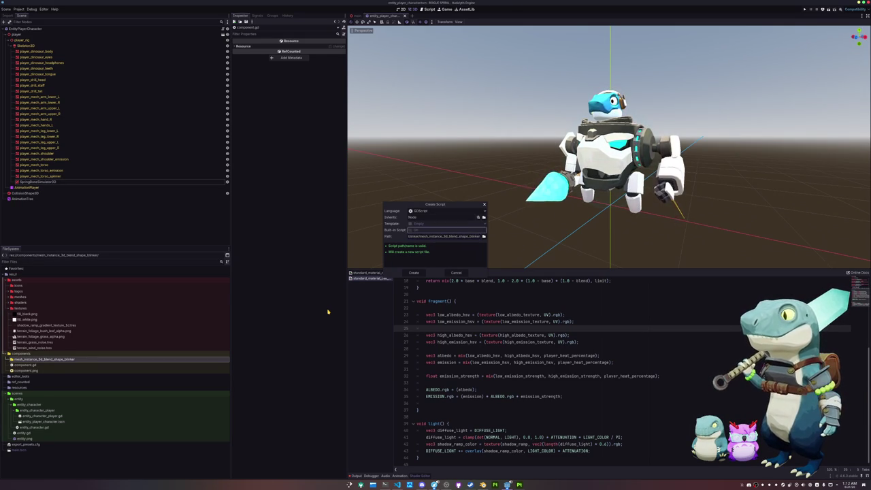
key(shift+Tab)
key(shift+Tab)
key(BackSpace)
key(BackSpace)
key(BackSpace)
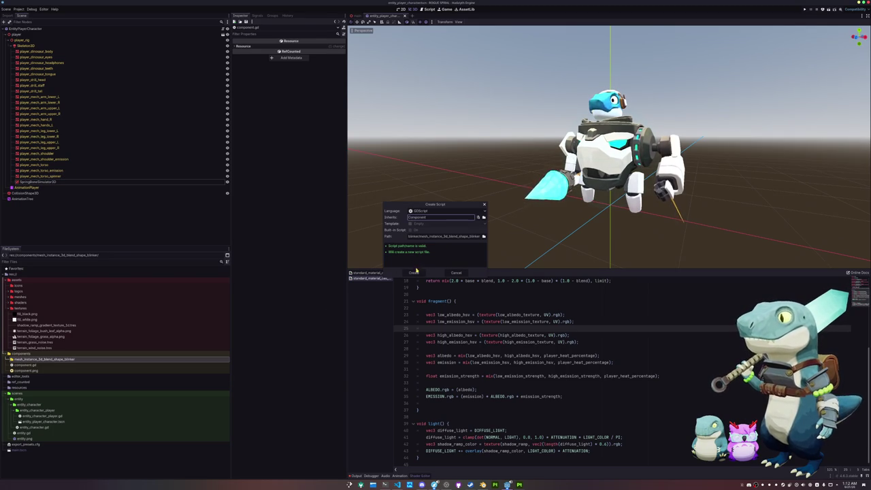
key(Return)
Declare class_name MeshInstance3DBlendShapeBlinker and export a mesh_instance_3d variable typed MeshInstance3D.
click(66, 365)
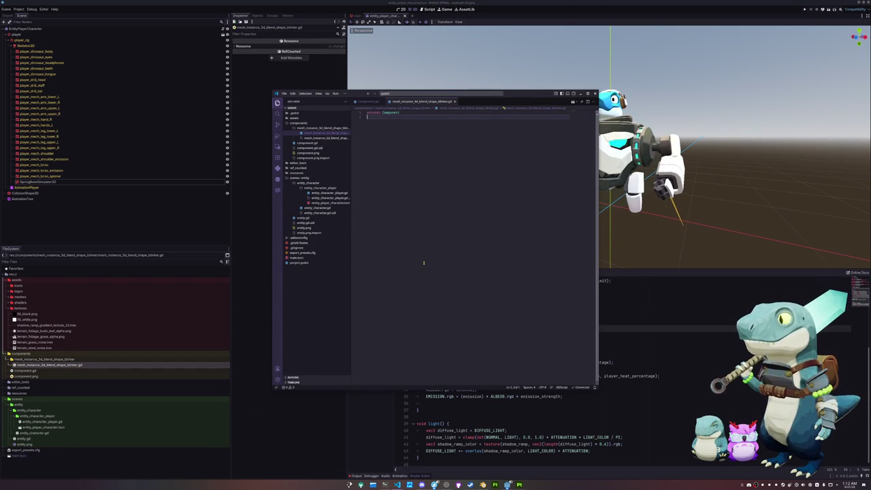
text(class_name MeshInstance3DBlendShapeBl)
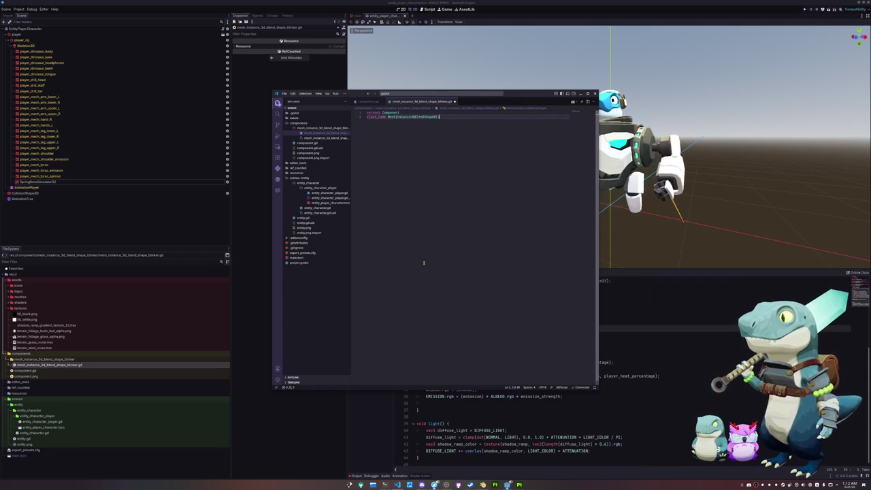
key(Return)
key(Return)
text(@export_)
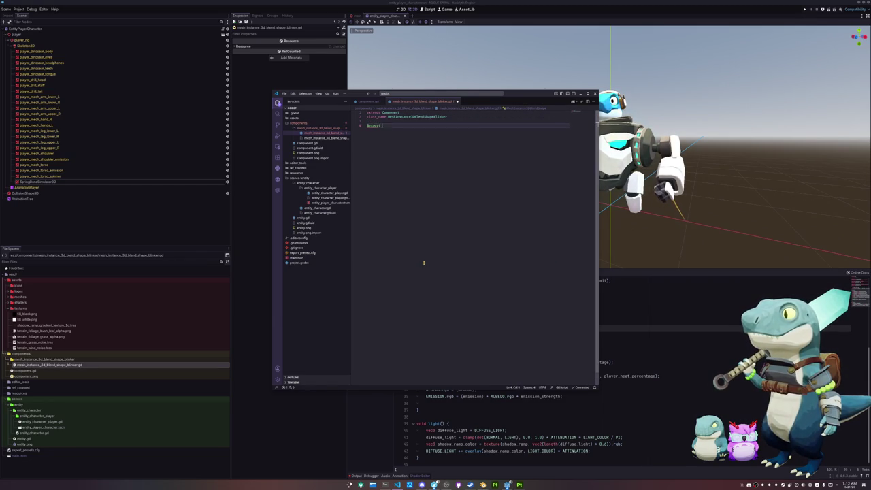
text(var mesh)
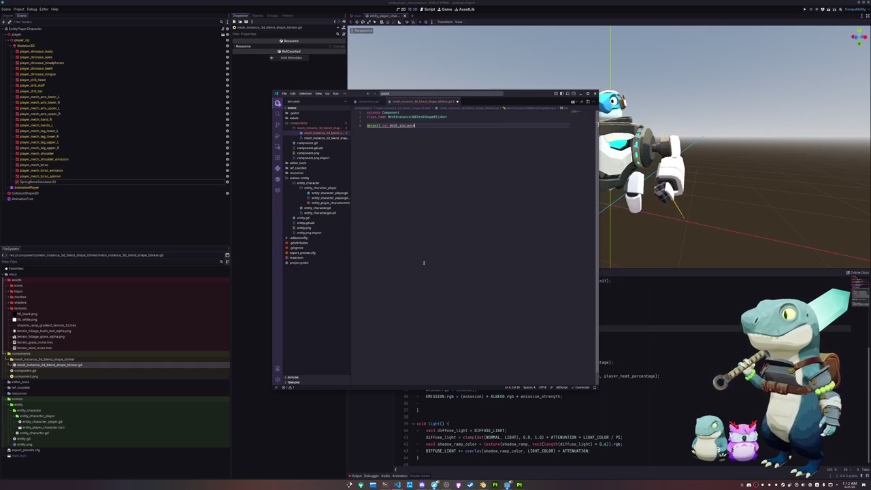
text(: M)
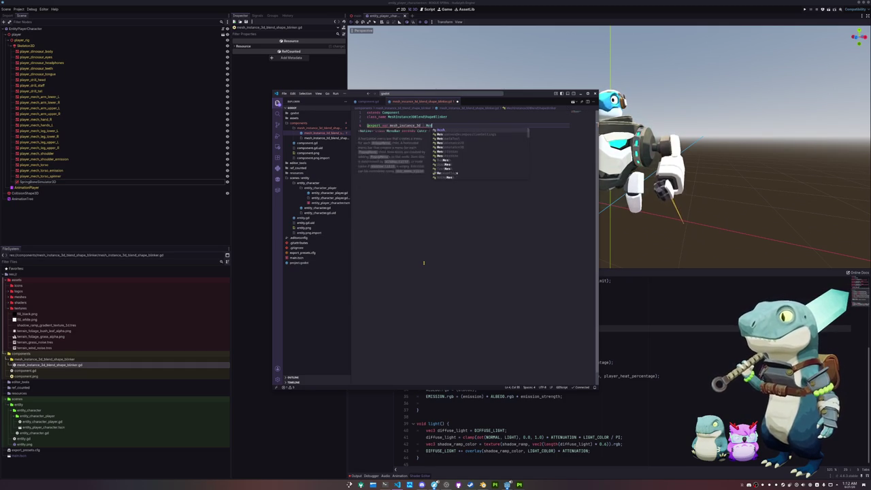
text(eshInstance3D)
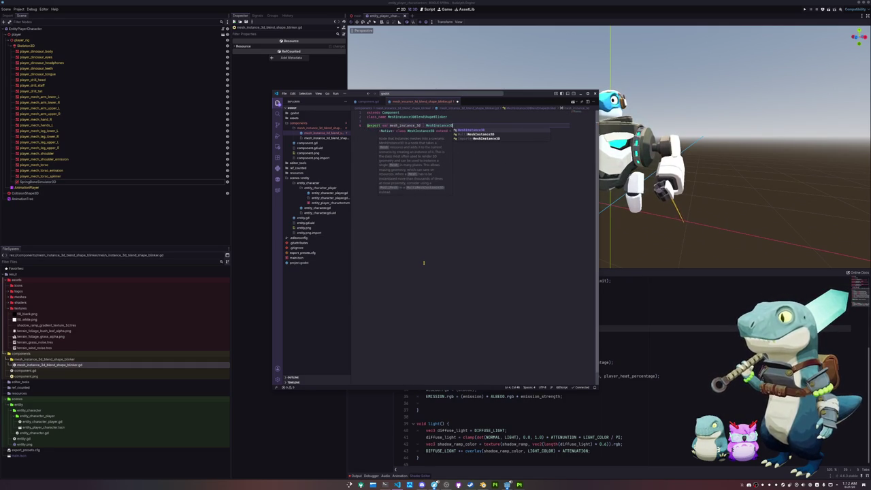
Start exporting a blend_shape_name String variable on the next line.
key(super+Right)
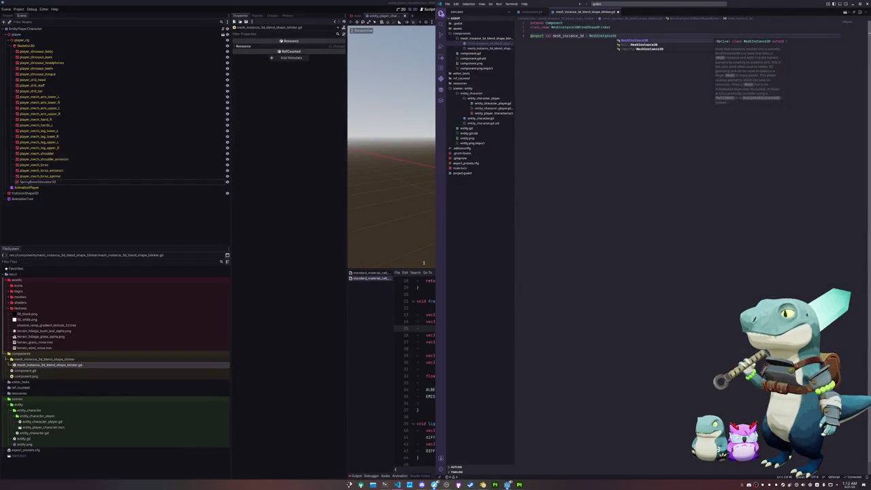
key(Escape)
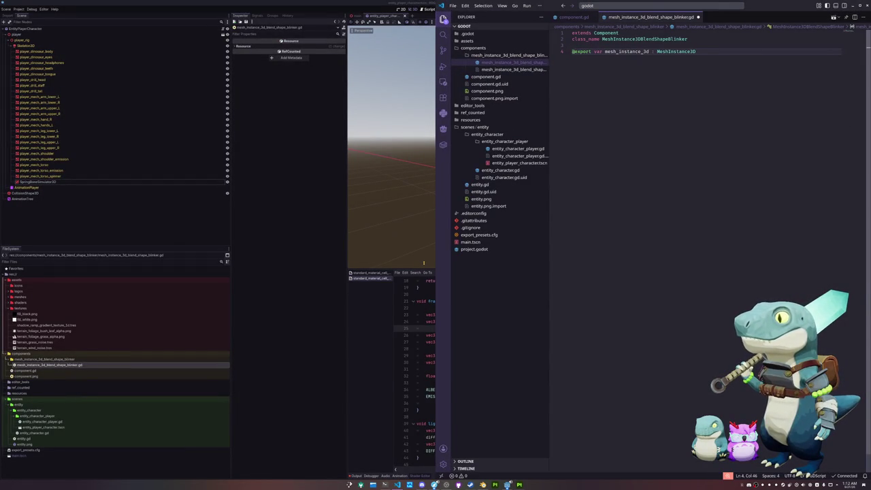
key(Return)
text(xport var )
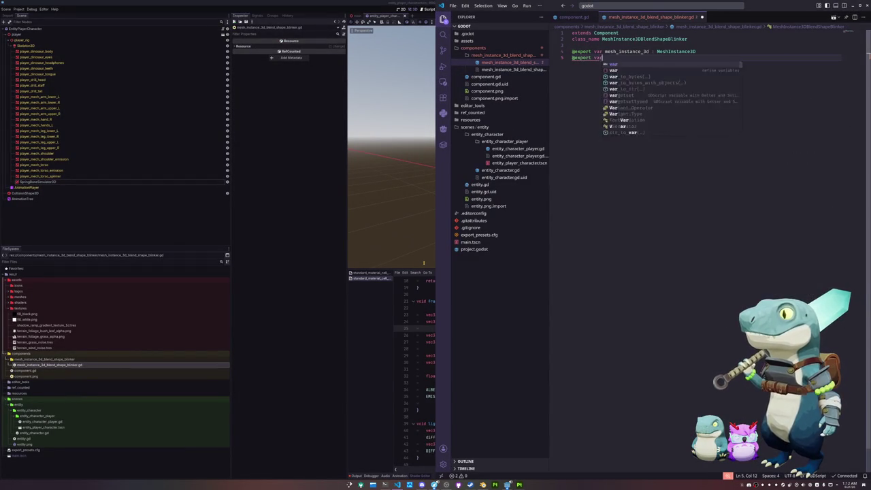
text(blend_shape_name : )
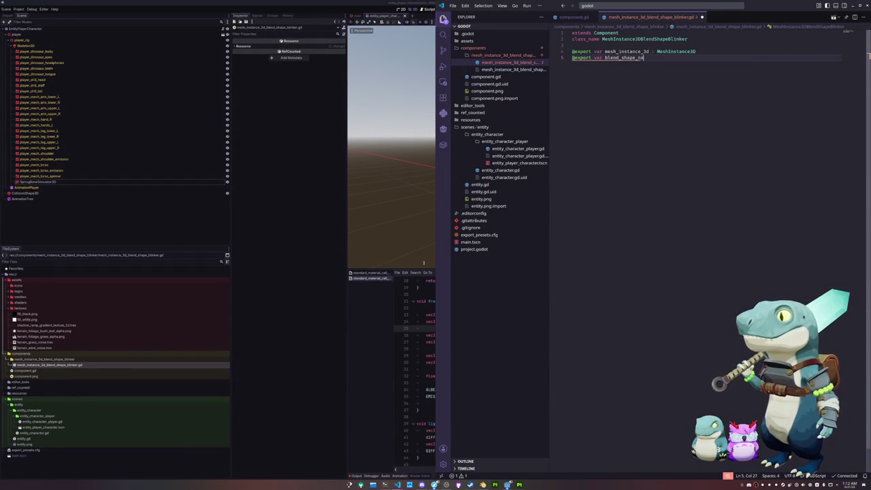
text(String)
Add a _ready function, and above it declare blend_shape_index as an int defaulting to -1.
key(Return)
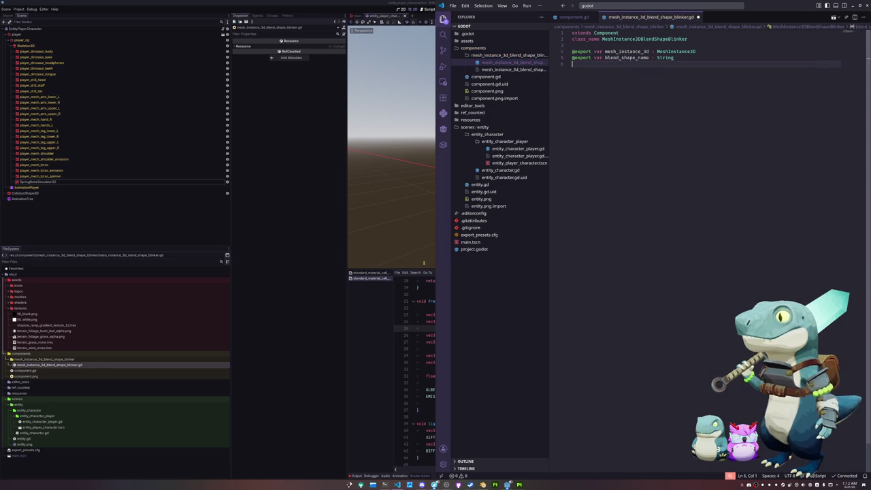
key(Return)
key(Return)
text(func _r)
key(Return)
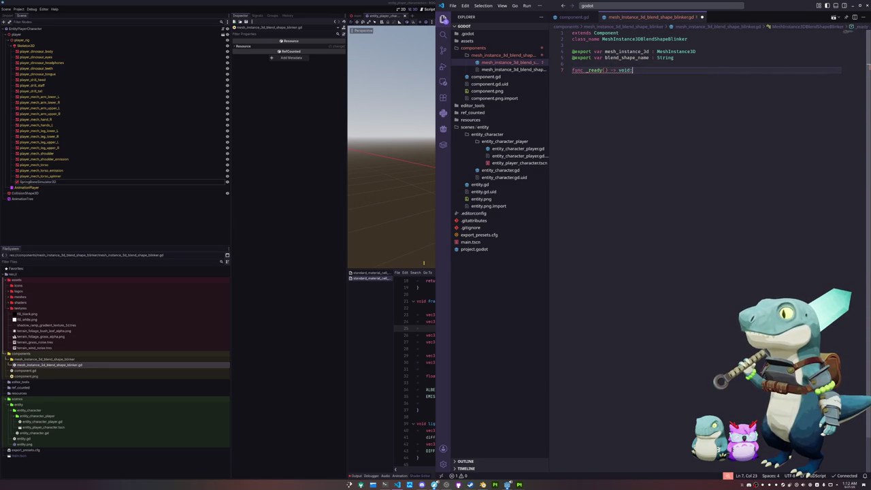
key(Home)
key(Return)
key(Return)
key(Up)
key(Up)
text(var blend)
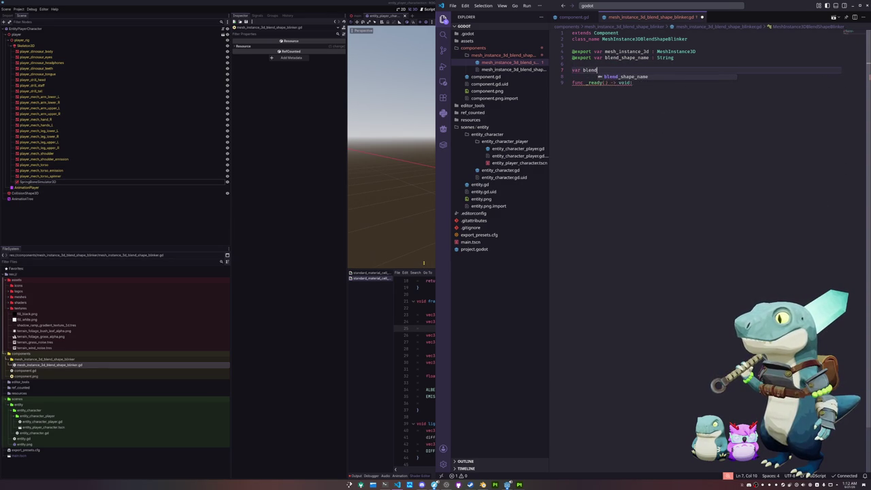
text(_shape_index : )
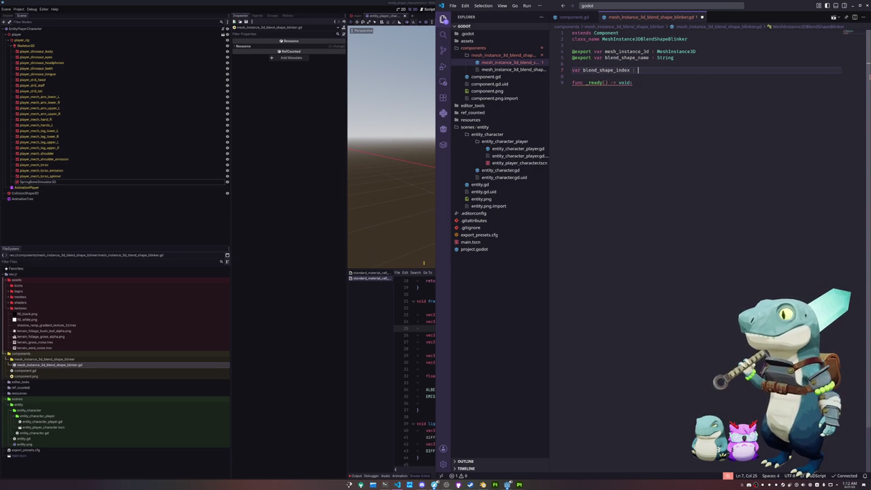
text(int = -1)
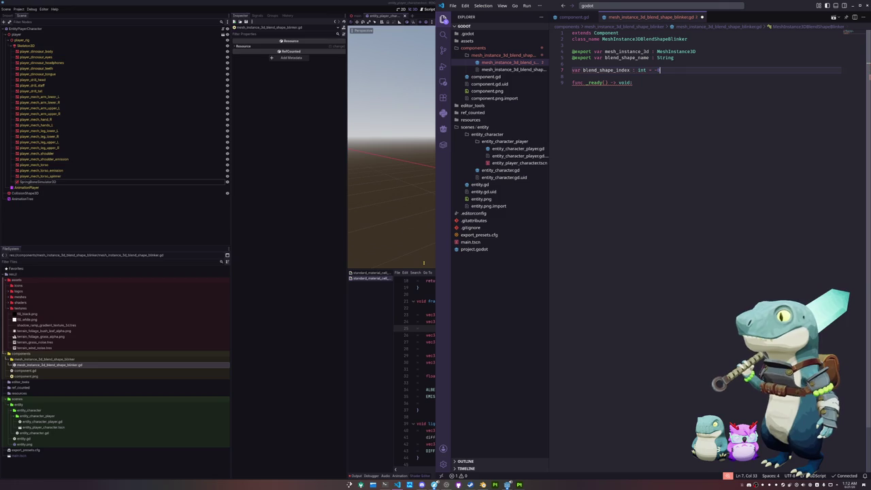
Inside _ready, begin assigning blend_shape_index from mesh_instance_3d.
key(Down)
key(Down)
key(Return)
text(blend)
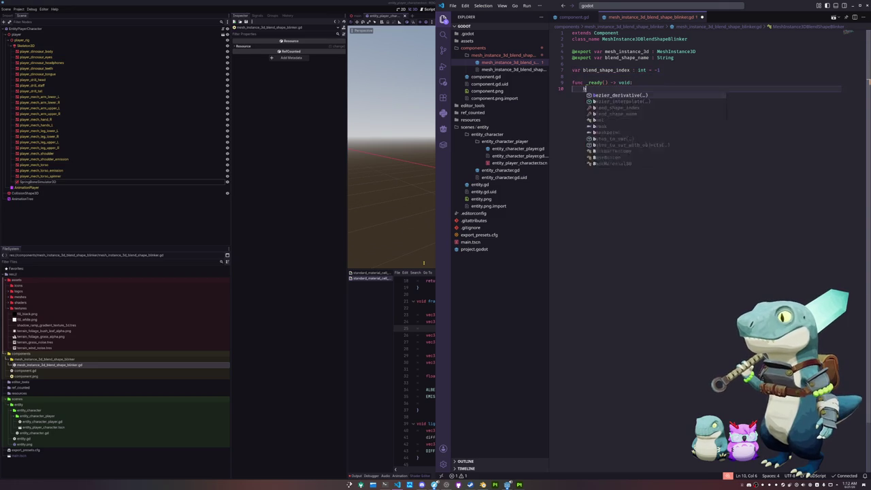
key(Tab)
text(= mesh)
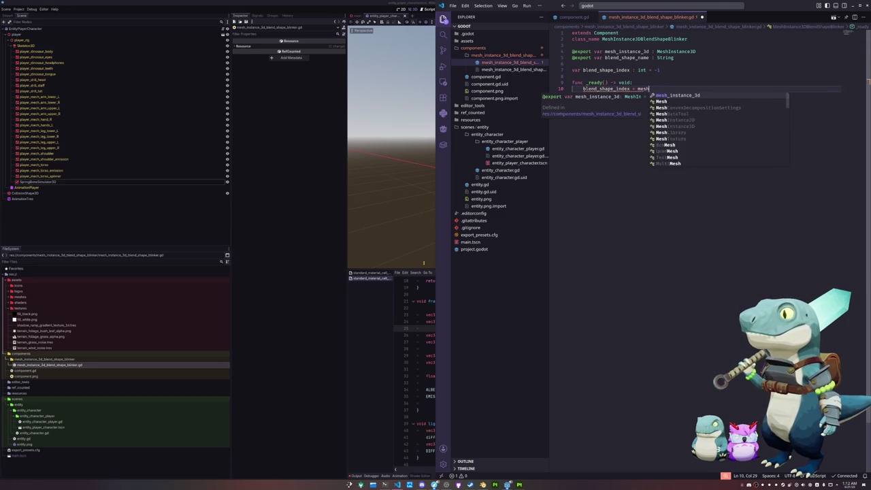
key(Tab)
text(.get_bl)
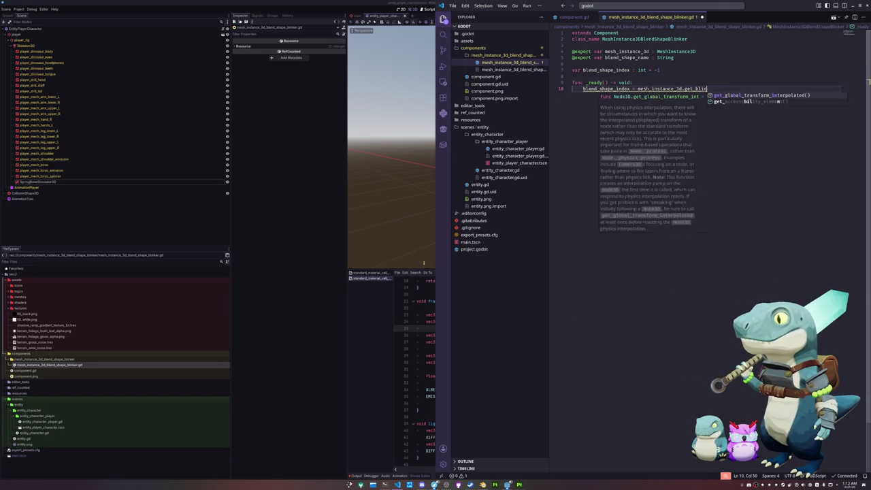
text(end)
Complete the assignment as mesh_instance_3d.find_blend_shape_by_name(blend_shape_name).
key(BackSpace)
key(BackSpace)
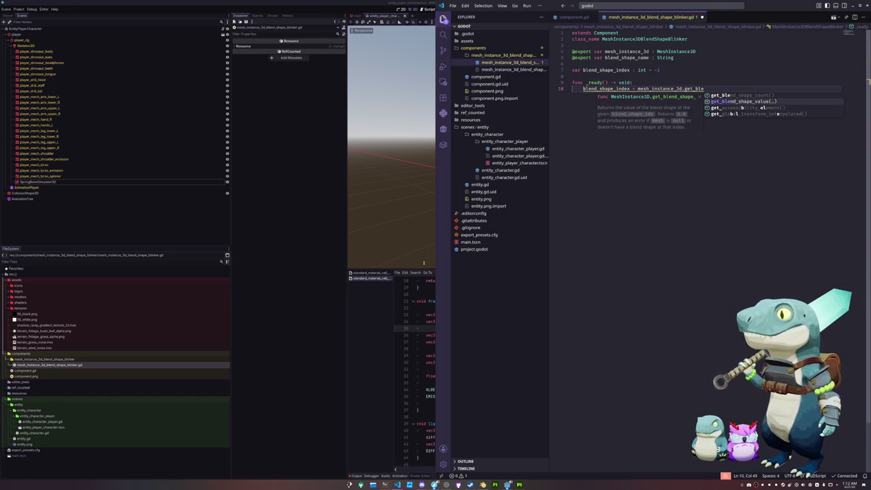
key(Down)
key(Up)
key(Up)
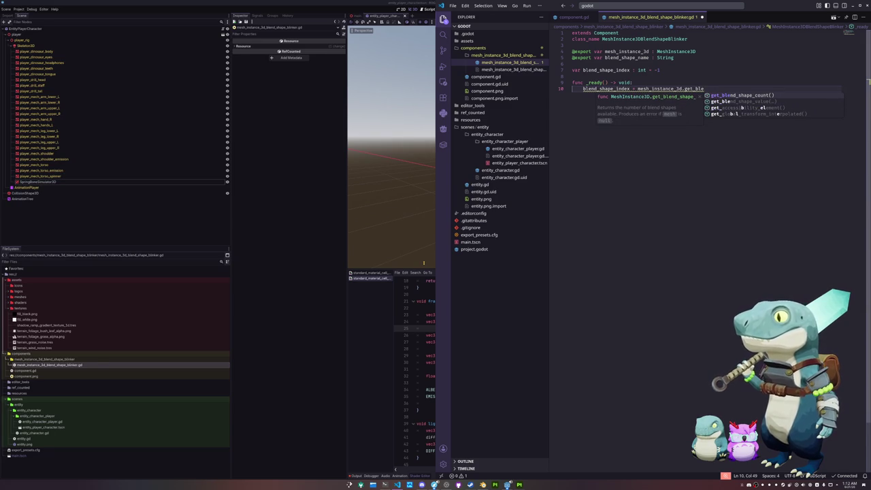
key(BackSpace)
key(BackSpace)
key(BackSpace)
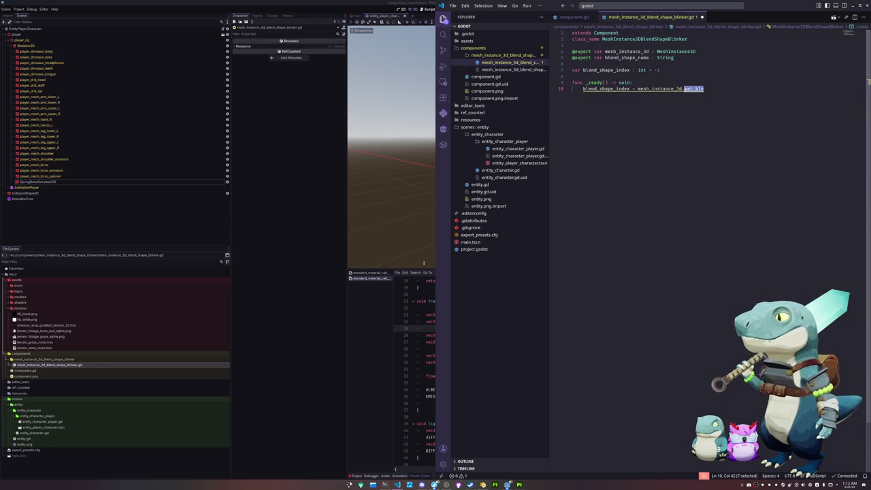
text(name)
key(BackSpace)
key(BackSpace)
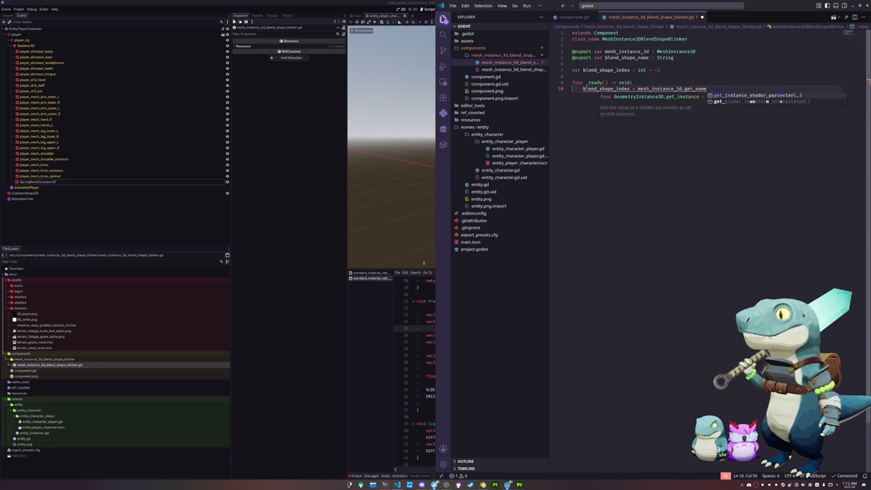
key(BackSpace)
key(BackSpace)
key(BackSpace)
key(BackSpace)
key(BackSpace)
key(BackSpace)
text(bl)
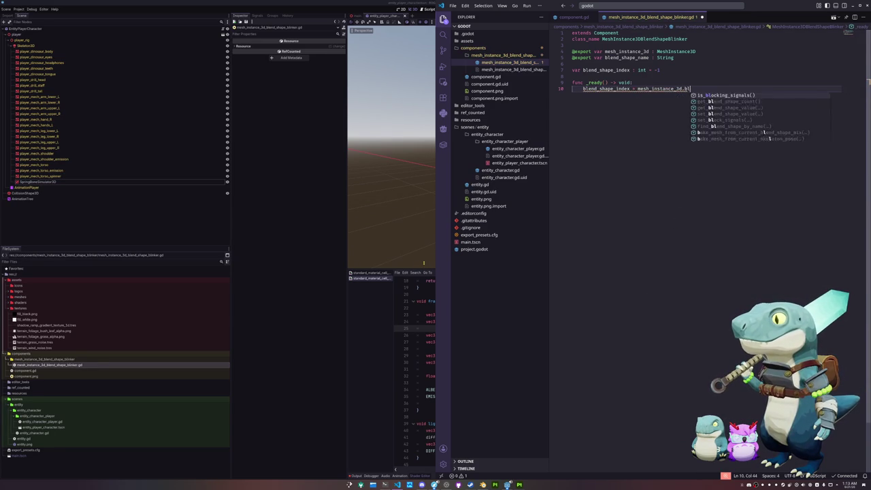
key(BackSpace)
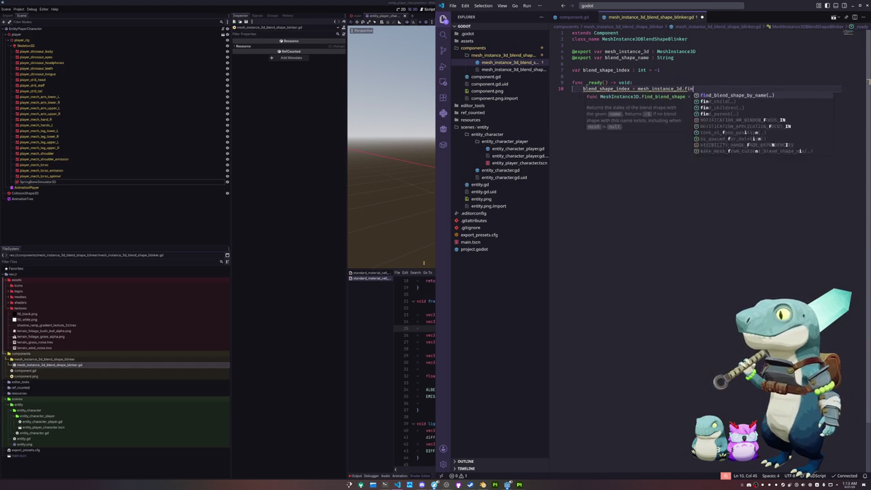
text(.find)
key(Return)
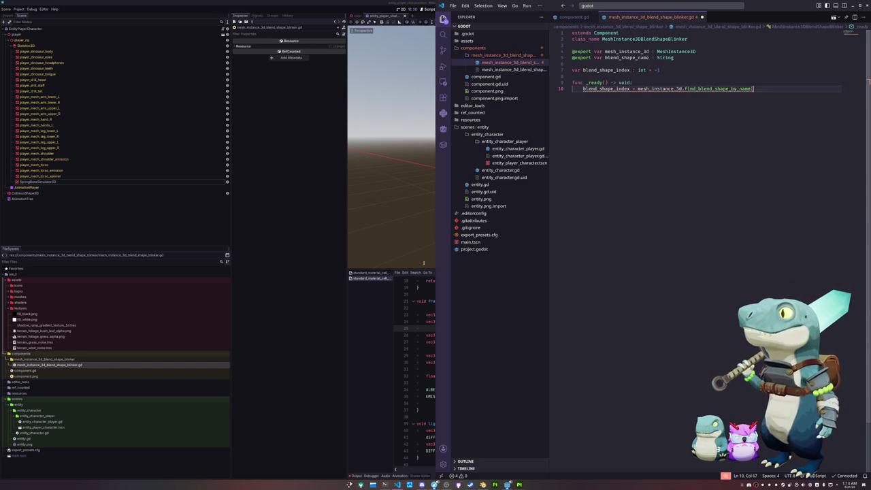
text(lend)
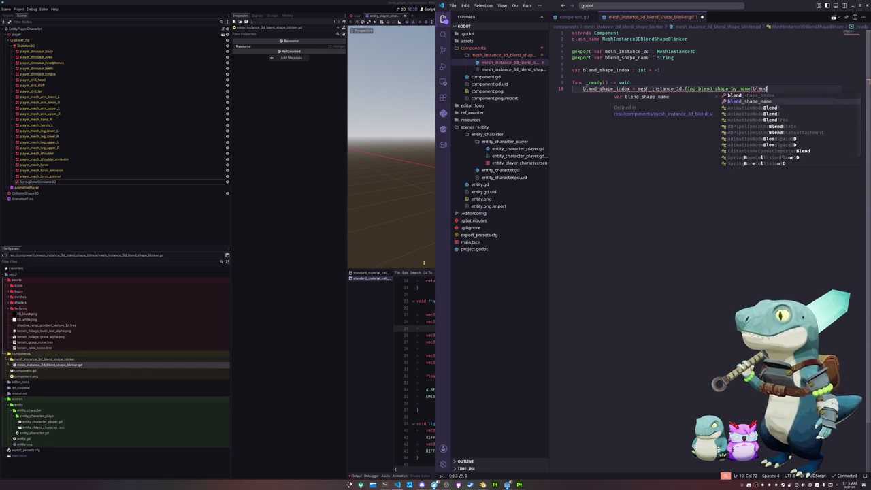
key(Return)
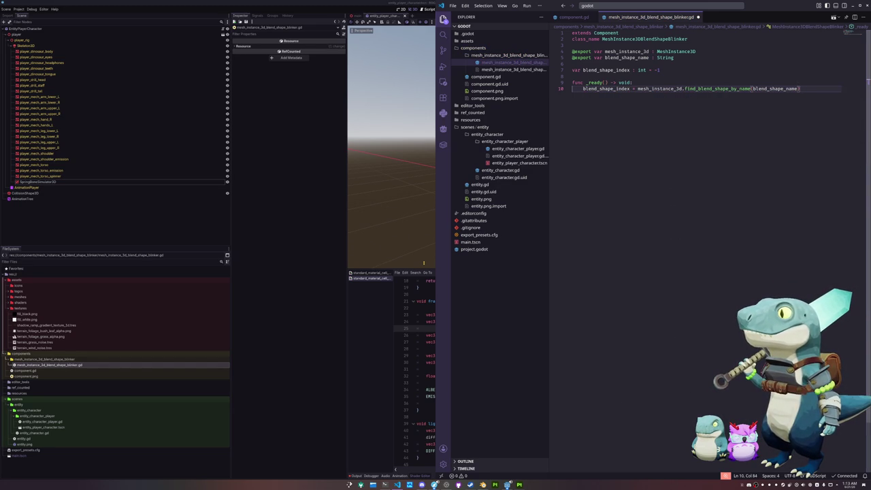
key(Return)
key(Return)
key(Return)
text(func)
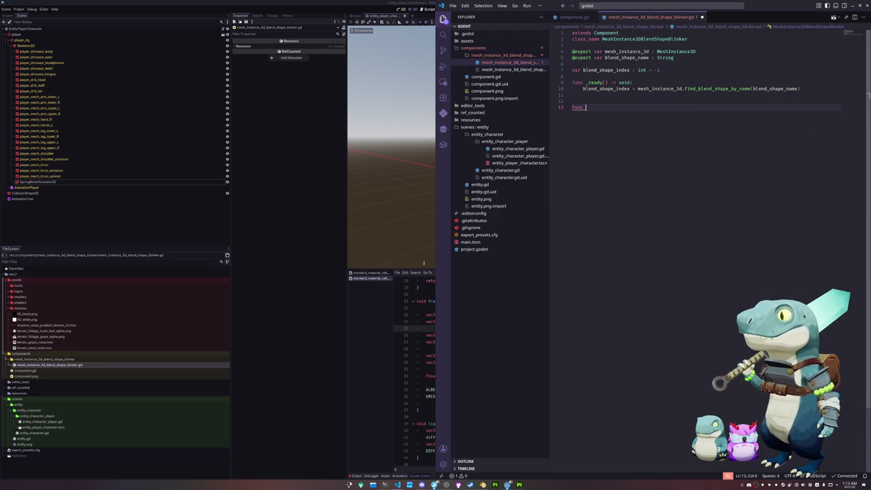
key(BackSpace)
key(BackSpace)
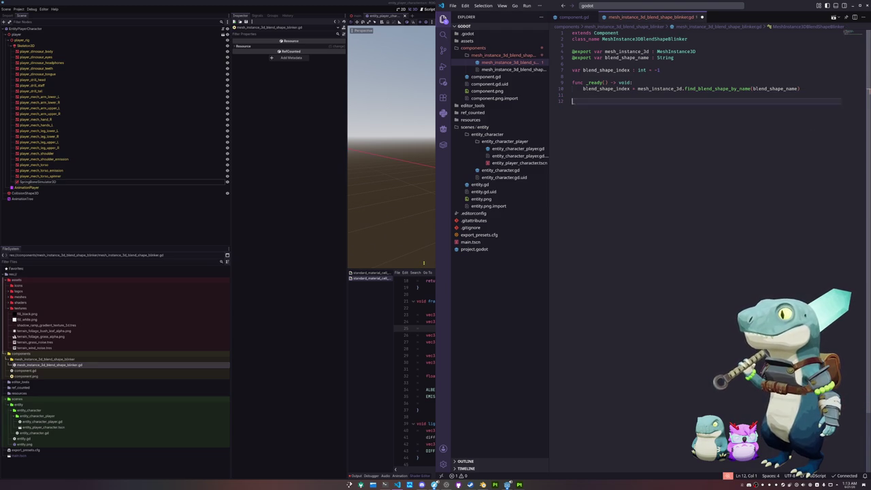
key(Up)
key(Up)
key(Up)
key(Up)
key(Return)
key(Return)
key(Up)
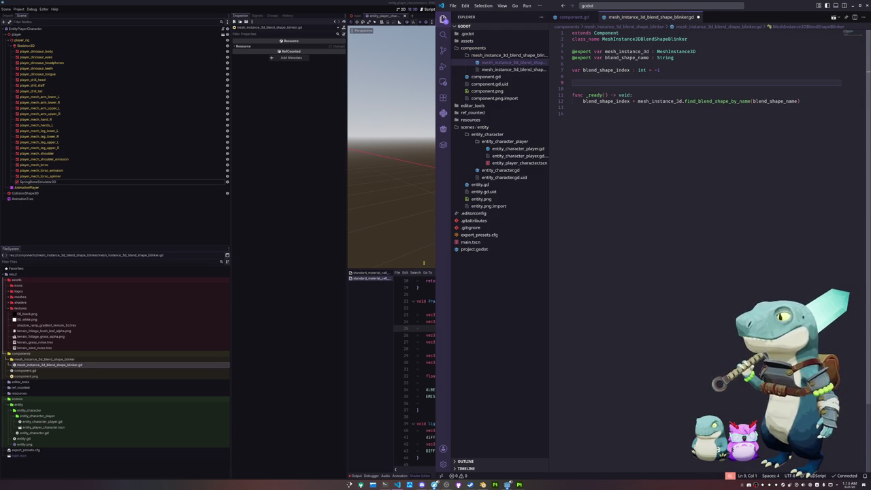
text(nready var )
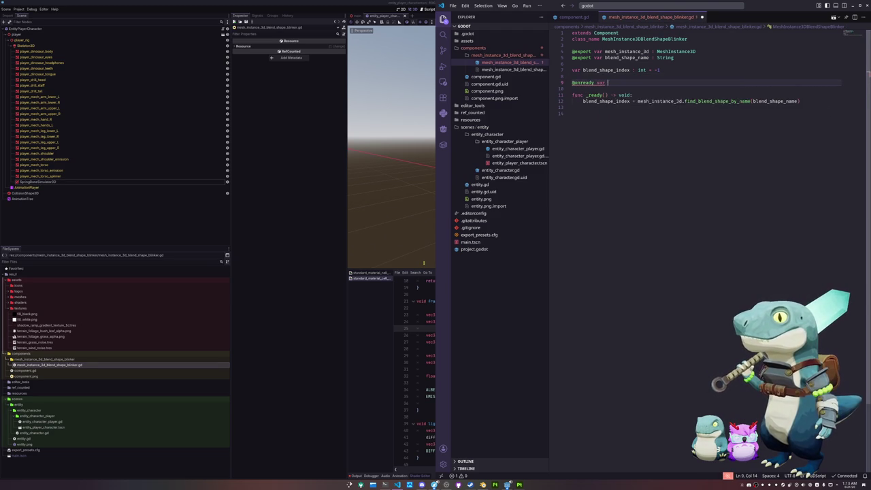
text(blend_shape_)
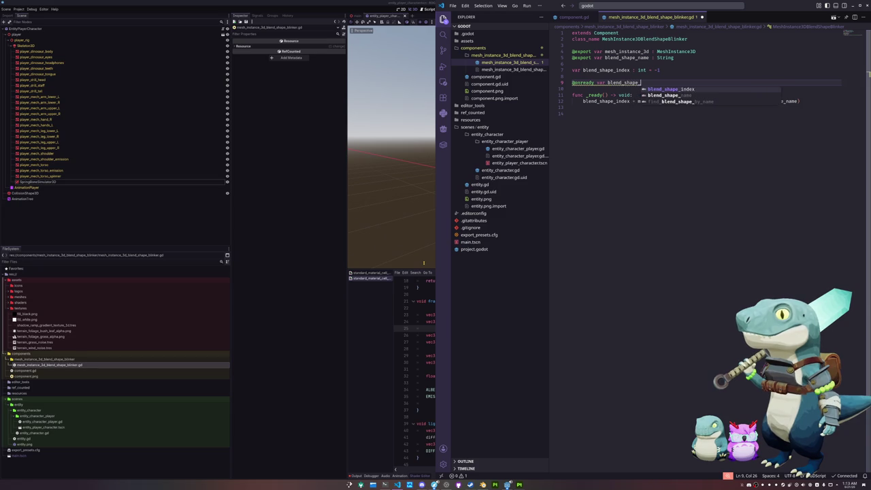
text(timer : )
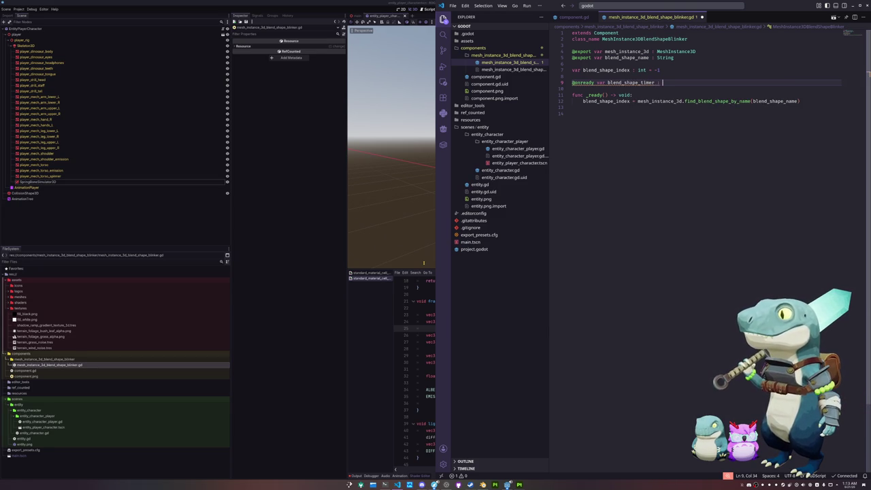
text(Timer = Timer)
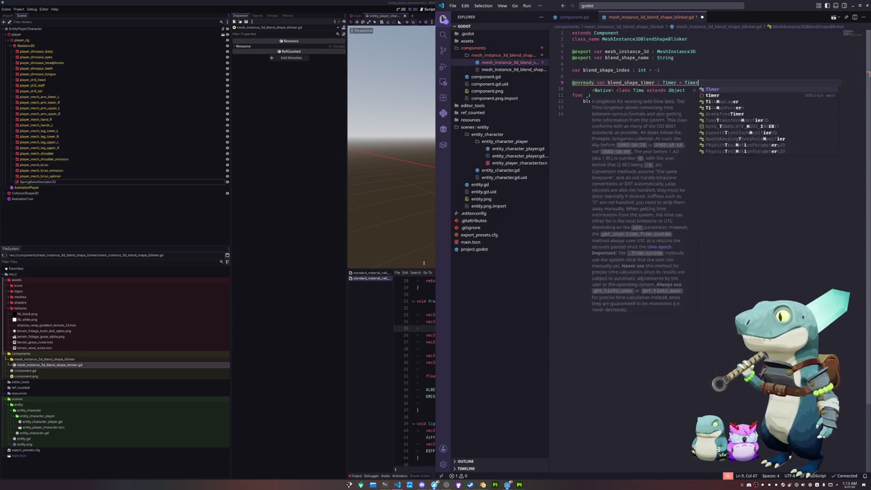
text(.new())
click(572, 95)
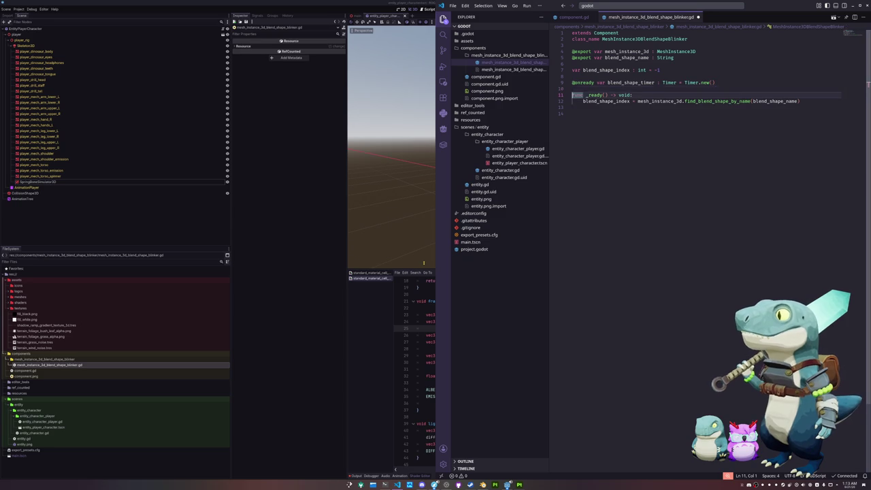
click(573, 114)
Add self.add_child(blend_shape_timer) in _ready and remove a mistaken extra add_child line.
key(Up)
key(Up)
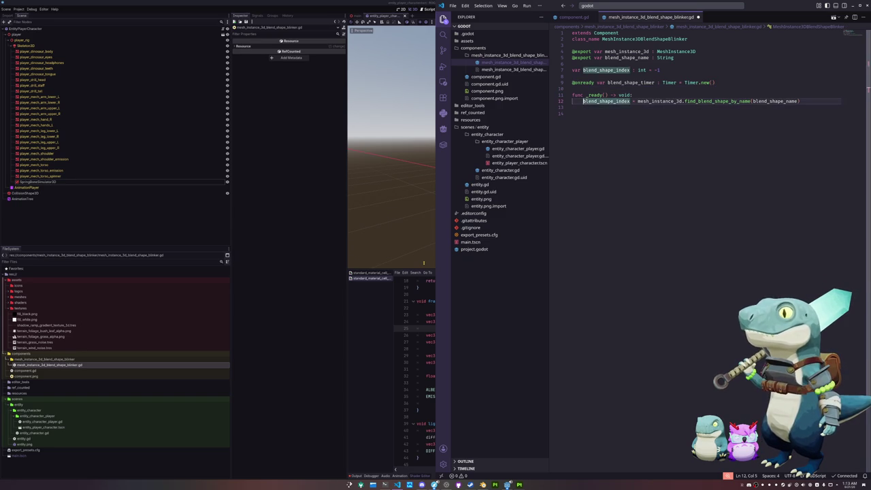
key(Down)
key(Down)
text(self.)
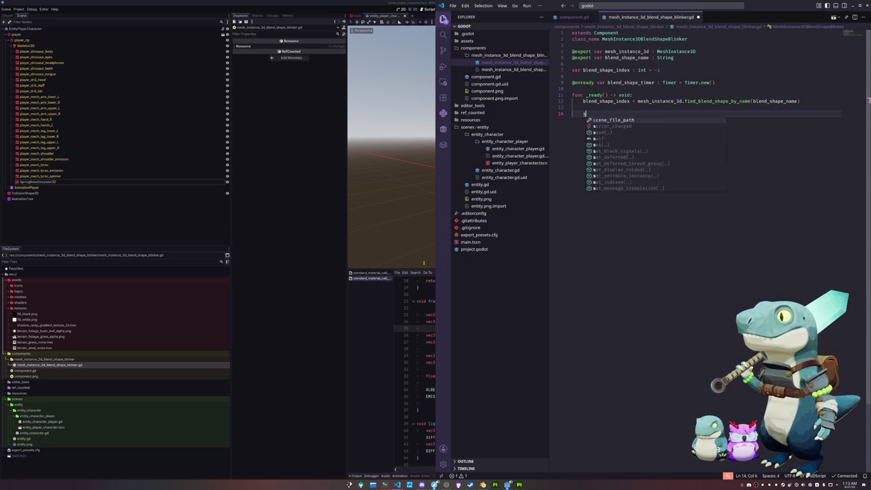
text(add_child(blend_shape_timer)
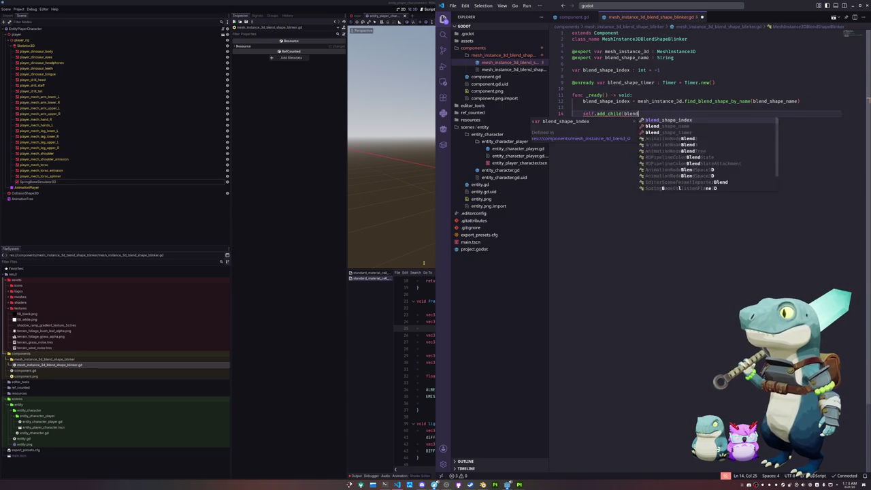
text())
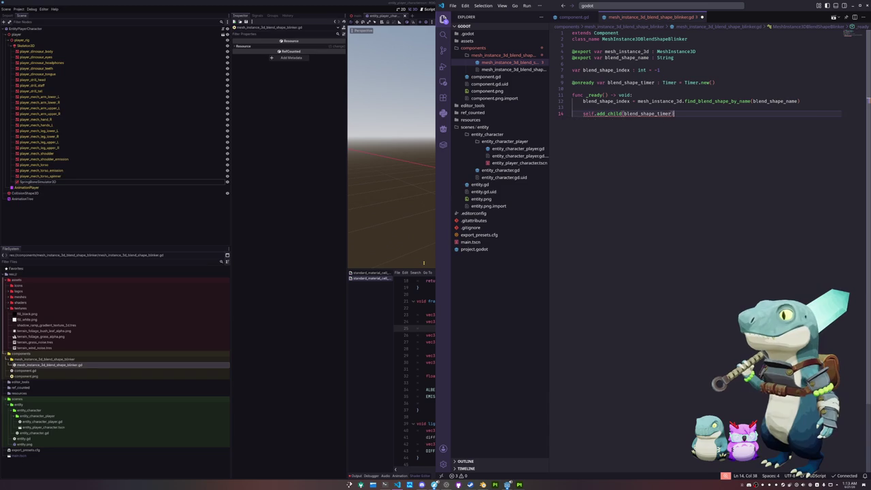
key(Return)
text(blend)
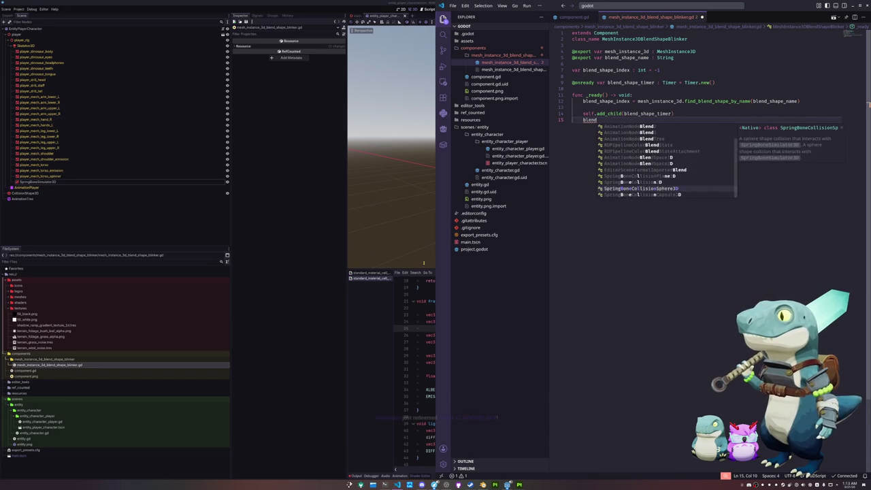
text(_shape_timer.)
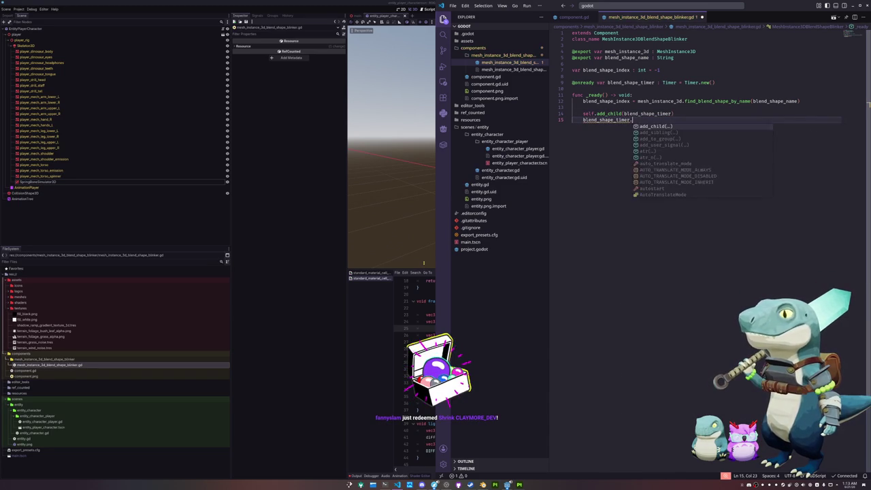
text(add_child)
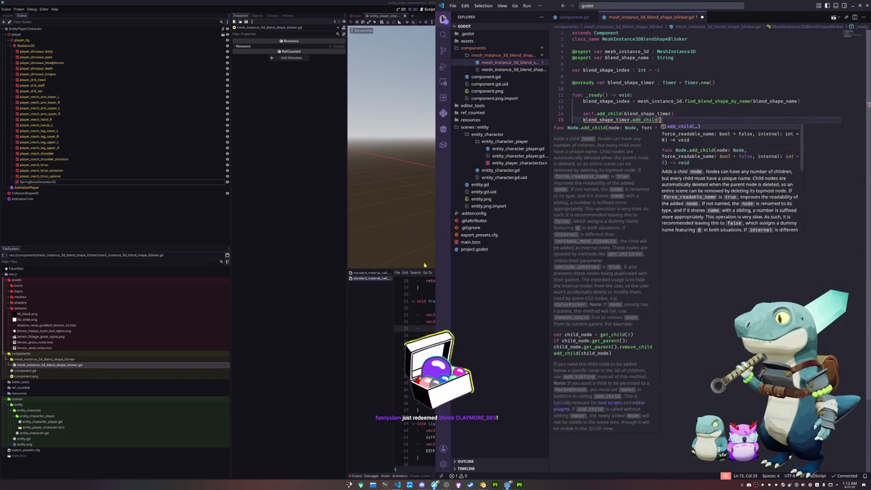
text((blend)
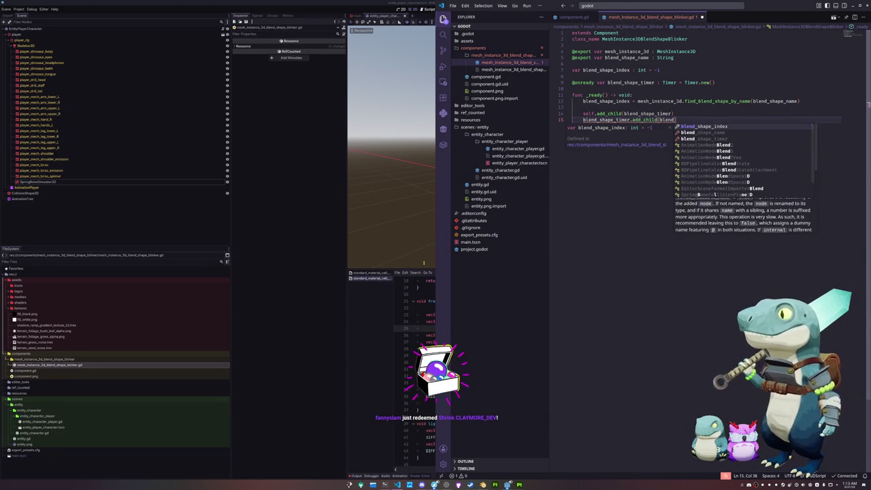
text(_shape)
key(Down)
key(Down)
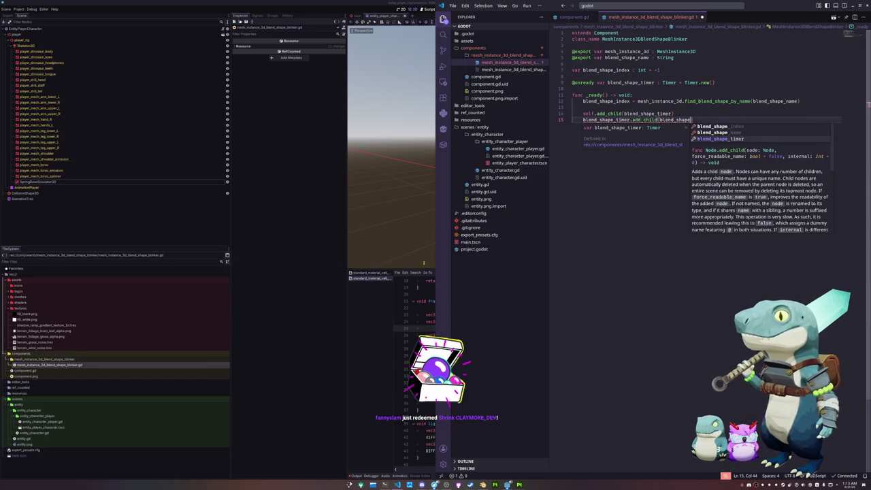
key(Return)
text())
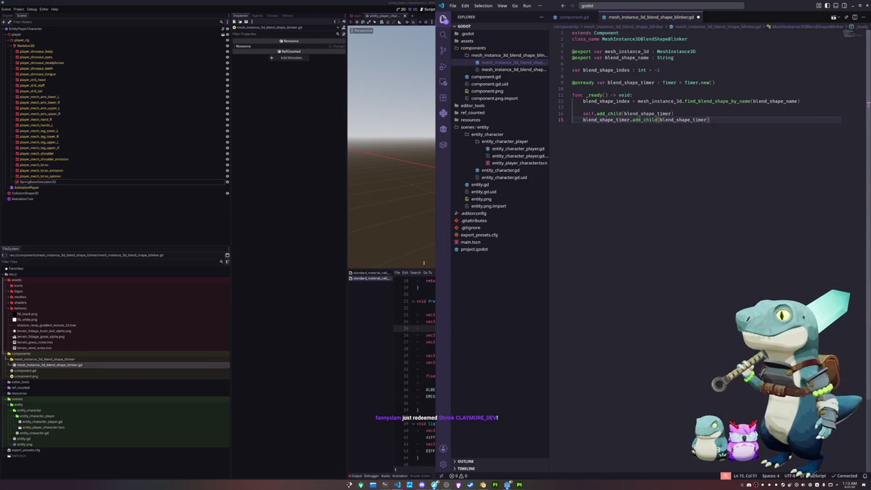
key(Return)
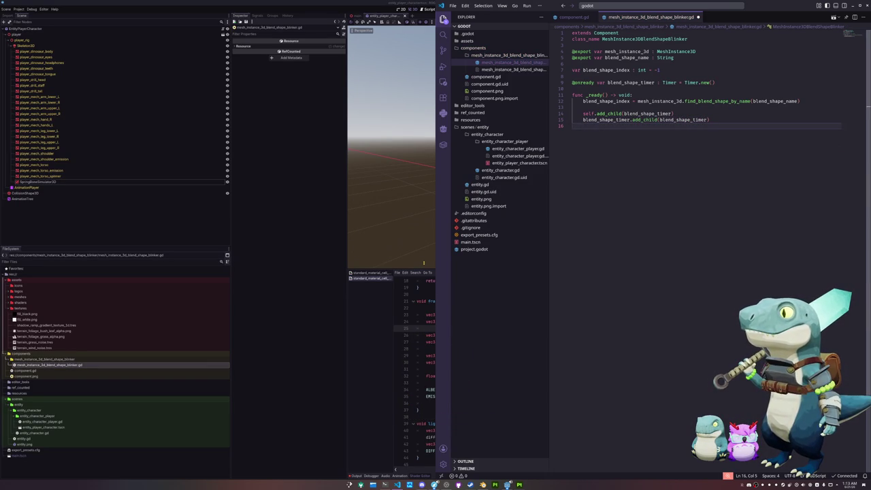
key(shift+Up)
key(BackSpace)
Set the timer's autostart false and one_shot true, and connect timeout to _on_blend_shape_timer_timeout.
text(blend)
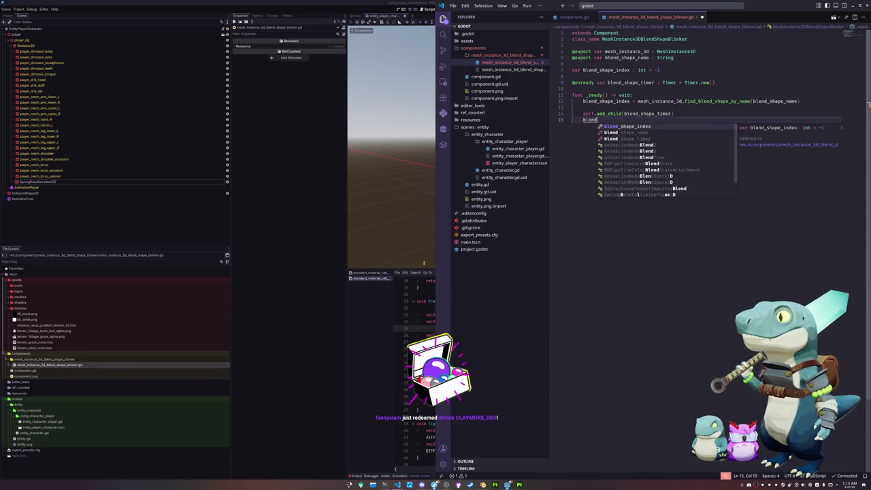
text(_shape_timer.auto)
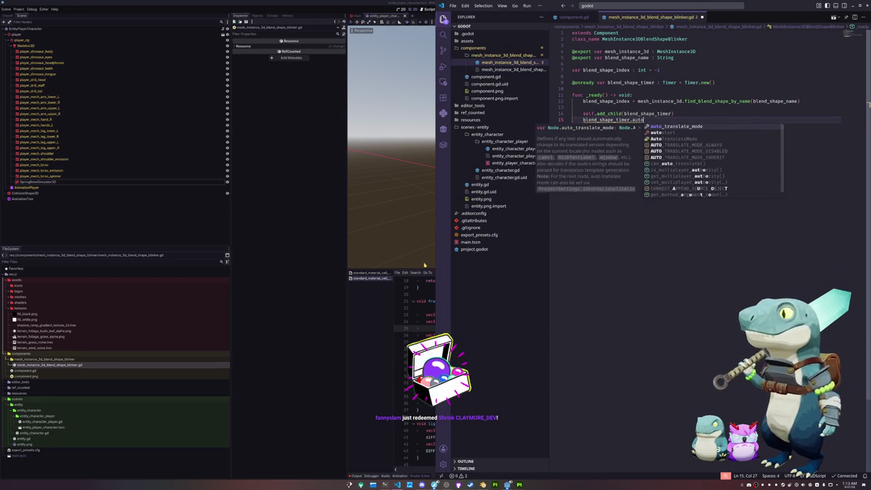
text(start = )
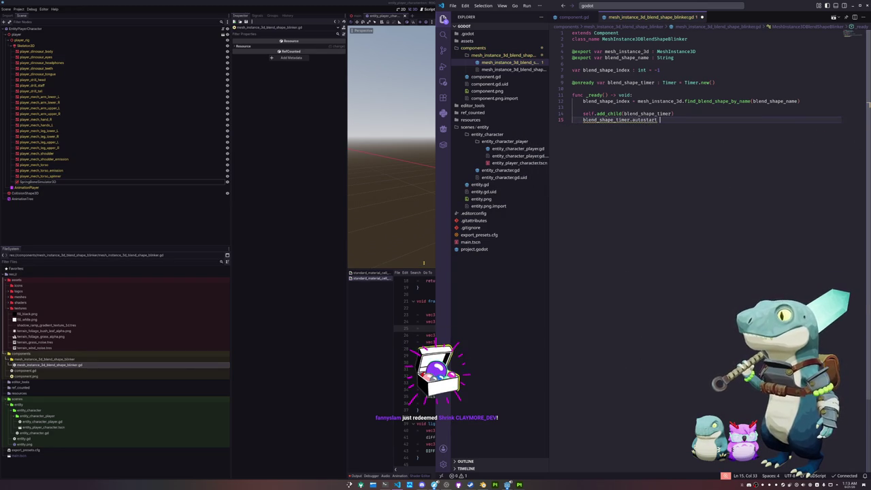
text(false)
key(Return)
text(blend)
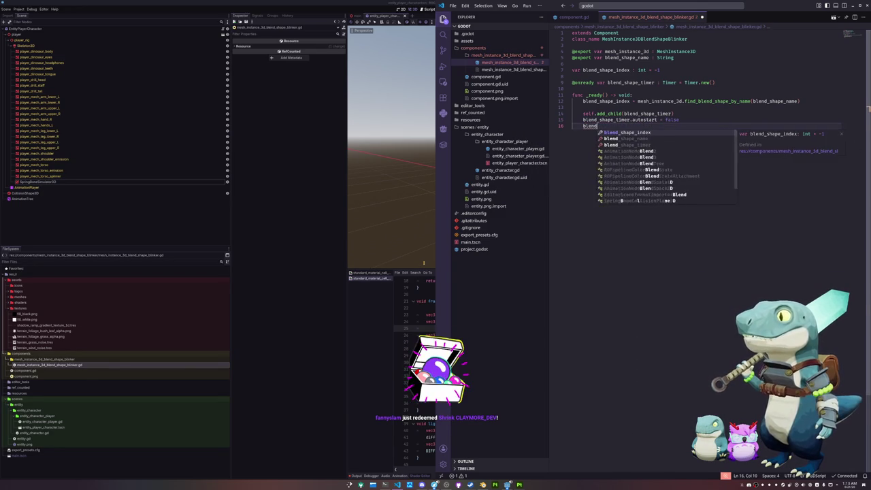
text(_shape_timer.)
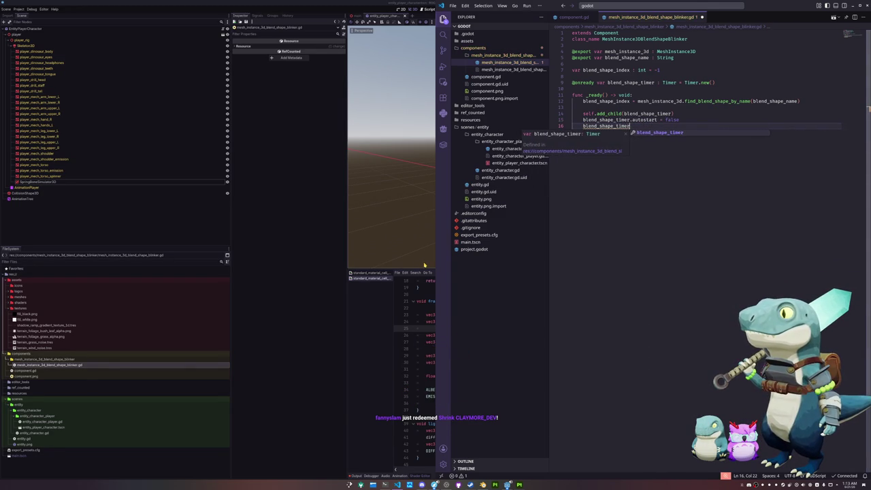
text(one_shot = )
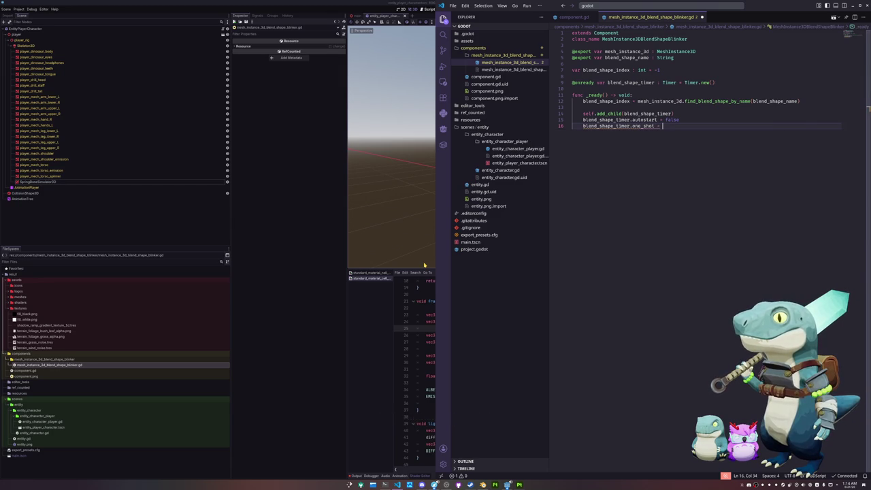
text(true)
key(Return)
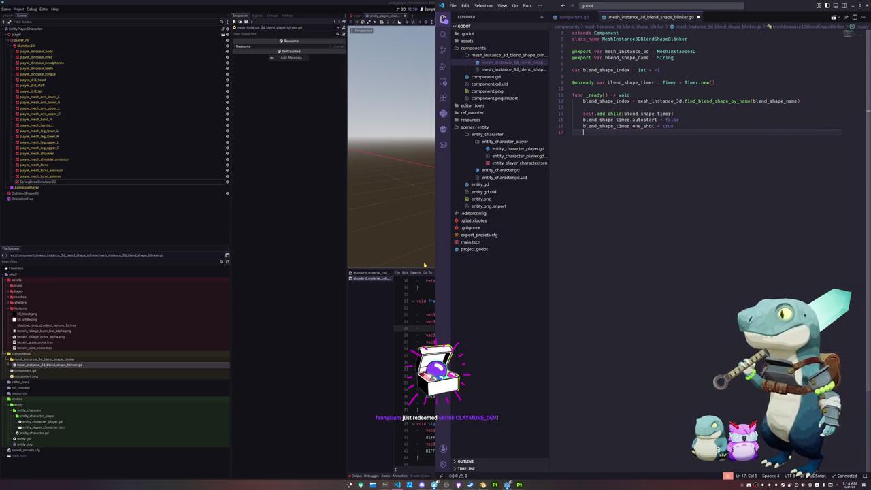
text(blend_shape_)
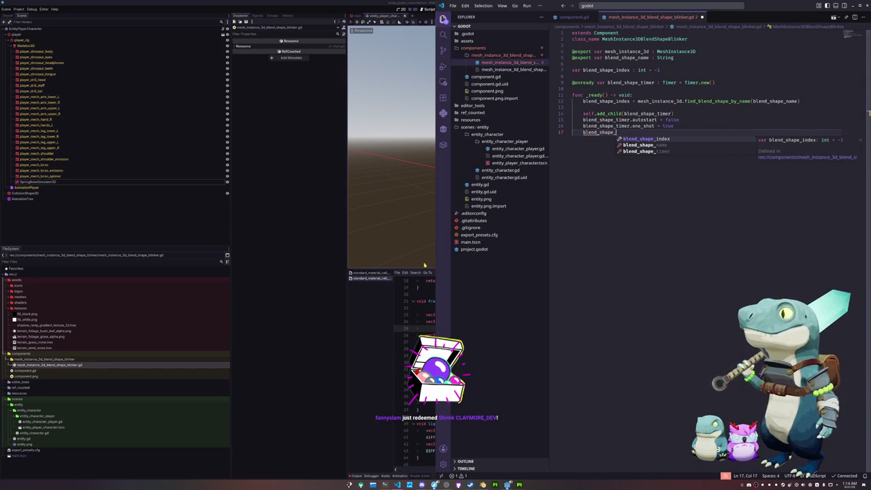
text(timer.timeout.connec)
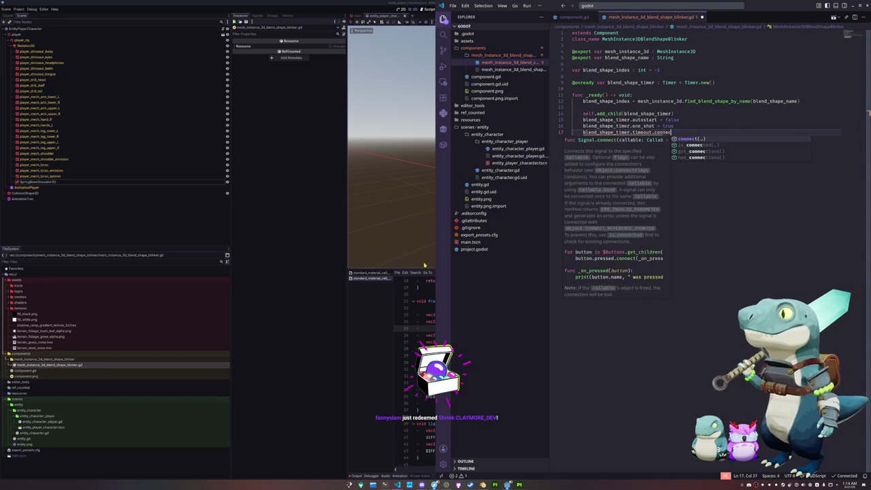
key(Return)
text(_on_ble)
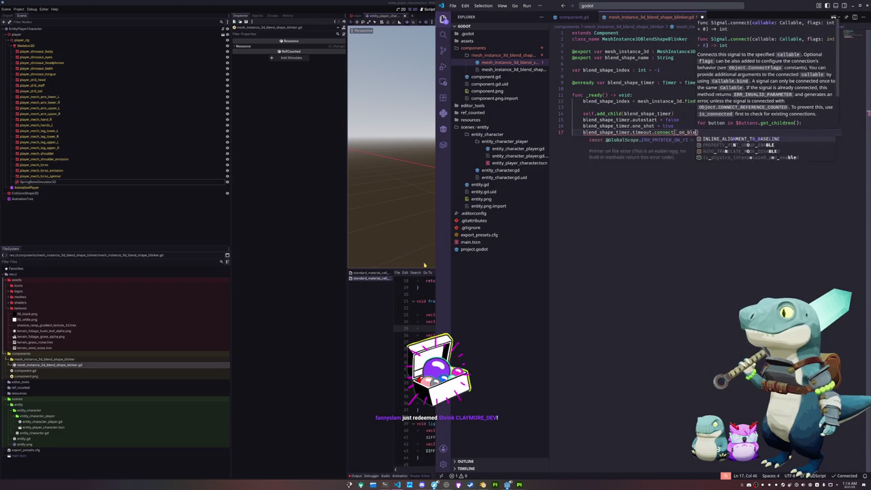
text(nd_shape_timer_timeout)
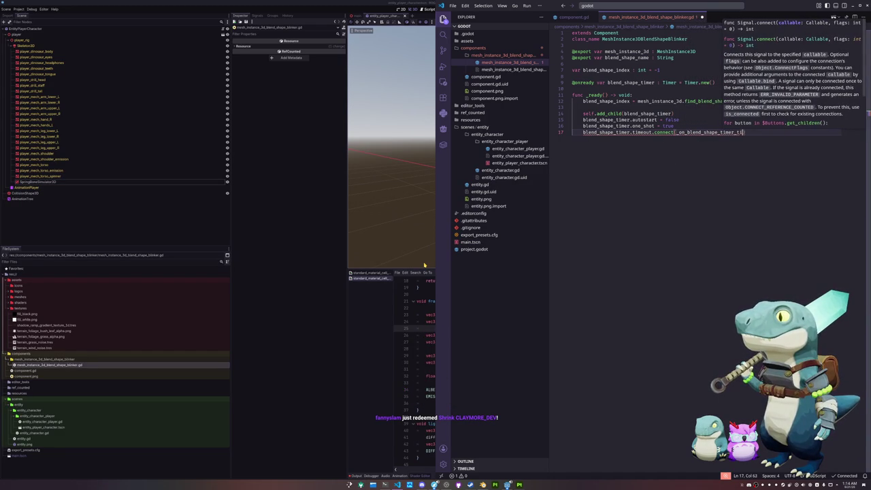
text())
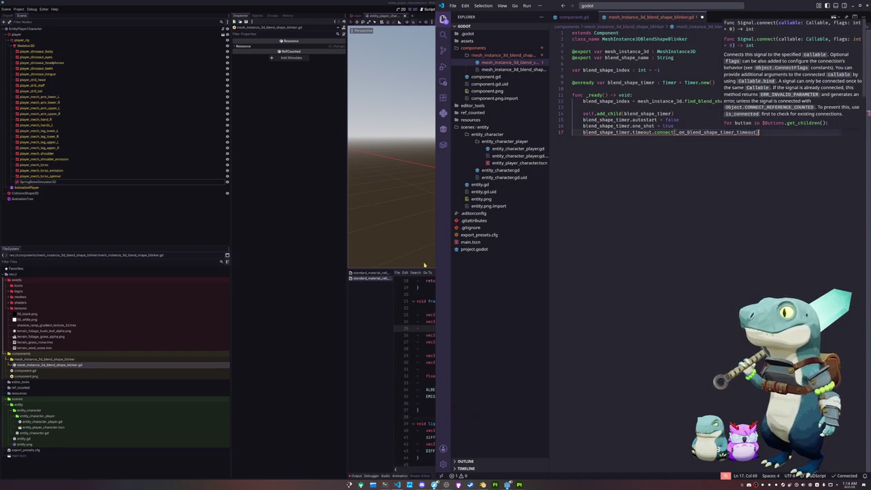
key(Return)
key(Return)
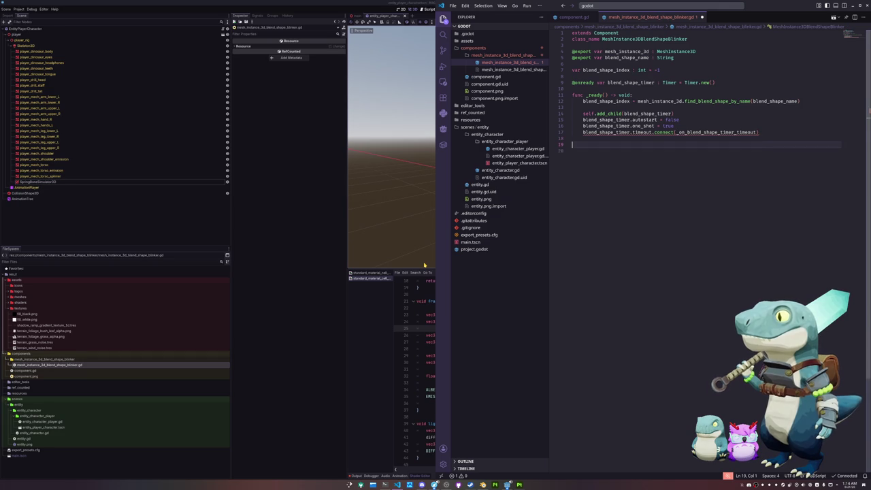
Declare the _on_blend_shape_timer_timeout() -> void handler and call it at the end of _ready.
key(Return)
key(Return)
text(func _on_blend_shape_timer_timeout() -)
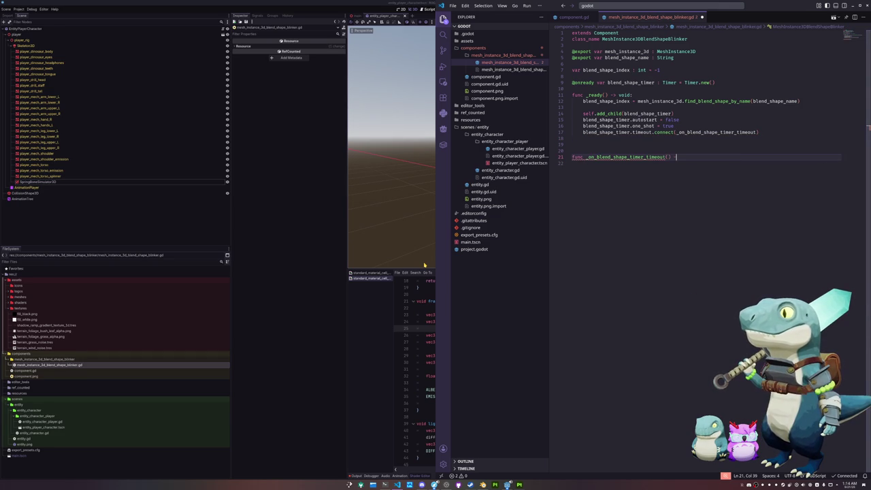
text(> void:)
key(Up)
key(Up)
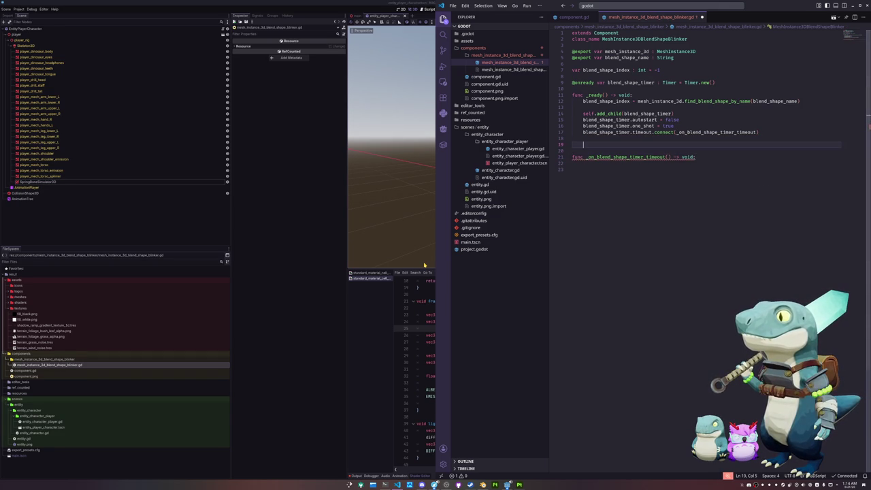
text(_on)
key(Return)
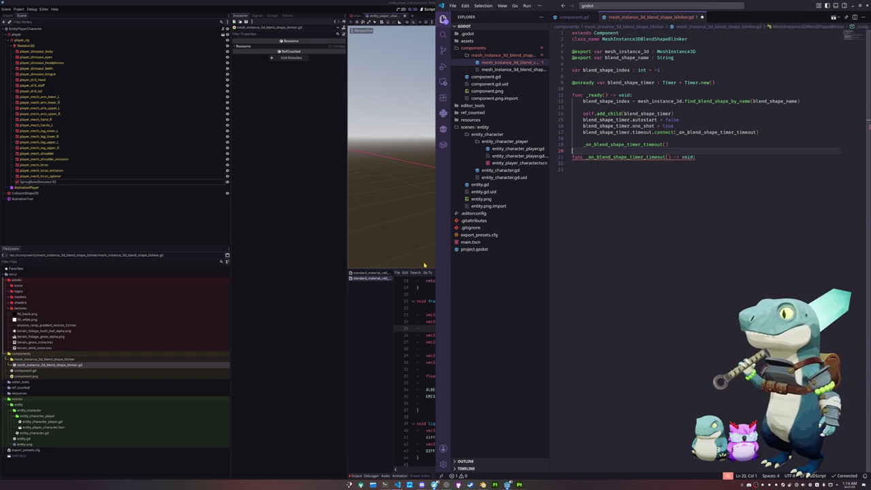
key(Return)
Make the handler call blend_shape_timer.start(randf_range(2,10)).
key(Down)
key(Down)
key(Down)
key(Down)
key(Tab)
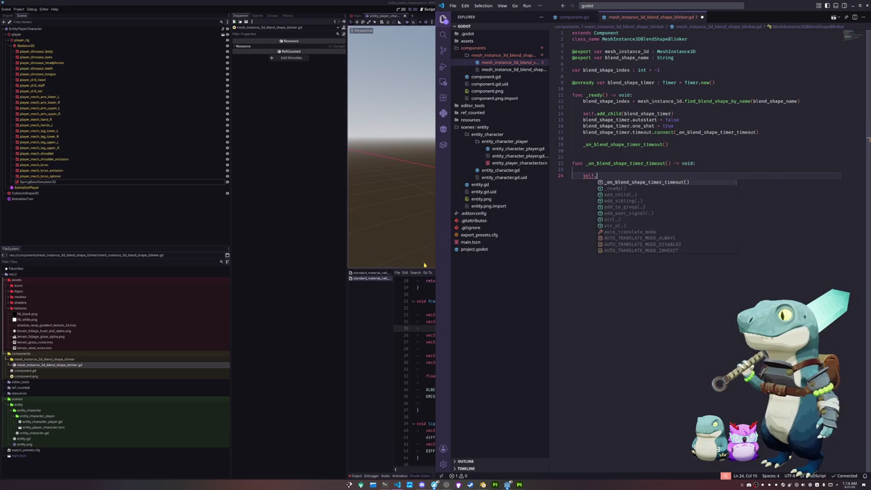
key(BackSpace)
text(bl)
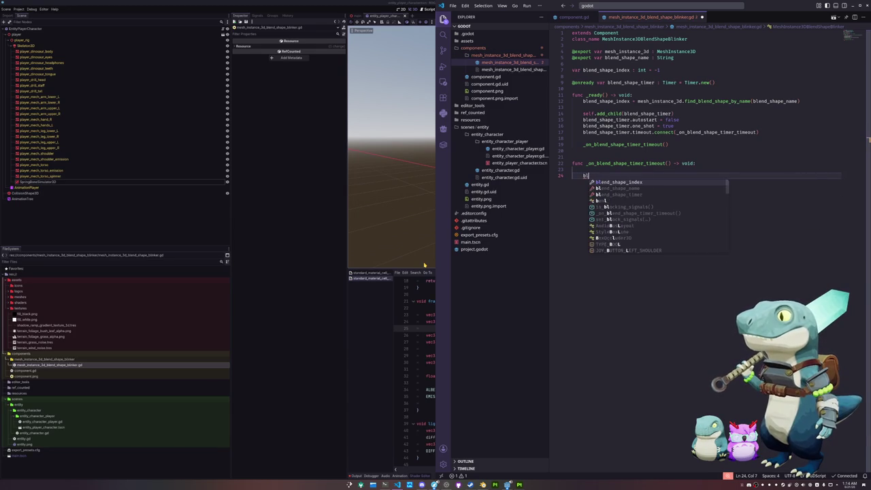
text(end_shape_timer)
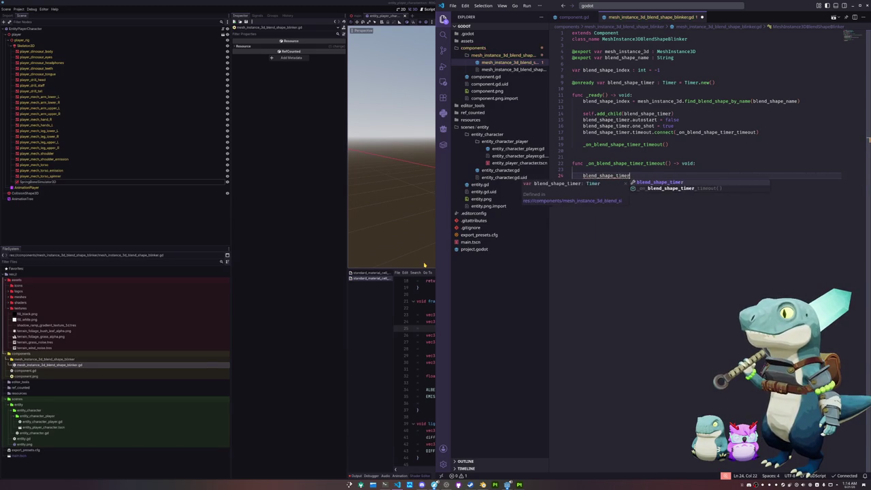
text(.start()
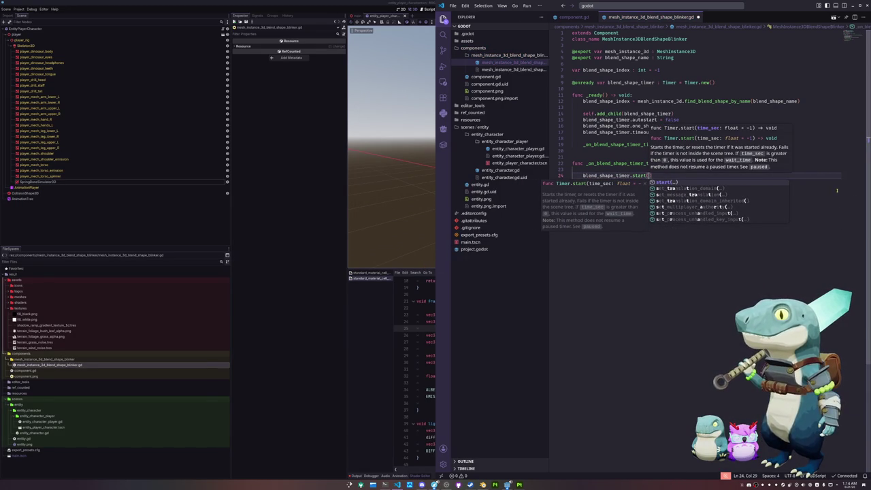
key(alt+Tab)
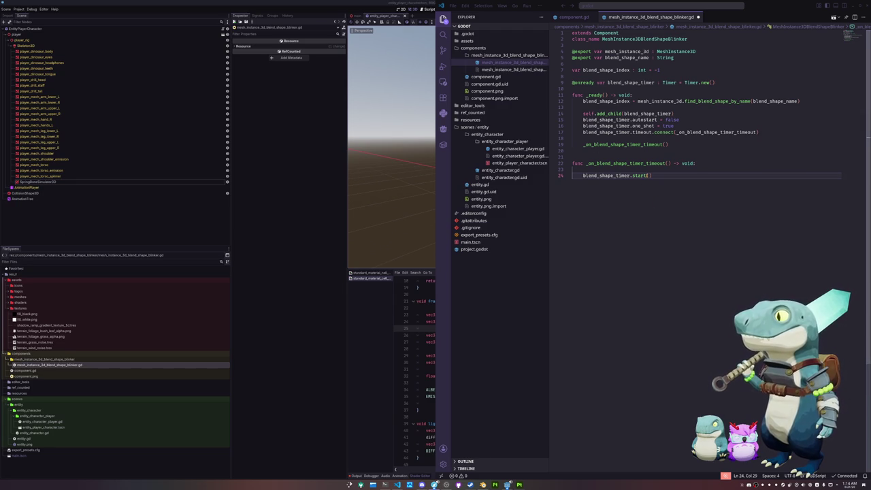
text(randf_rang)
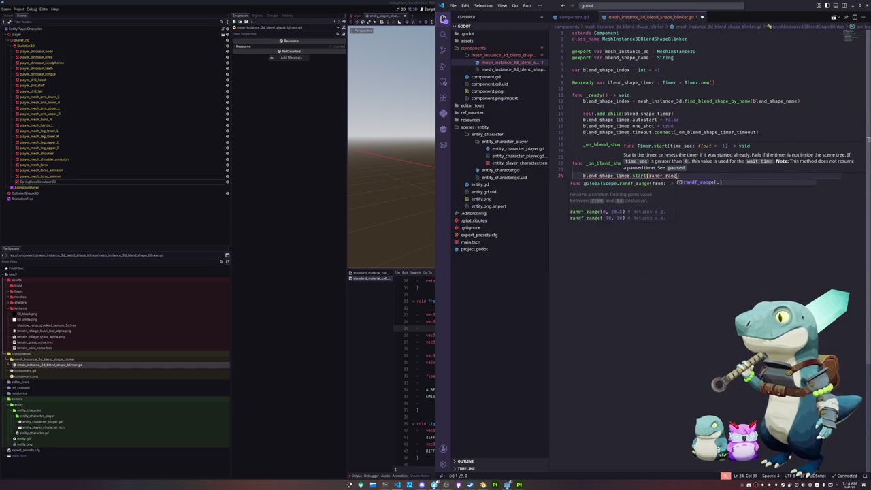
text(e(2,10))
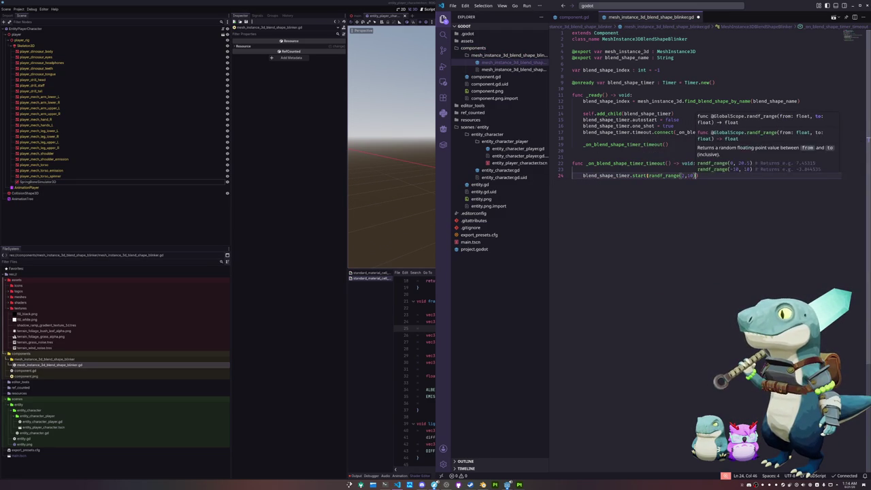
text())
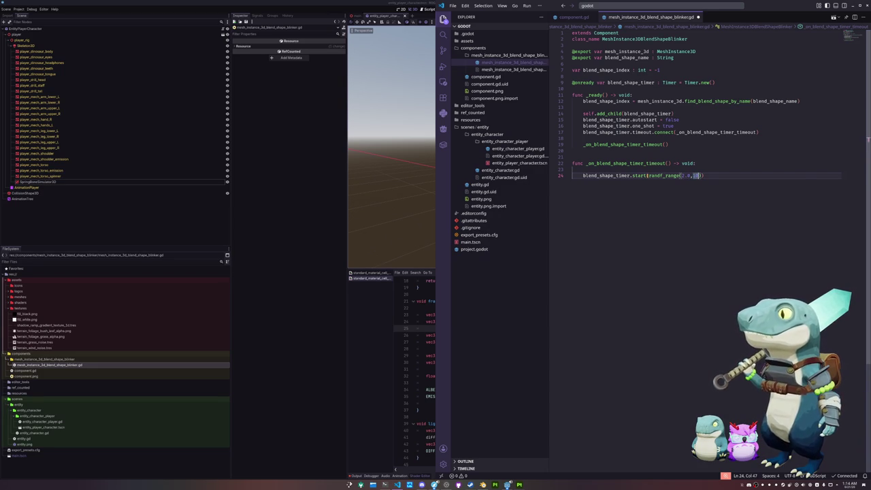
Add an early return to the timeout handler when blend_shape_index is -1.
key(Return)
key(Return)
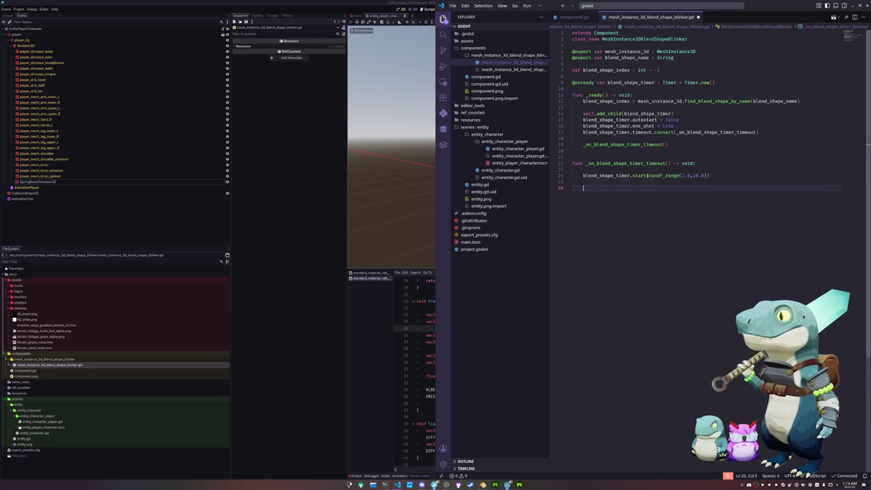
text(if blend_shap)
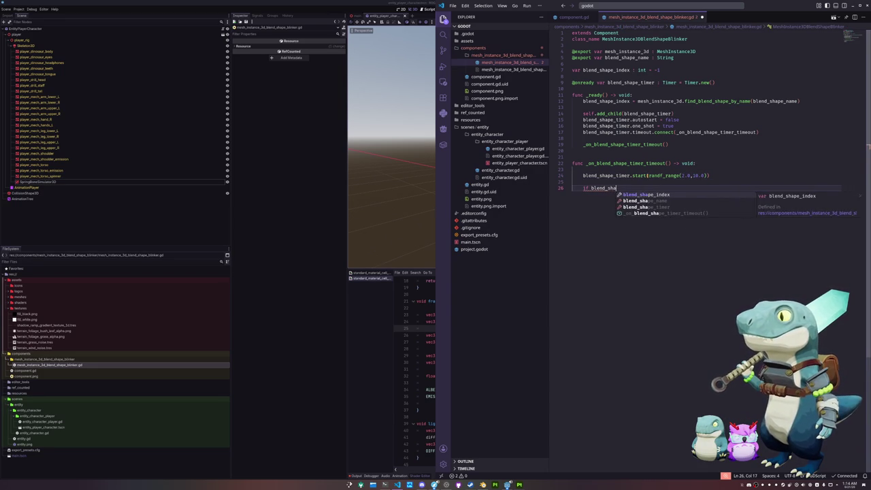
text(e_timer)
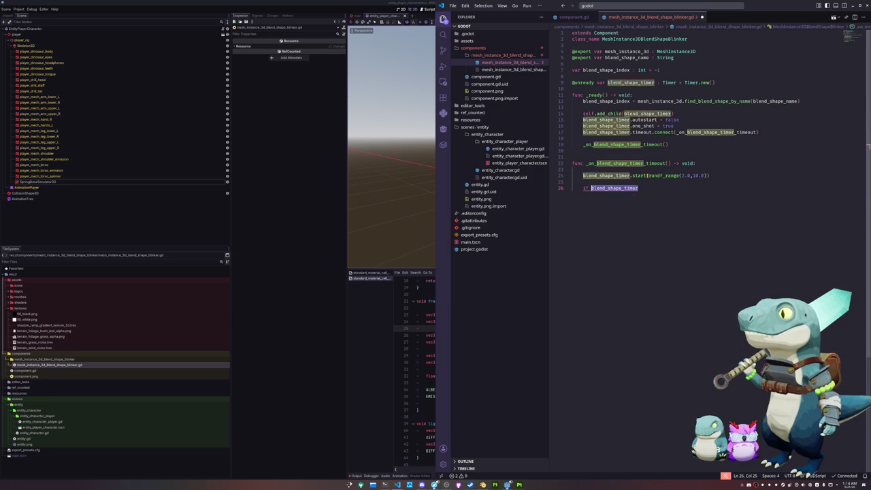
key(ctrl+BackSpace)
text(blend_shape_ind)
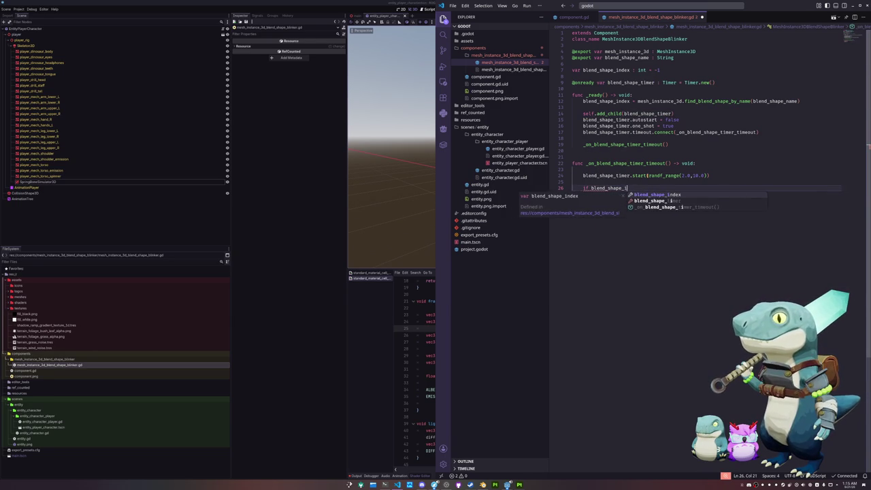
text(ex == -1:)
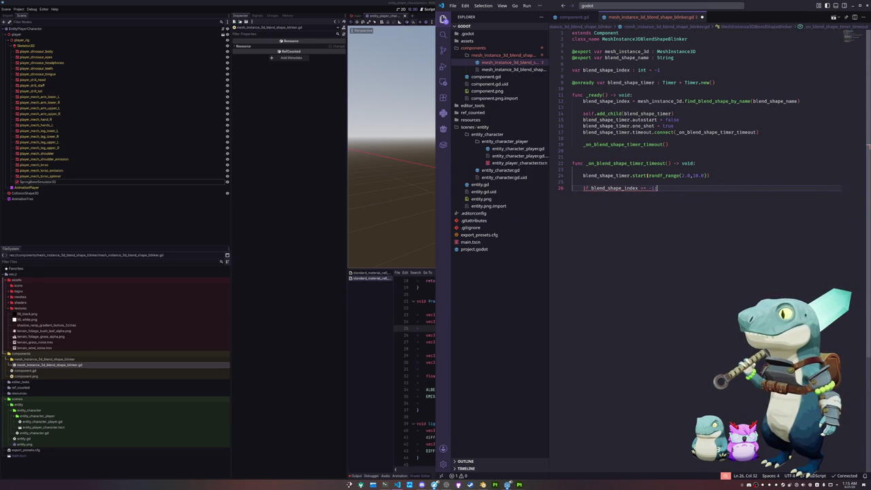
key(Return)
text(return)
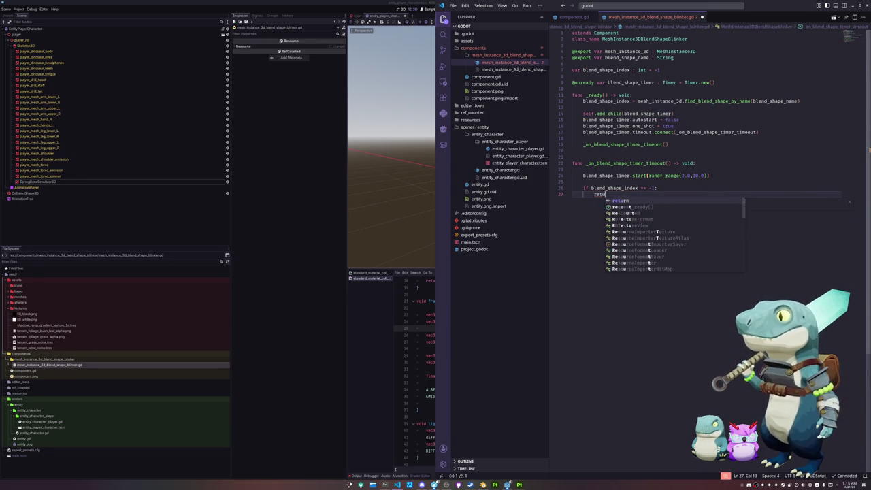
key(Return)
key(Return)
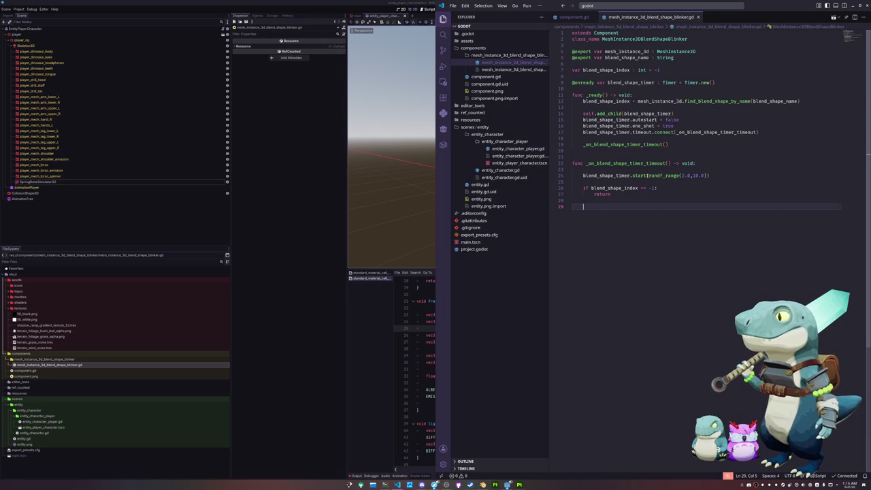
Create a tween with get_tree().create_tween() and call tween_method(_blend_shape_tween, 0.0, 1.0, 0.1).
text(var twe)
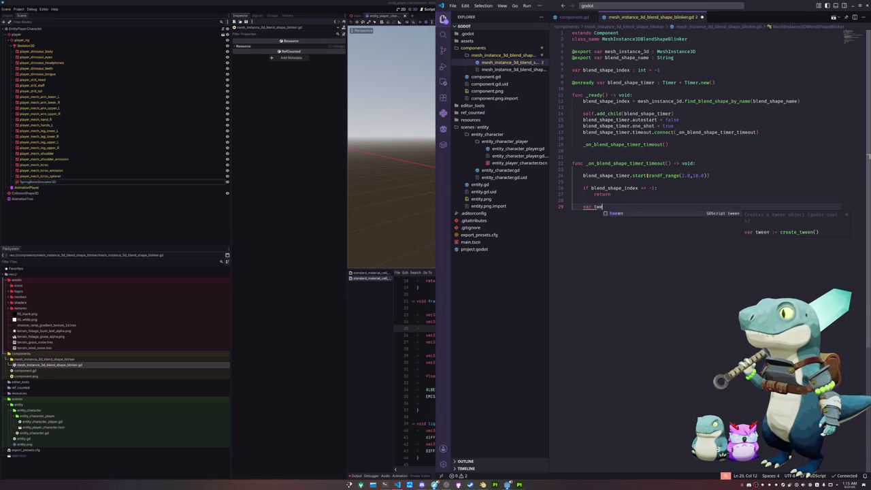
text(en : Tw)
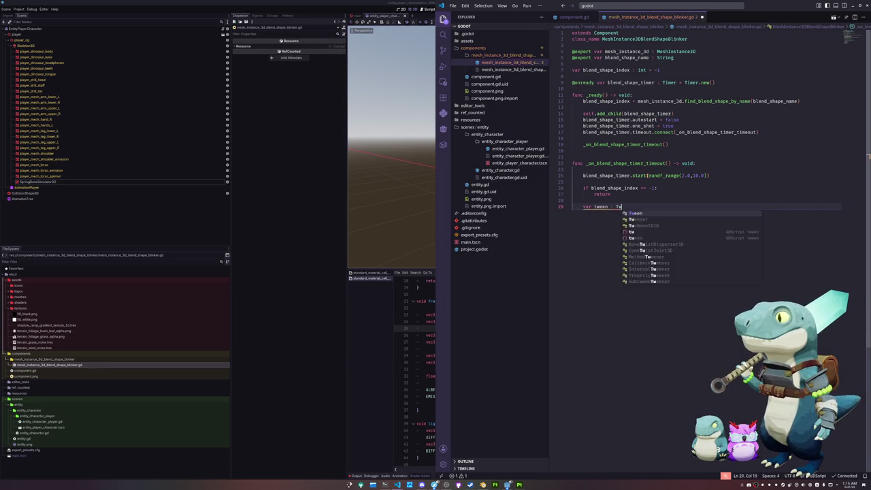
text(een = get_tree())
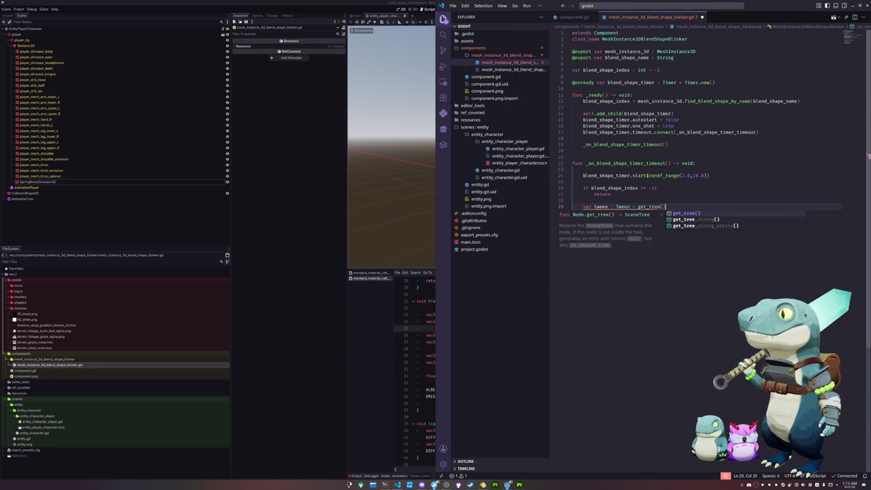
text(.create_tween)
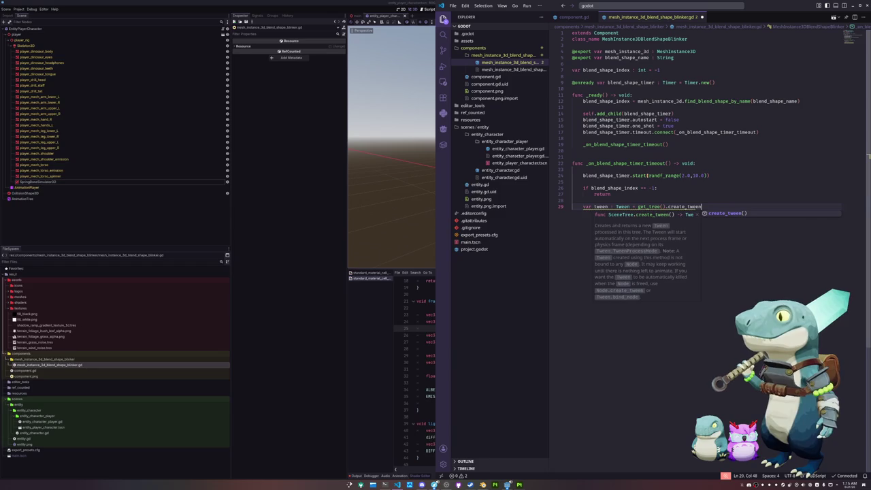
key(Return)
key(Return)
text(tween.tw)
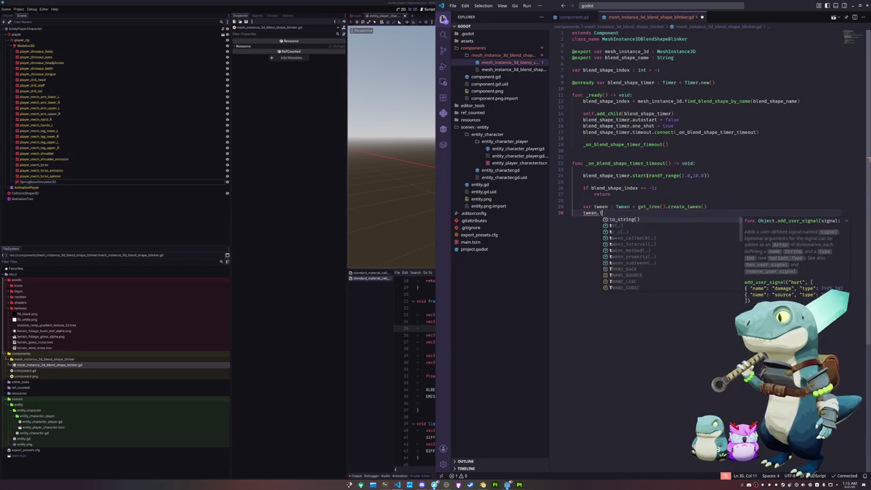
text(een_)
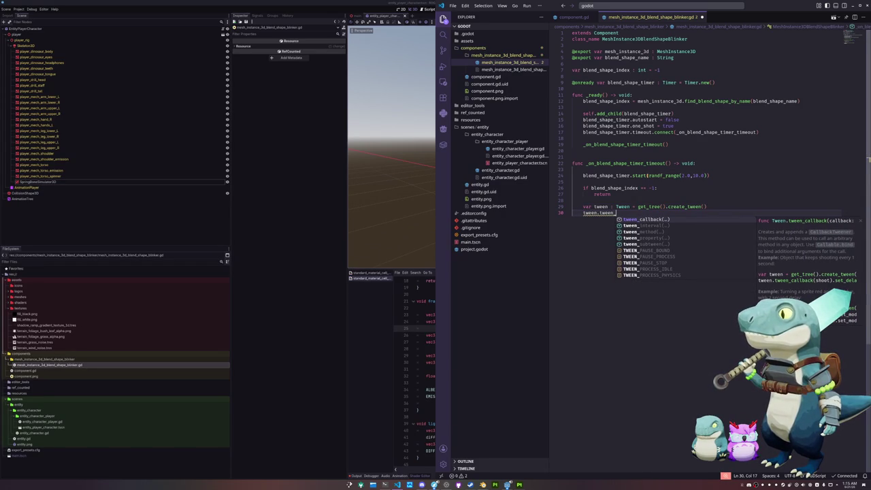
text(method)
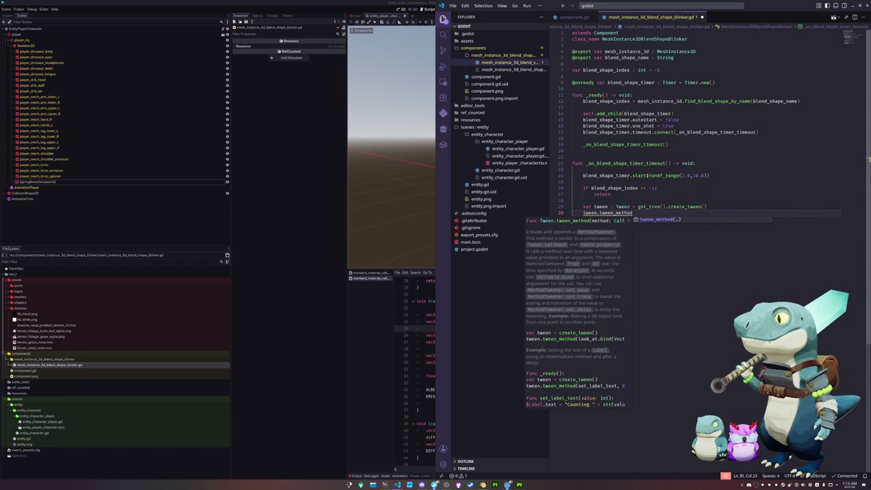
text(()
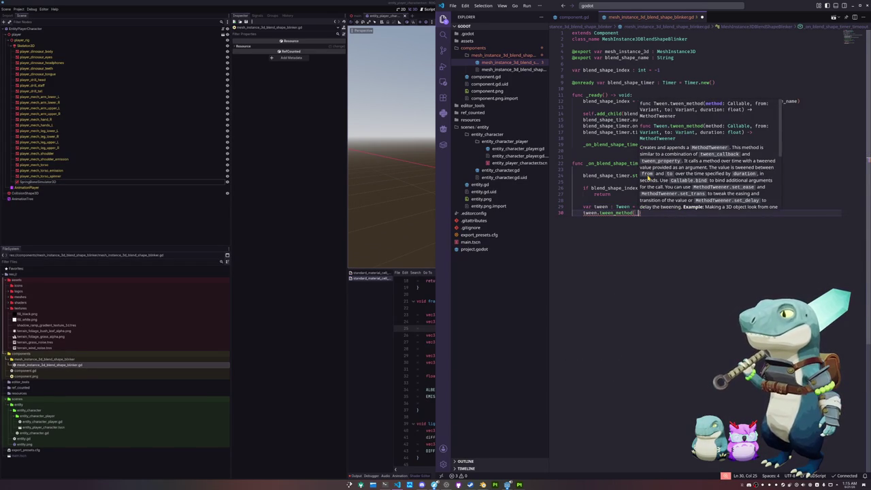
text(_blend_shape_)
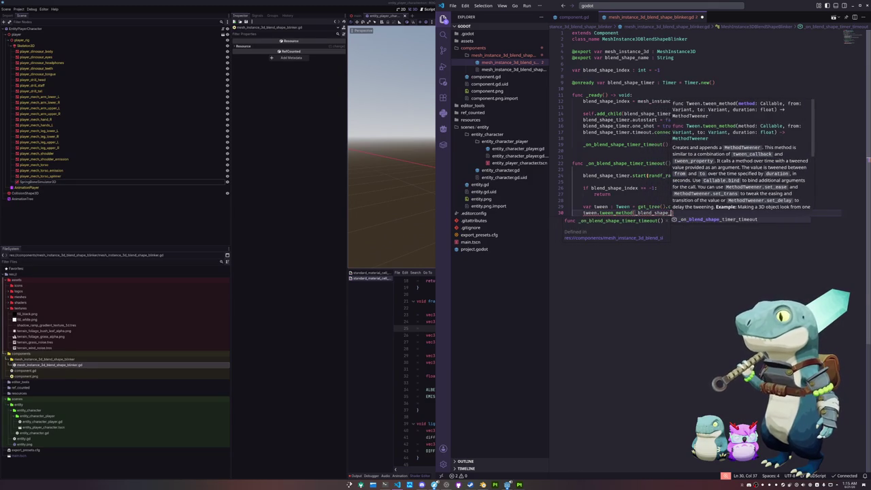
text(tween)
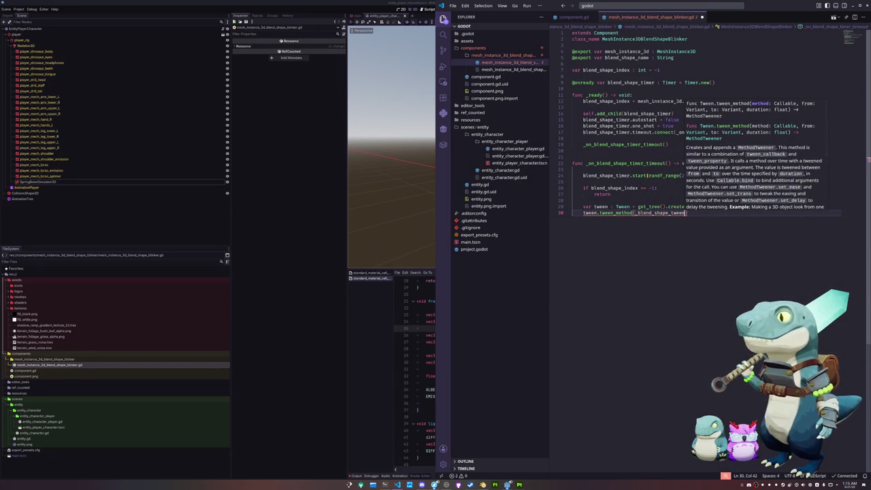
text(, 0.0, 1.)
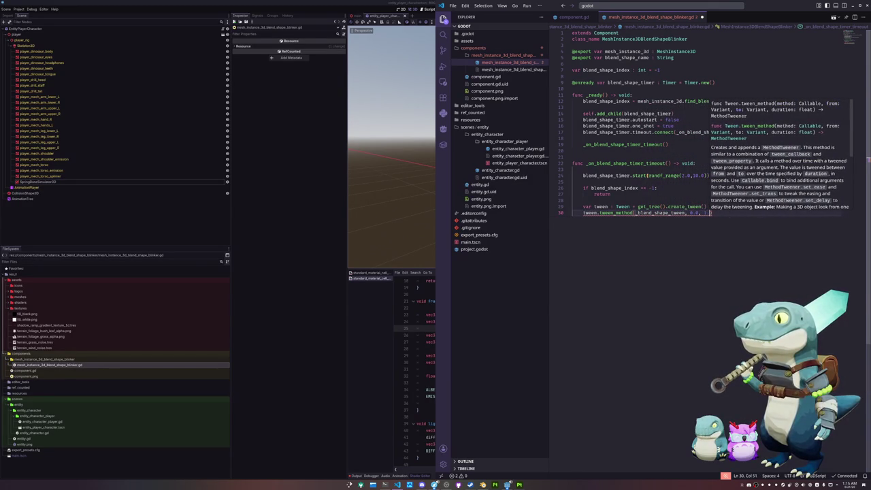
text(0, 0.1)
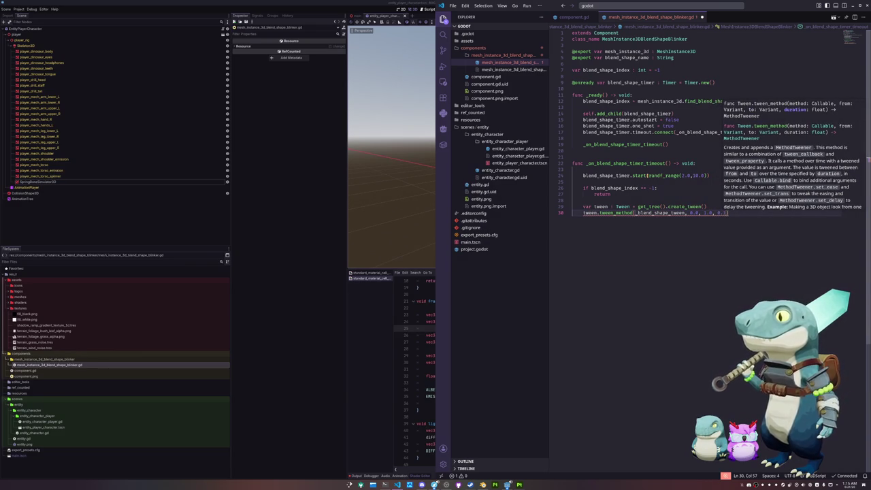
text())
text(0)
key(shift+Tab)
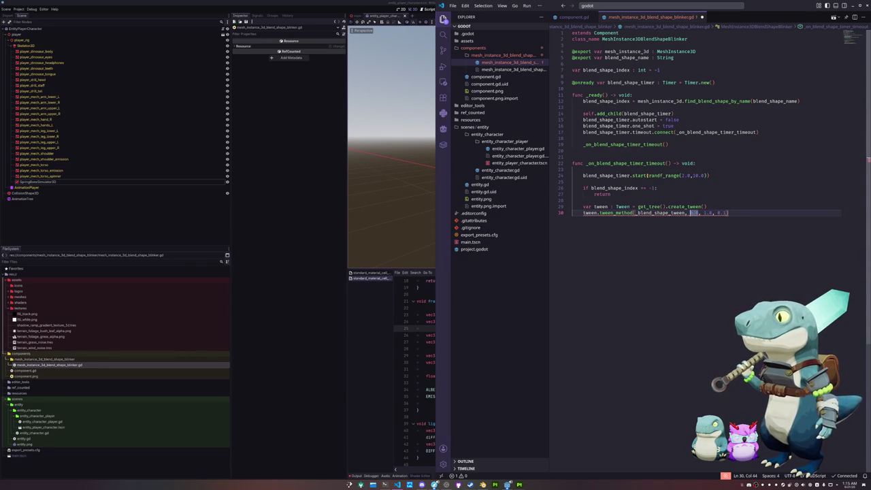
key(shift+Tab)
key(Up)
key(Up)
key(Up)
key(Up)
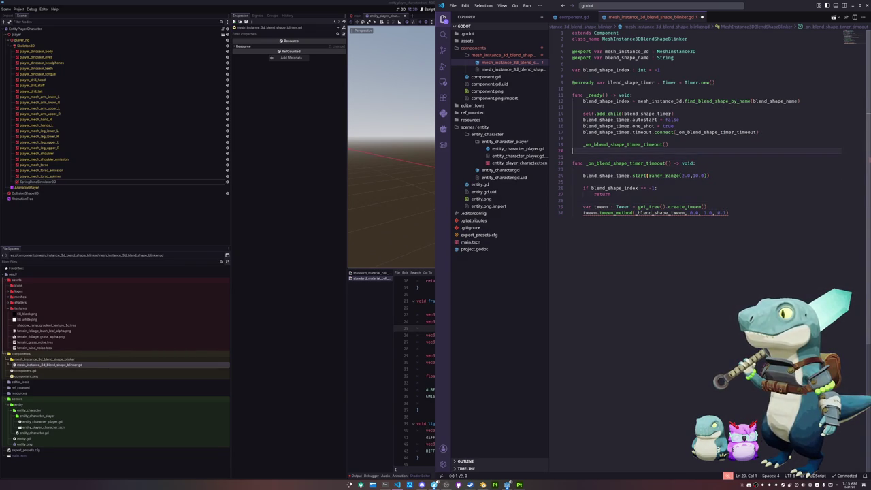
key(Return)
key(Return)
key(Up)
Declare func _blend_shape_tween(val : float) -> void with a pass placeholder body.
text(func _blend_shape_tween()
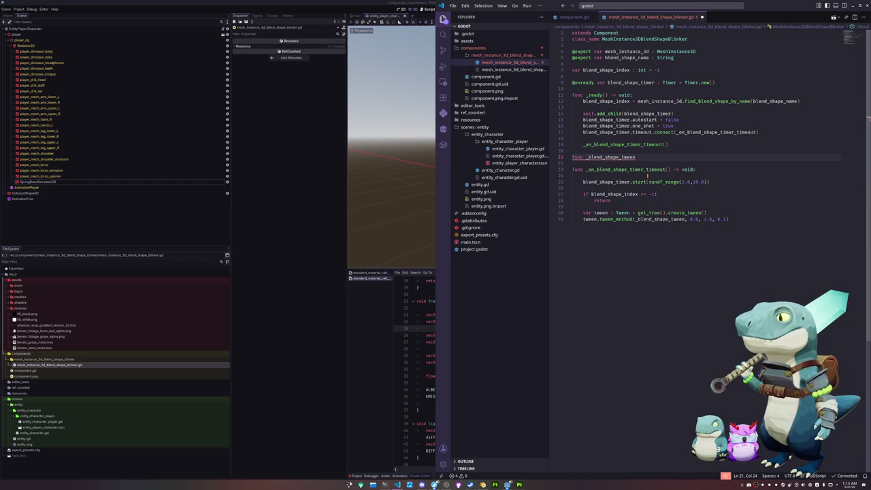
text(v)
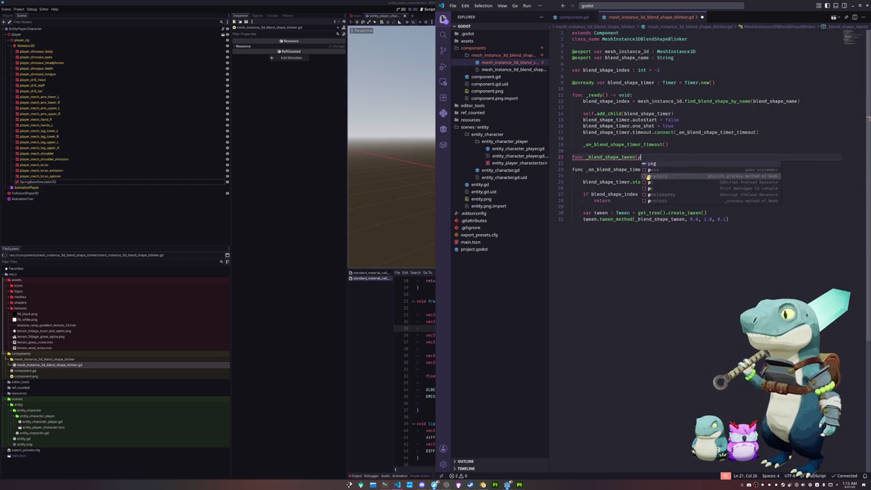
text(al : float)
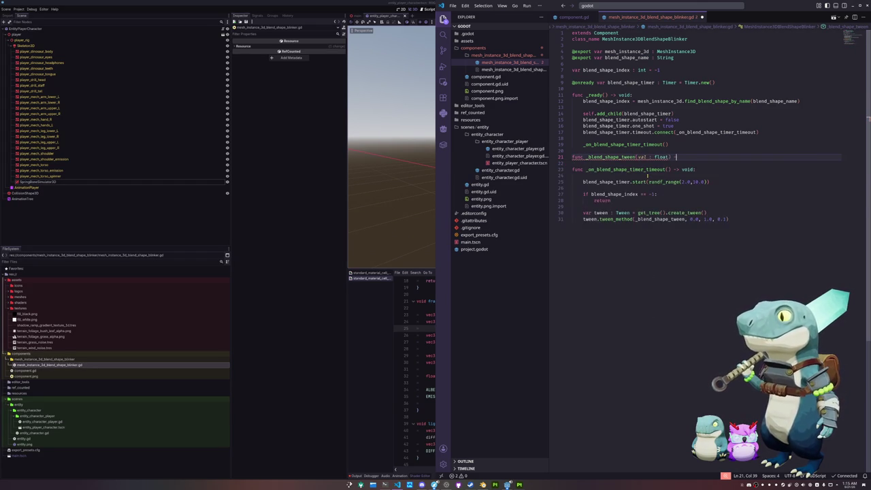
text() -> vo)
key(Return)
text(:)
key(Return)
text(pass)
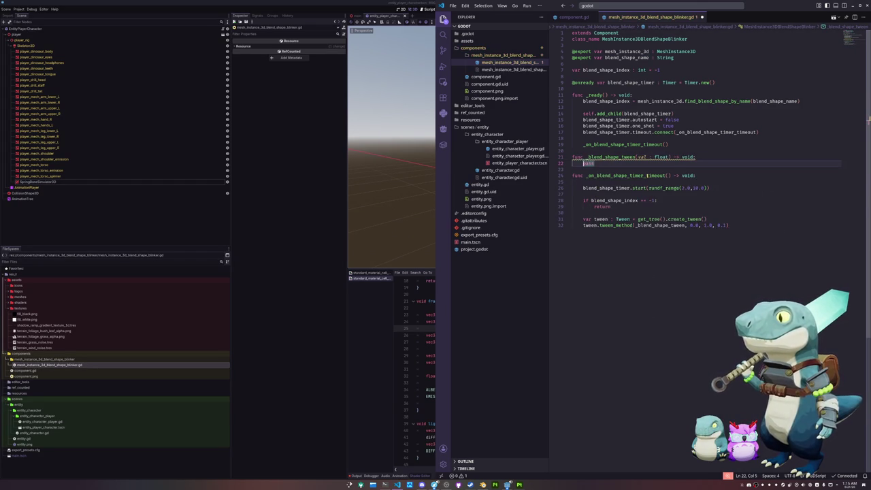
key(Up)
key(End)
key(Return)
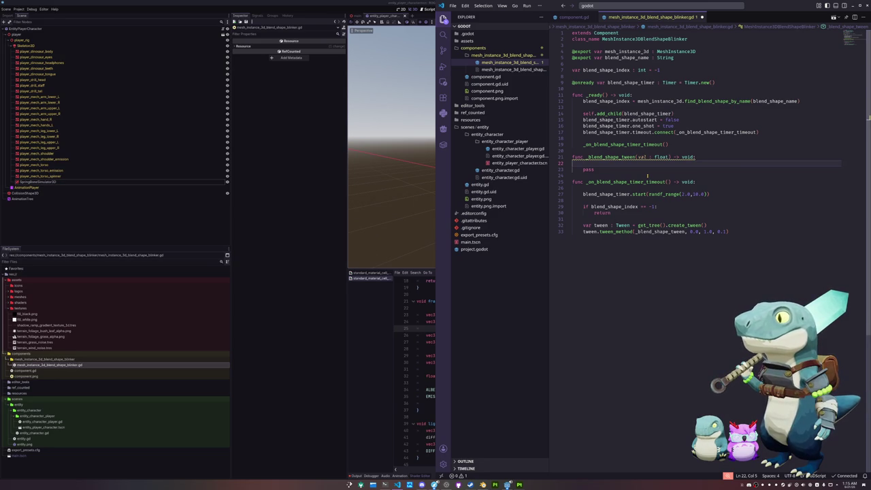
Copy the blend_shape_index -1 early-return guard into _blend_shape_tween.
key(Down)
key(Down)
key(Down)
key(shift+Up)
key(shift+Up)
key(shift+Up)
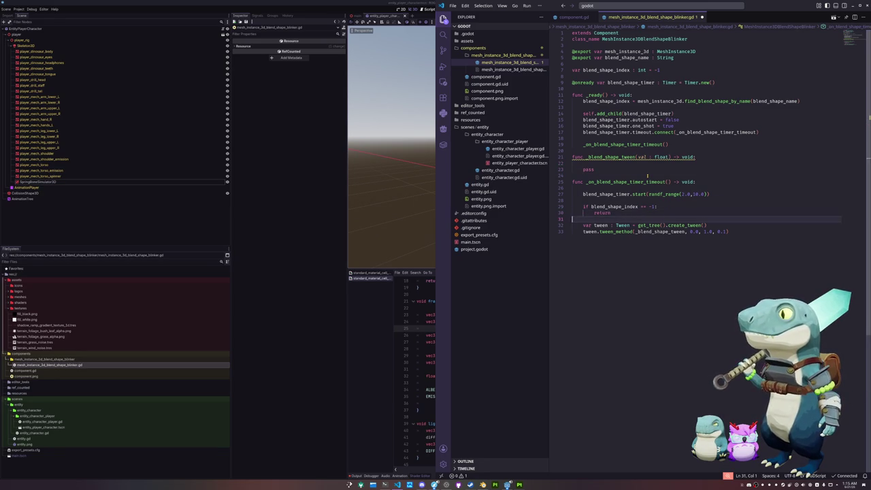
key(ctrl+c)
key(Up)
key(Up)
key(Up)
key(Up)
key(Up)
key(Up)
key(ctrl+v)
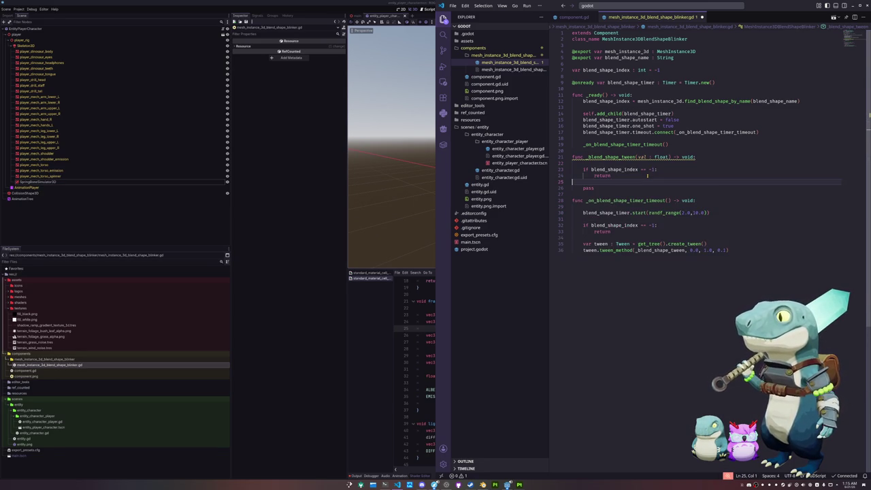
key(Up)
key(Up)
key(Up)
key(Delete)
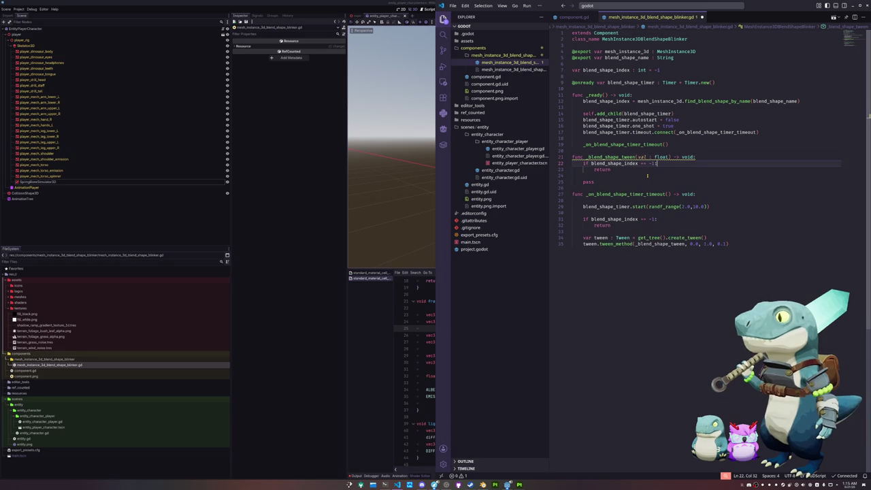
key(Down)
key(Down)
key(Return)
key(Return)
key(Up)
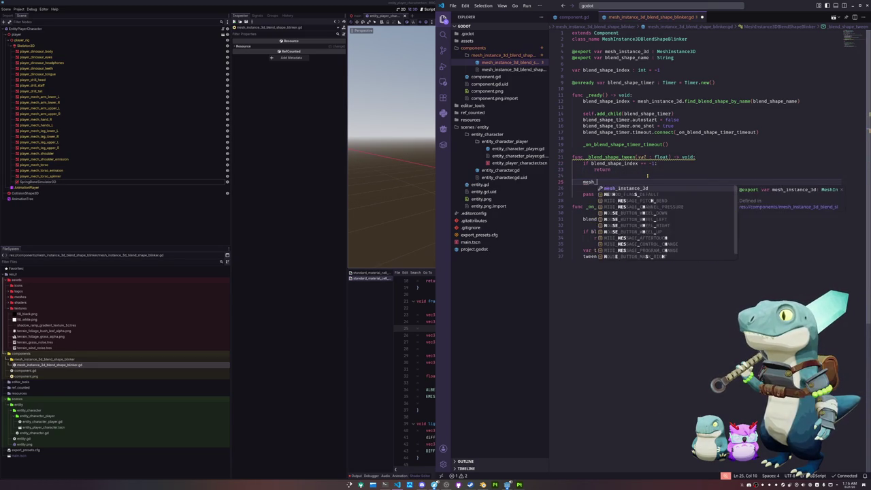
Call mesh_instance_3d.set_blend_shape_value(blend_shape_index, val) and delete the pass placeholder.
text(esh_instance_3d.blend)
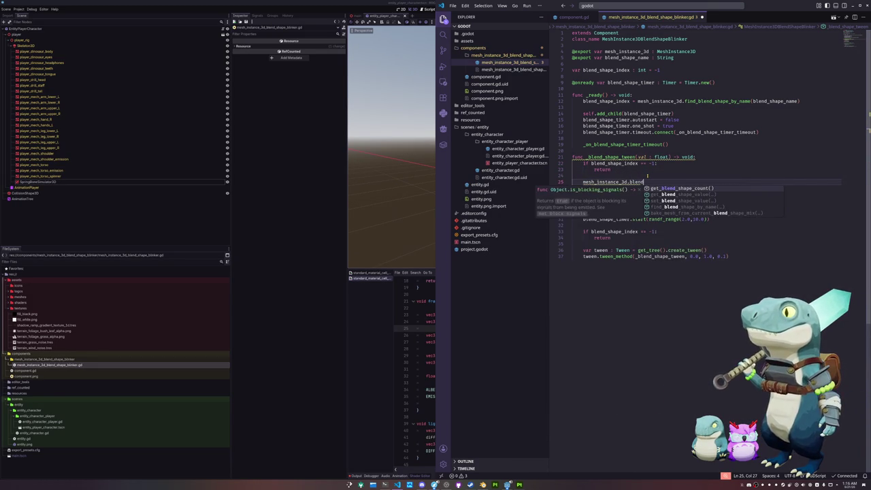
key(Down)
key(Down)
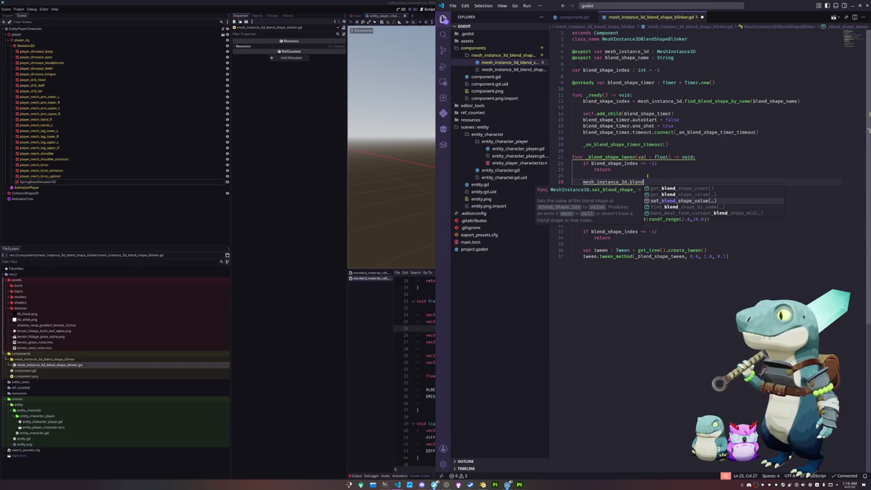
key(Return)
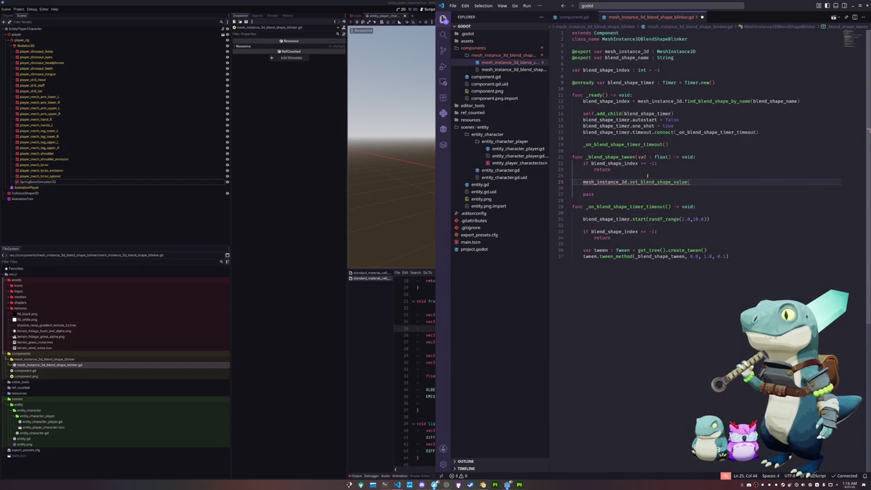
text(lend_sha)
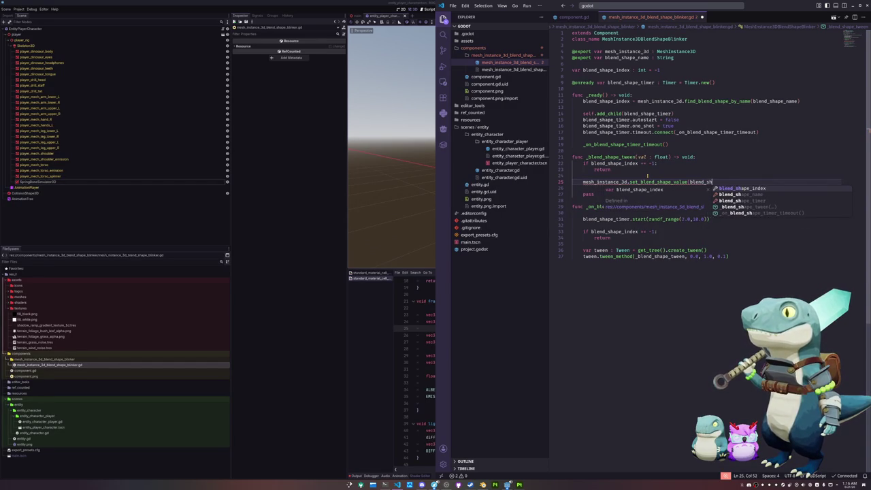
text(pe_)
key(Return)
text(, val)
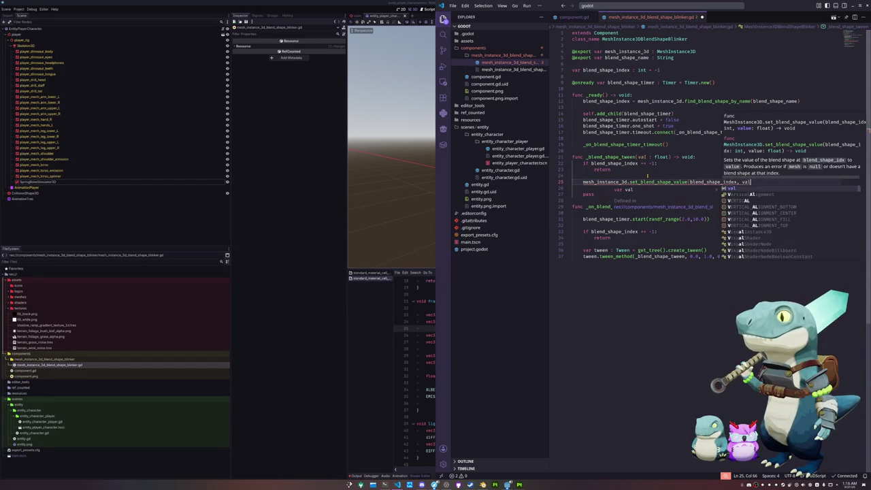
text())
key(Down)
key(Down)
key(shift+Down)
key(shift+Down)
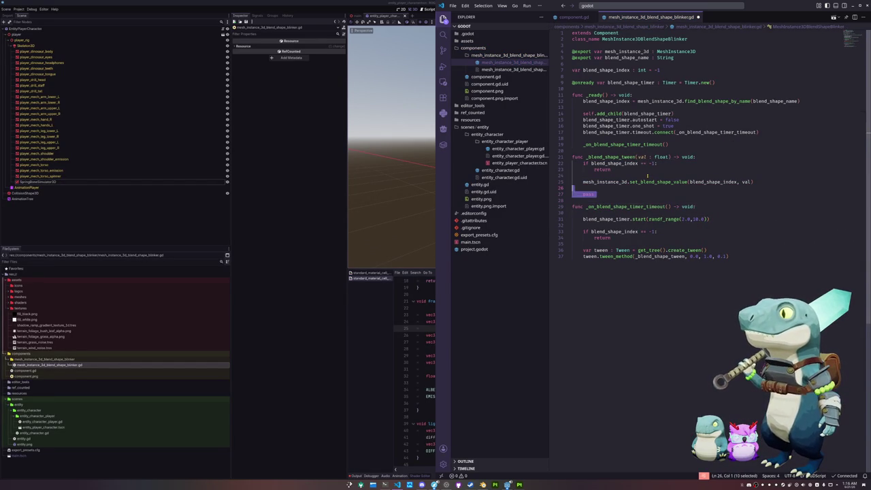
key(Delete)
key(Down)
key(Down)
key(Down)
key(Down)
key(Down)
key(Down)
key(Down)
Duplicate the tween_method blend-shape call onto a new line 36 below the original.
key(End)
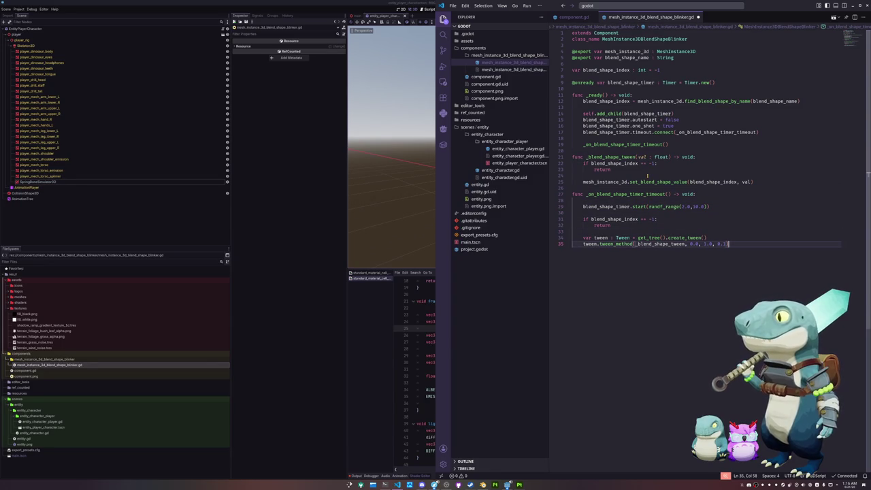
key(Return)
text(tween.)
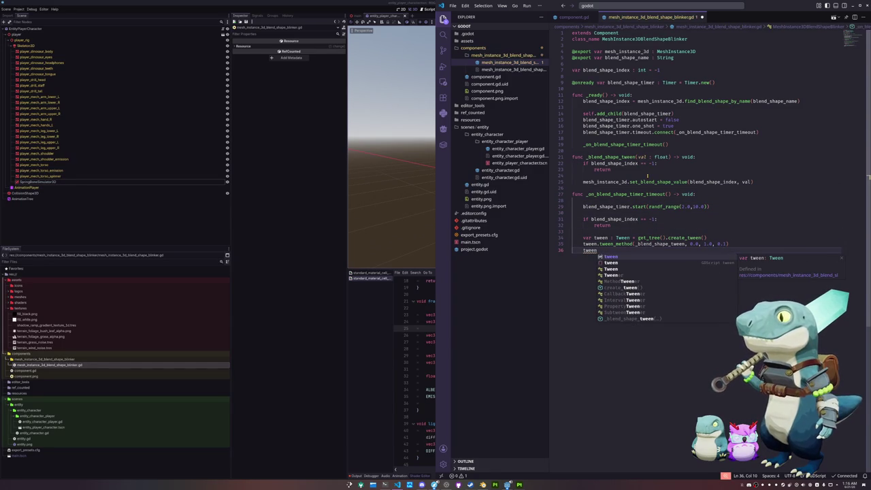
key(Escape)
key(Up)
key(Home)
key(shift+End)
key(ctrl+c)
key(Down)
key(End)
key(ctrl+v)
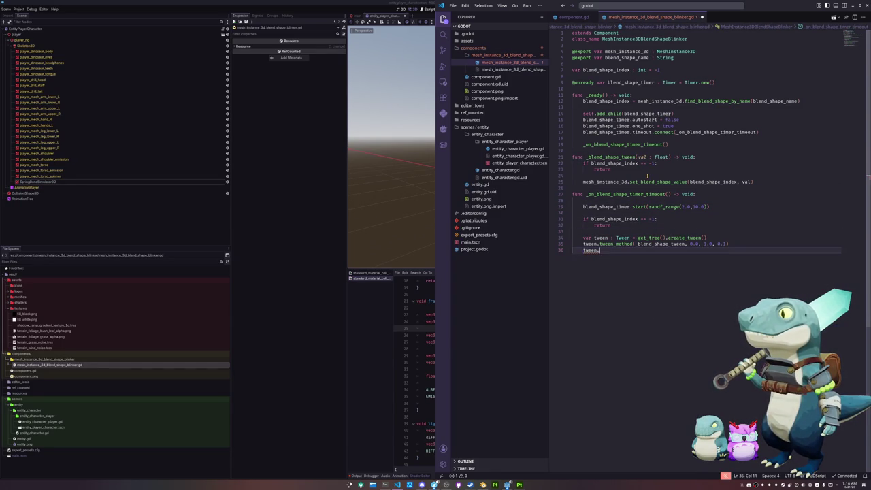
key(Return)
Remove the extra 'tween.' prefix and change the copied call's values to 0.1 and 0.0.
key(Up)
key(Home)
key(shift+Right)
key(shift+Right)
key(shift+Right)
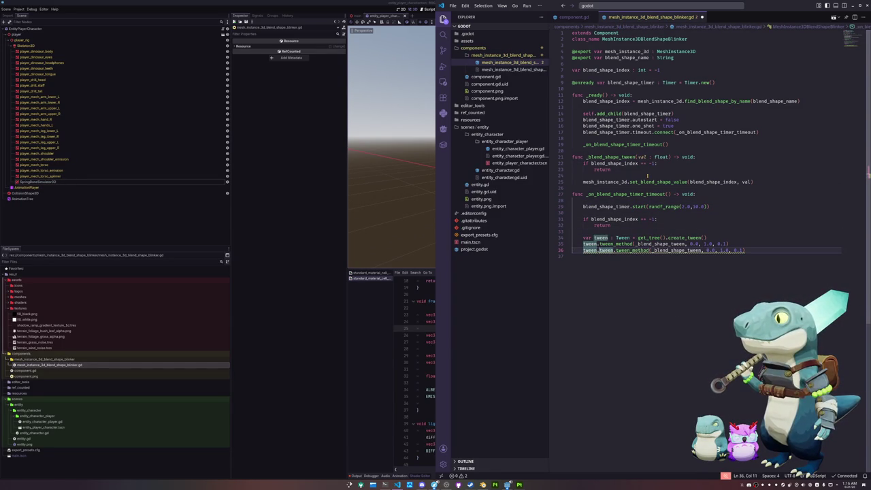
key(Delete)
key(ctrl+Right)
key(ctrl+Right)
key(ctrl+Right)
key(ctrl+Right)
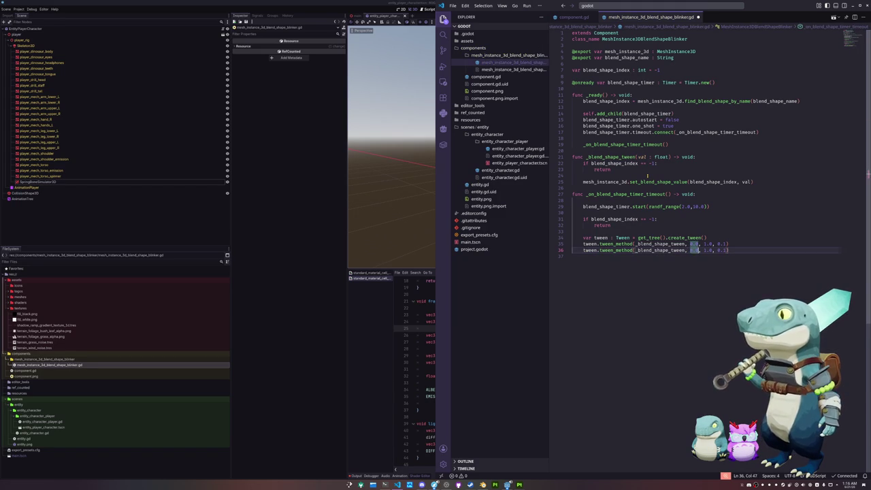
text(1)
key(ctrl+shift+Right)
text(0)
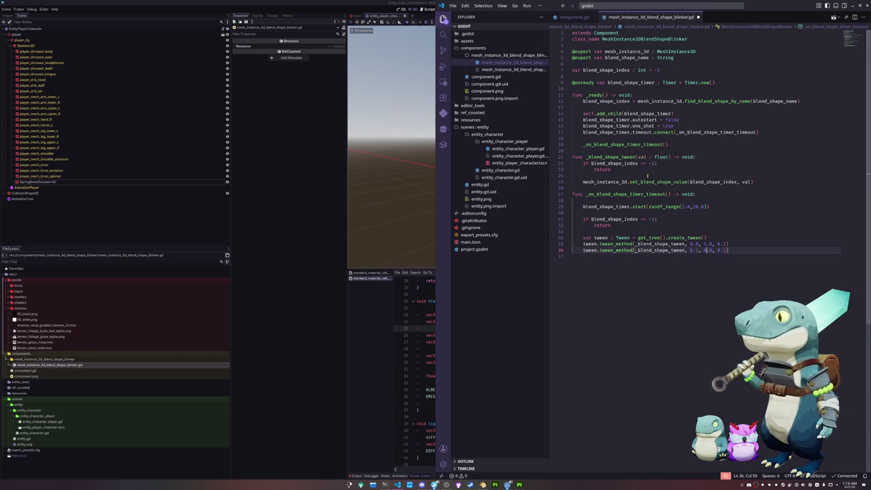
key(Down)
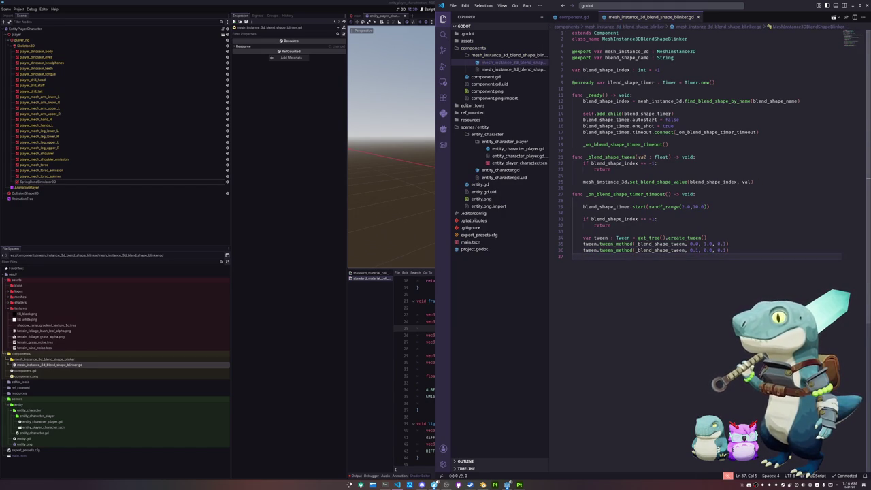
key(alt+Tab)
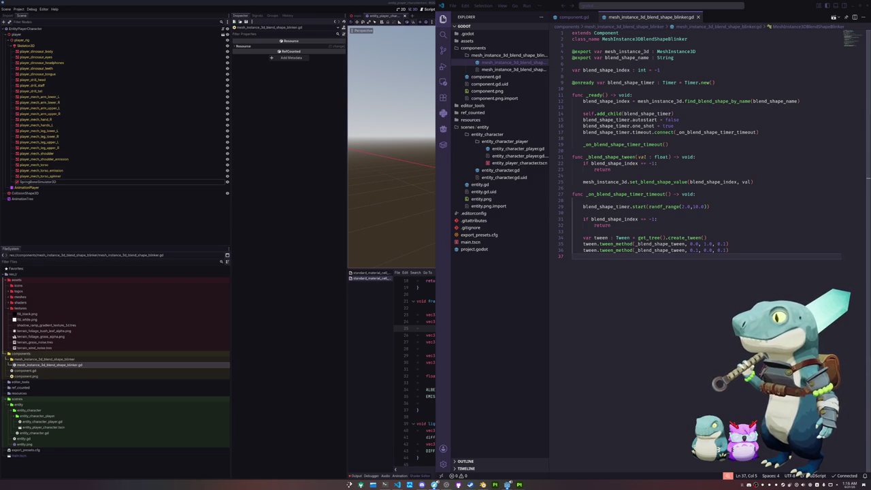
click(732, 267)
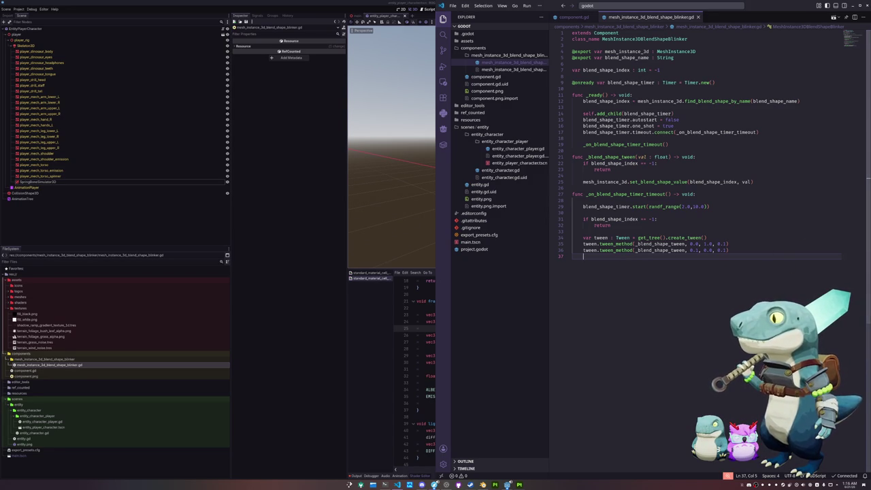
click(645, 266)
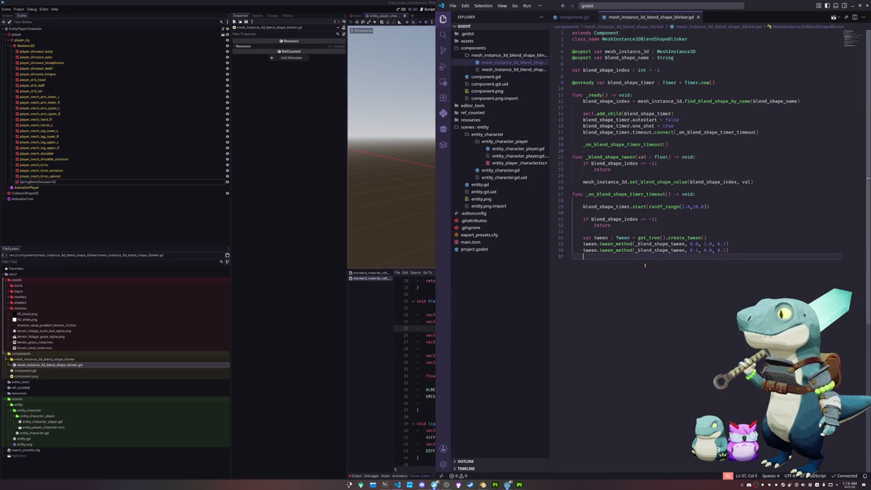
click(610, 230)
Add a MeshInstance3DBlendShapeBlinker child node to the player root.
click(286, 141)
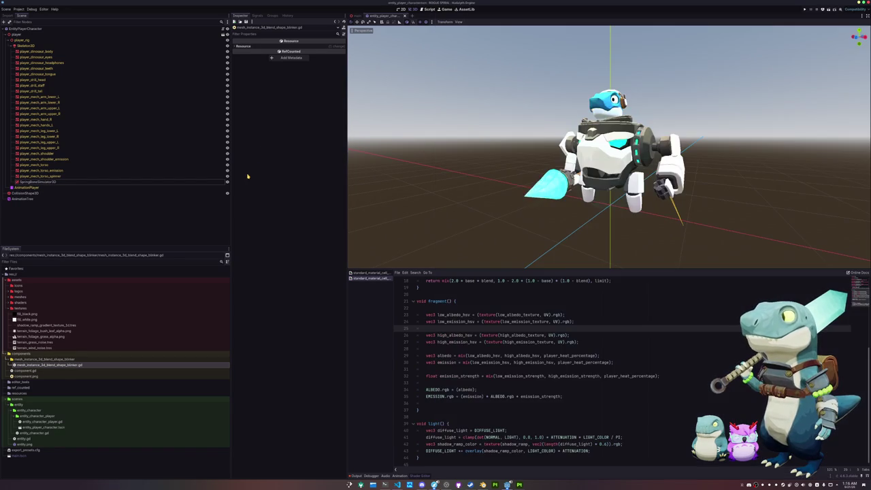
right_click(26, 30)
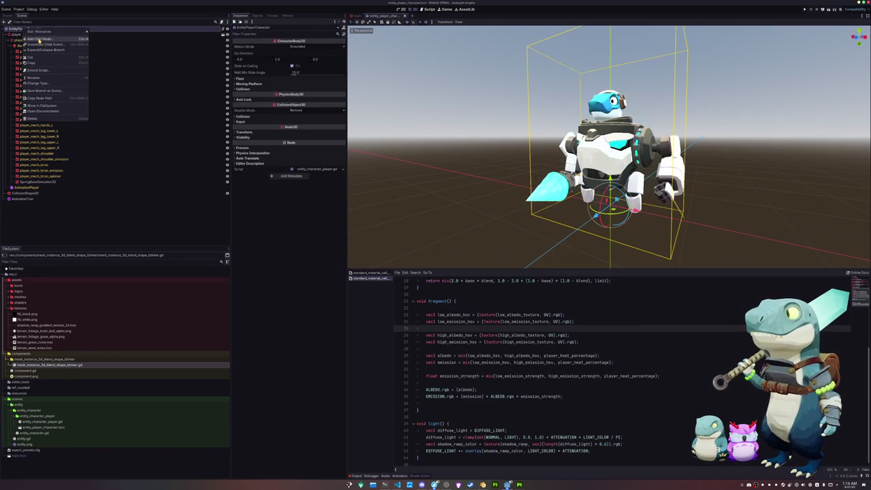
click(39, 38)
key(BackSpace)
key(BackSpace)
key(BackSpace)
text(blinker)
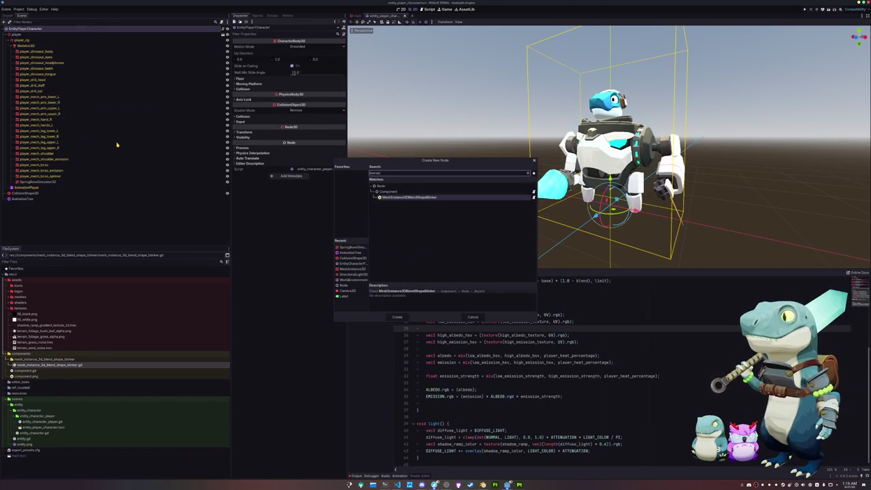
key(Return)
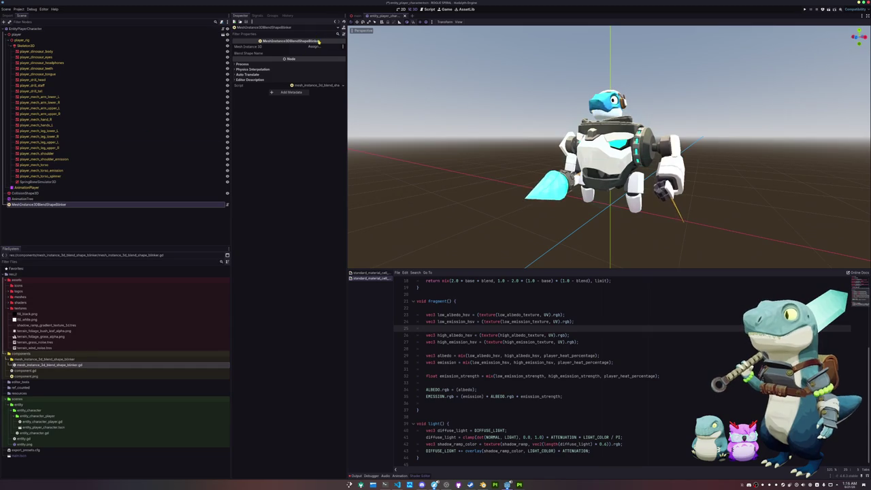
Point the blinker at player_dinosaur_body with blend shape name eyeBlink, then run the scene.
click(313, 47)
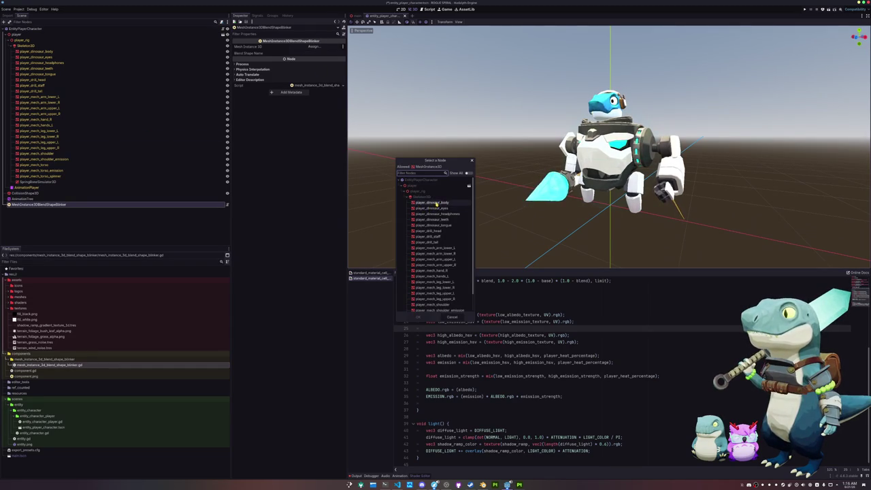
double_click(436, 203)
click(35, 51)
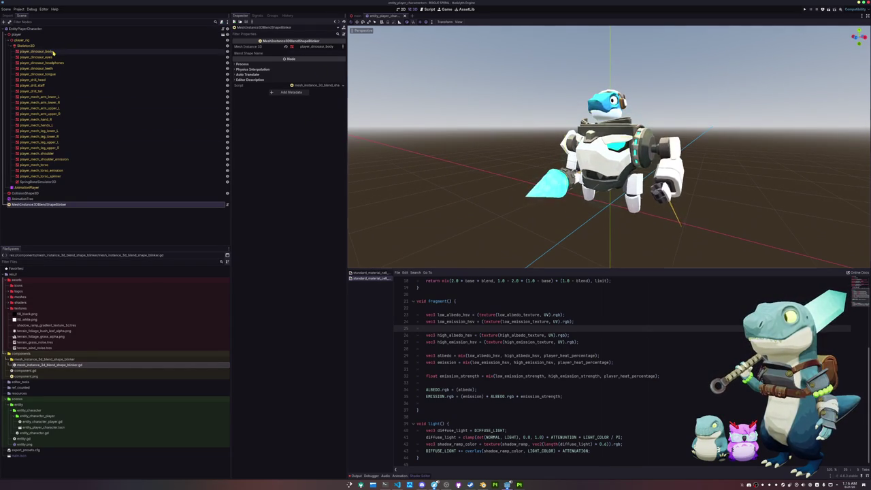
click(260, 66)
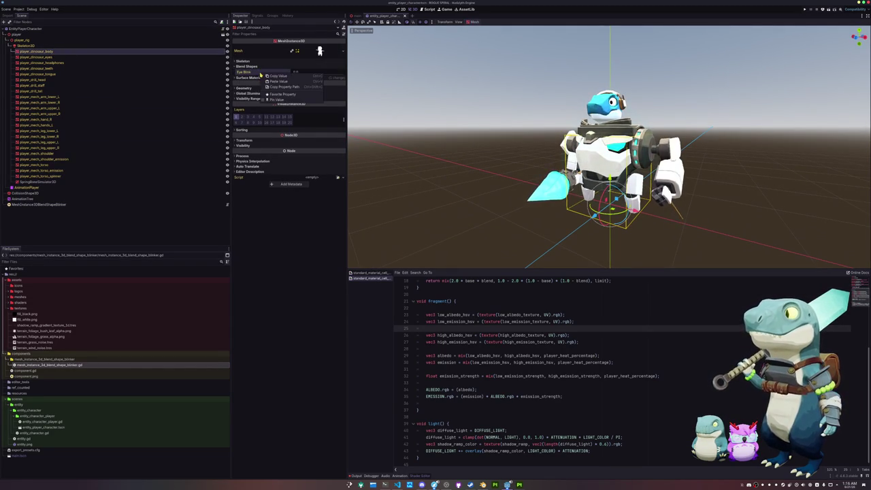
click(48, 205)
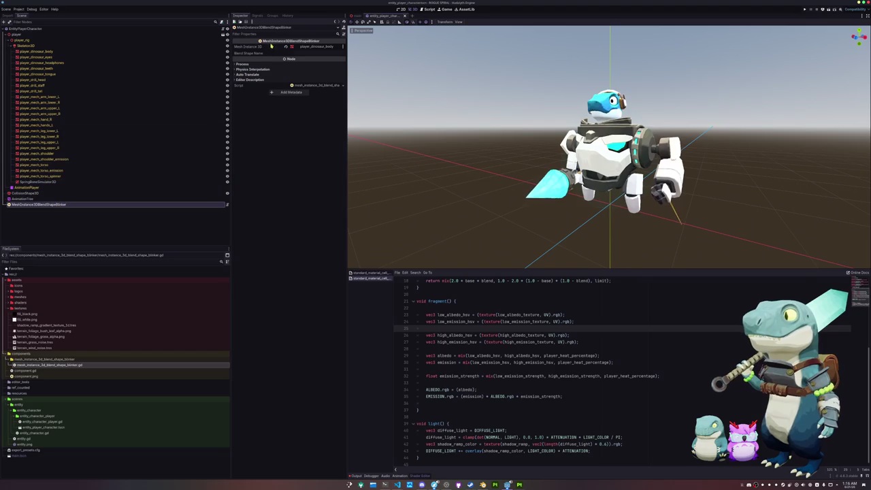
text(blend_shapes/)
triple_click(306, 53)
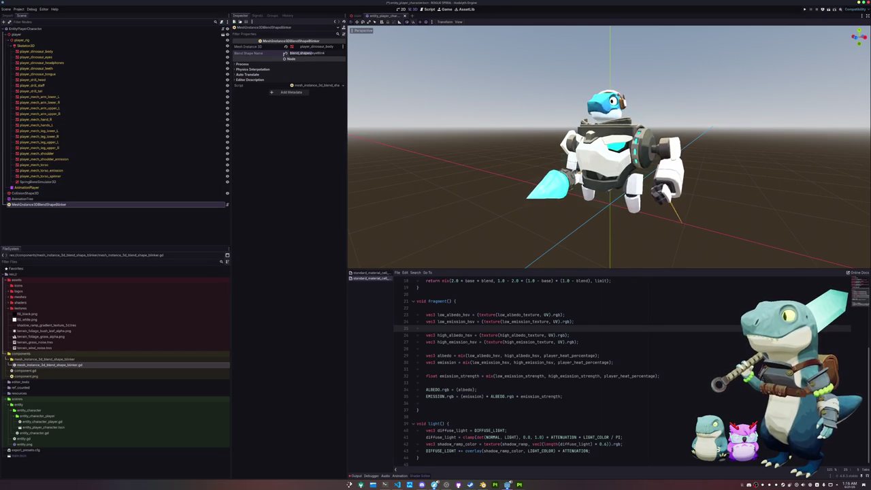
text(eyeBlink)
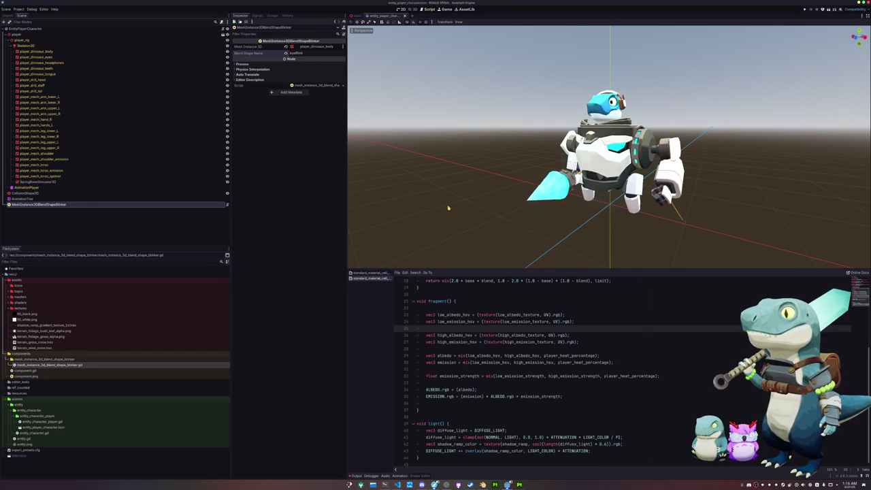
key(F6)
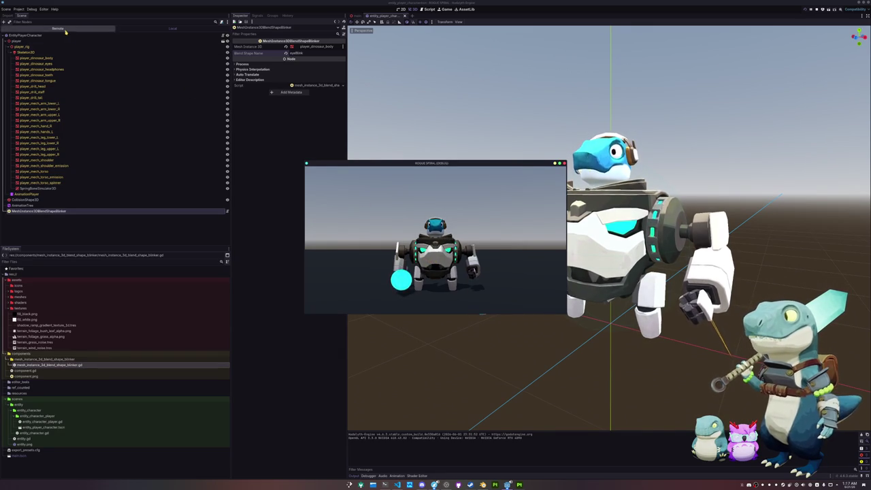
Inspect the running blinker node and its generated Timer child in the remote scene tree.
key(F8)
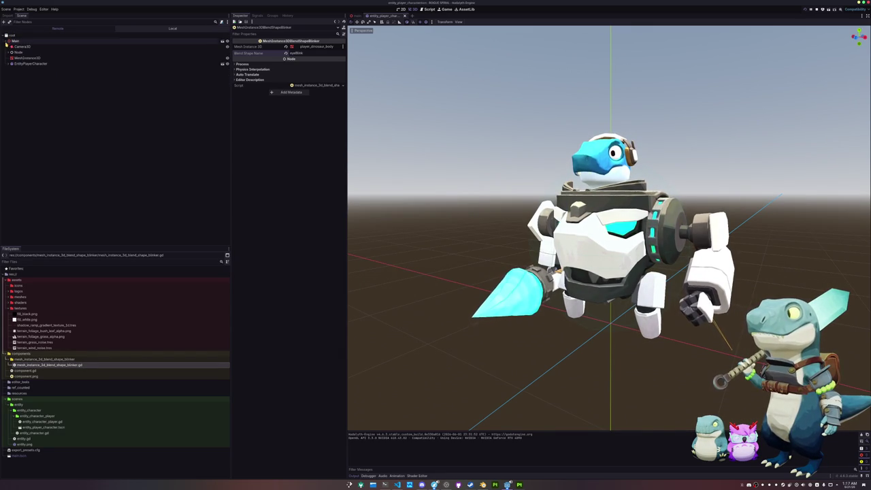
click(41, 87)
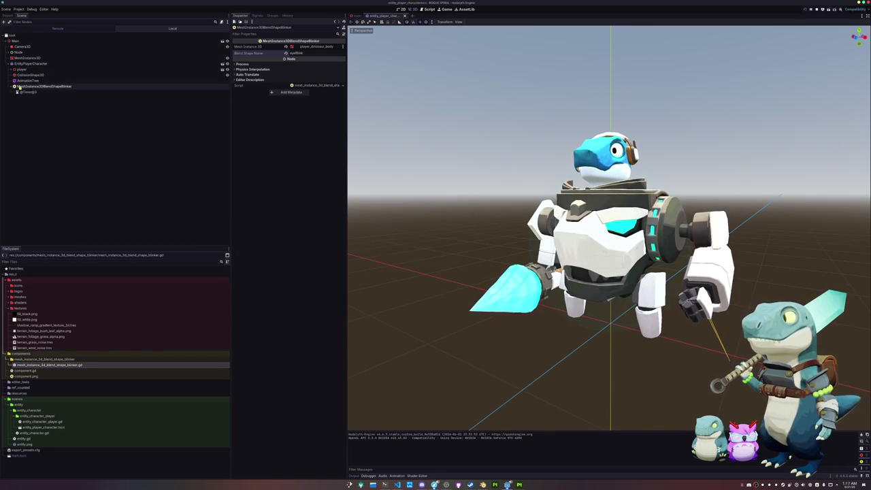
click(39, 94)
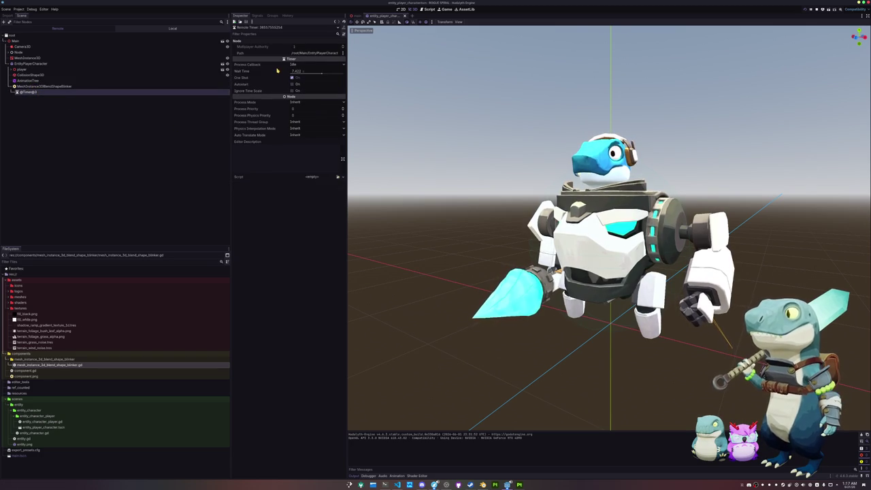
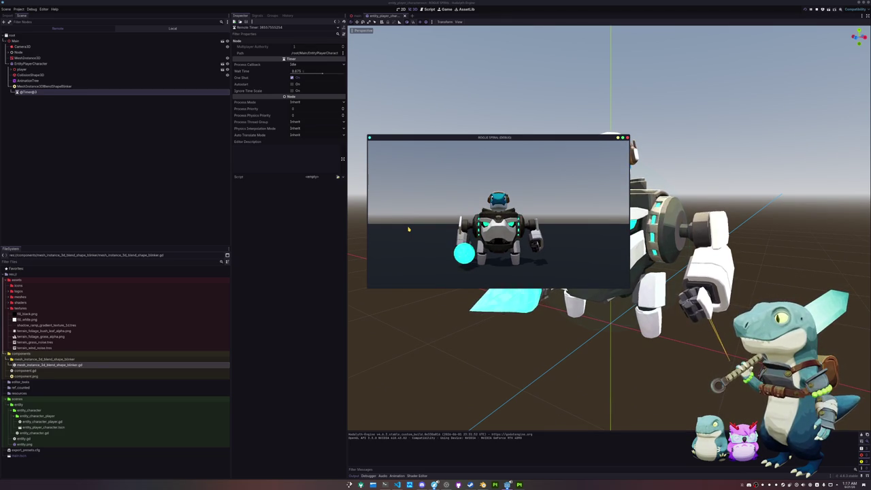
Replace the 0.1 duration on lines 35 and 36 of the blinker script with 0.2.
key(alt+Tab)
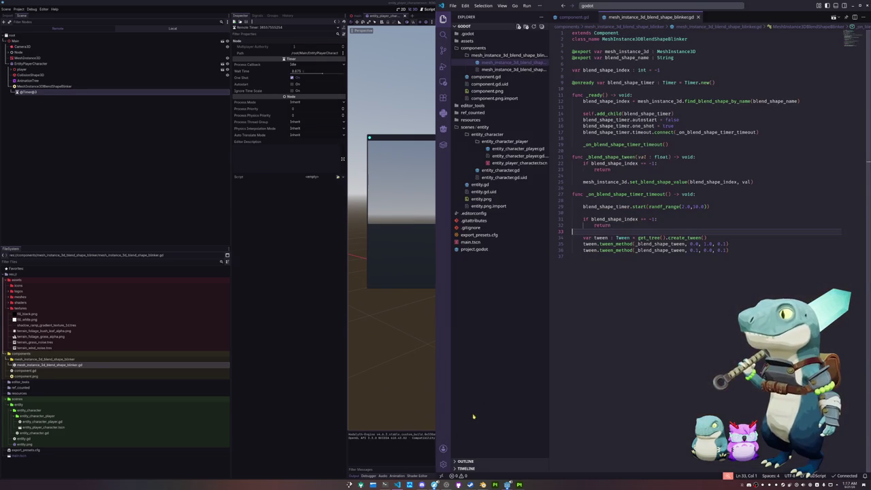
double_click(725, 243)
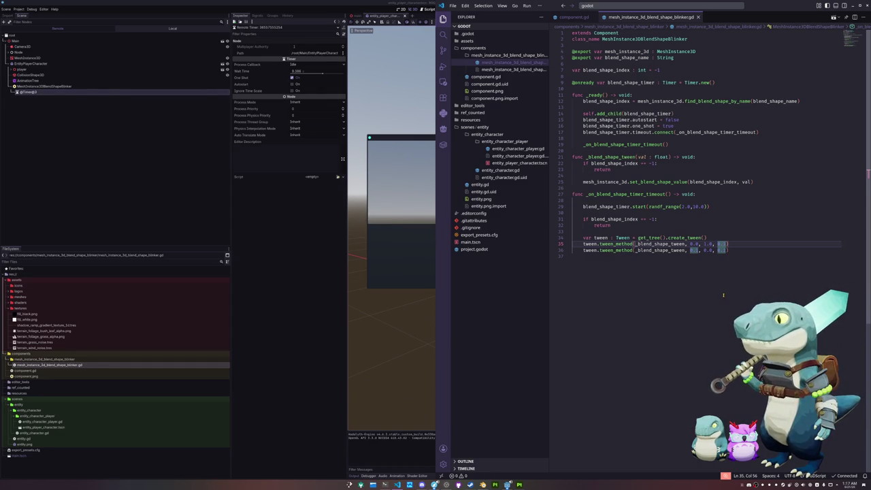
key(ctrl+d)
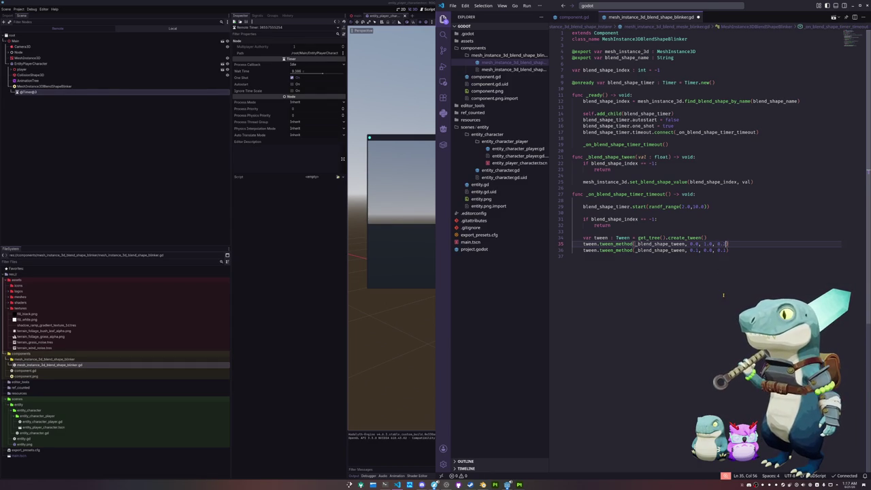
text(0.2)
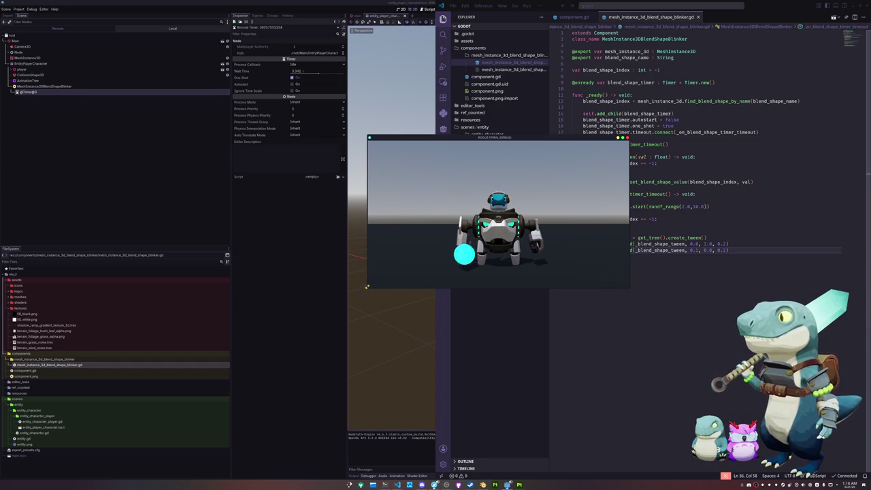
Snap the game window top-left and change line 36's starting value from 0.1 to 1.0.
mouse_move(367, 291)
mouse_down()
mouse_move(76, 467)
mouse_move(85, 473)
mouse_up()
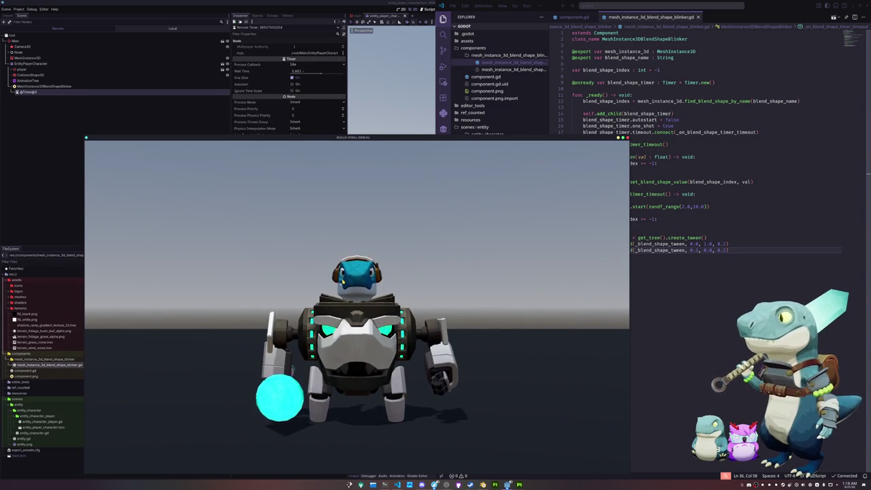
key(super+Left)
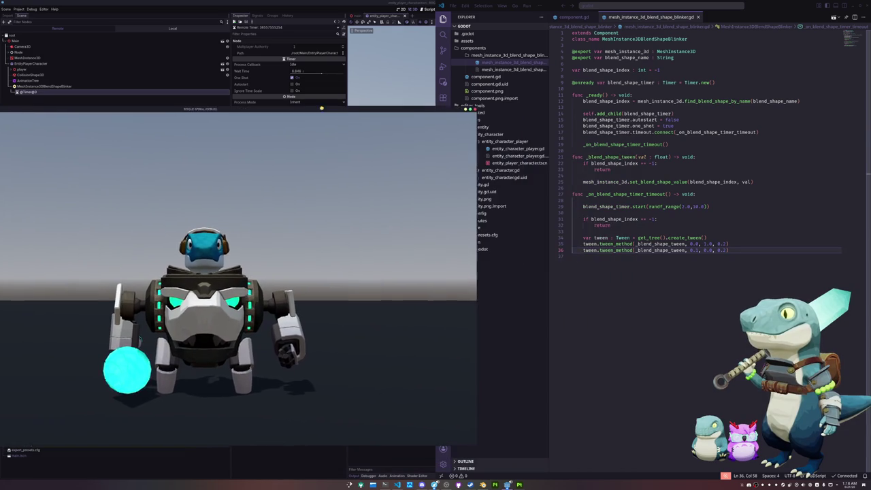
click(708, 250)
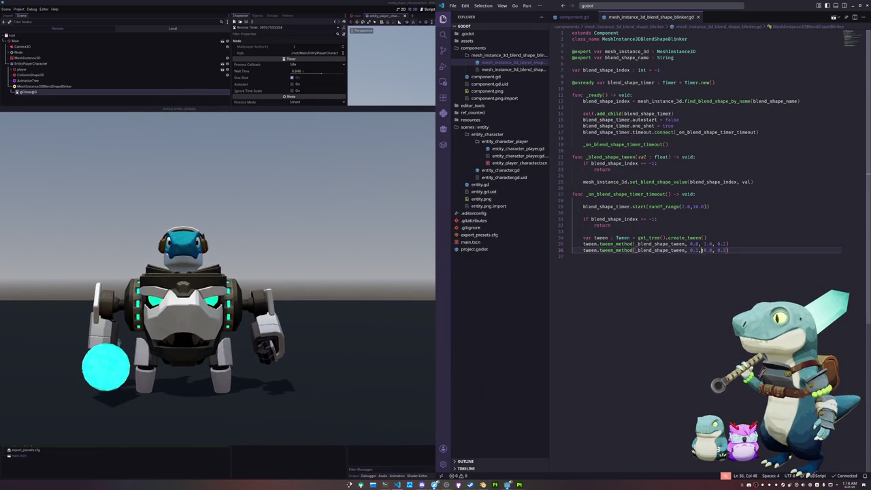
key(Left)
key(shift+Left)
key(shift+Left)
key(shift+Left)
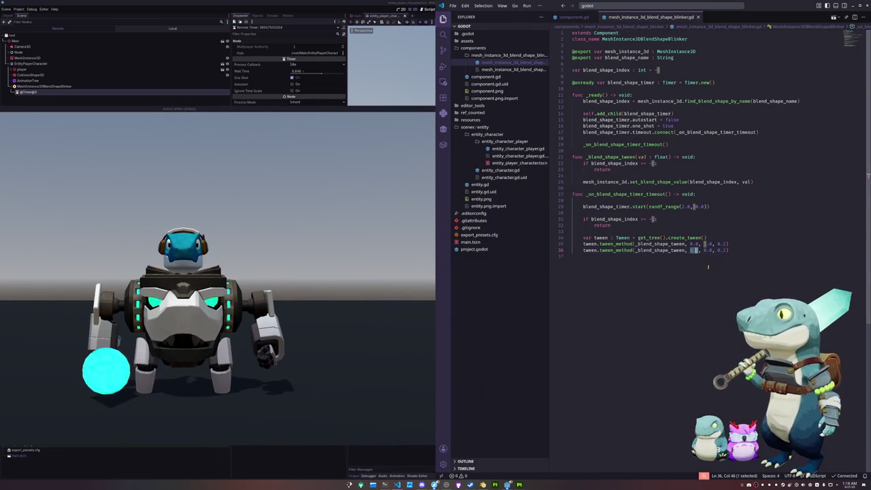
key(shift+Left)
text(1.0)
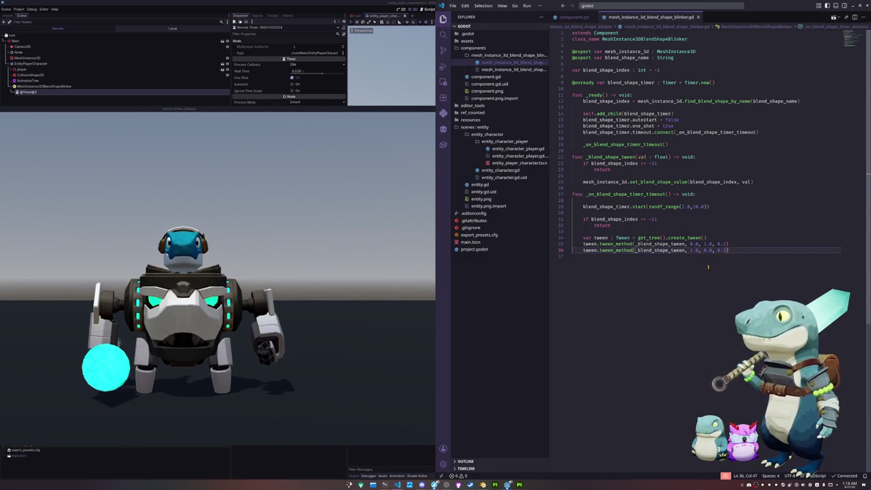
Set the tween durations on lines 35 and 36 to 0.125 and save the script.
key(Down)
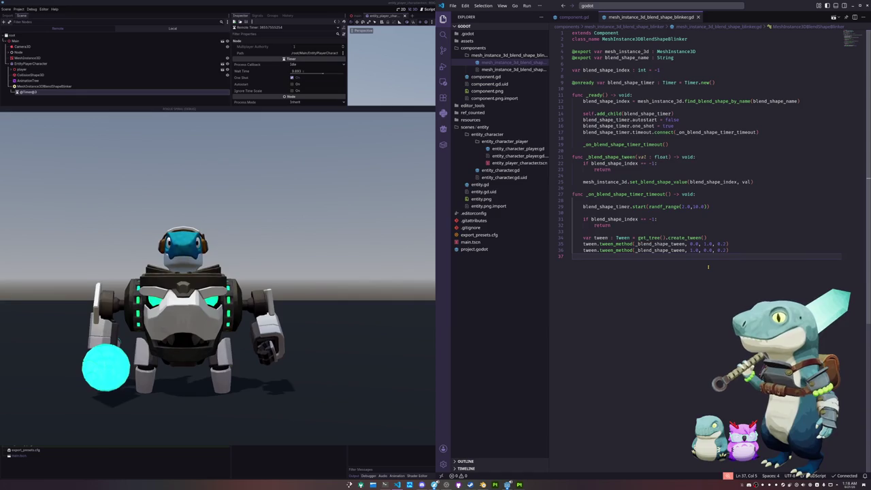
key(Up)
key(Up)
key(ctrl+shift+Right)
key(ctrl+Right)
key(ctrl+shift+Right)
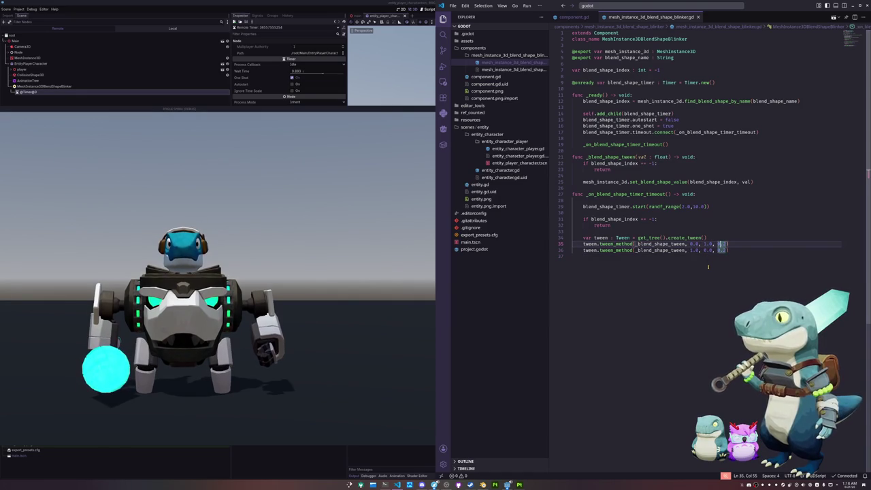
text(0.1)
key(shift+Left)
text(125)
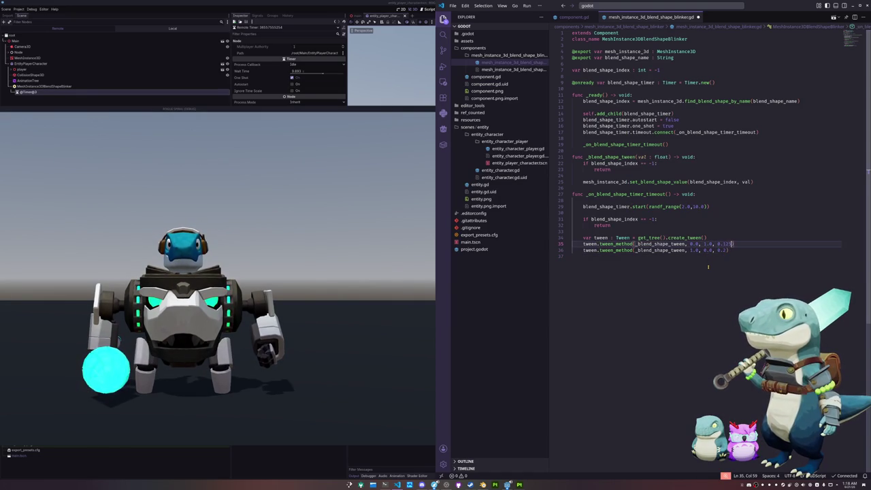
key(Down)
key(ctrl+shift+Left)
text(0.125)
key(ctrl+s)
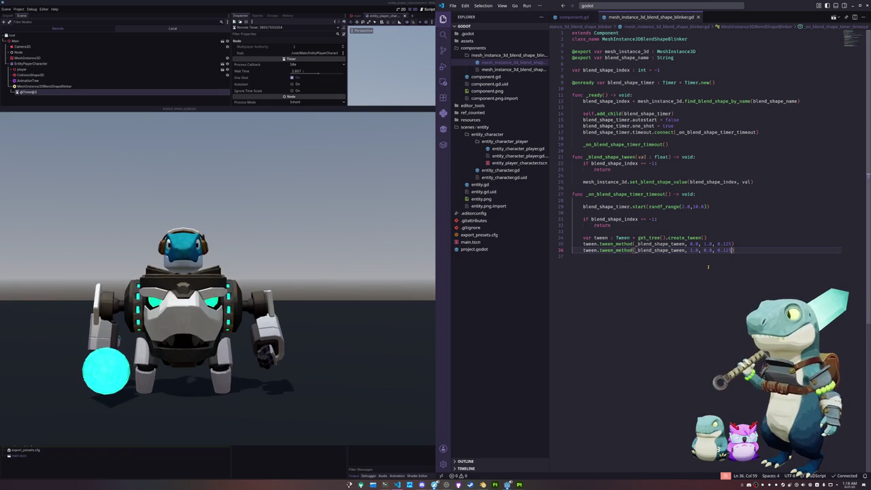
Open player_drill_head_shader_material.tres and revert both Emission Strength fields to 1.0.
click(326, 451)
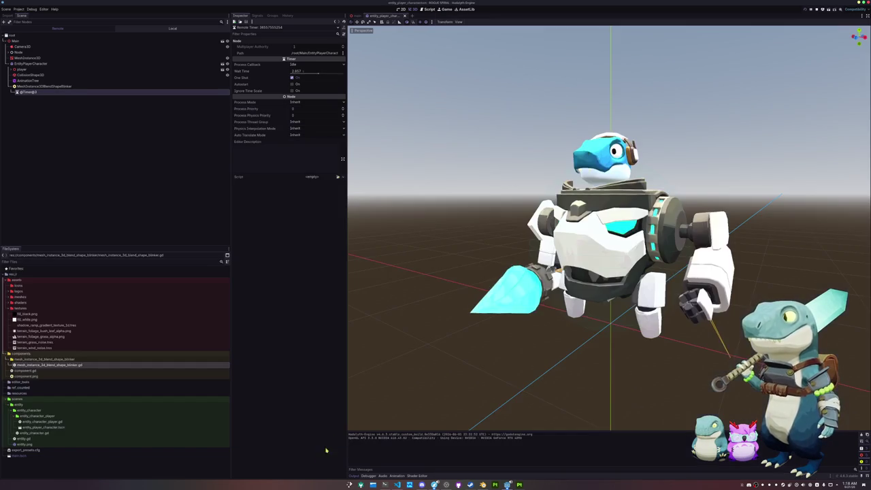
scroll(445, 243, down, 2)
scroll(446, 242, down, 2)
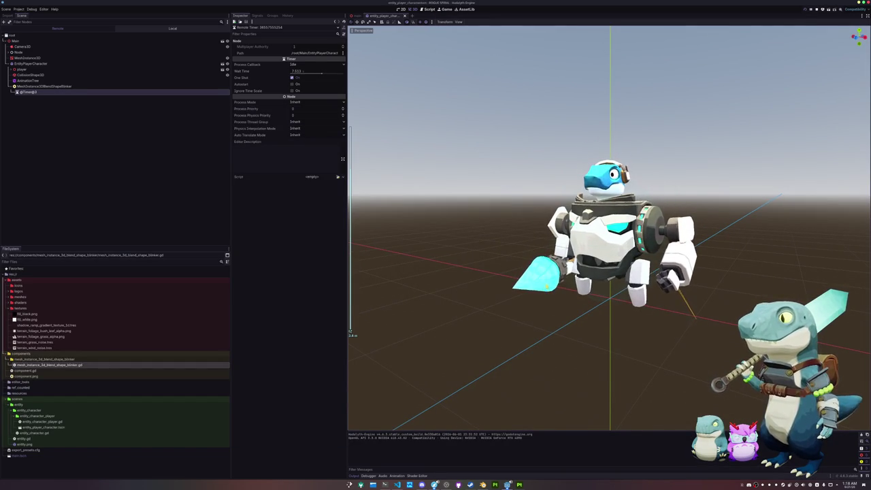
double_click(33, 297)
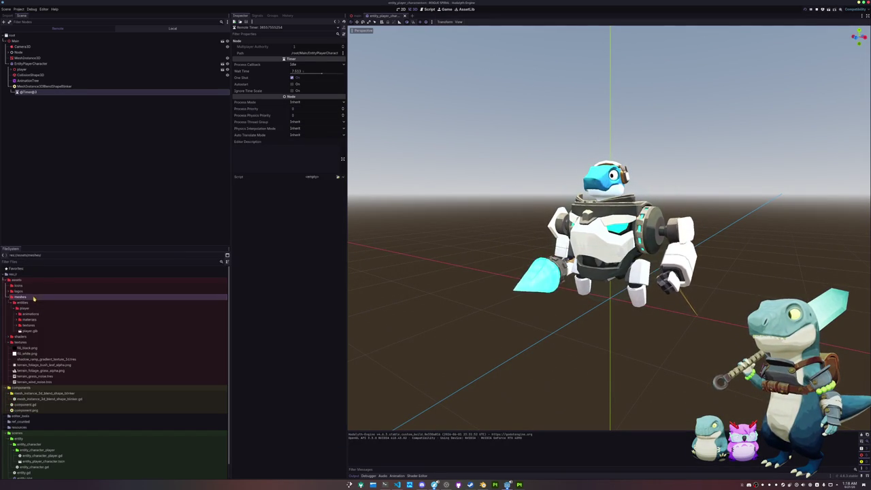
click(31, 314)
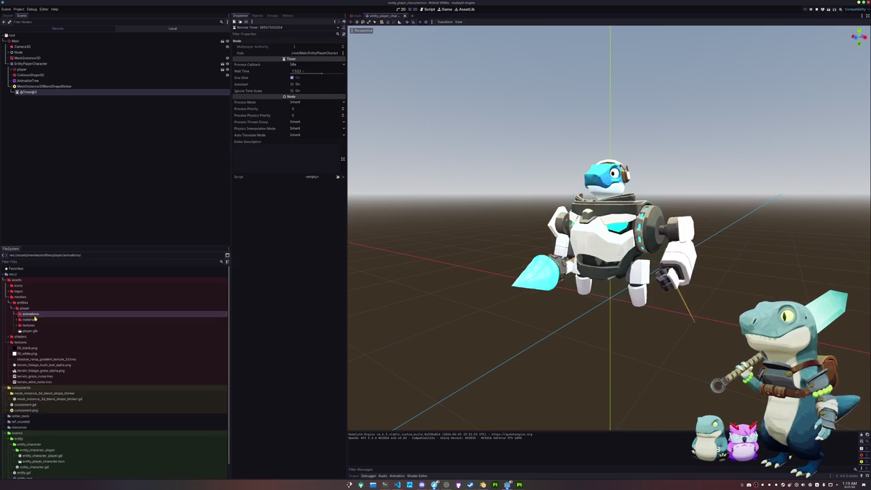
double_click(32, 319)
scroll(41, 320, down, 2)
click(55, 327)
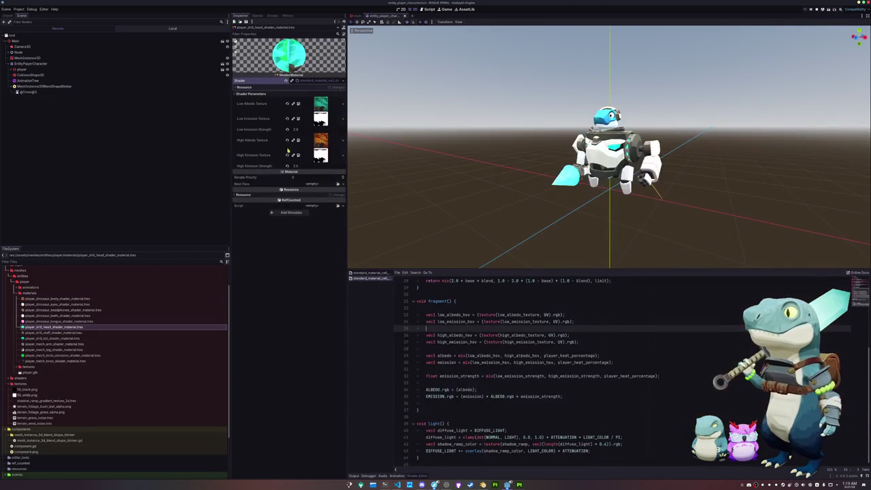
click(287, 129)
click(286, 165)
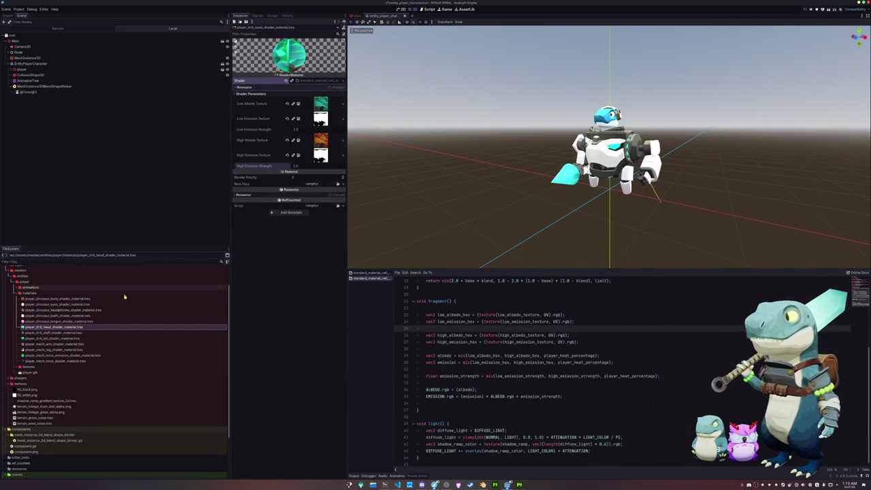
Inspect the torso emission and dinosaur teeth shader materials.
key(Down)
key(Down)
key(Down)
key(Down)
key(Down)
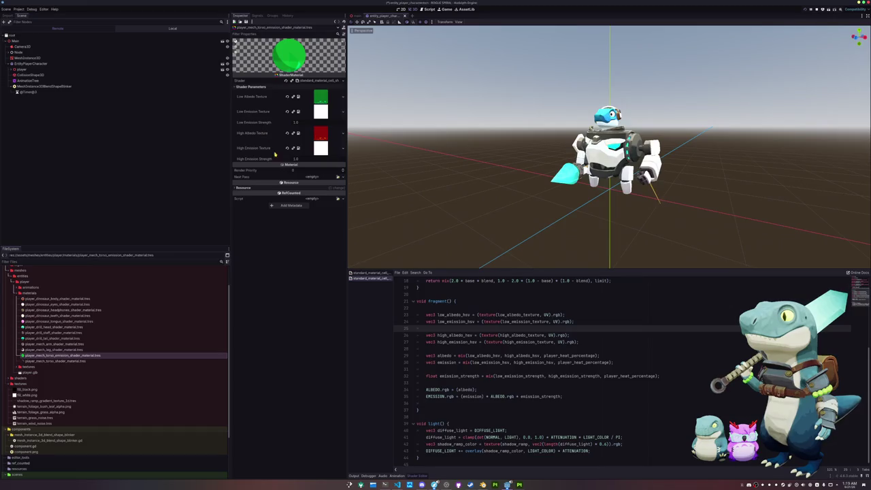
click(58, 316)
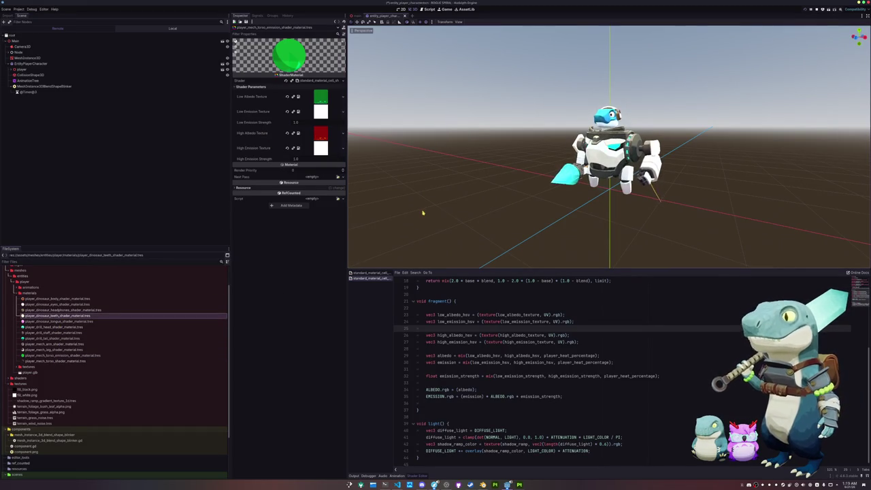
scroll(422, 213, down, 2)
key(alt+Tab)
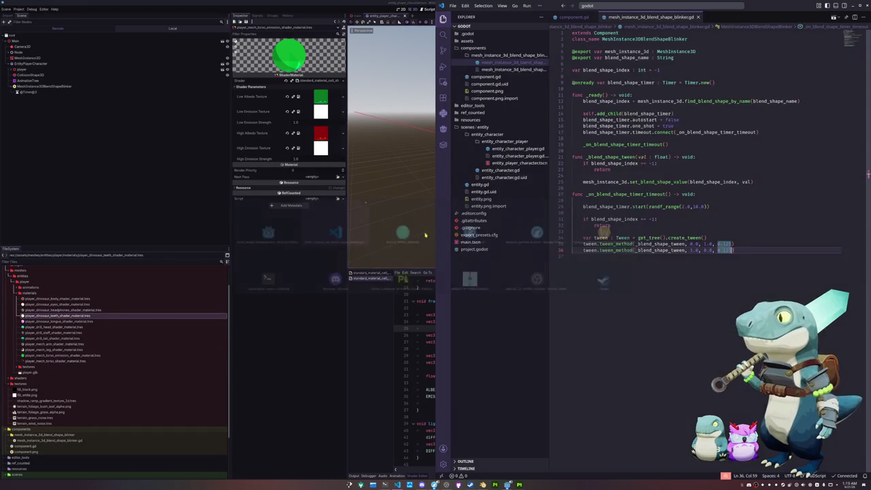
key(alt+Tab)
key(alt+Tab)
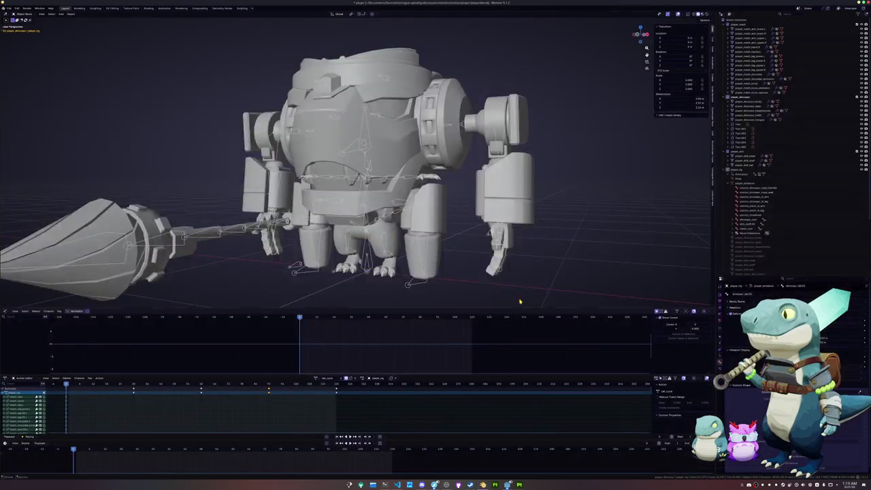
Bring up the animations.txt checklist in nano beside the Blender robot rig.
scroll(542, 248, down, 3)
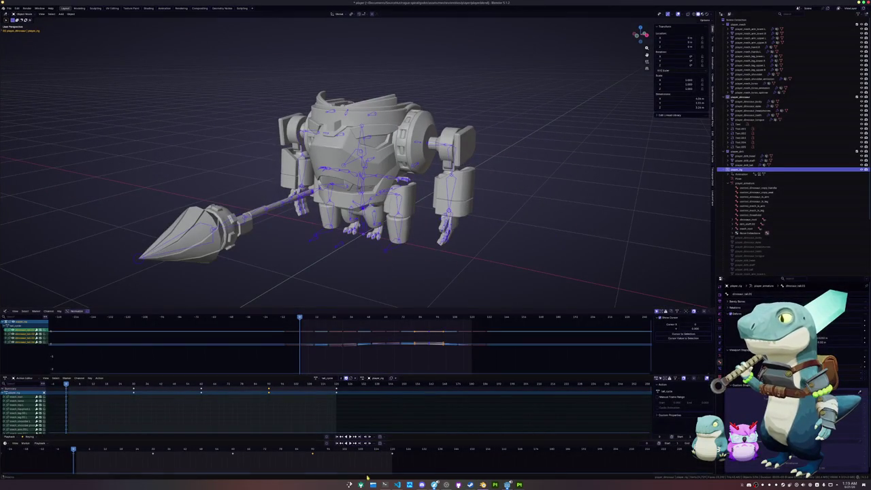
key(alt+Tab)
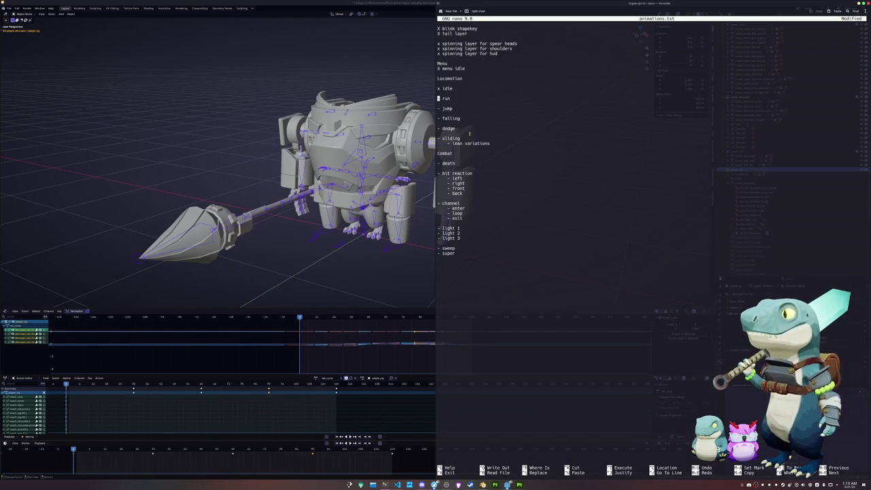
Duplicate the idle_pose action into a new run action and put the rig in Pose Mode.
click(361, 283)
click(316, 378)
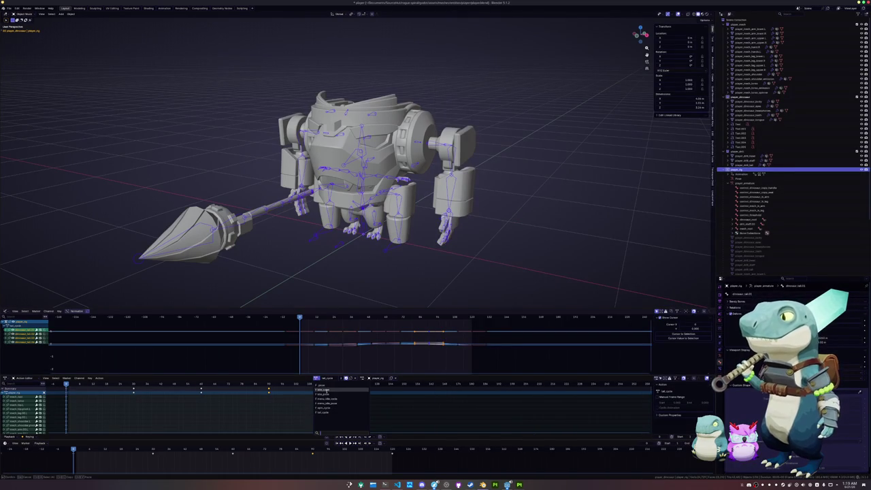
click(340, 392)
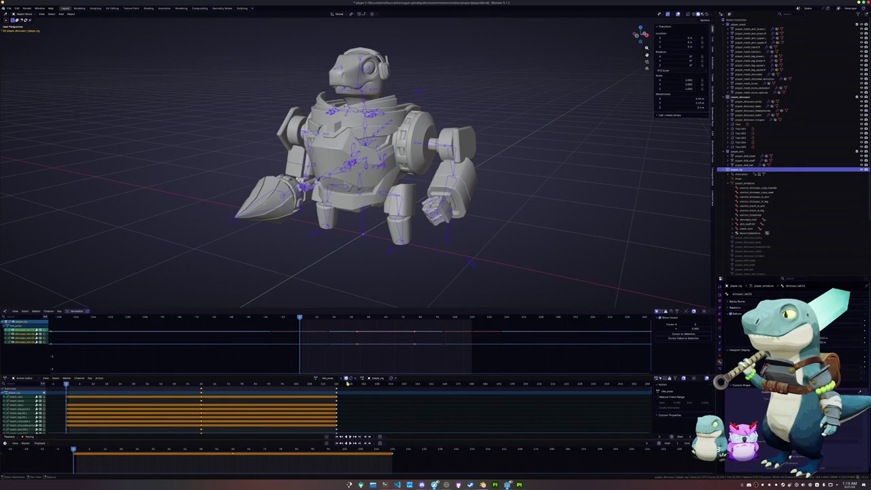
click(347, 381)
double_click(332, 379)
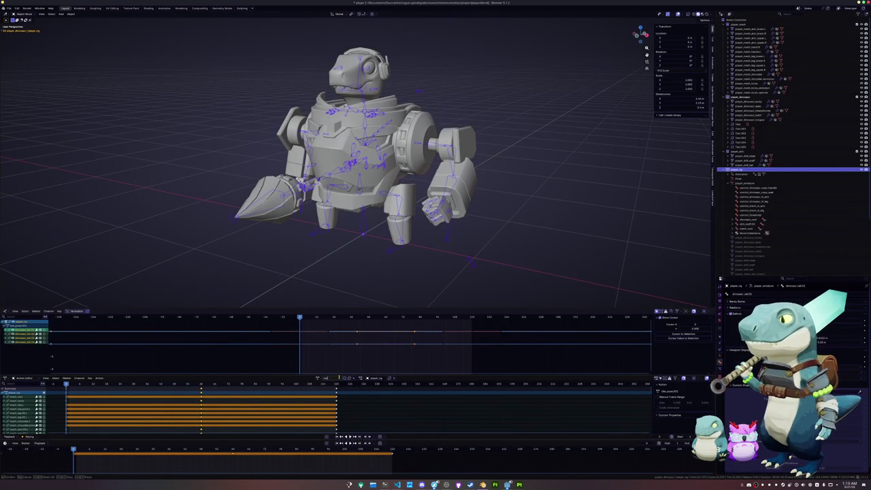
key(Return)
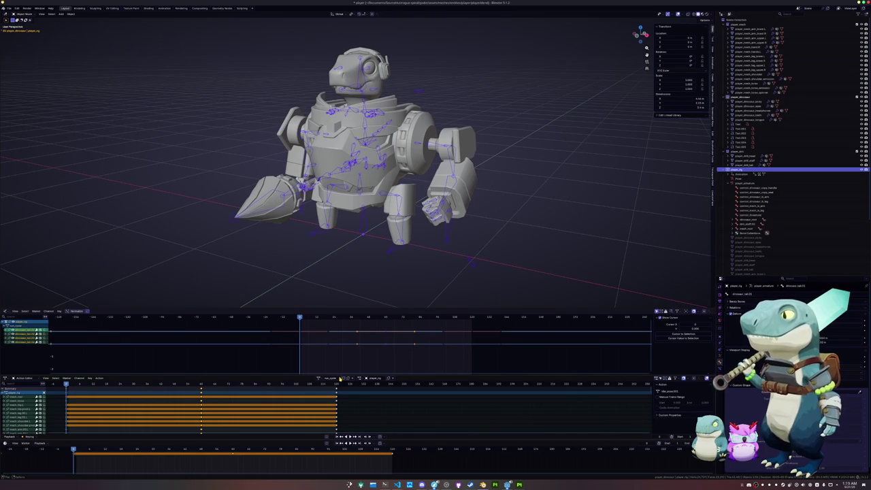
middle_drag(382, 258, 389, 231)
key(ctrl+Tab)
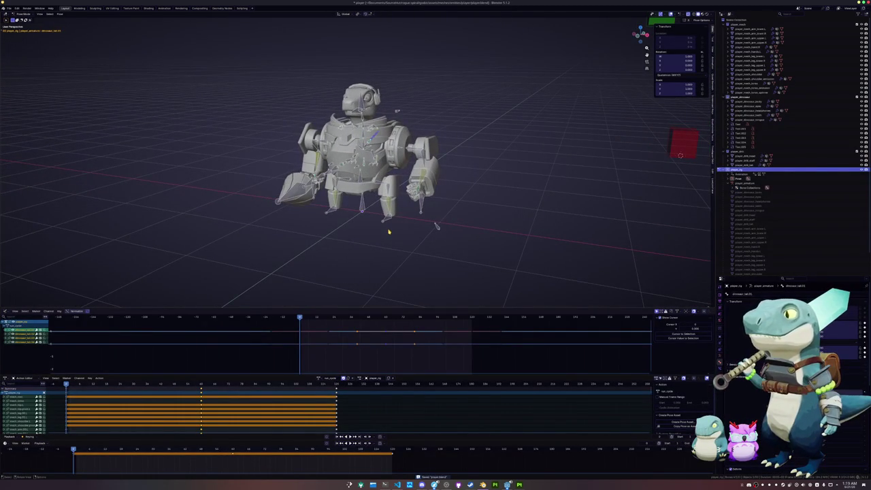
Deselect all of the rig's bones and save player.blend.
click(388, 231)
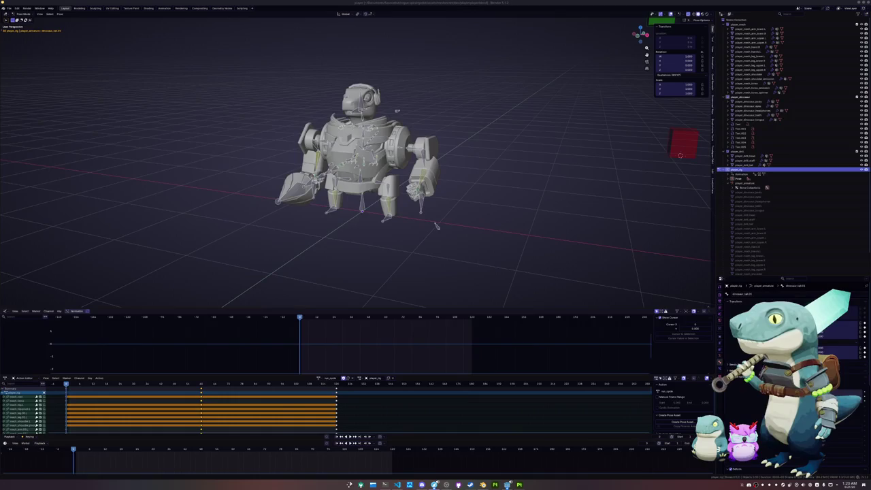
key(ctrl+s)
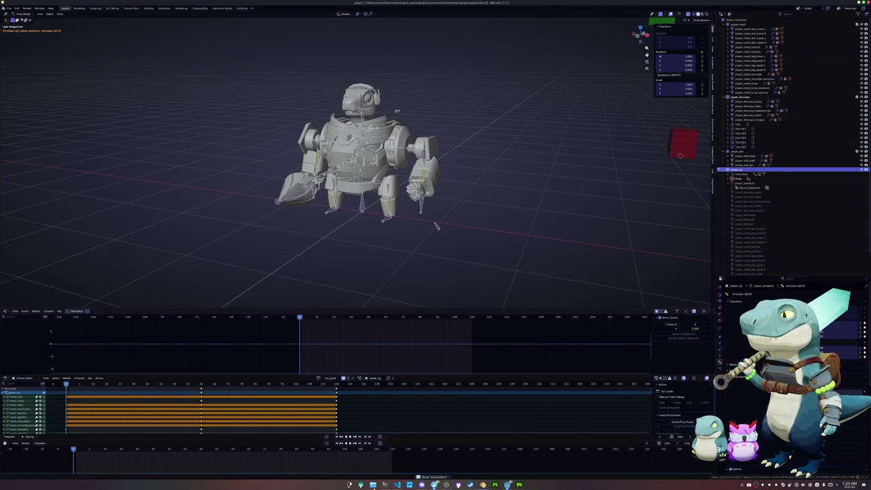
right_click(373, 485)
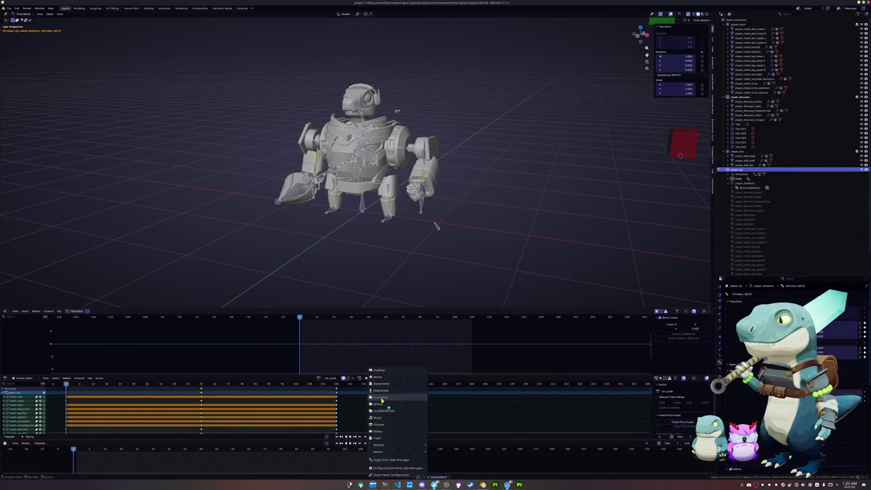
In Dolphin, go to rogue-spiral/godot/assets/meshes/entities/player/references.
click(382, 400)
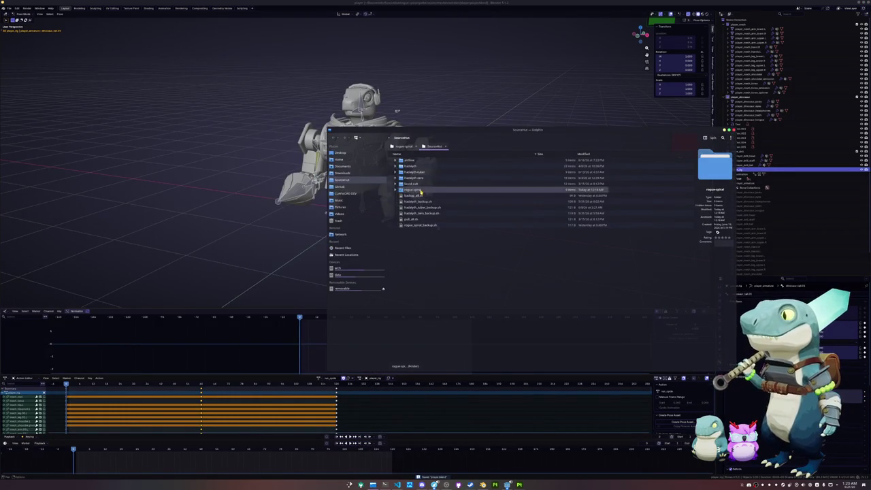
double_click(415, 190)
double_click(412, 167)
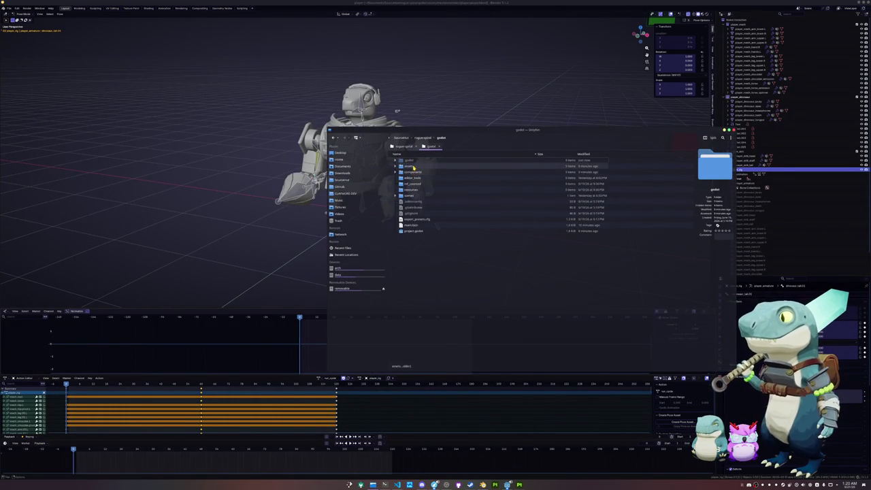
double_click(412, 167)
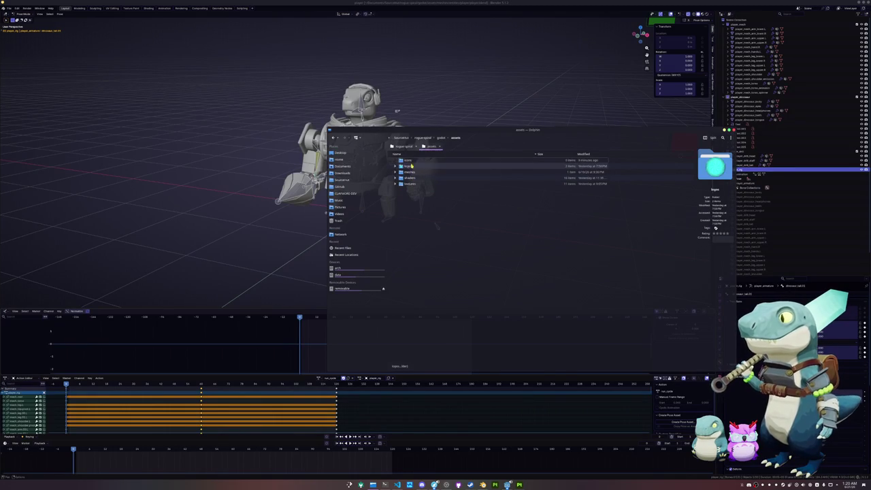
double_click(412, 171)
double_click(412, 166)
double_click(414, 161)
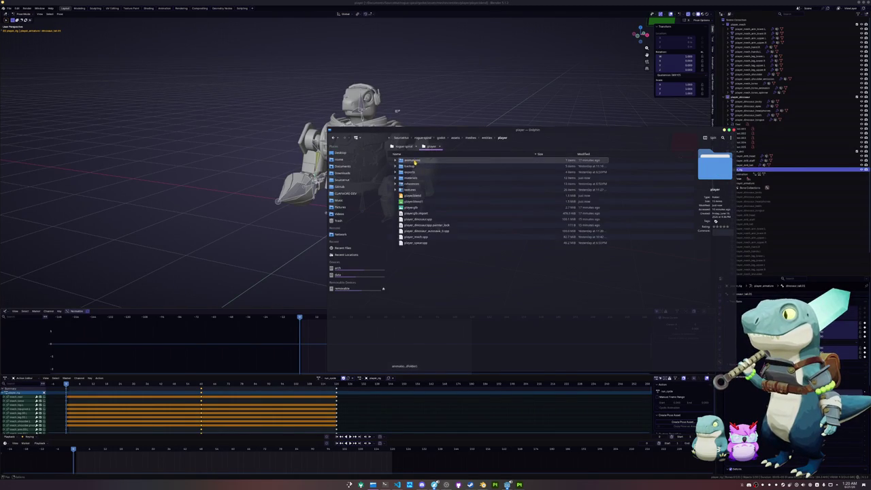
double_click(411, 184)
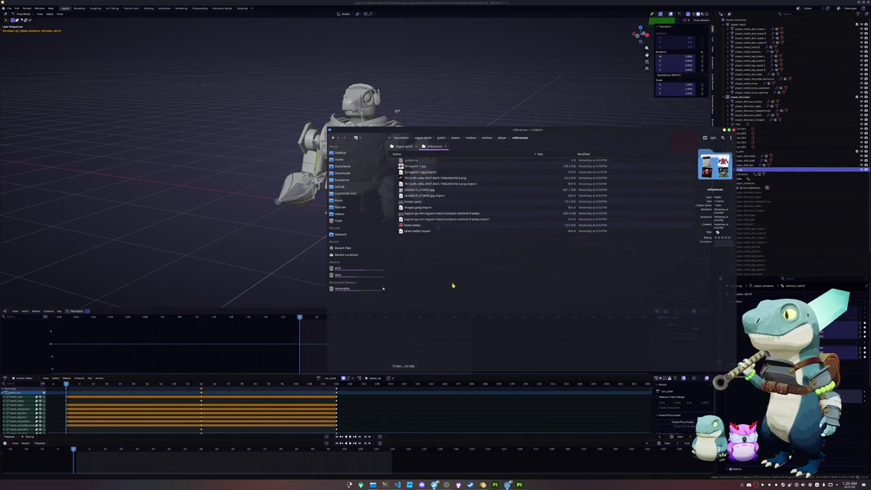
Add the run-cycle drawing as a reference image at the origin, rotated 90° on X.
drag(412, 201, 260, 253)
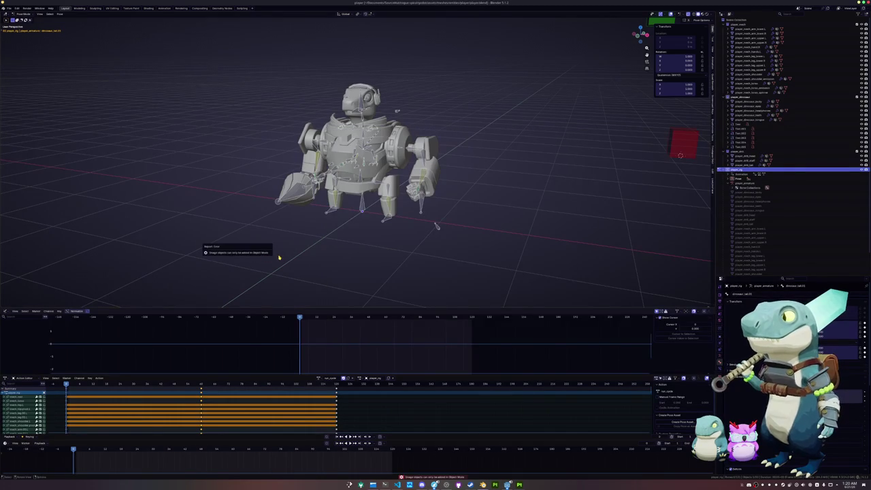
key(Tab)
key(Tab)
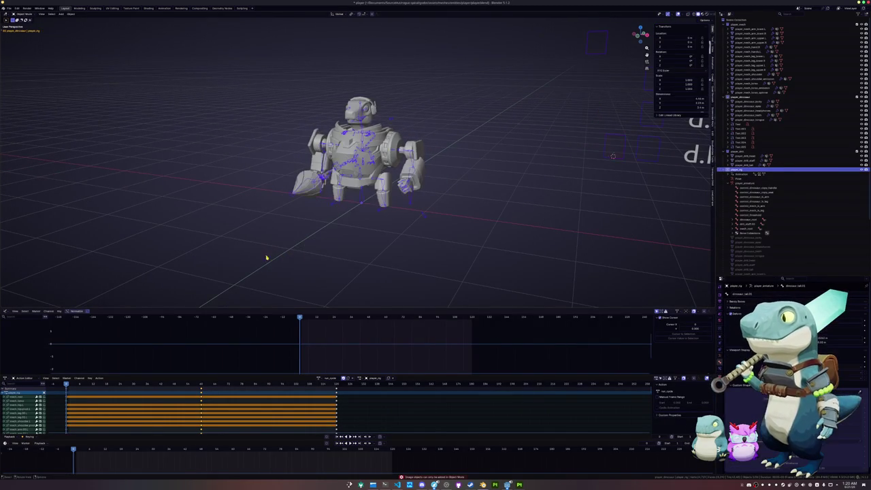
key(alt+Tab)
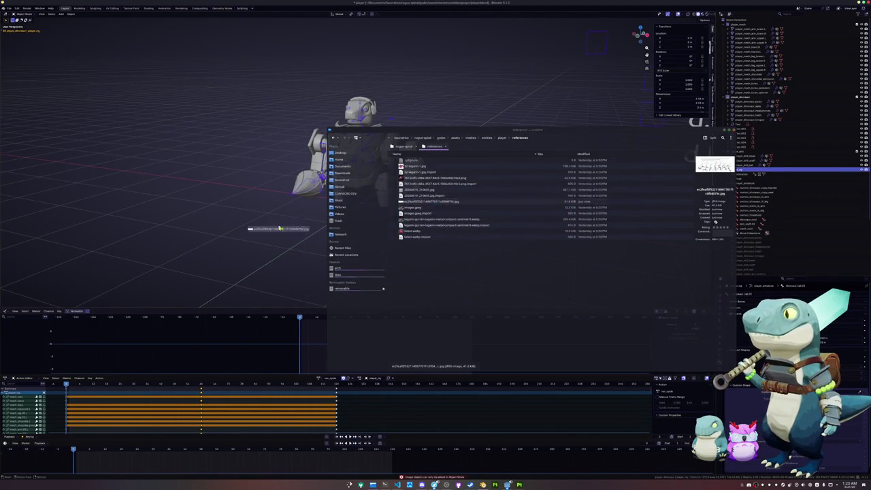
drag(422, 203, 272, 232)
scroll(391, 120, down, 3)
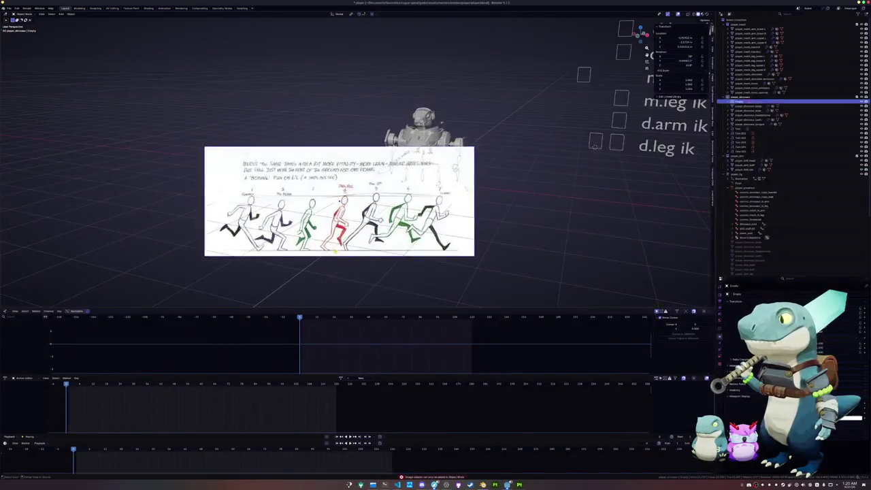
key(alt+r)
key(alt+g)
key(r)
key(x)
key(9)
key(0)
key(Return)
Rotate the reference image 90° on Z and slide it along X.
key(r)
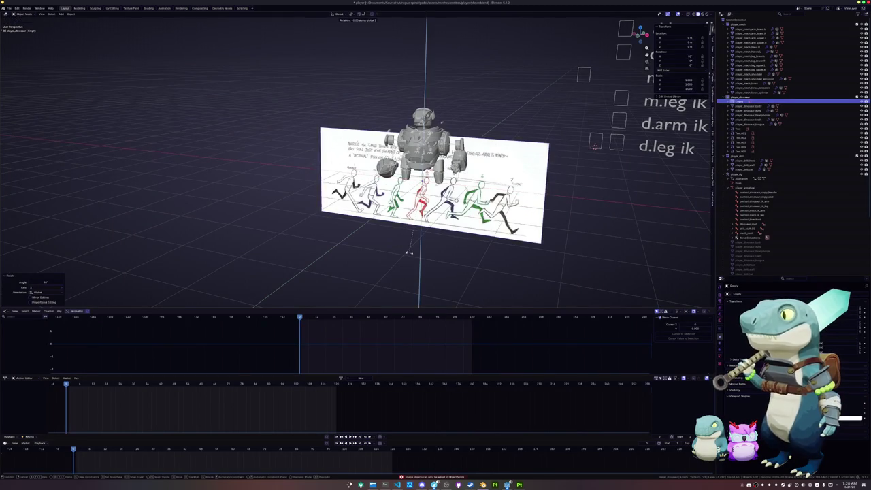
key(z)
key(9)
key(0)
key(Return)
key(g)
key(x)
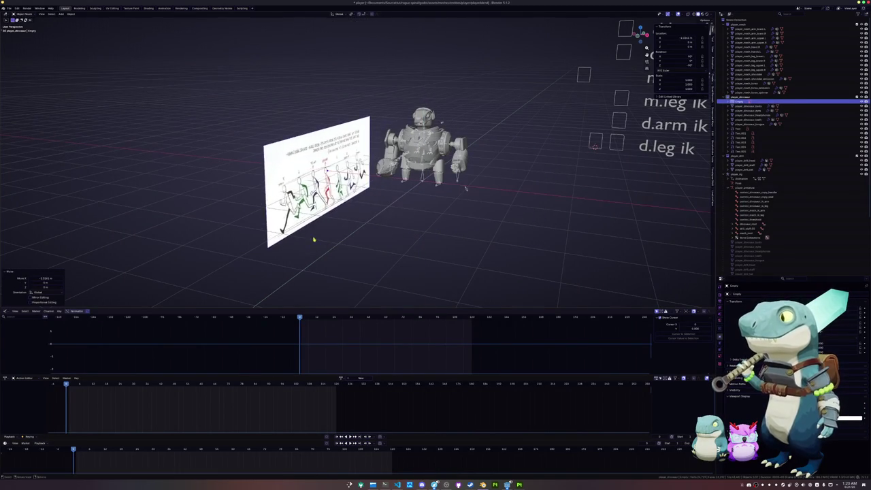
click(309, 200)
In Right side view, make the reference image see-through with lowered opacity.
key(KP_3)
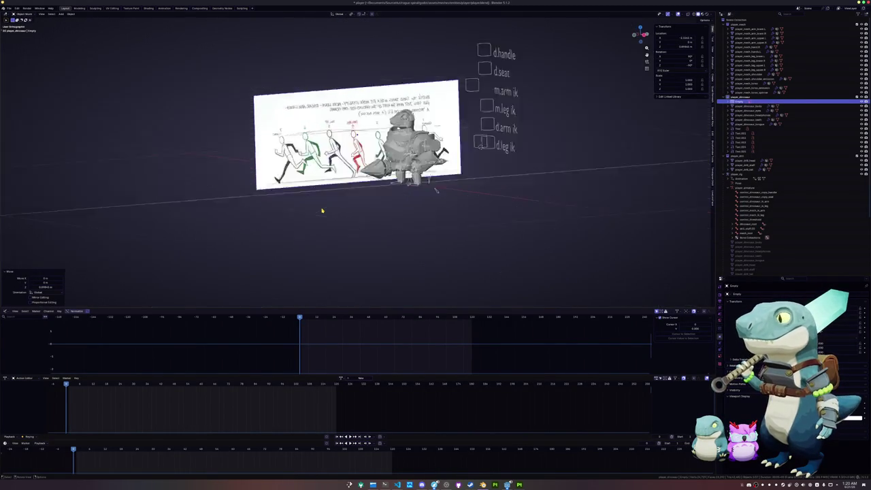
scroll(323, 211, up, 3)
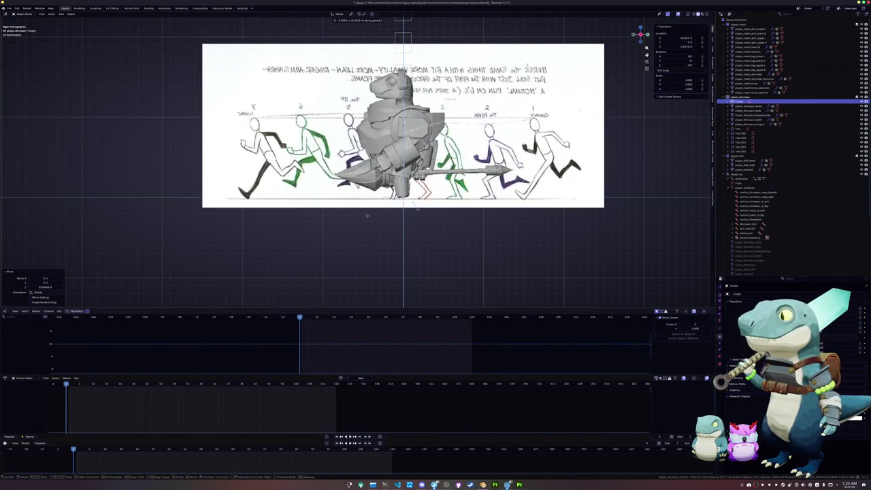
click(721, 360)
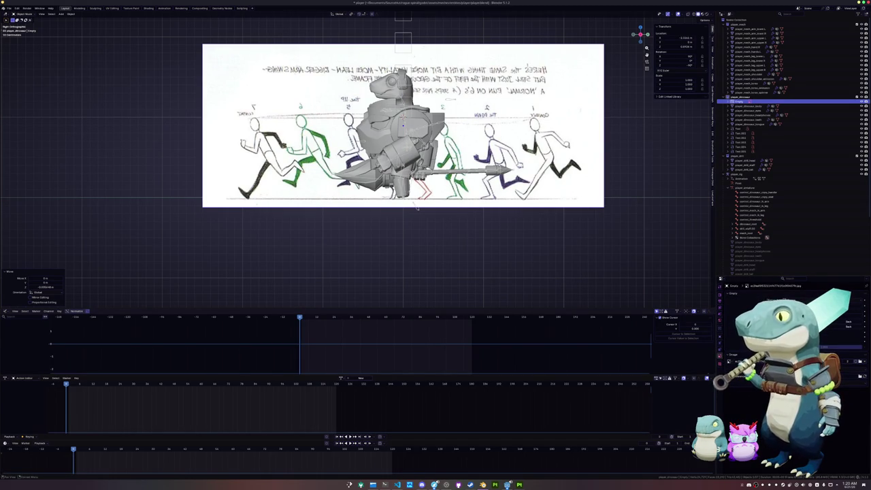
key(alt+z)
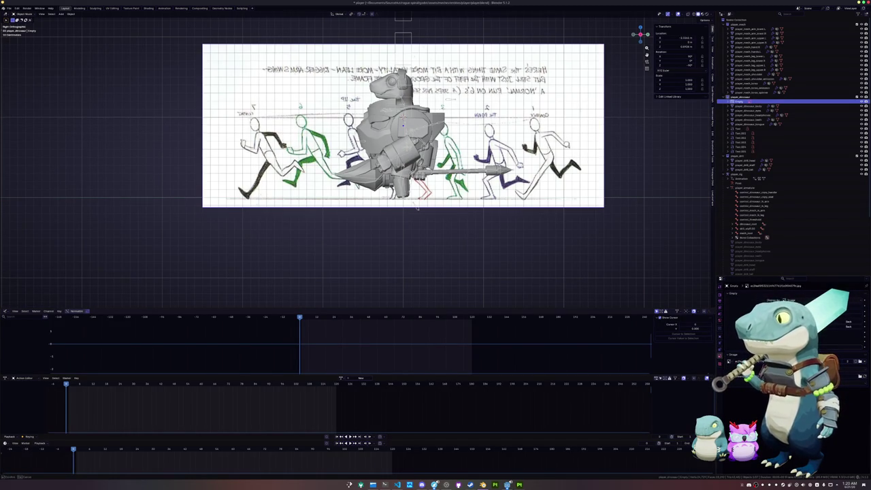
drag(803, 347, 824, 347)
Position the reference image left of and slightly above the mech.
key(g)
click(495, 179)
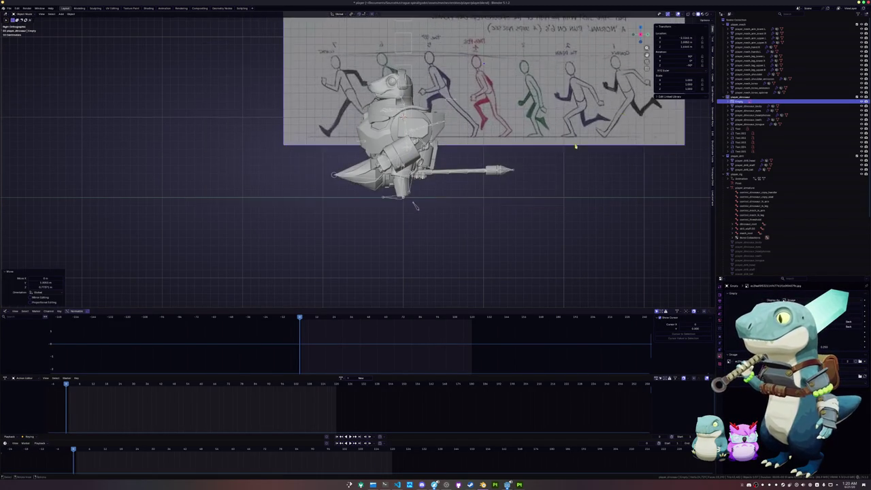
scroll(409, 224, down, 2)
key(g)
click(509, 203)
scroll(452, 253, up, 2)
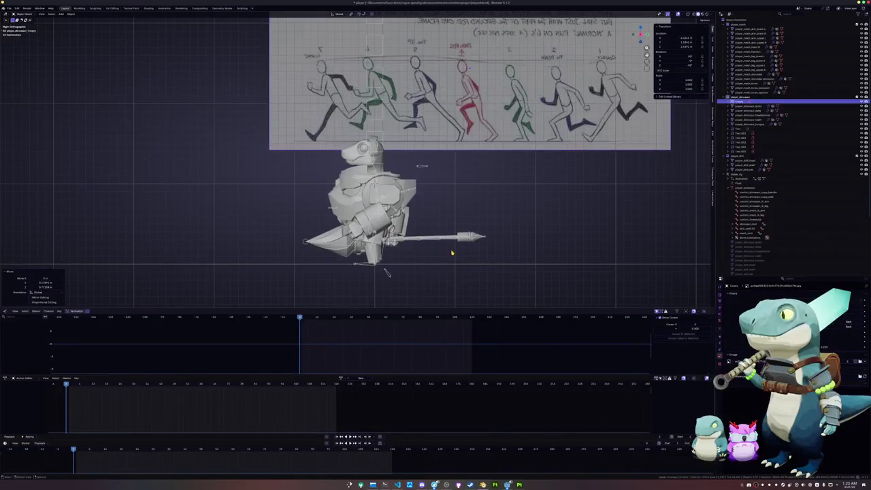
key(g)
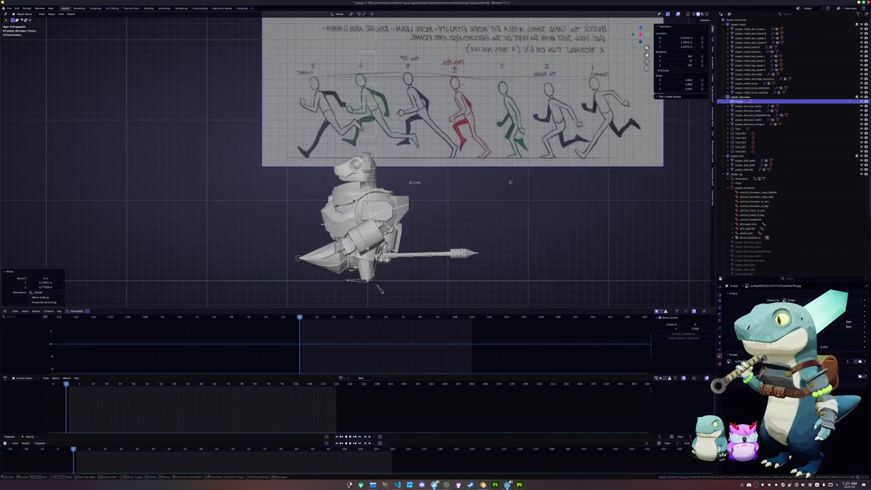
key(x)
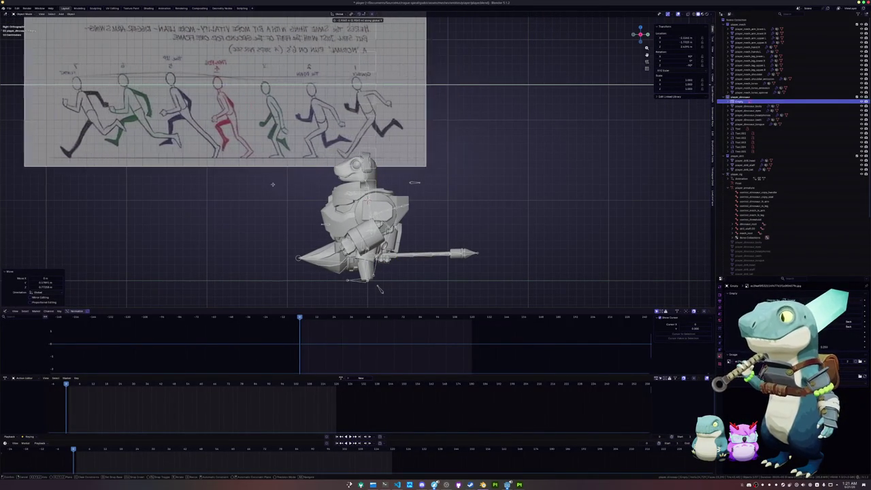
click(262, 189)
key(g)
key(z)
key(Return)
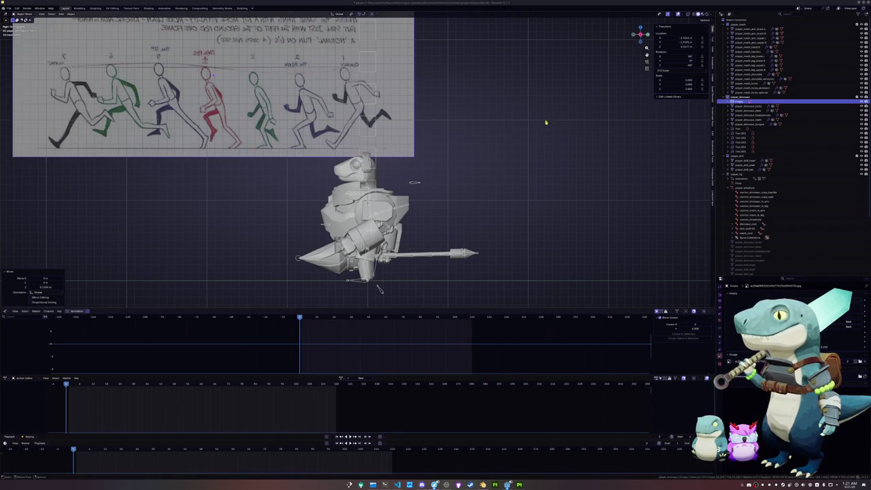
Select the mech rig, frame it, and enter Pose Mode.
click(387, 289)
mouse_move(408, 296)
shift+middle_down()
mouse_move(444, 254)
mouse_move(503, 256)
mouse_move(493, 183)
shift+middle_up()
key(ctrl+Tab)
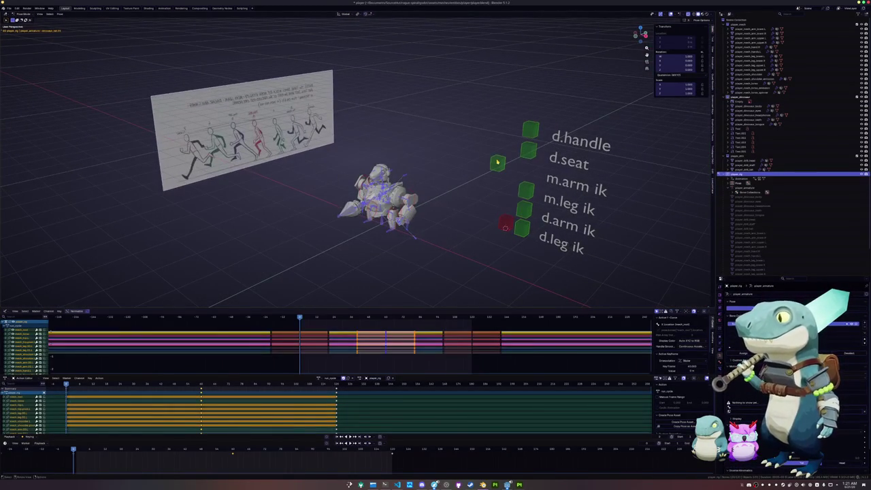
Leave Pose Mode and move the green control cubes above their labels.
click(498, 162)
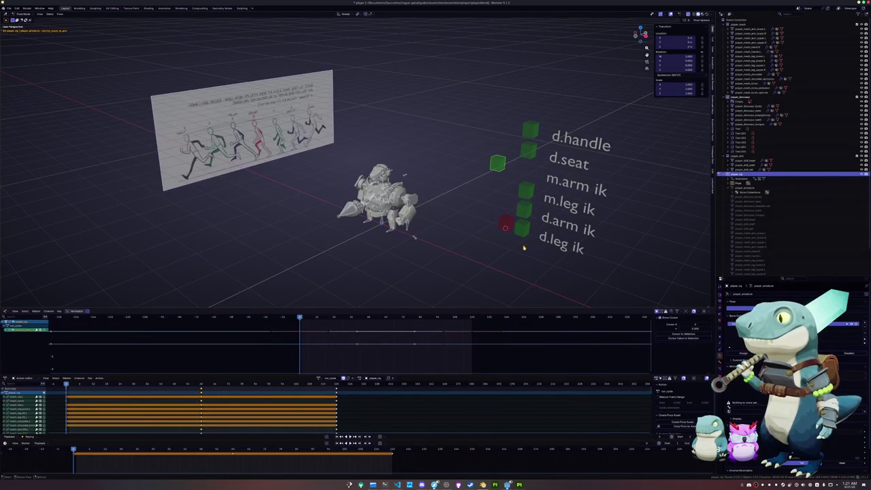
mouse_move(524, 248)
mouse_down()
mouse_move(523, 198)
mouse_move(490, 107)
mouse_up()
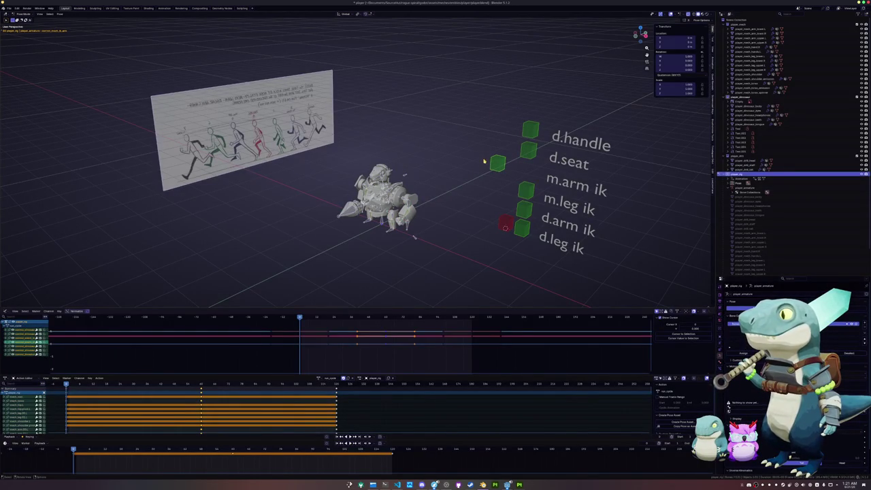
key(g)
click(501, 207)
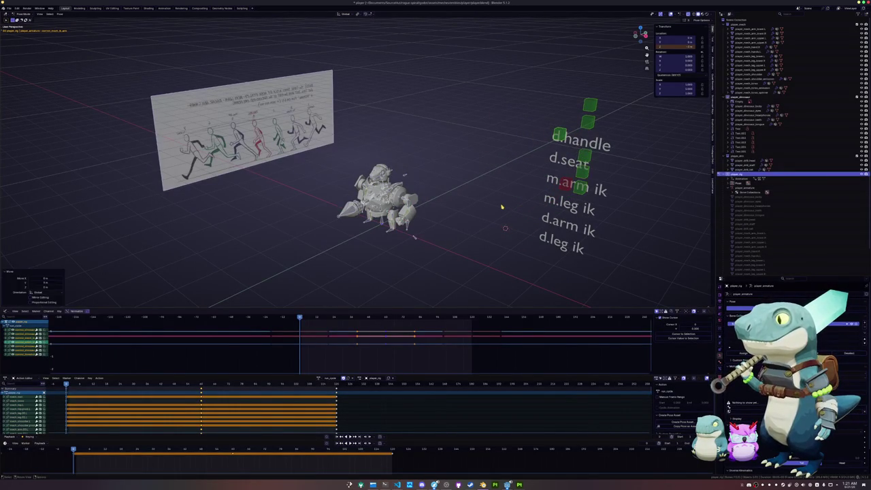
click(502, 207)
Select all bones in side view and delete the copied idle keyframes from the timeline.
key(KP_3)
scroll(502, 207, up, 3)
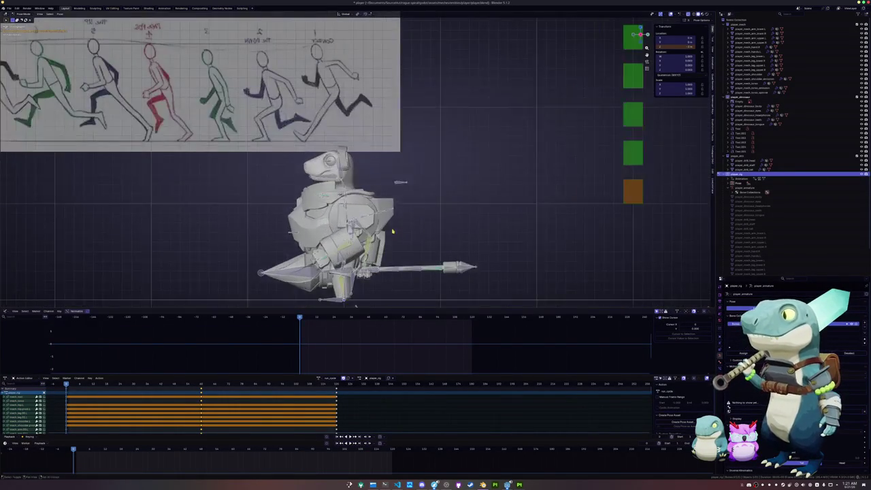
scroll(477, 204, up, 1)
scroll(438, 202, up, 2)
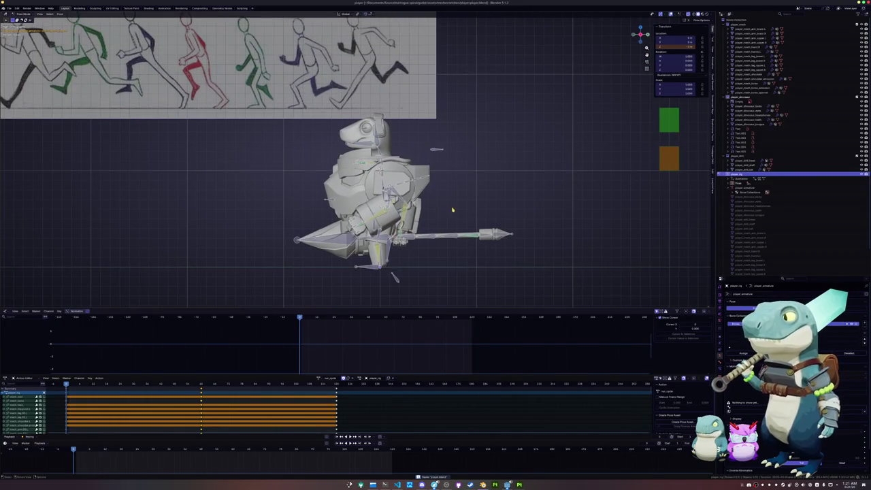
key(a)
drag(412, 465, 226, 452)
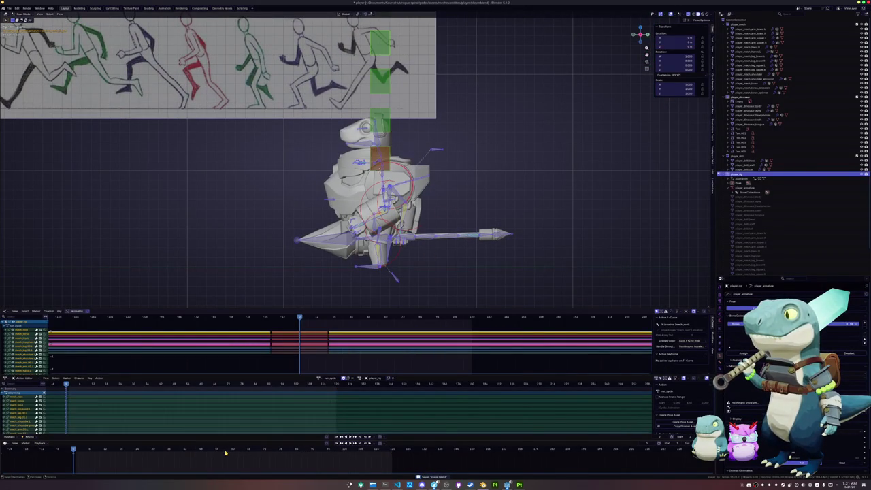
key(Delete)
Move the green control switches and keyframe them at the current frame.
scroll(408, 205, down, 4)
middle_drag(408, 204, 518, 164)
drag(562, 202, 503, 82)
key(g)
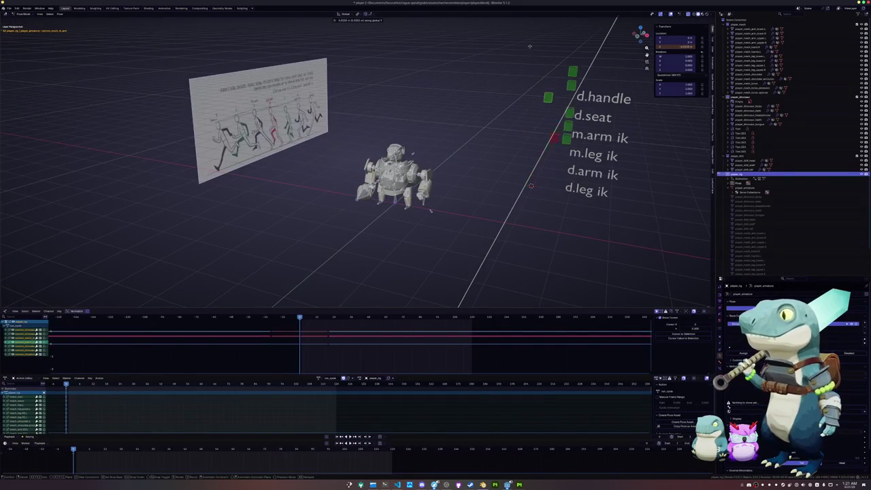
click(544, 37)
key(i)
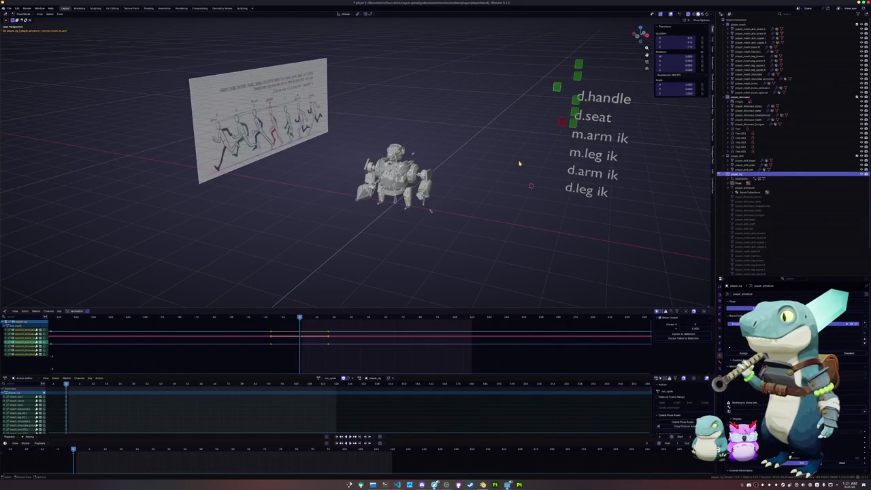
key(KP_3)
scroll(499, 167, up, 4)
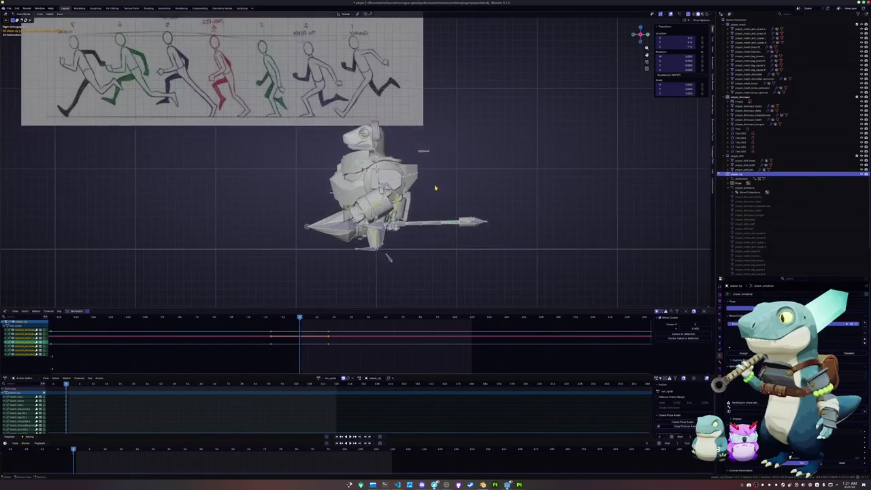
click(359, 95)
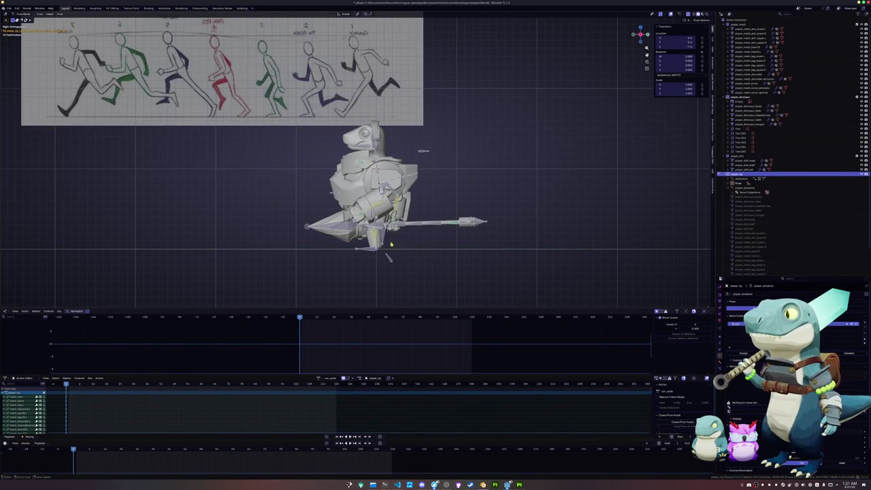
Select the rig and rotate the hip bone to tilt the mech's body.
key(a)
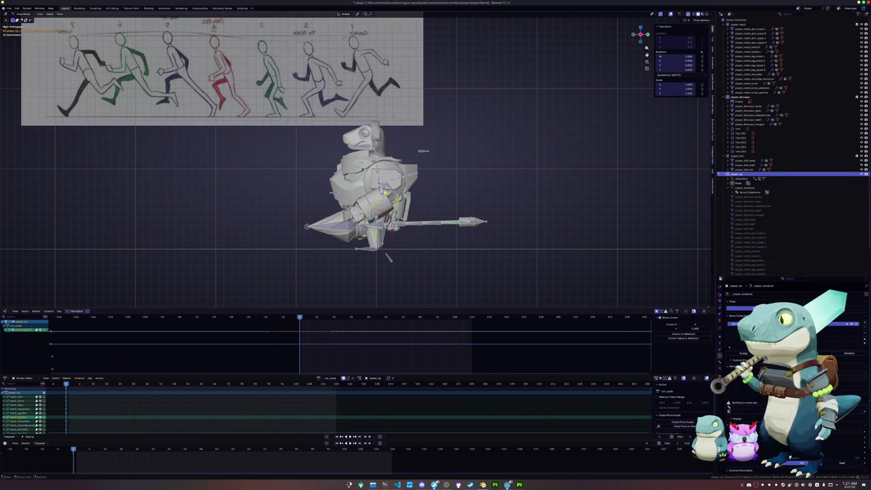
click(389, 228)
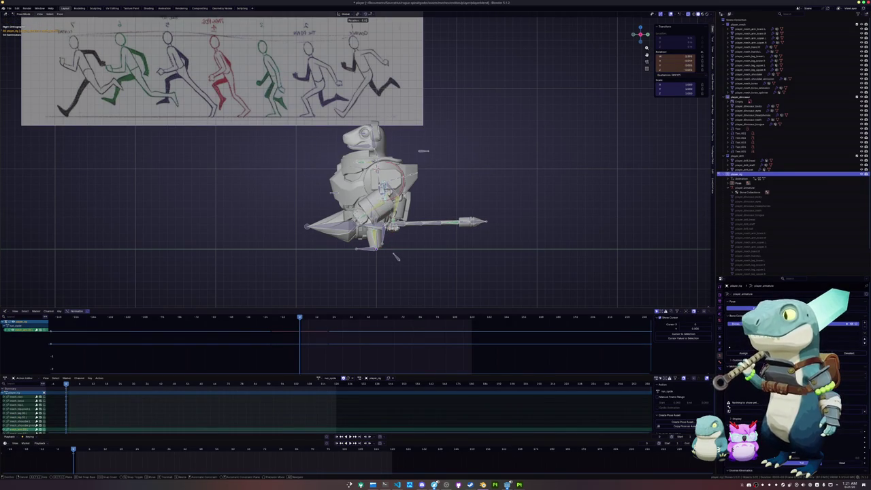
scroll(389, 257, up, 2)
scroll(389, 258, up, 2)
scroll(356, 159, up, 3)
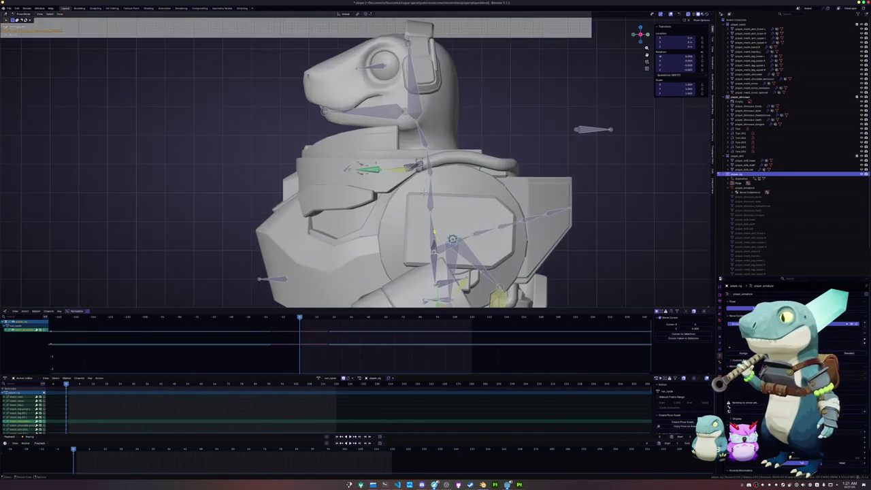
key(r)
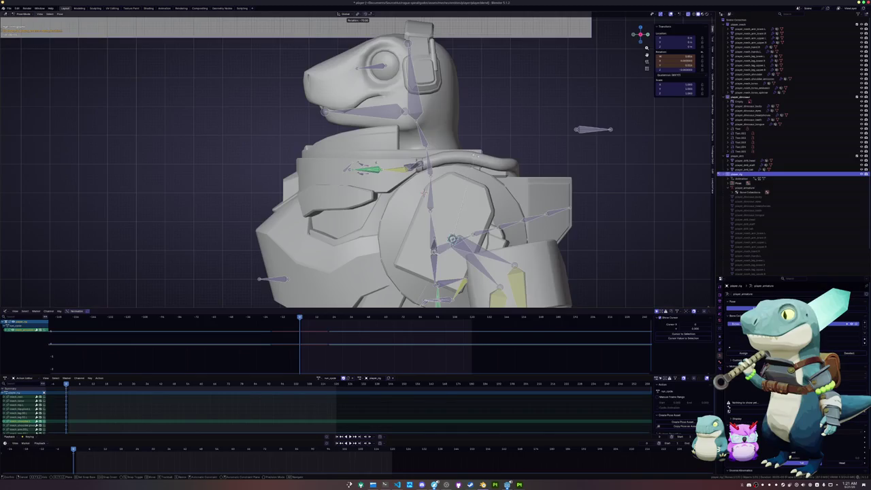
click(478, 161)
Rotate the selected bone twice around its local X axis.
scroll(479, 161, down, 2)
scroll(478, 161, down, 1)
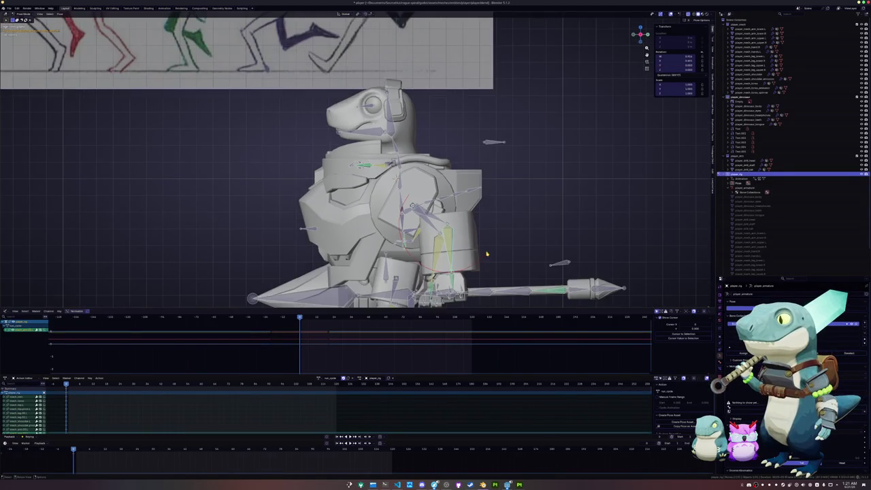
key(r)
key(x)
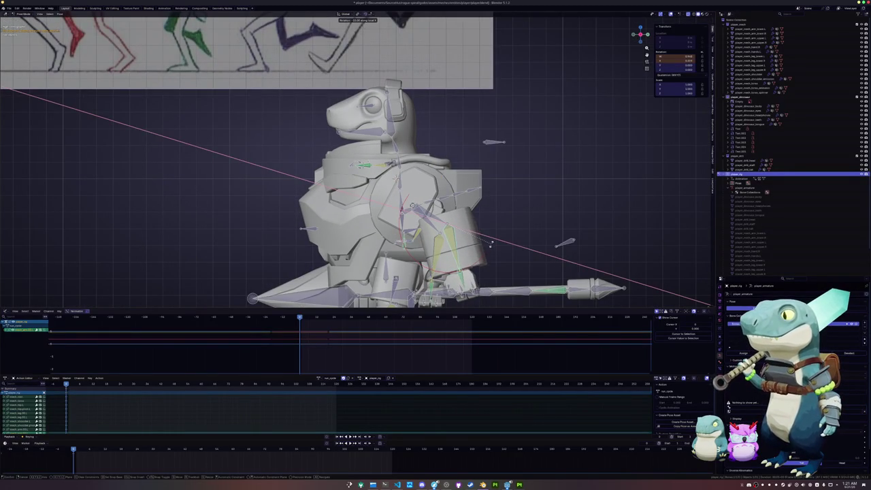
click(491, 247)
shift+middle_drag(496, 270, 487, 243)
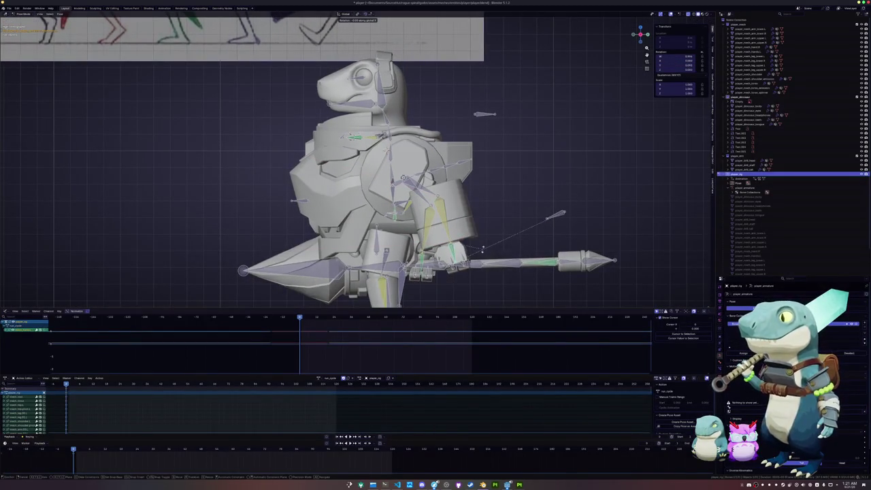
key(r)
key(x)
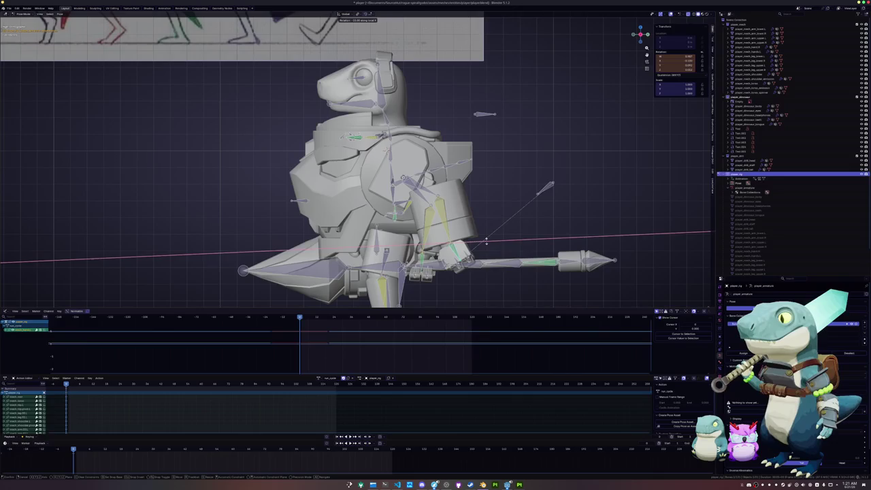
click(486, 242)
Rotate the right arm bone, refining it by -13 degrees in front view.
scroll(477, 231, up, 5)
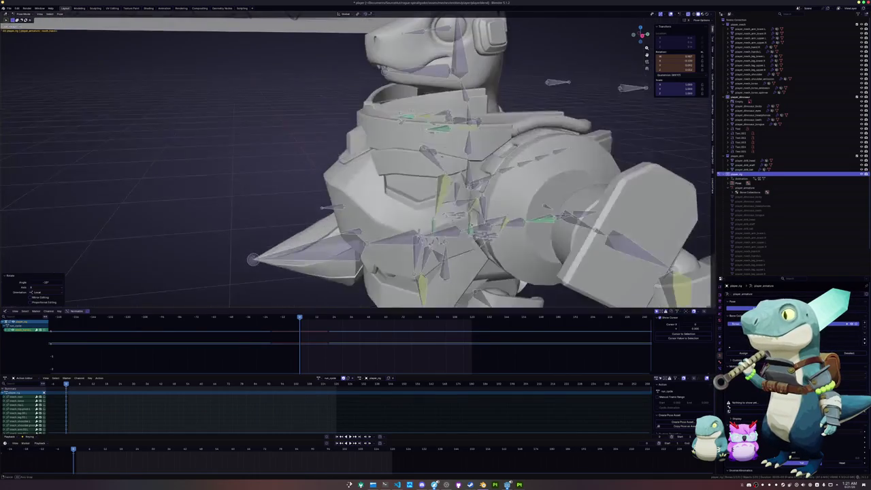
scroll(470, 225, down, 5)
mouse_move(470, 225)
middle_down()
mouse_move(523, 218)
mouse_move(500, 219)
middle_up()
key(r)
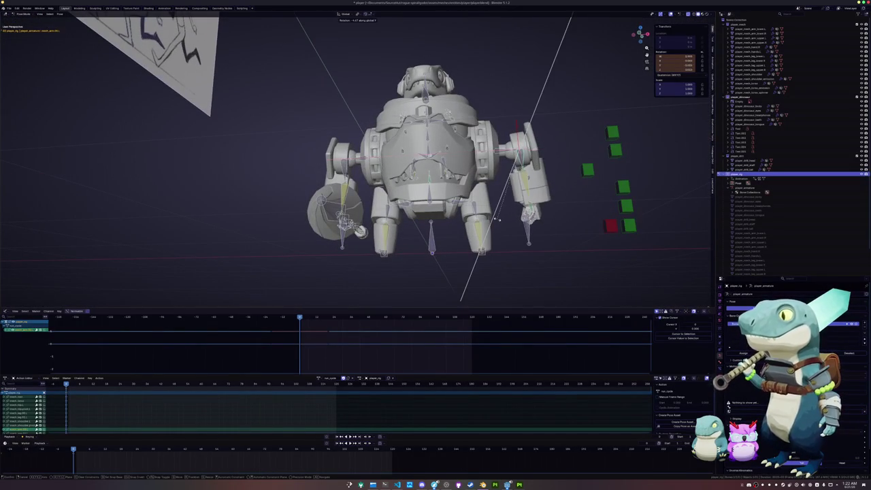
click(505, 216)
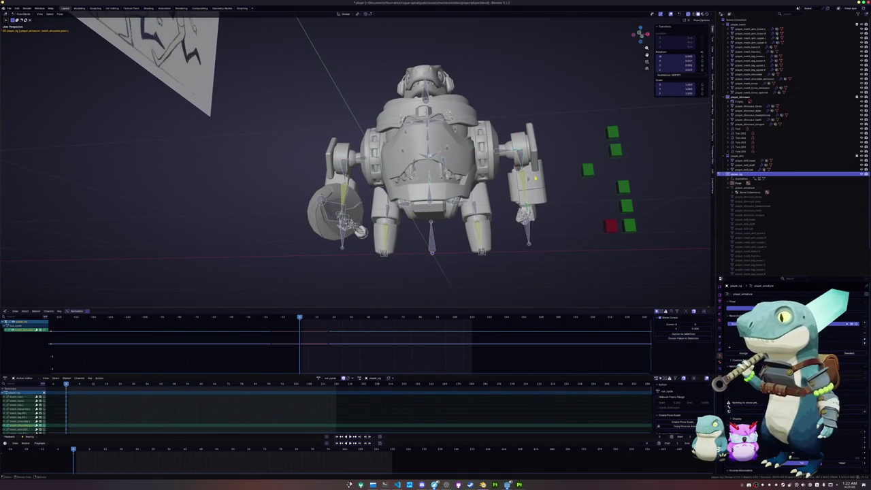
key(KP_1)
scroll(536, 178, up, 3)
key(r)
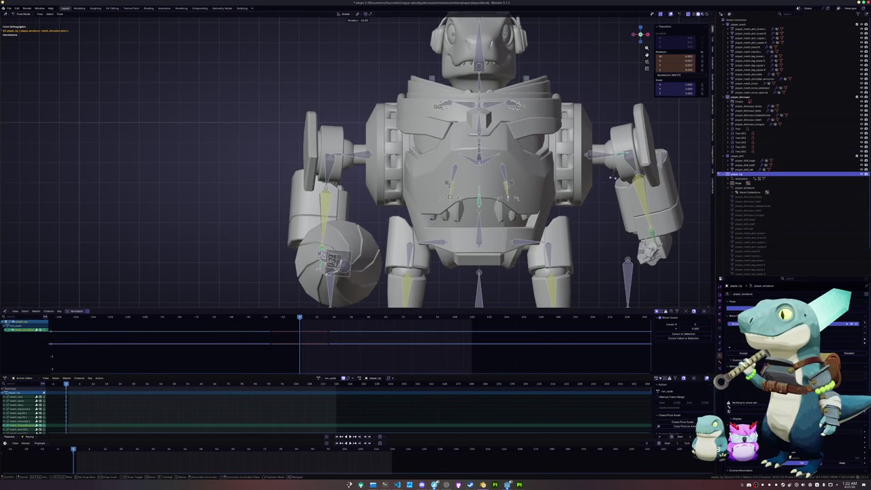
click(612, 178)
Rotate the arm bones at the shoulder, then readjust the shoulder rotation.
mouse_move(612, 178)
middle_down()
mouse_move(586, 225)
mouse_move(544, 225)
middle_up()
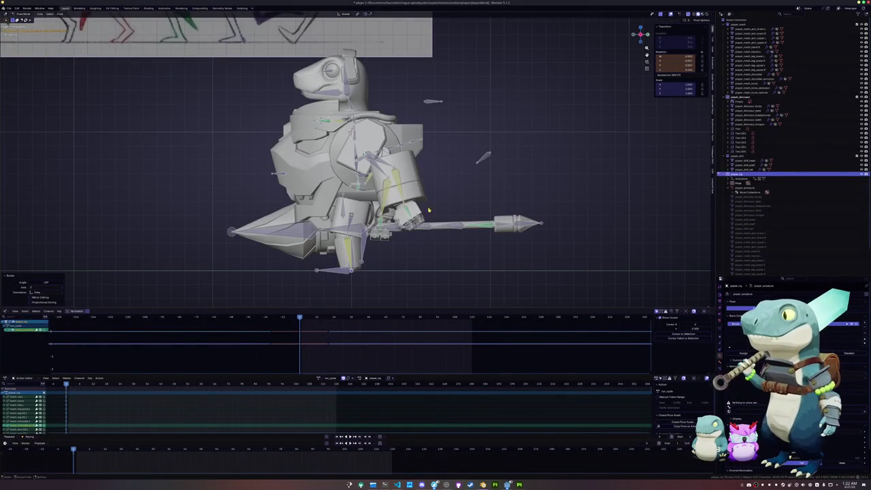
scroll(372, 154, up, 3)
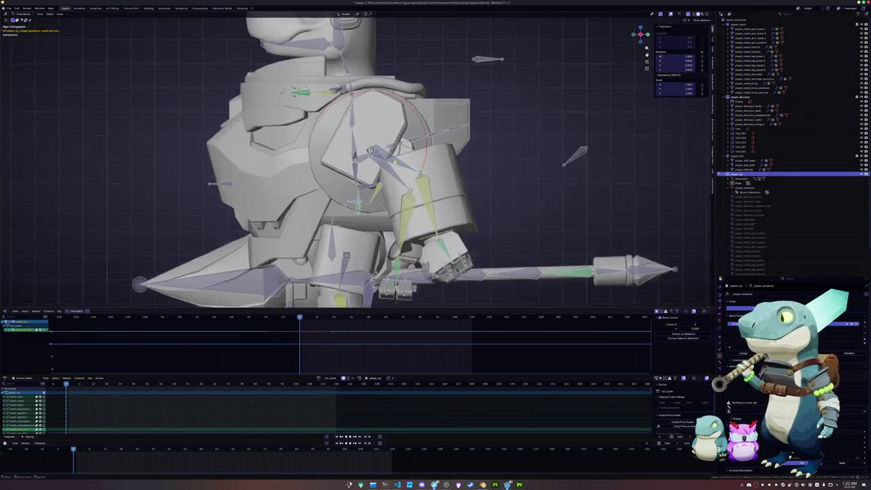
scroll(372, 154, up, 3)
key(r)
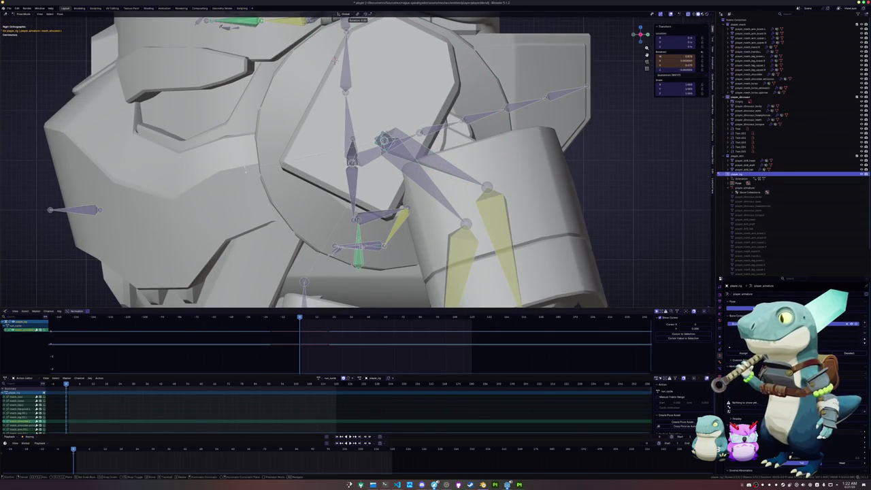
click(334, 60)
scroll(347, 110, down, 4)
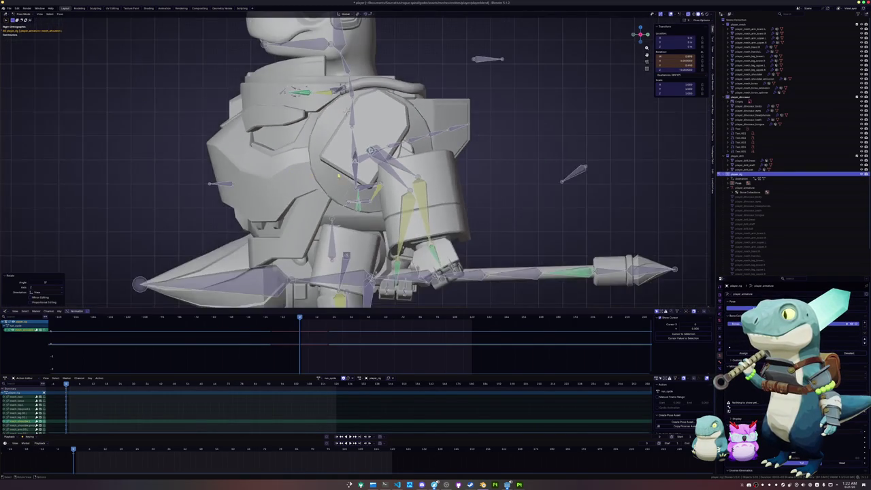
key(r)
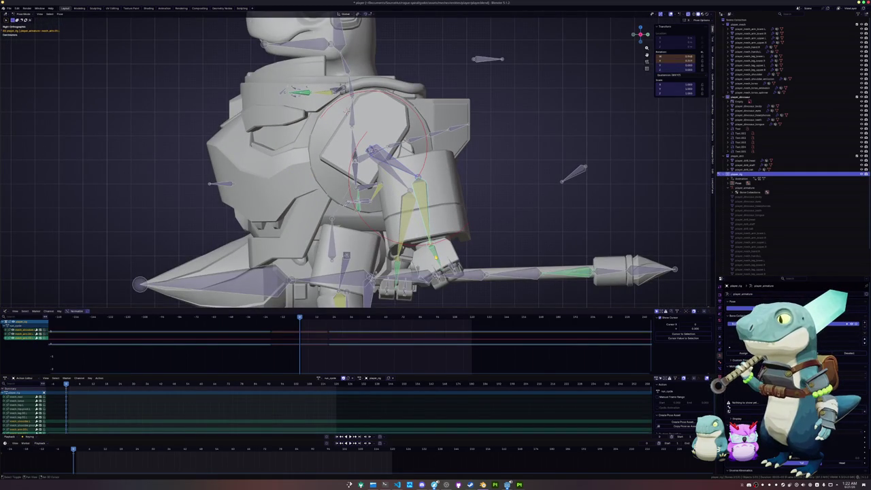
Check the pose from a slightly different angle and keyframe the posed bones.
middle_drag(350, 109, 434, 224)
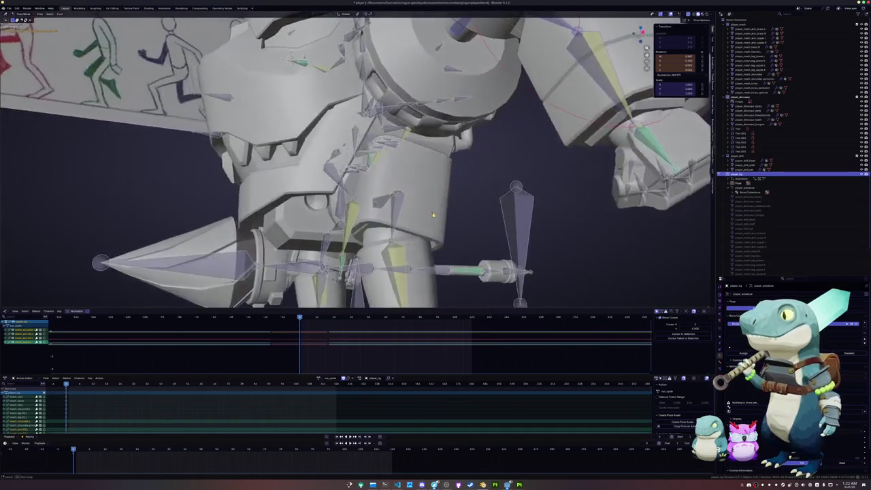
scroll(433, 223, down, 2)
scroll(607, 253, down, 4)
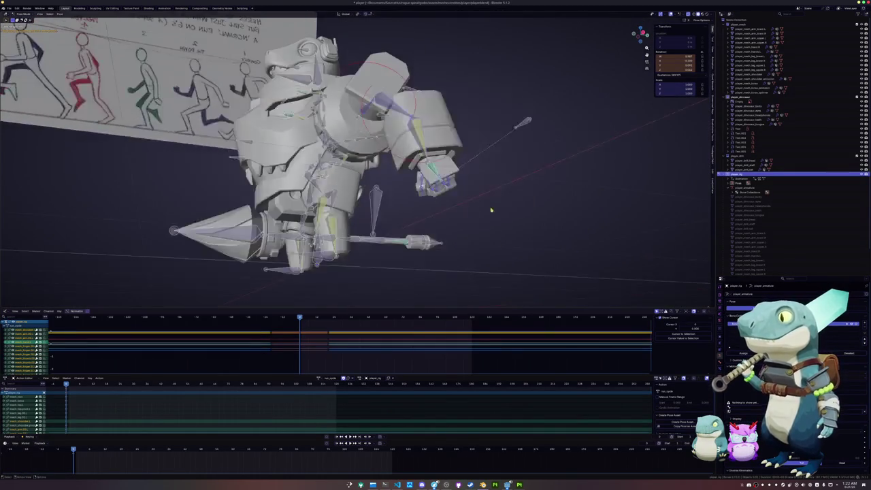
middle_drag(607, 252, 592, 251)
key(i)
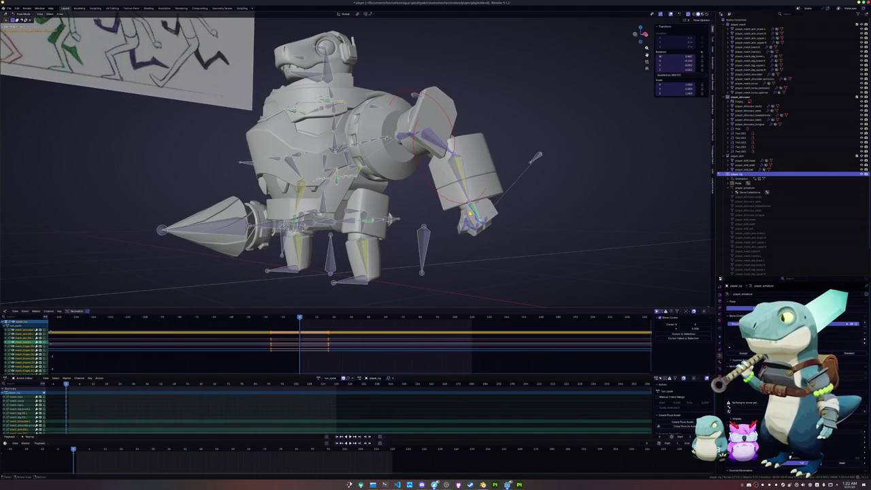
Rotate the chest bone in the side orthographic view.
key(KP_3)
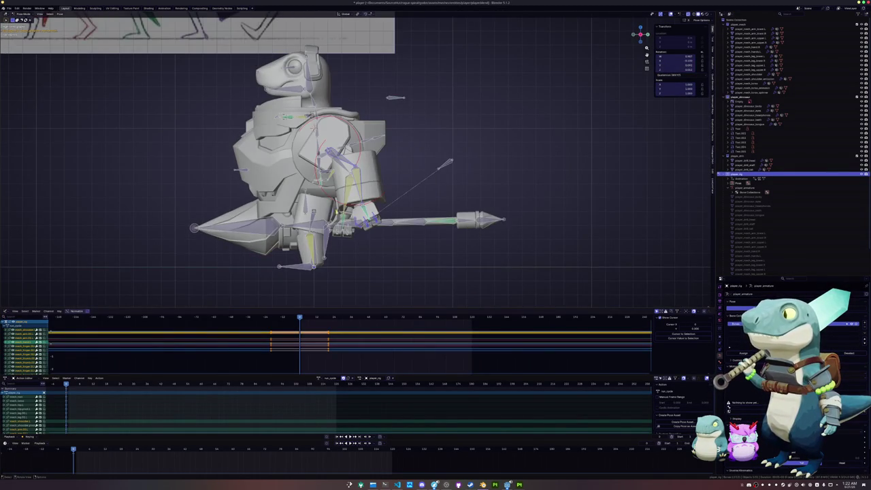
scroll(361, 160, up, 1)
scroll(309, 174, up, 1)
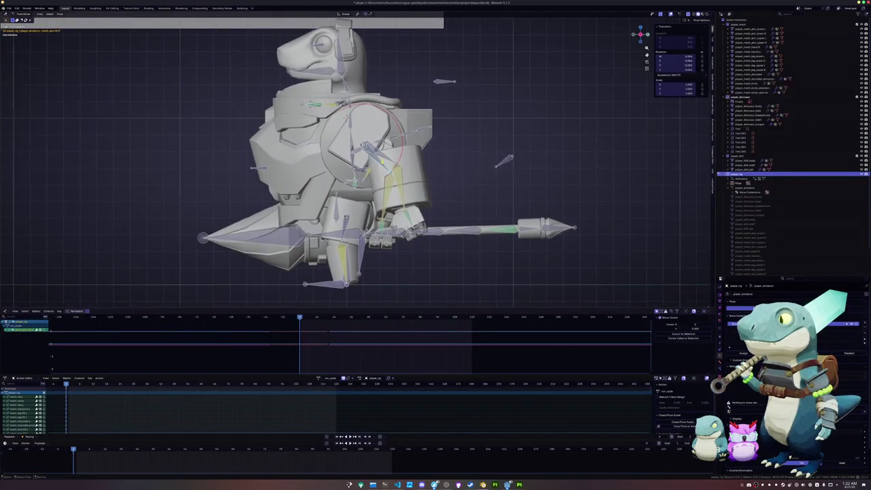
scroll(309, 174, up, 4)
key(r)
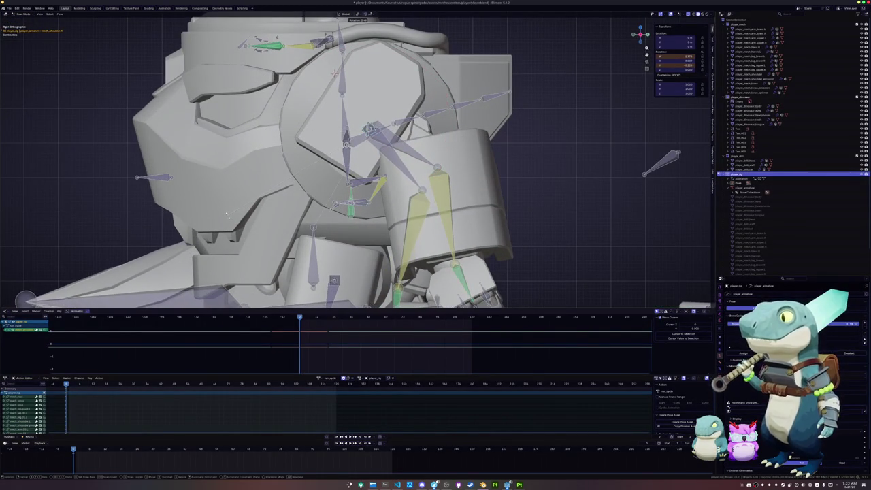
click(25, 299)
Rotate a bone on local X and the spear bone, then keyframe the arm bones.
key(r)
key(x)
key(x)
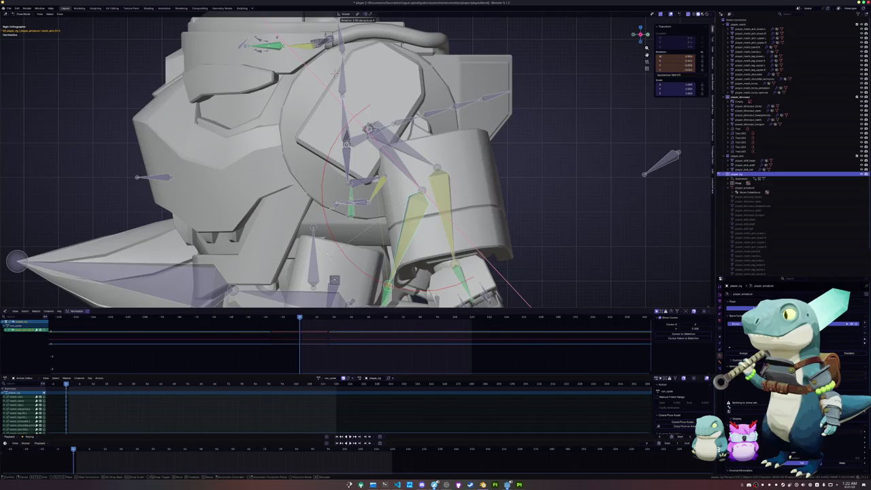
click(17, 264)
shift+middle_drag(17, 264, 10, 161)
key(r)
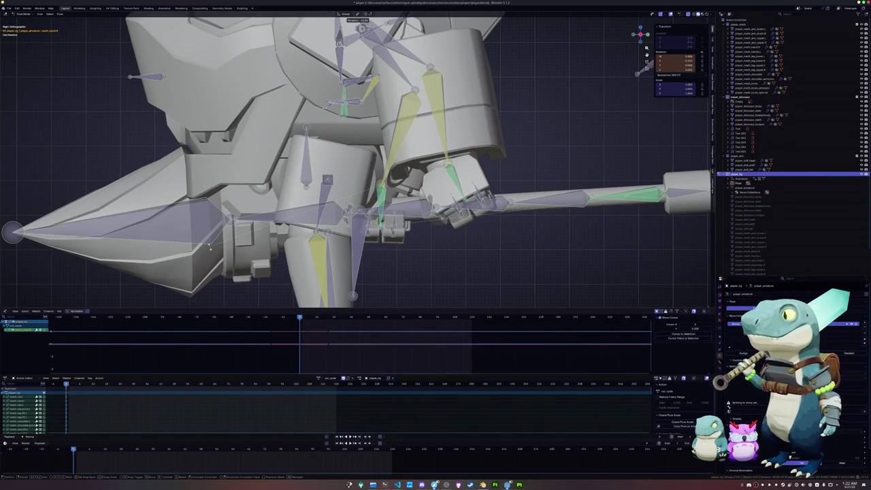
click(210, 248)
scroll(210, 248, down, 2)
key(i)
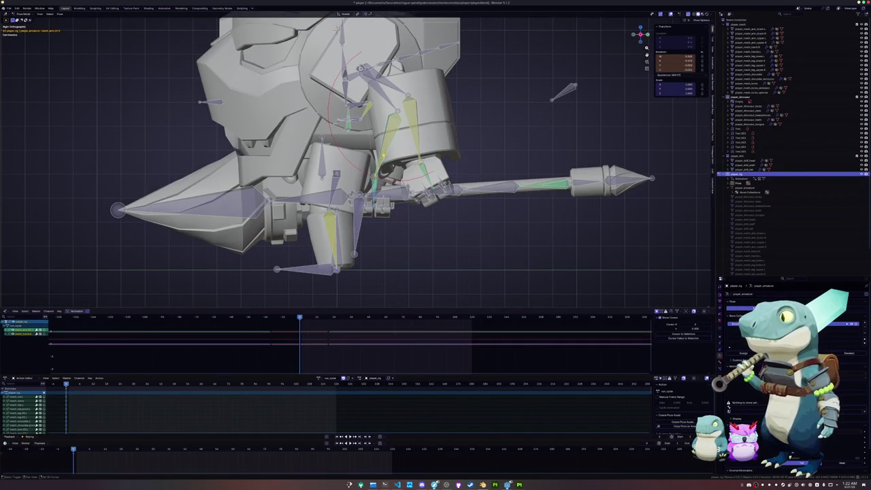
Zoom out toward the reference image and select another bone of the rig.
scroll(408, 198, up, 5)
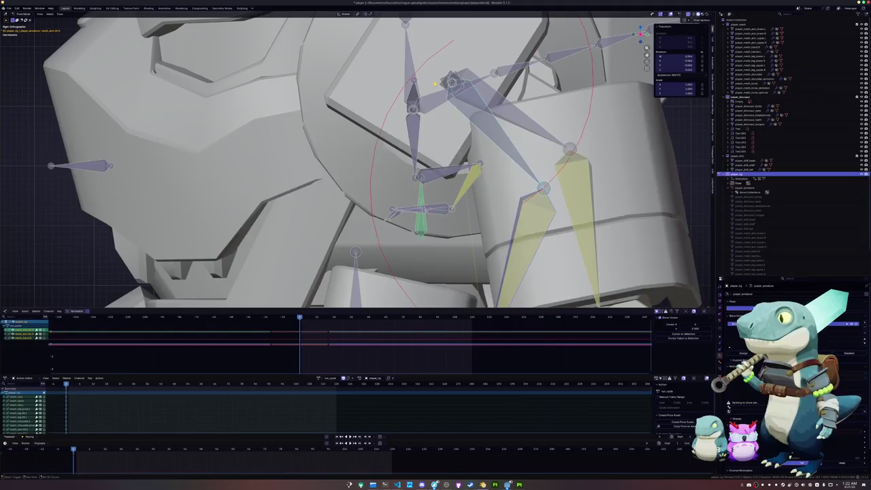
scroll(438, 87, down, 3)
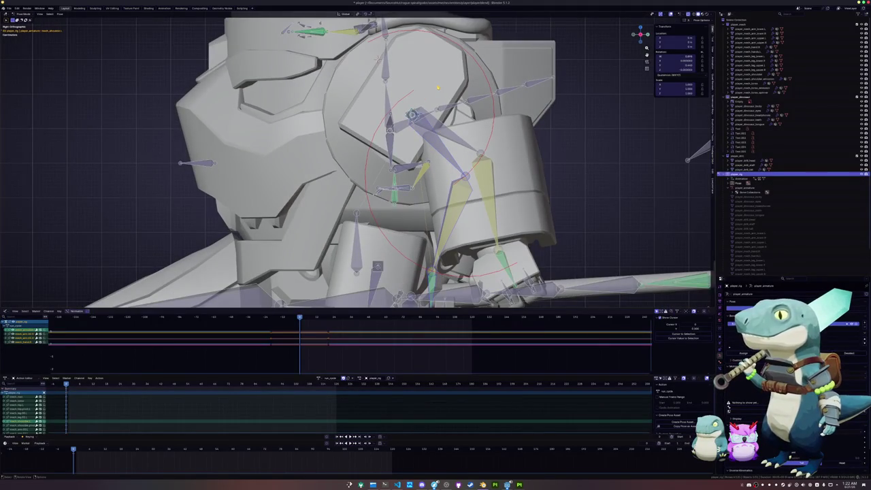
scroll(437, 87, down, 2)
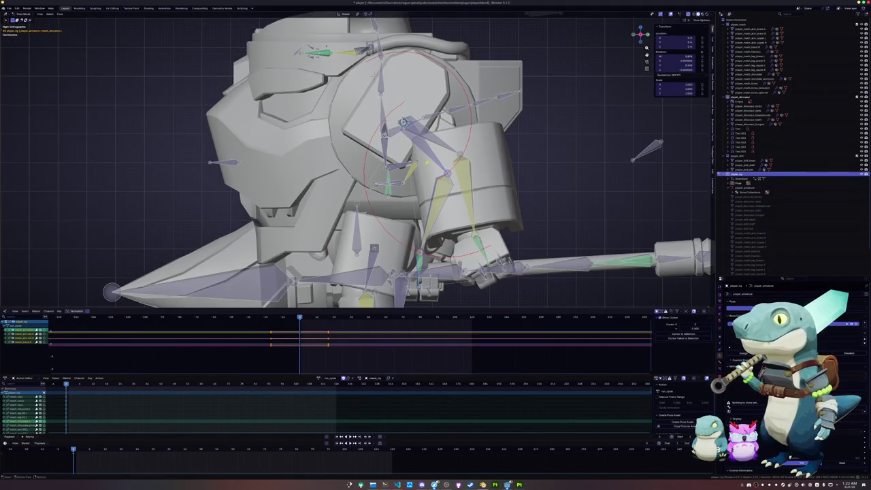
scroll(426, 173, down, 2)
scroll(406, 259, down, 1)
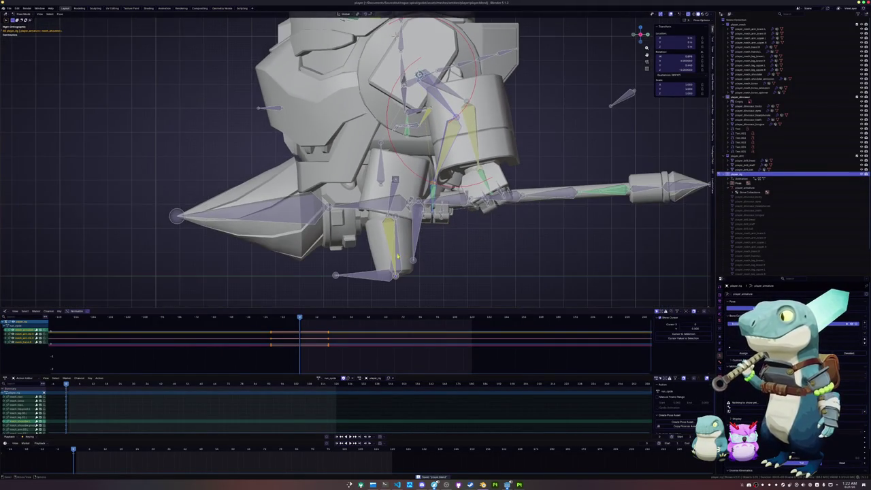
click(366, 275)
scroll(374, 204, down, 2)
scroll(378, 197, down, 2)
Shift the root bone along Y, keyframe it, then lower the body vertically.
scroll(379, 191, down, 2)
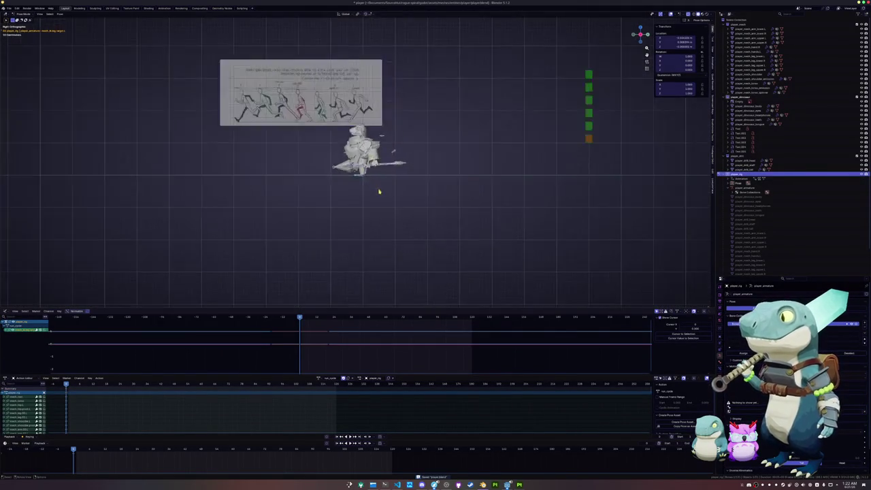
scroll(380, 191, up, 8)
scroll(379, 192, up, 2)
key(g)
key(y)
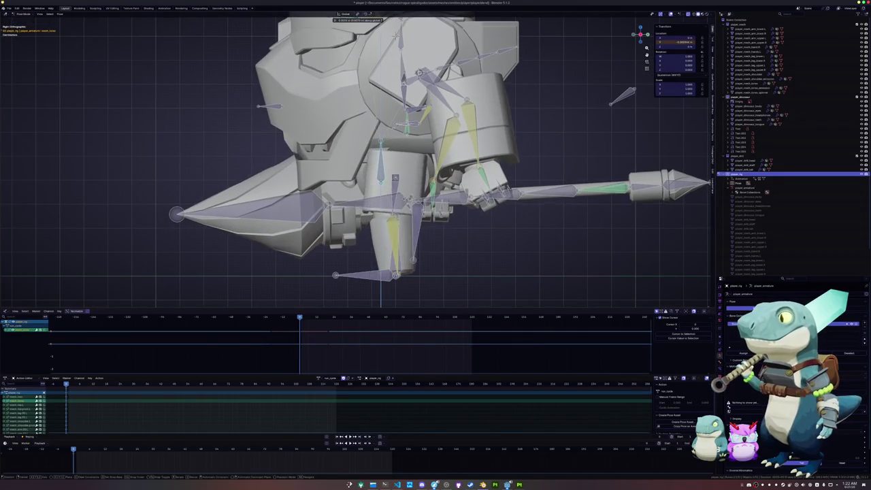
click(352, 269)
key(i)
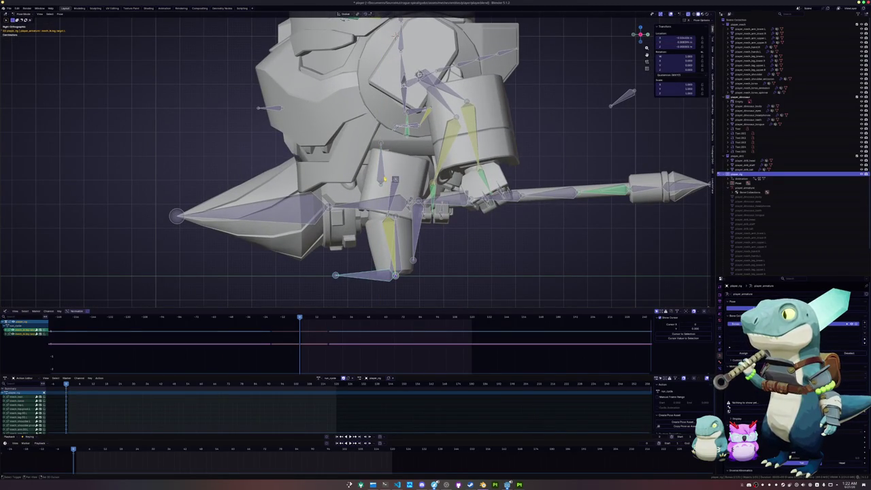
key(g)
key(z)
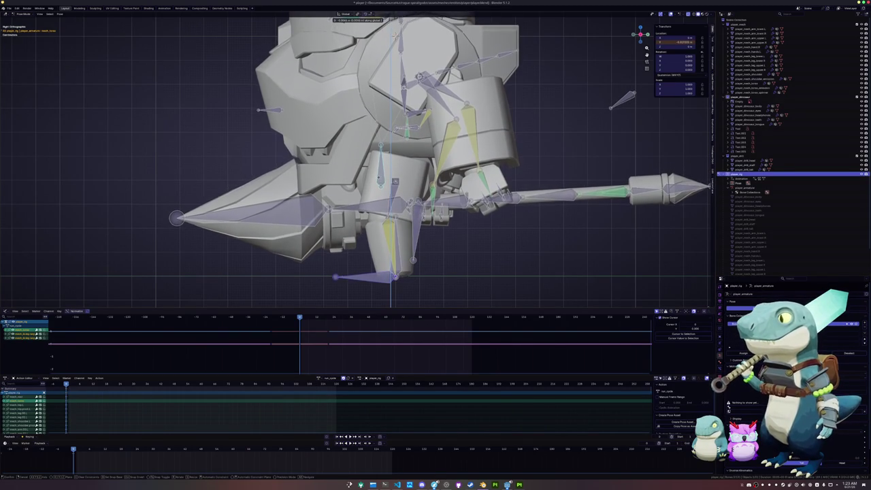
click(395, 33)
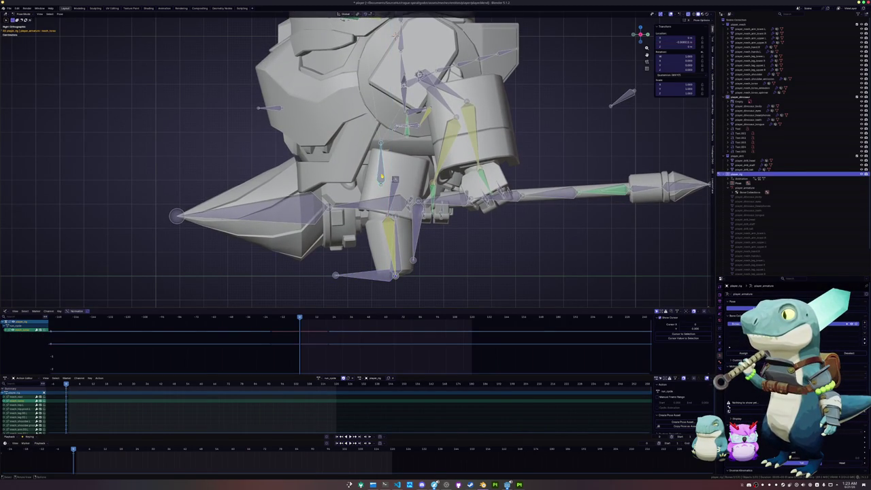
Move a leg bone lower and forward into the new stride position.
click(385, 286)
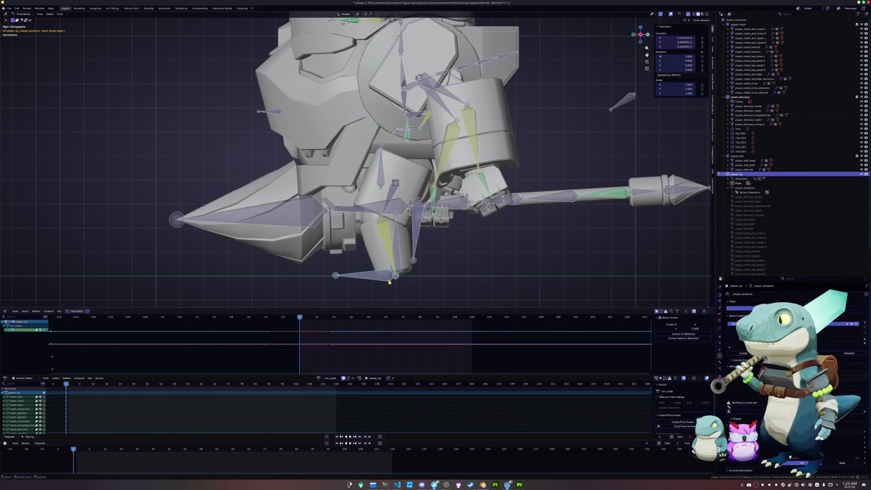
key(g)
click(417, 254)
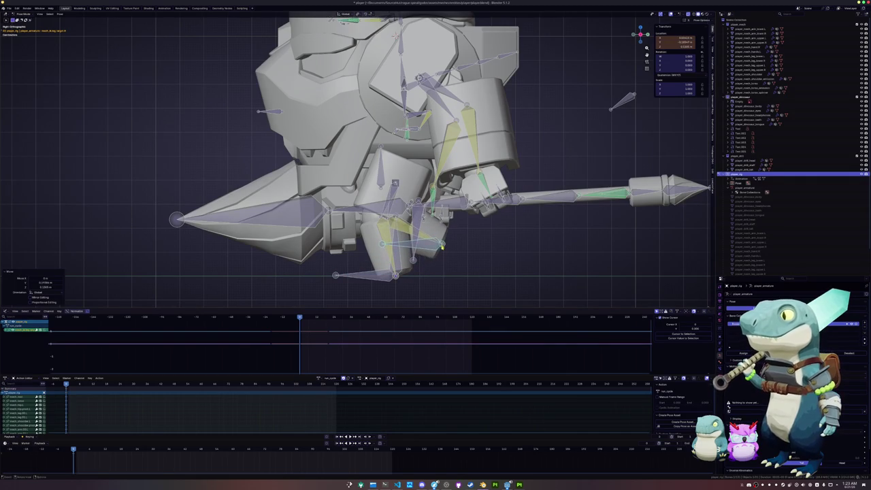
key(g)
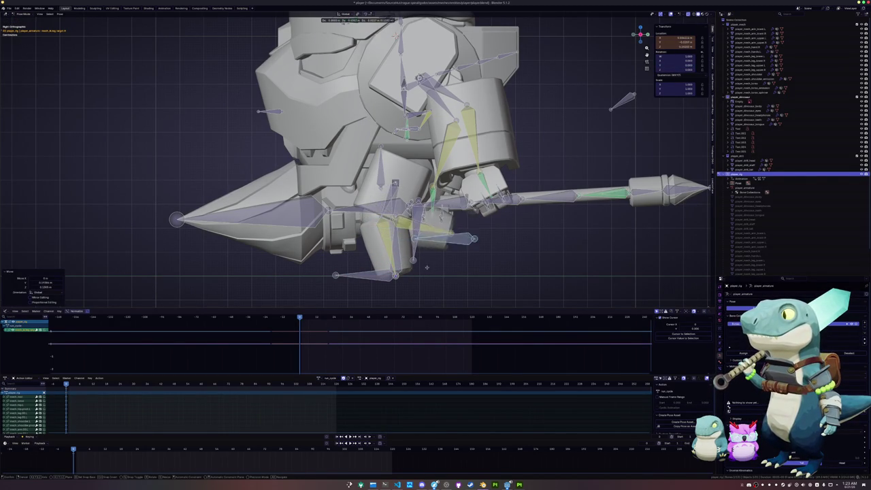
click(399, 200)
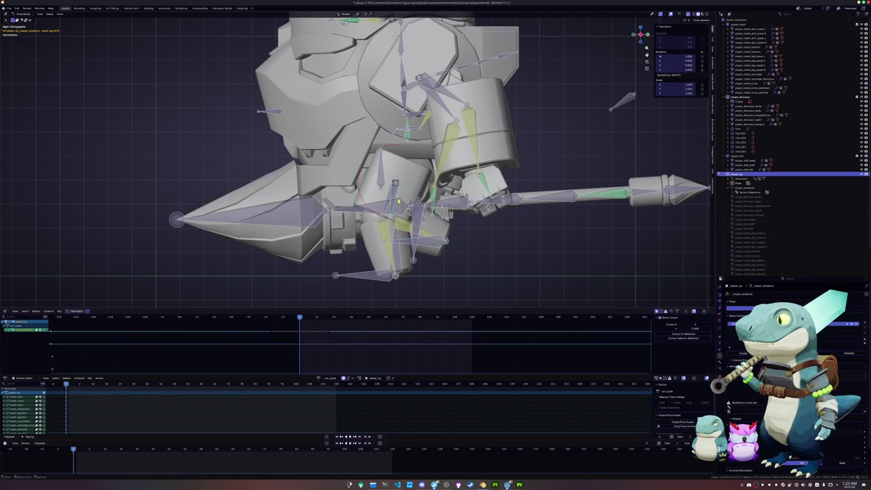
scroll(398, 199, up, 2)
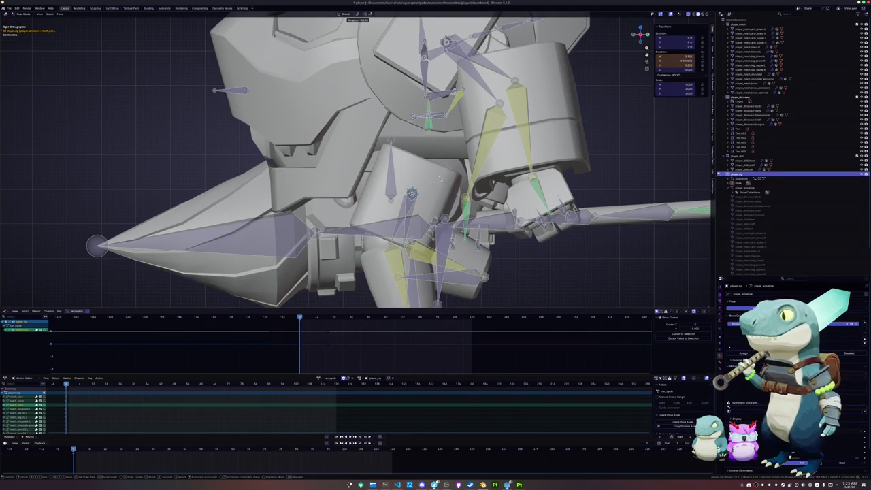
Move the selected arm bone along Y and rotate it about the X axis.
mouse_move(443, 202)
middle_down()
mouse_move(412, 227)
mouse_move(436, 218)
middle_up()
scroll(412, 227, up, 2)
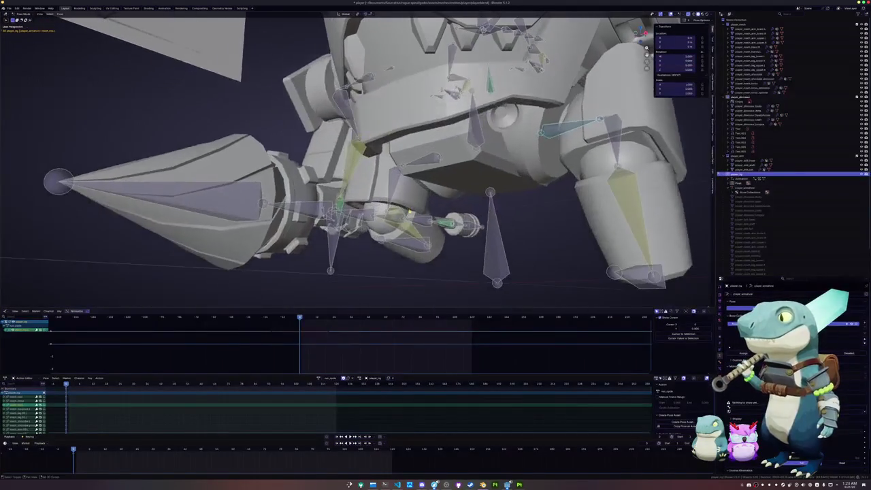
key(g)
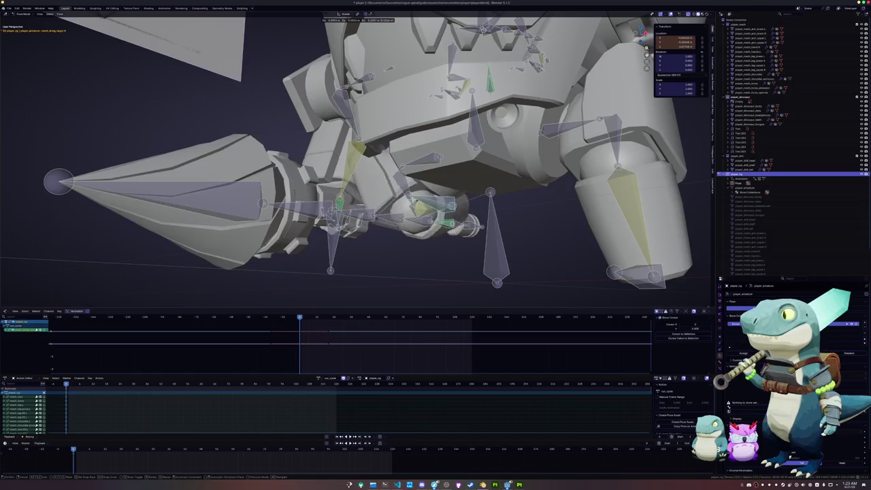
key(y)
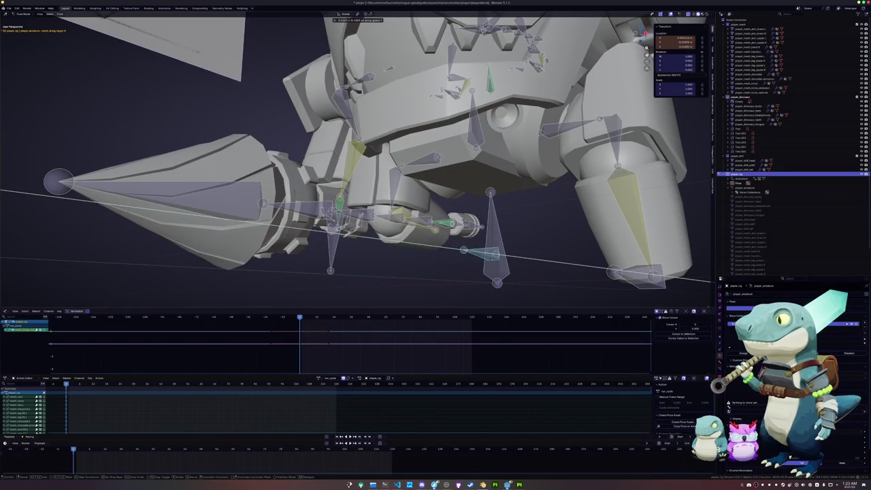
key(Return)
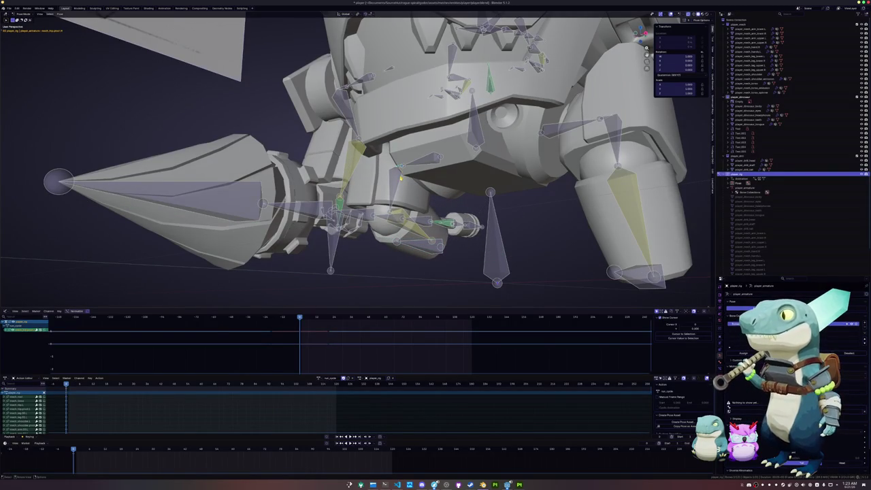
scroll(471, 264, up, 1)
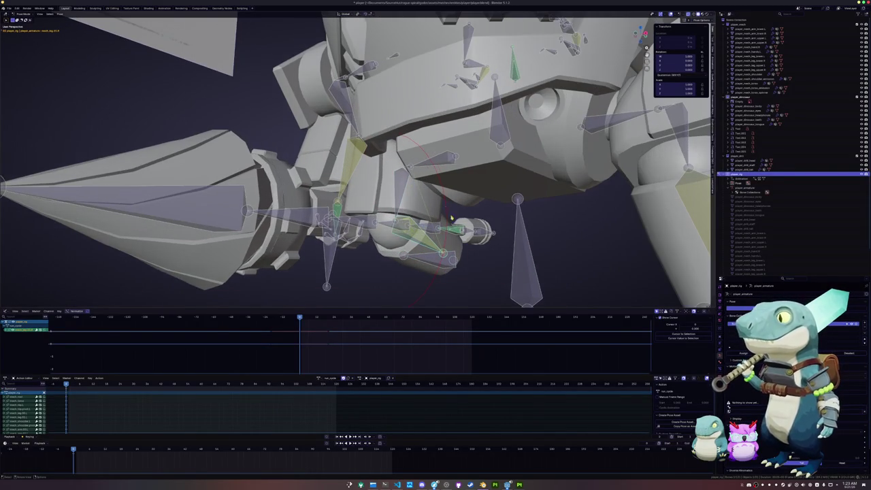
key(r)
key(y)
key(x)
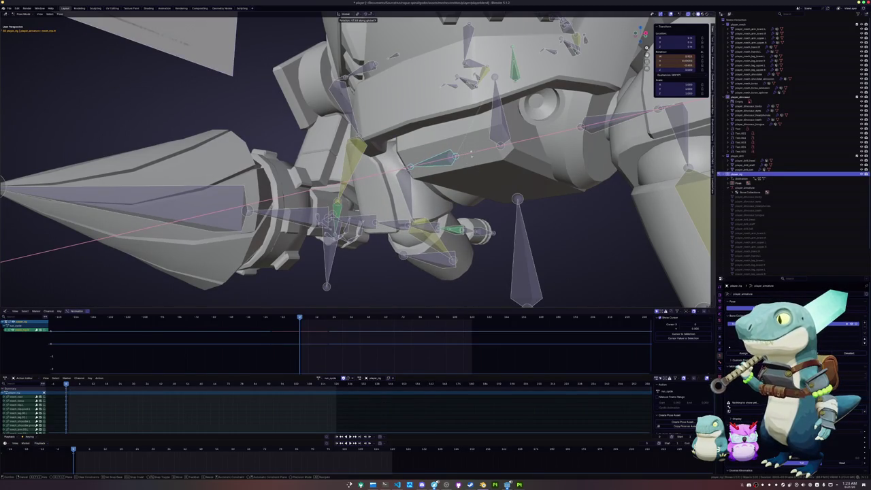
click(469, 157)
Shift the arm bone further along Y, then along X.
key(g)
key(y)
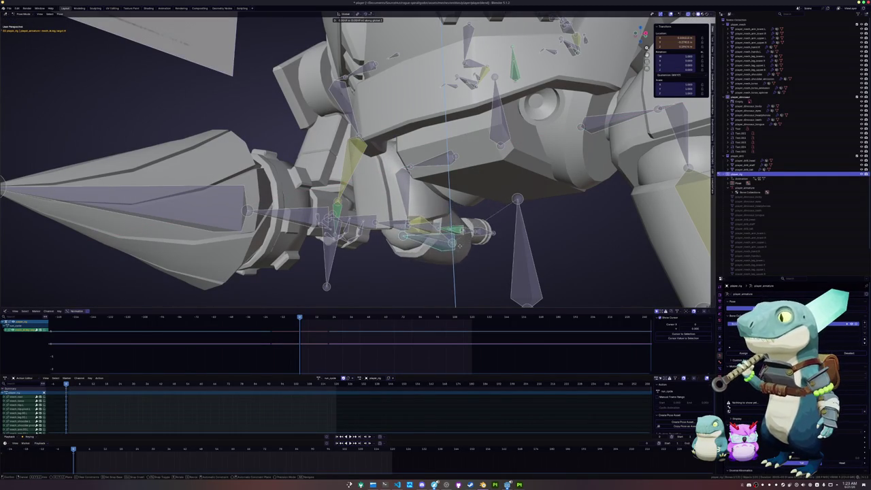
click(455, 242)
key(g)
middle_drag(455, 248, 454, 248)
key(x)
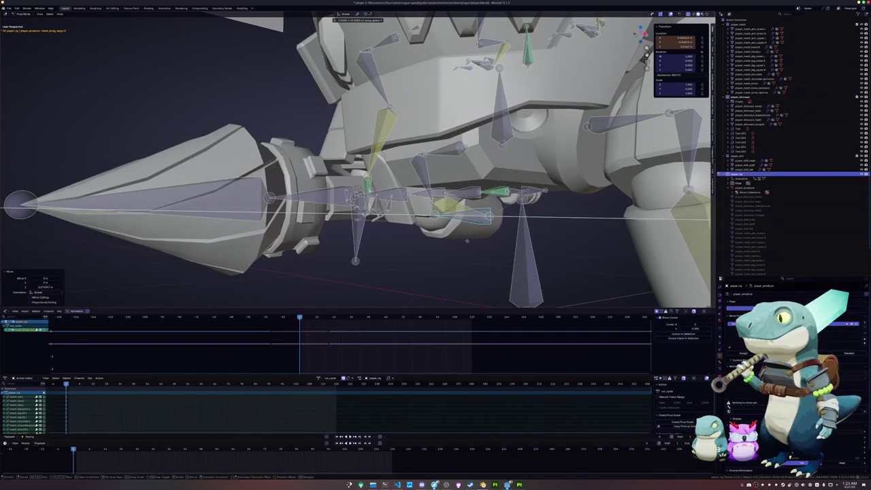
click(457, 239)
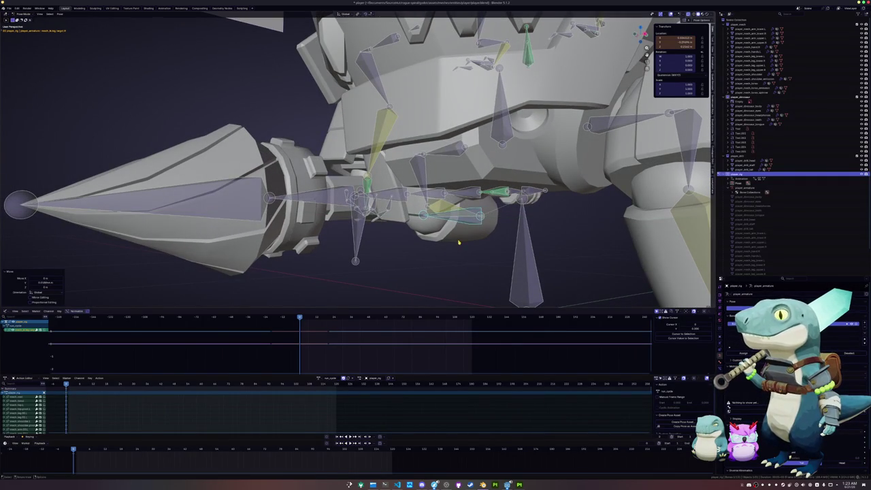
Clear another arm bone's rotation and inspect the armature constraints and mech_hip.R bone properties.
click(443, 155)
key(alt+r)
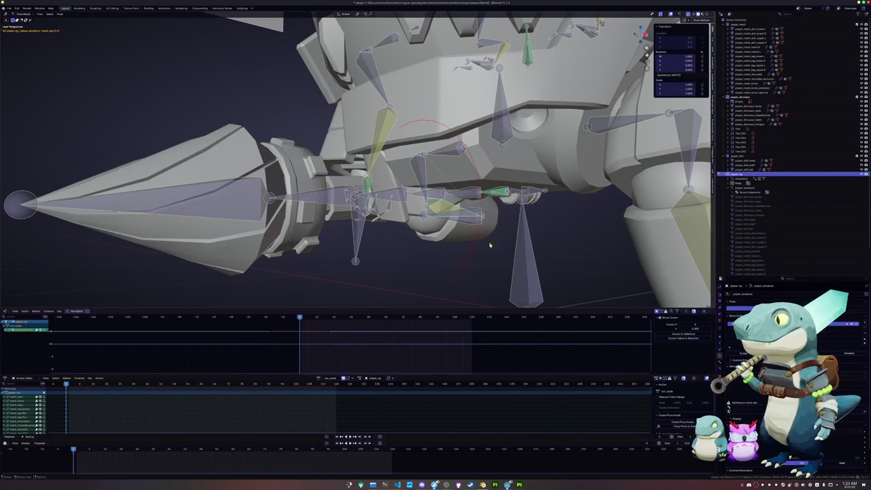
click(720, 365)
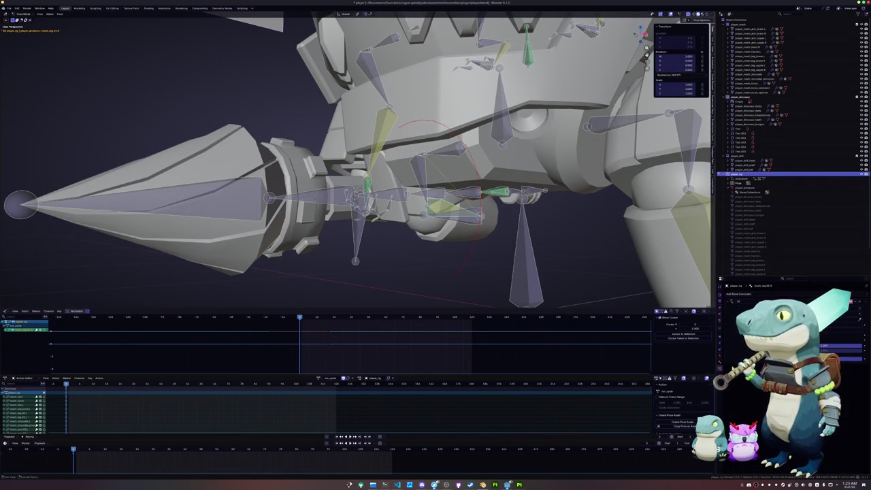
click(862, 332)
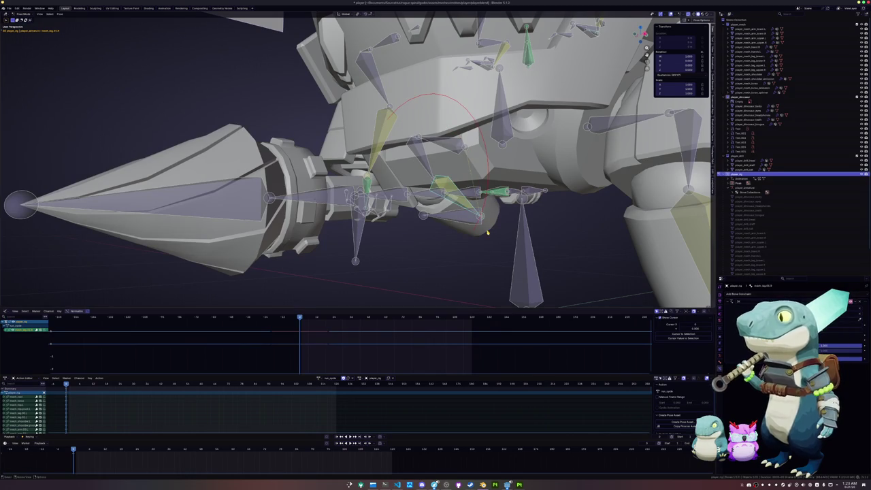
click(442, 148)
click(720, 352)
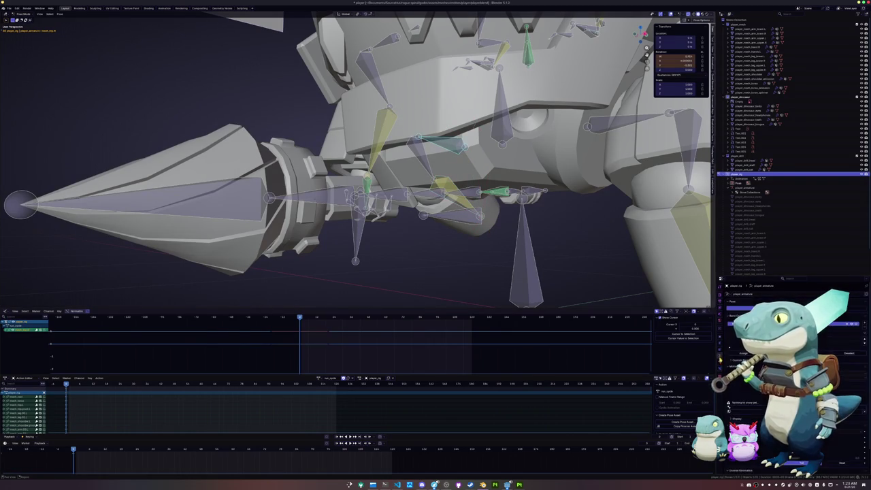
click(720, 356)
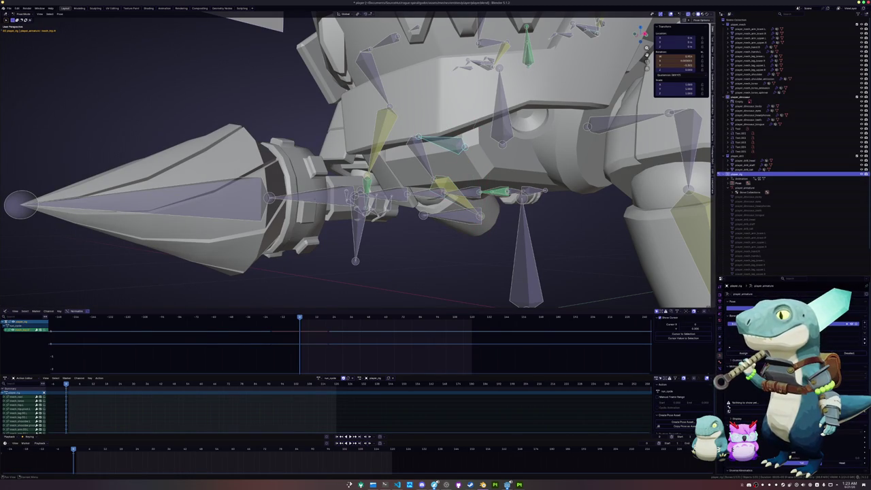
click(720, 362)
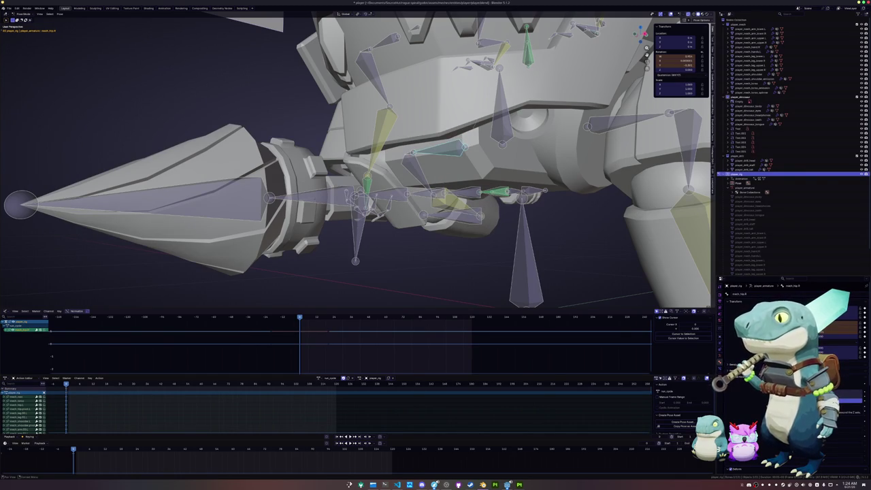
Move the leg bones to a new position, trying and undoing a foot rotation.
middle_drag(599, 273, 562, 255)
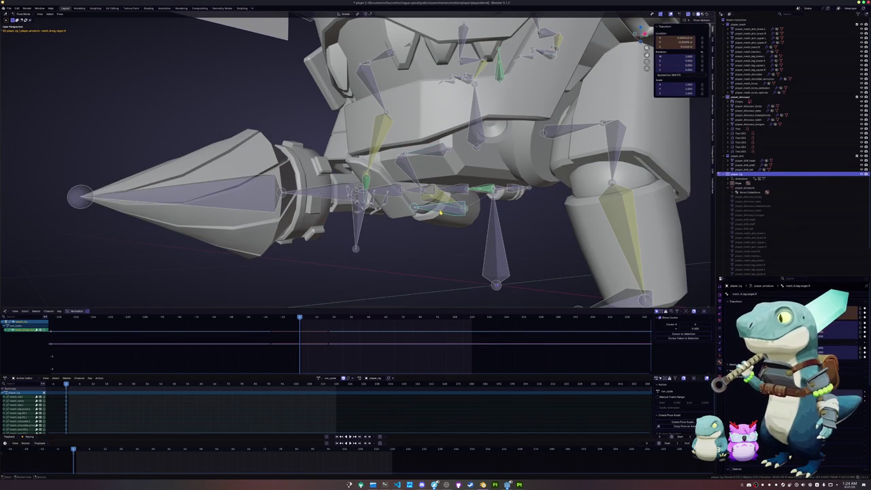
key(g)
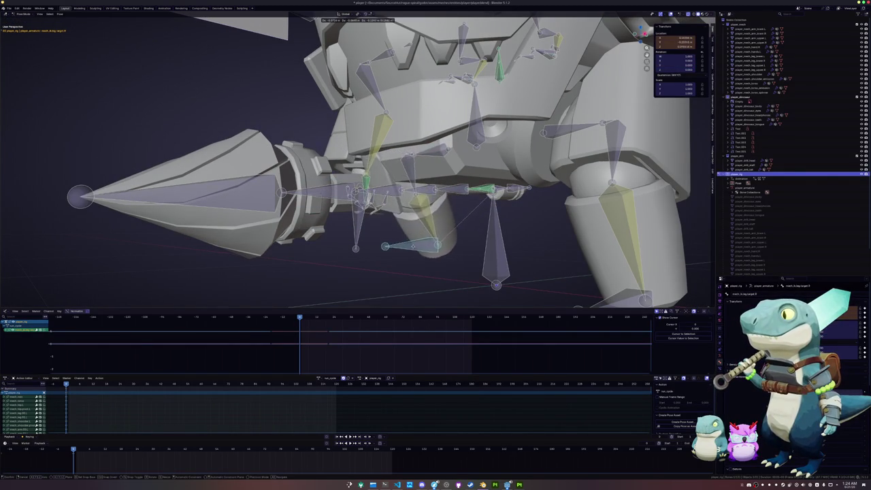
click(409, 243)
click(432, 156)
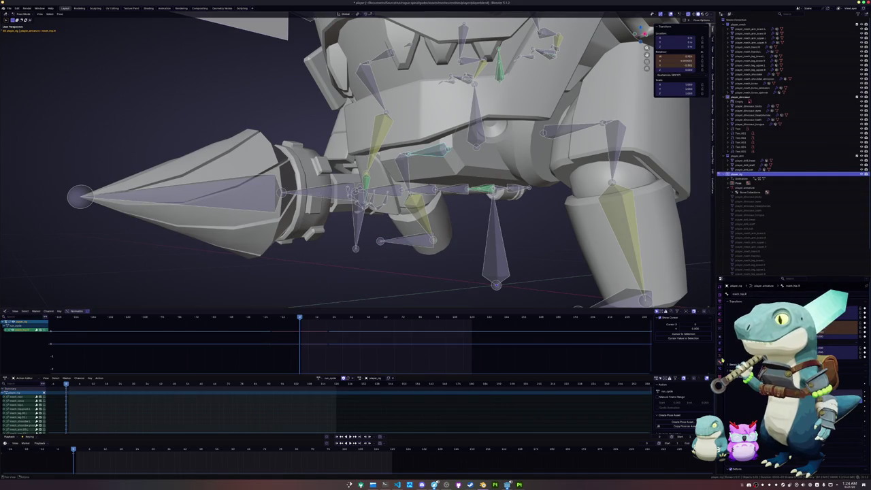
key(r)
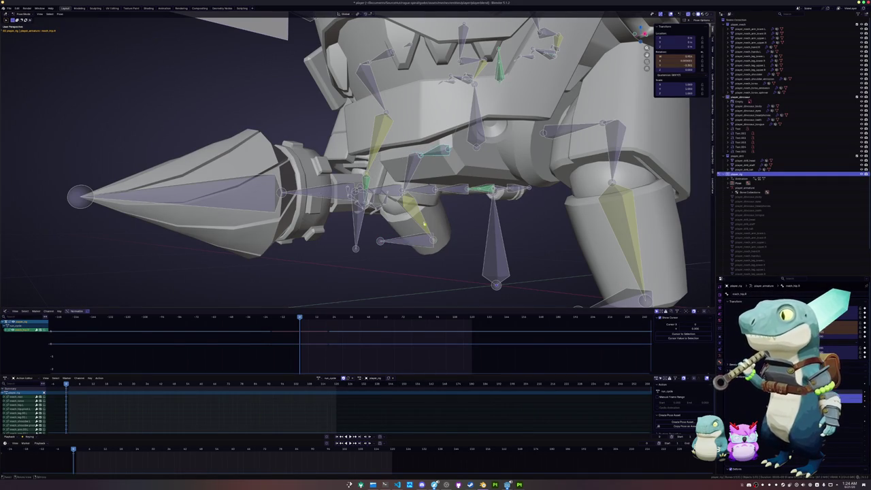
mouse_move(424, 224)
middle_down()
mouse_move(375, 246)
mouse_move(415, 200)
middle_up()
key(g)
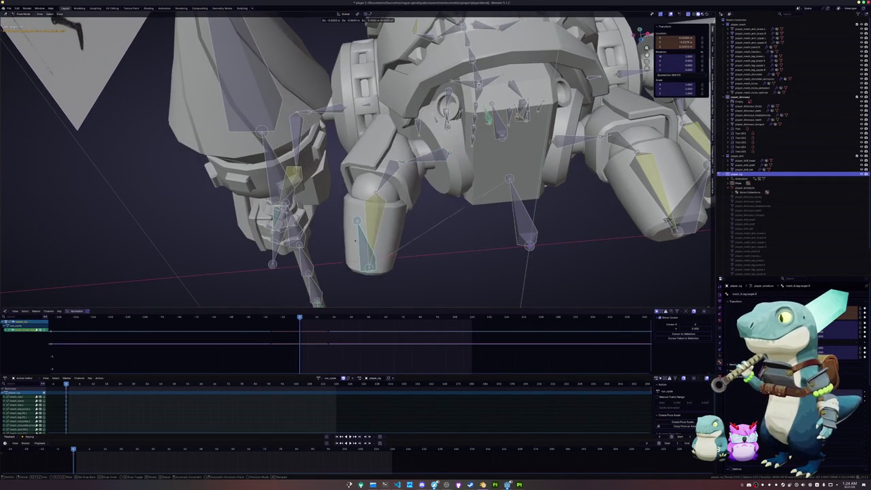
key(r)
click(592, 271)
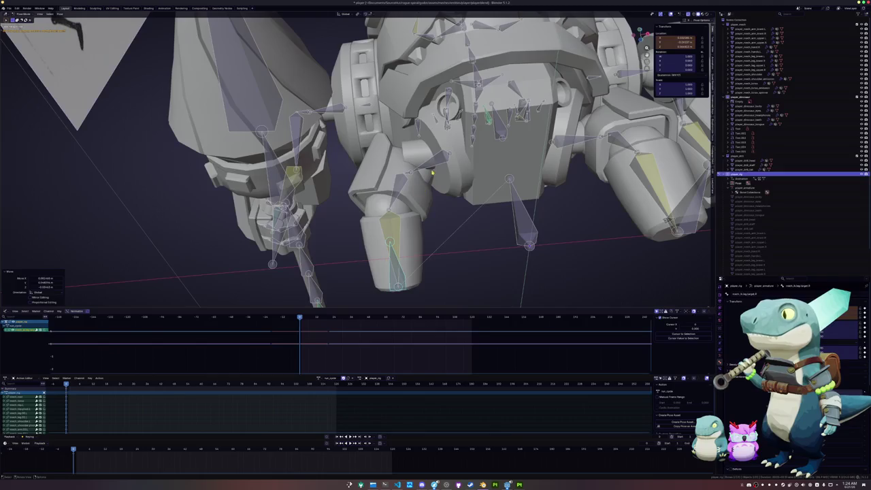
key(ctrl+z)
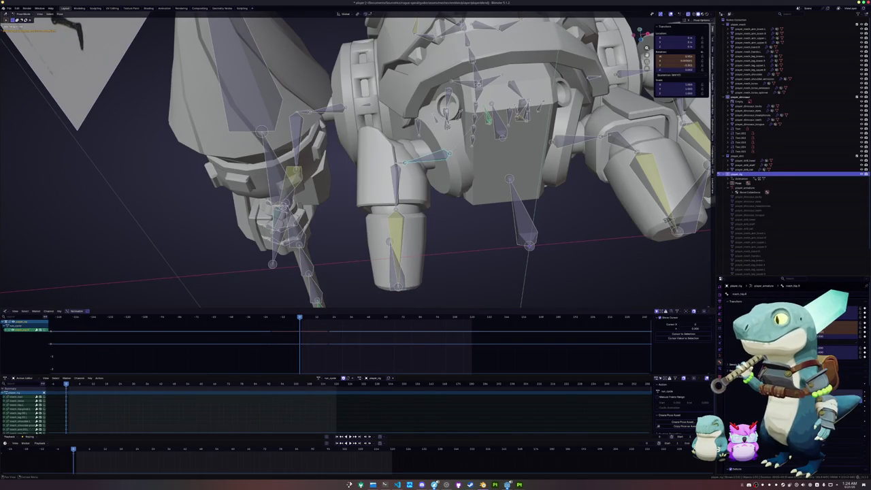
key(ctrl+z)
Raise the lower leg vertically along Z and select the foot IK bone.
key(g)
key(z)
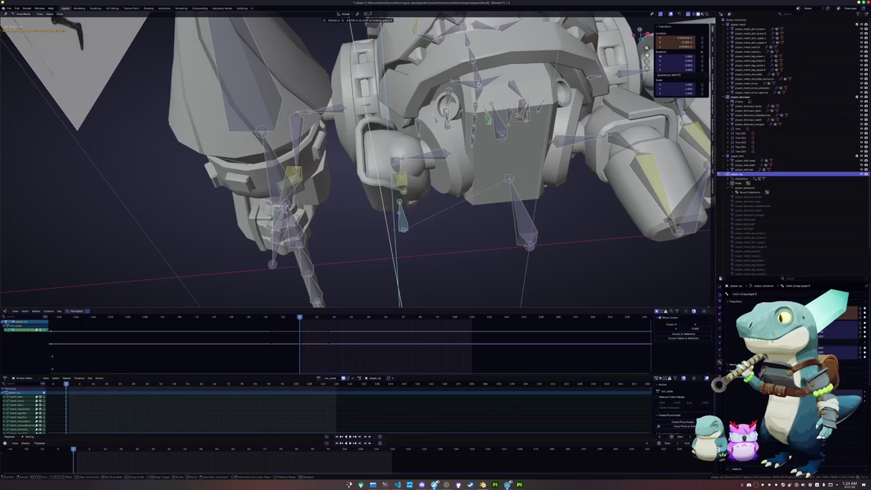
key(Return)
click(434, 156)
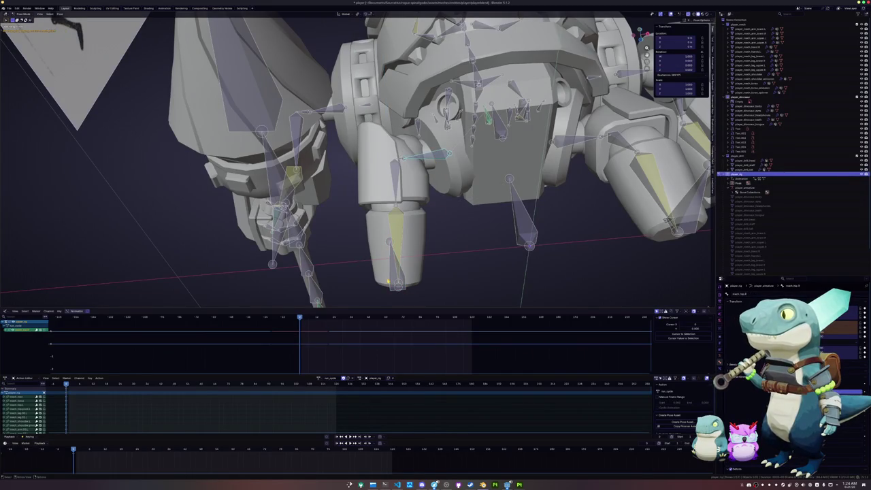
click(388, 281)
In Right Ortho side view, slide the leg IK bone forward along Y and fine-tune it.
key(KP_3)
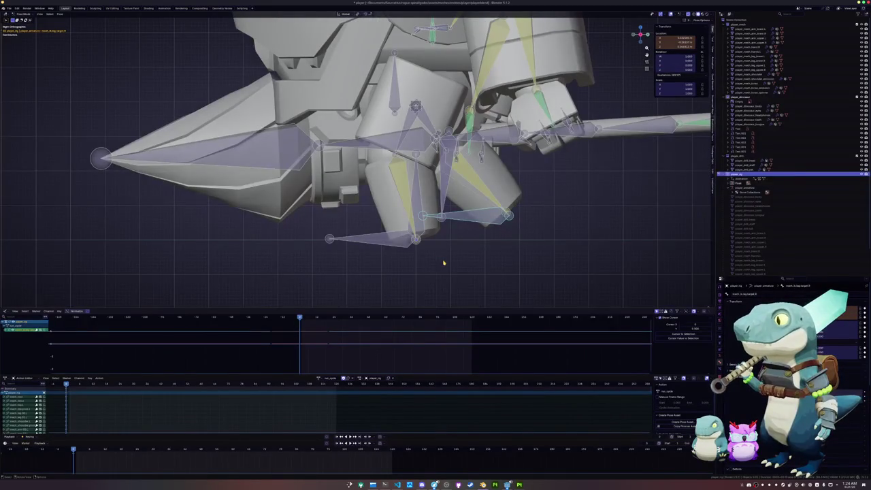
key(g)
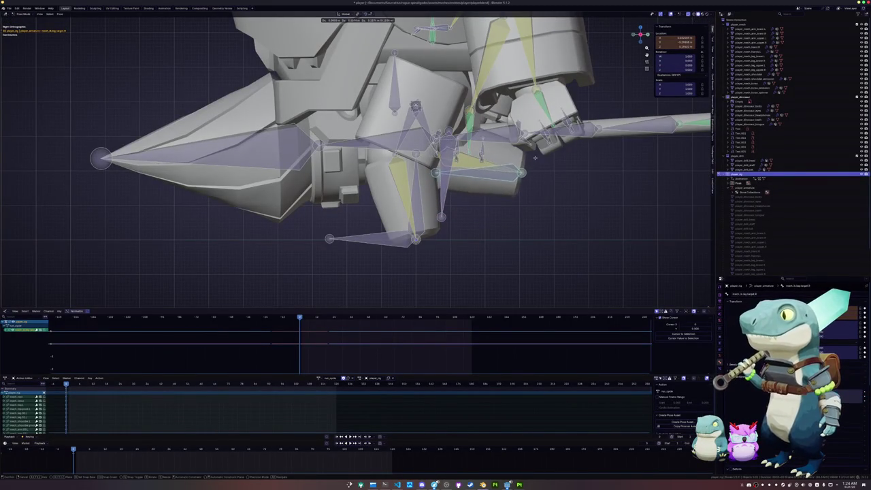
scroll(399, 219, down, 3)
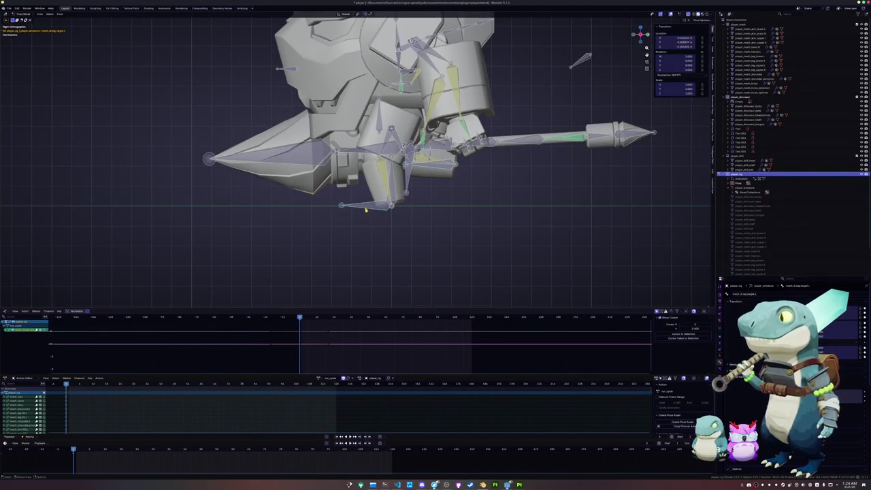
key(y)
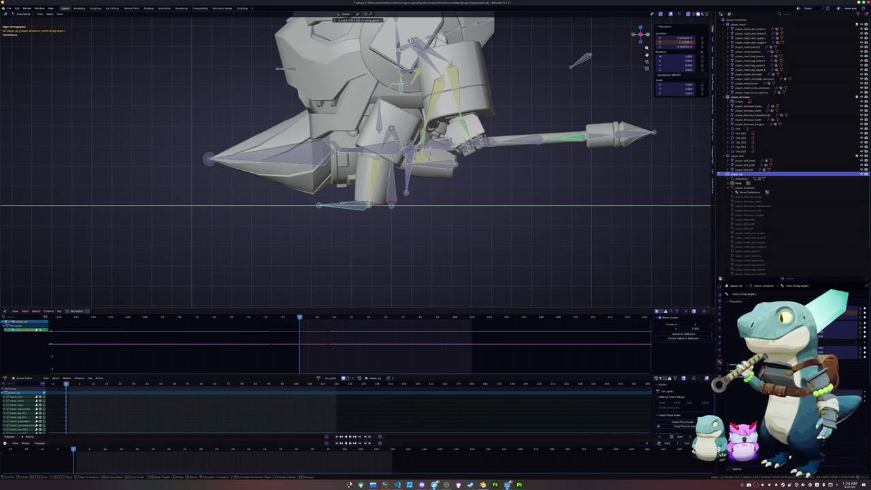
click(388, 190)
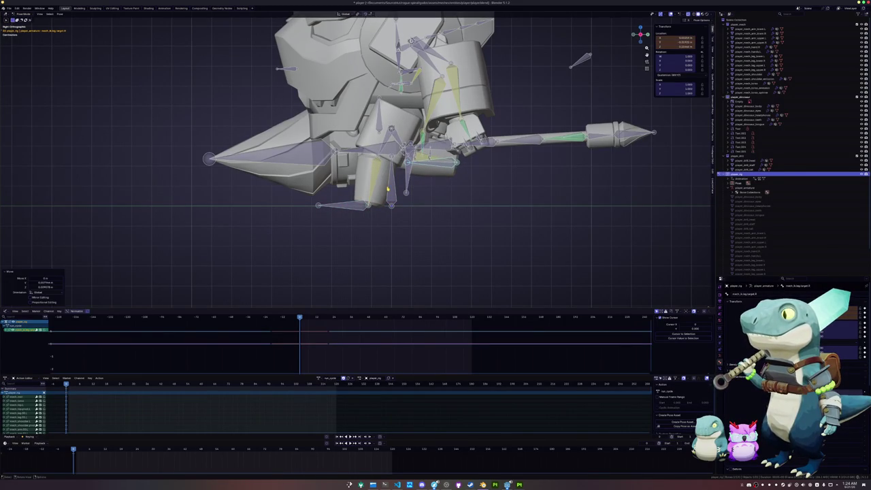
key(g)
click(382, 203)
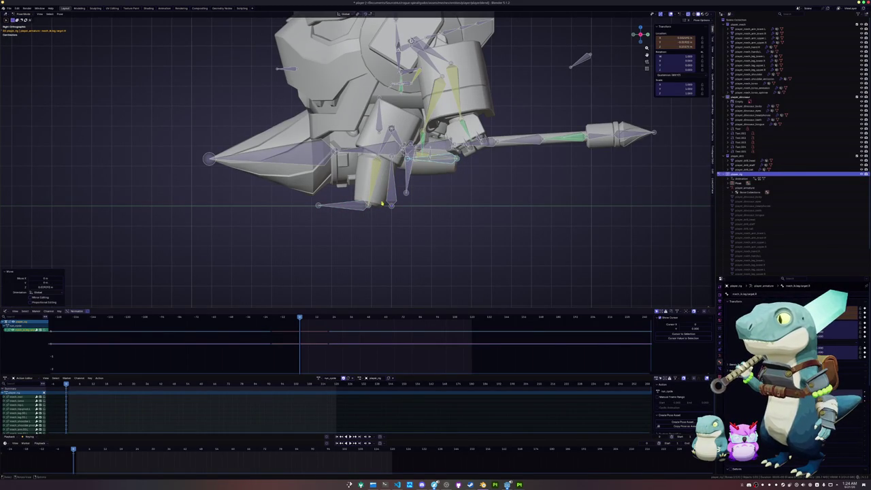
key(g)
click(429, 195)
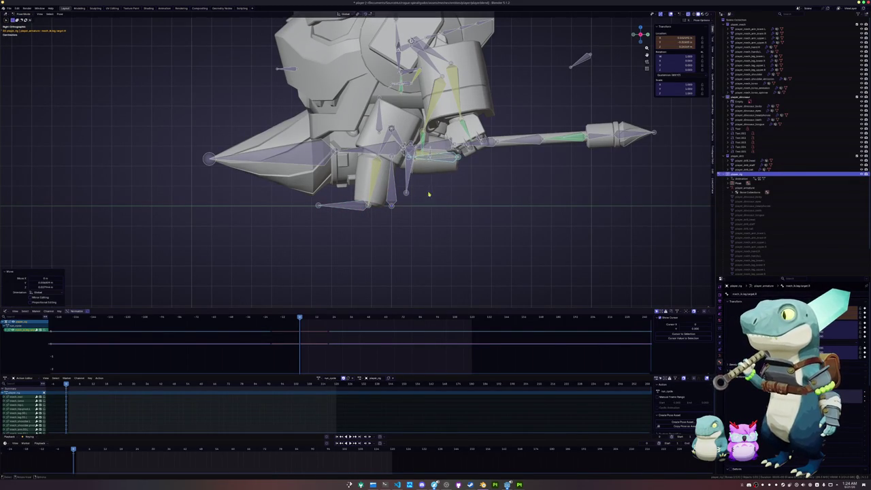
Raise the torso bone along Z and tilt it.
click(384, 128)
key(g)
key(z)
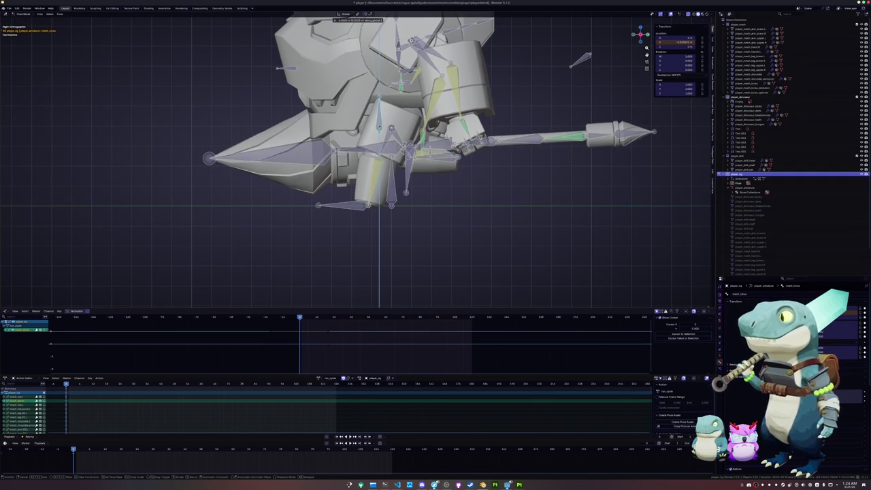
click(473, 96)
shift+middle_drag(473, 96, 487, 125)
key(r)
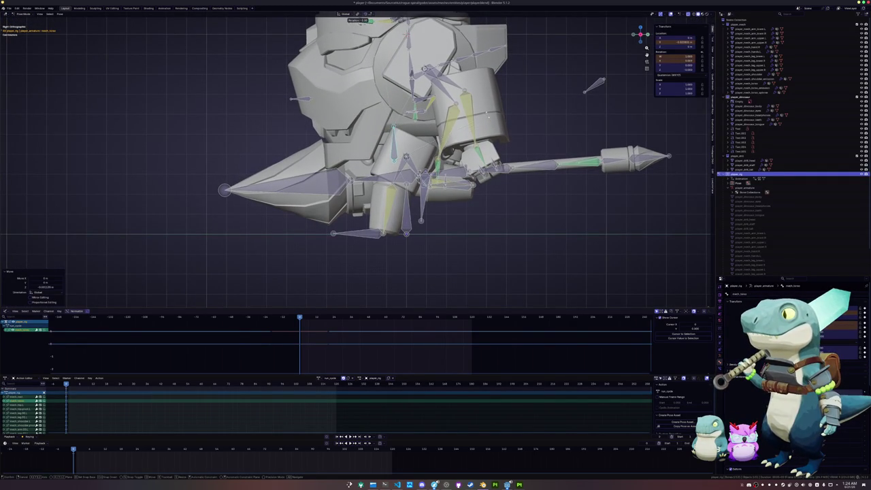
click(482, 96)
Rotate the arm at the shoulder and frame the whole character.
scroll(482, 96, down, 2)
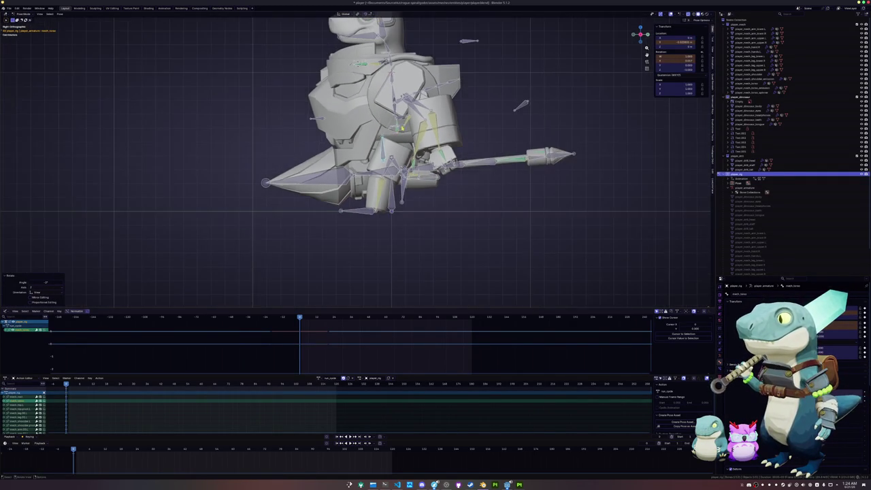
shift+middle_drag(482, 96, 499, 116)
scroll(407, 158, up, 1)
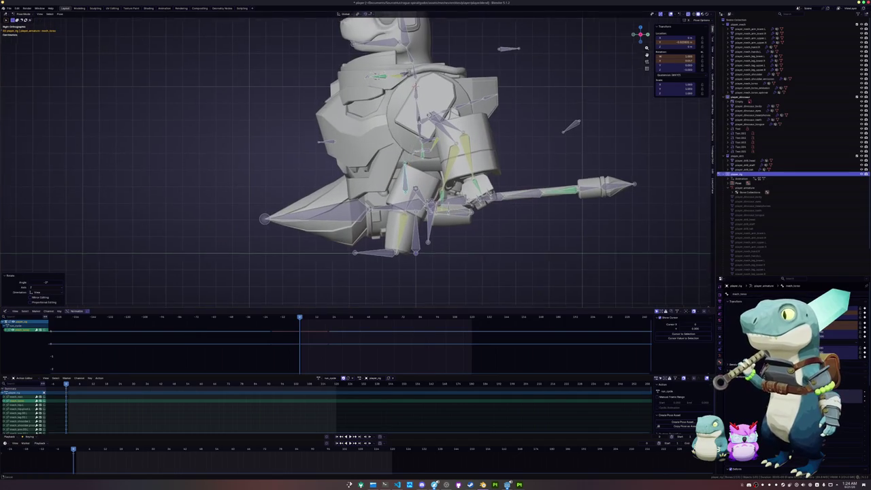
shift+middle_drag(407, 158, 381, 183)
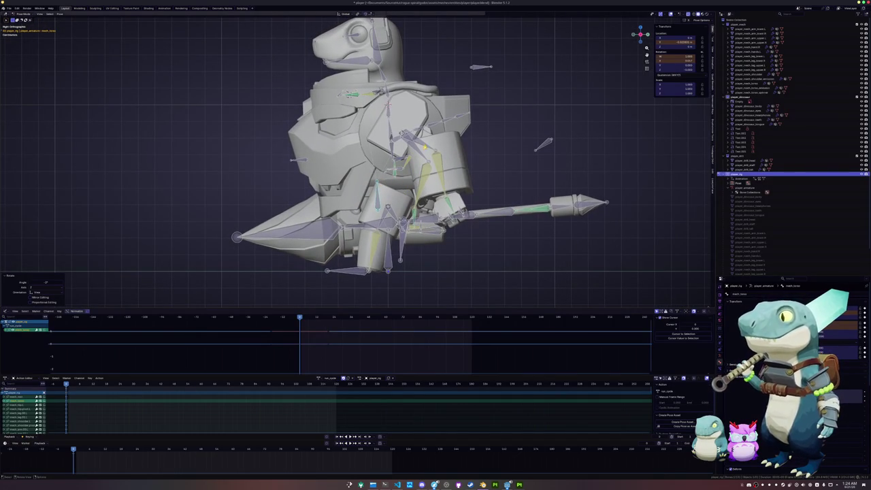
scroll(362, 159, up, 2)
scroll(362, 160, up, 1)
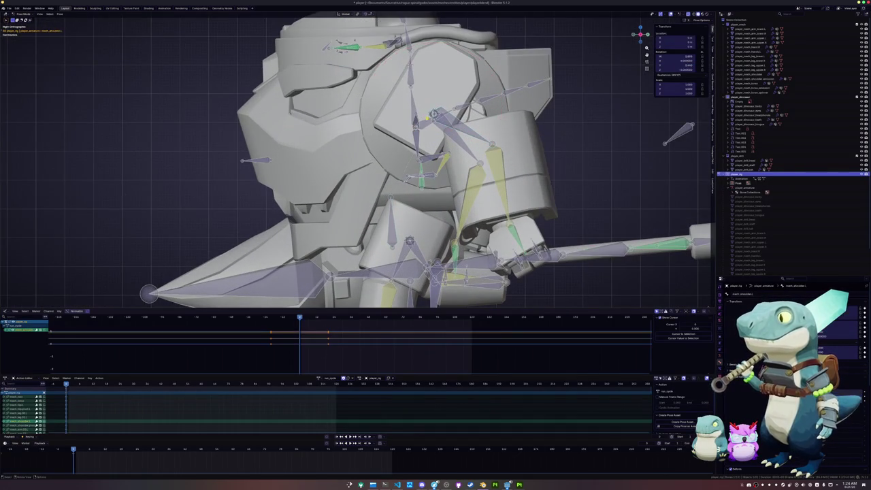
key(r)
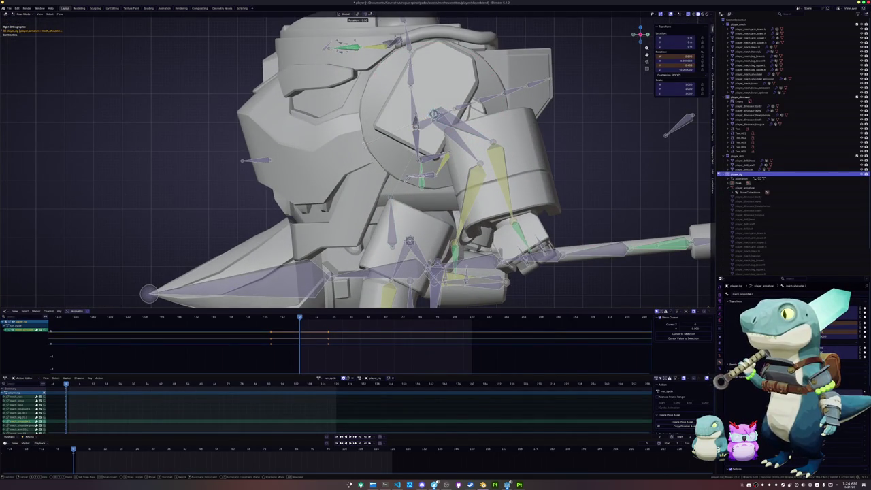
click(409, 178)
scroll(409, 178, down, 3)
mouse_move(361, 178)
shift+middle_down()
mouse_move(410, 177)
mouse_move(436, 196)
mouse_move(478, 194)
shift+middle_up()
In front view, slide one foot bone sideways along X, cancelling a move of the other foot.
key(KP_1)
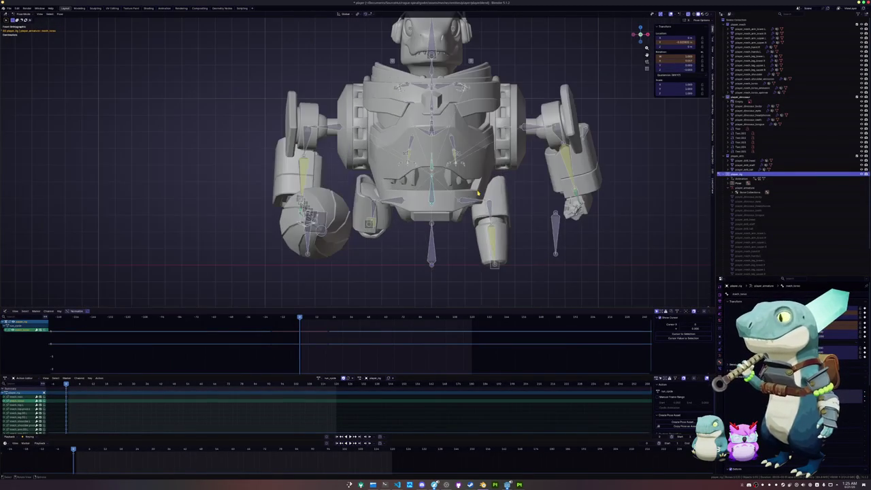
key(g)
key(x)
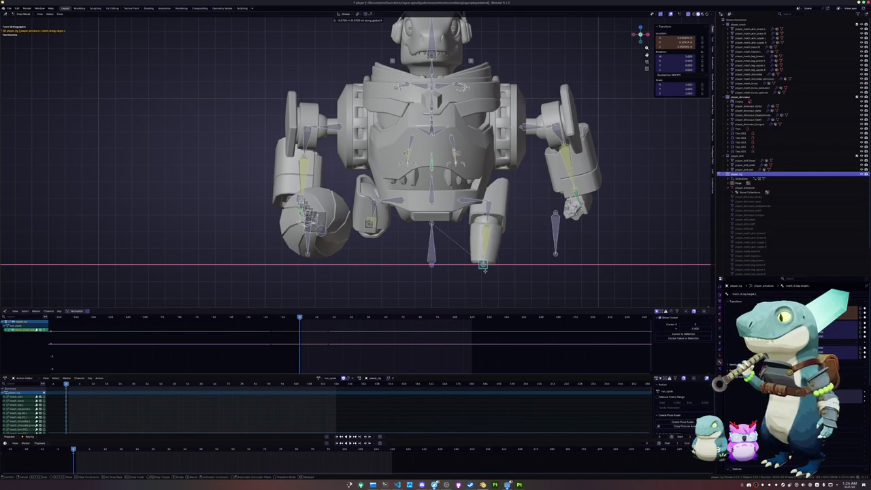
click(460, 268)
click(368, 225)
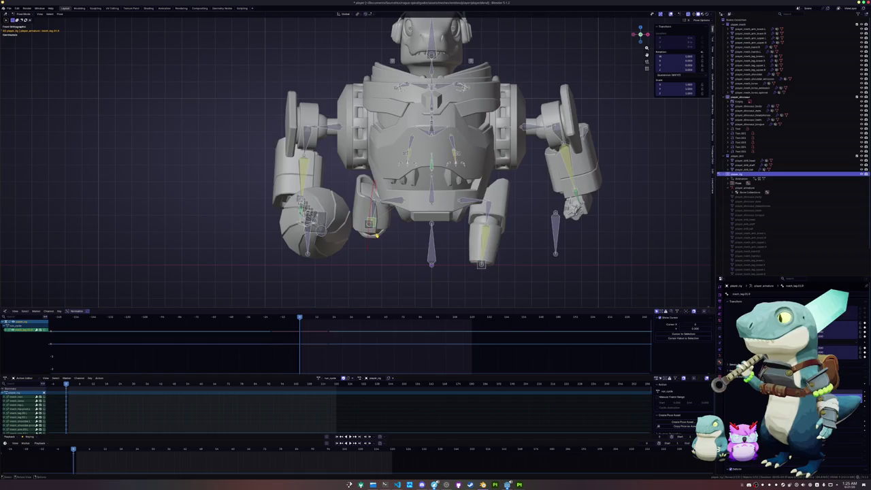
key(g)
key(x)
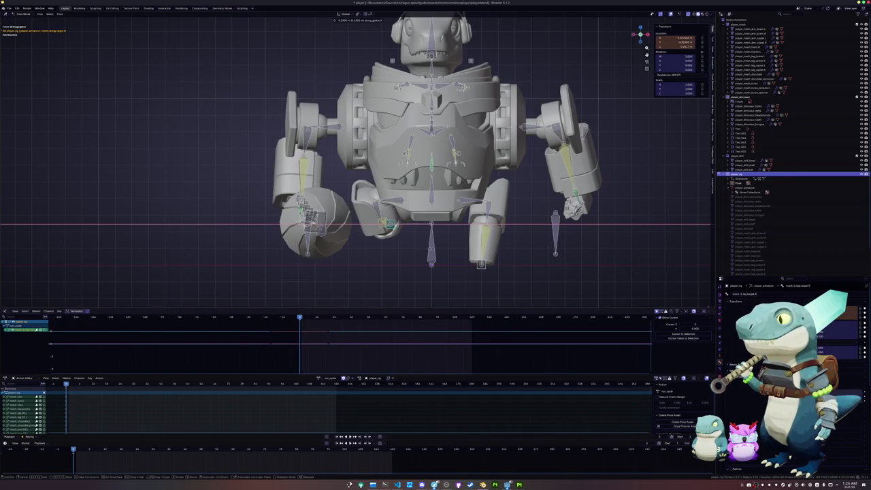
key(Escape)
Slide the right and left foot bones sideways along X.
click(470, 252)
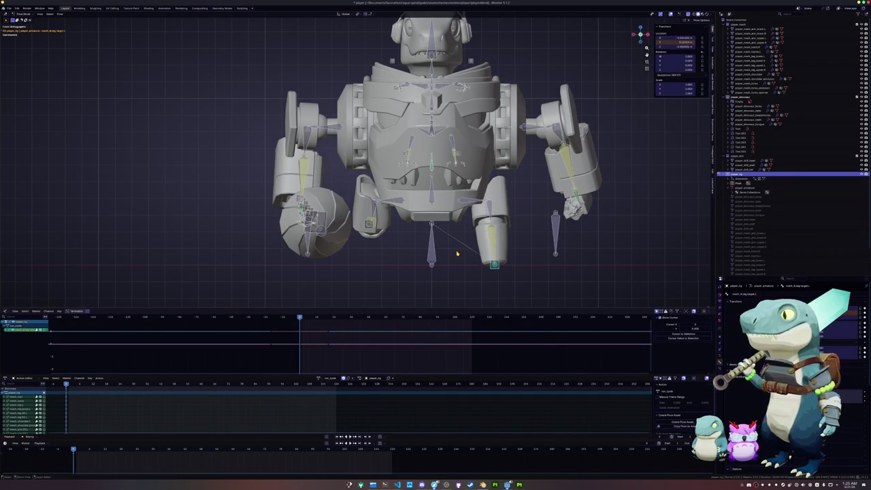
key(g)
key(x)
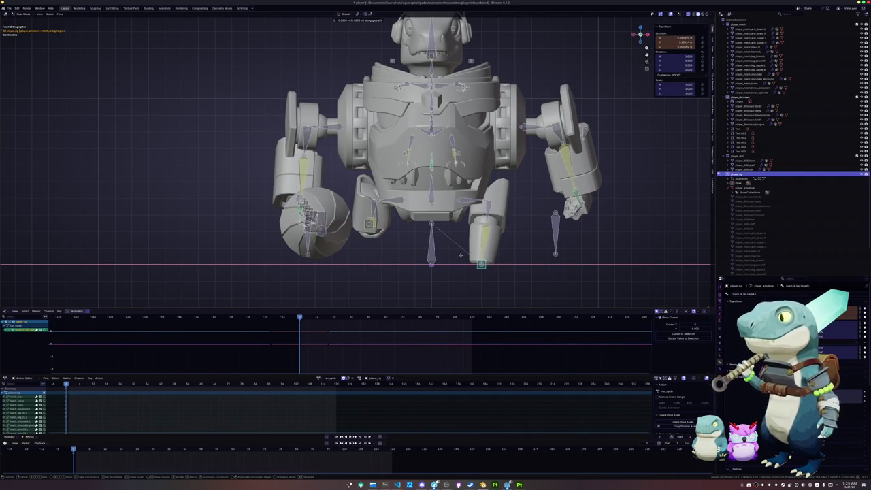
click(460, 255)
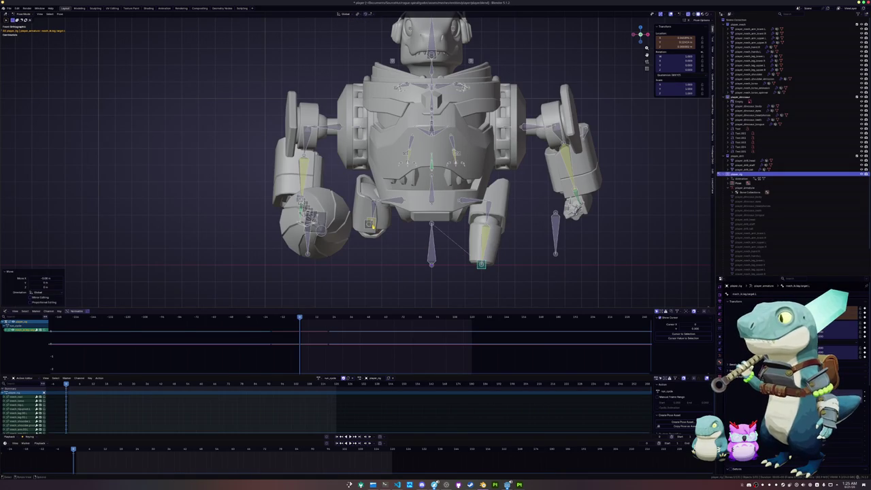
click(373, 227)
key(g)
key(x)
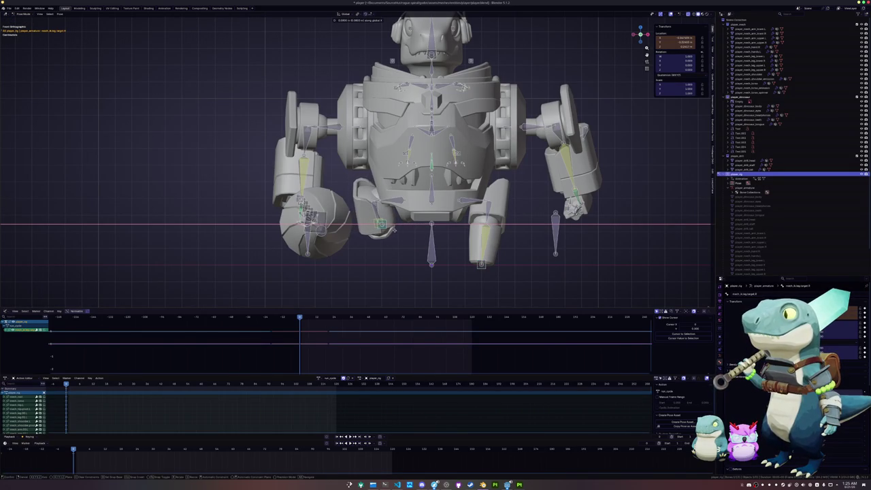
click(393, 230)
Tilt the body bone slightly and move the pose vertically along global Z.
scroll(402, 246, down, 2)
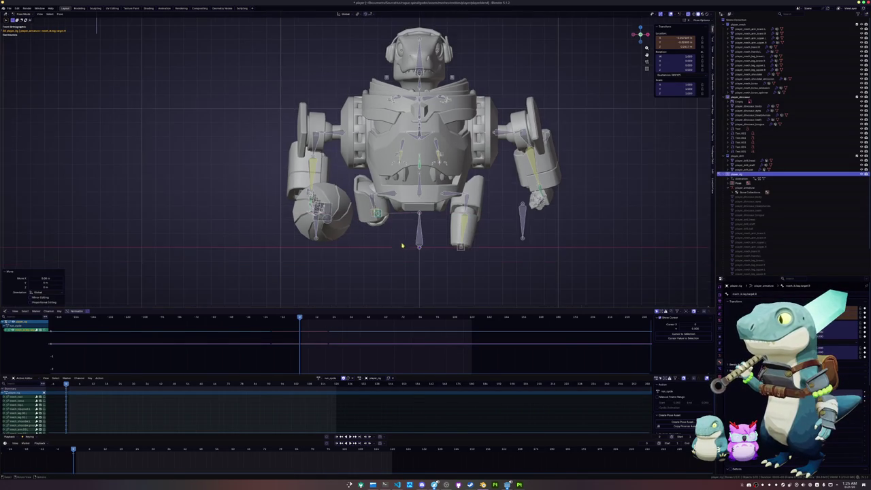
key(a)
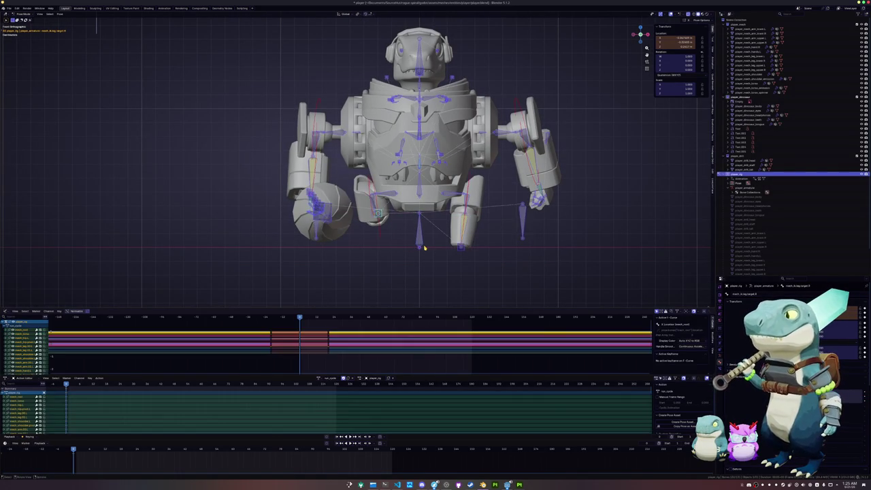
key(alt+a)
scroll(499, 230, up, 2)
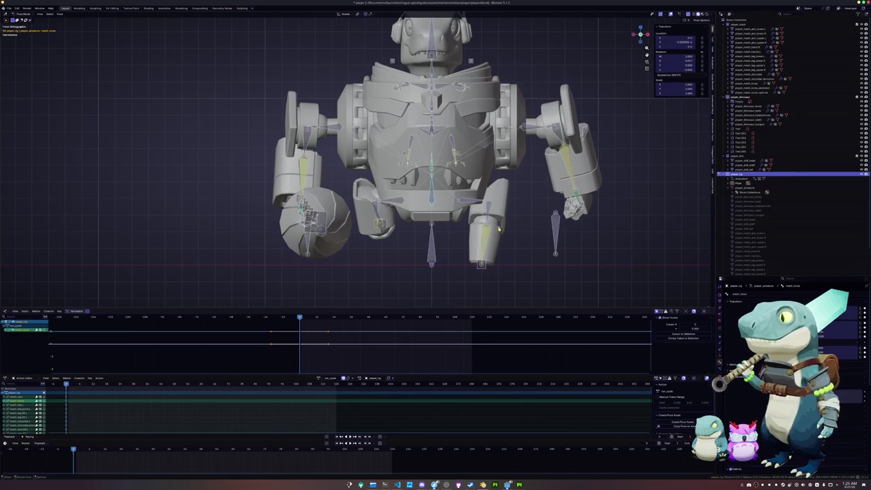
key(r)
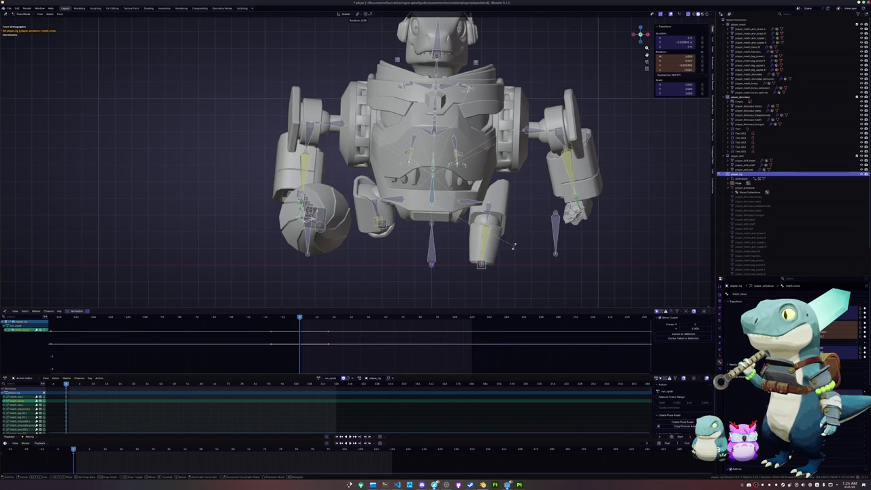
click(502, 268)
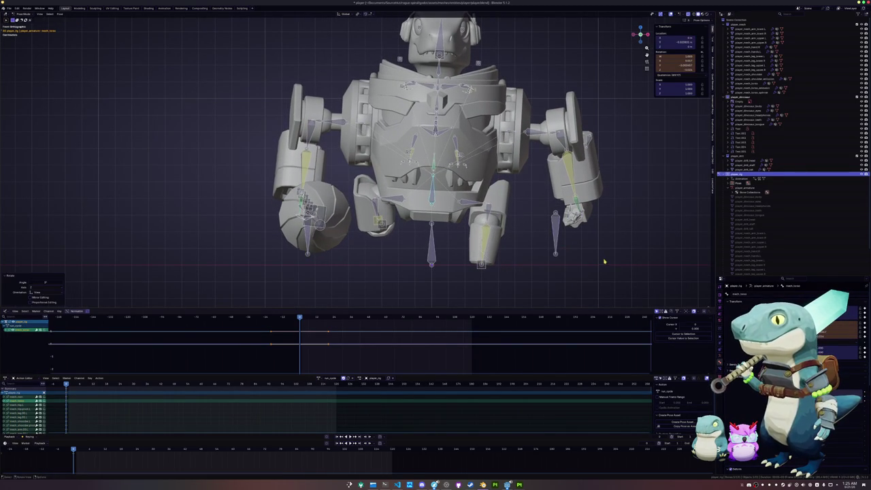
key(g)
key(z)
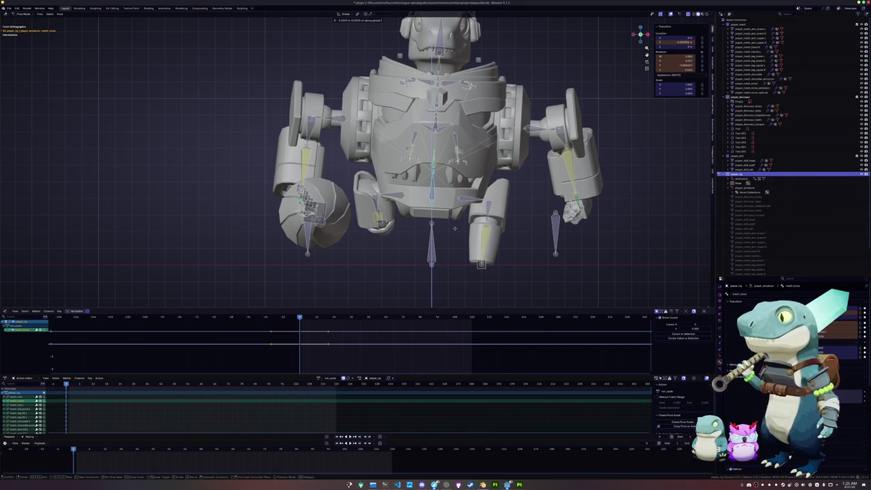
click(455, 228)
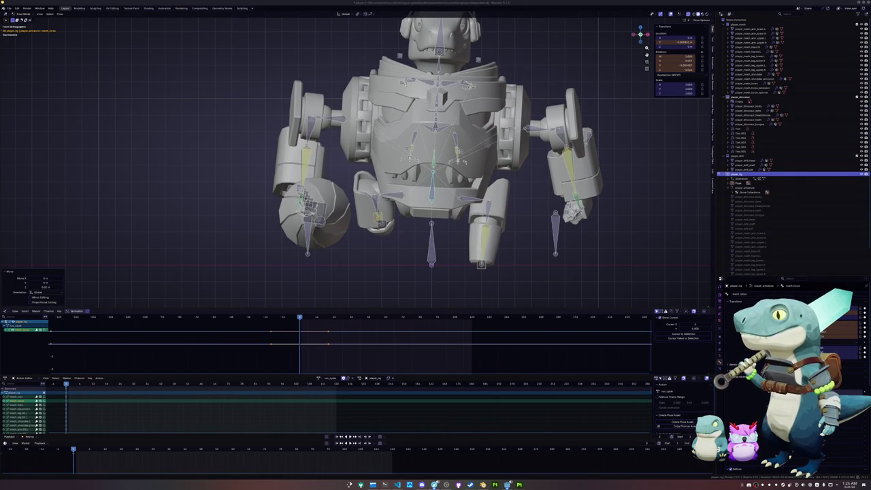
drag(609, 171, 630, 203)
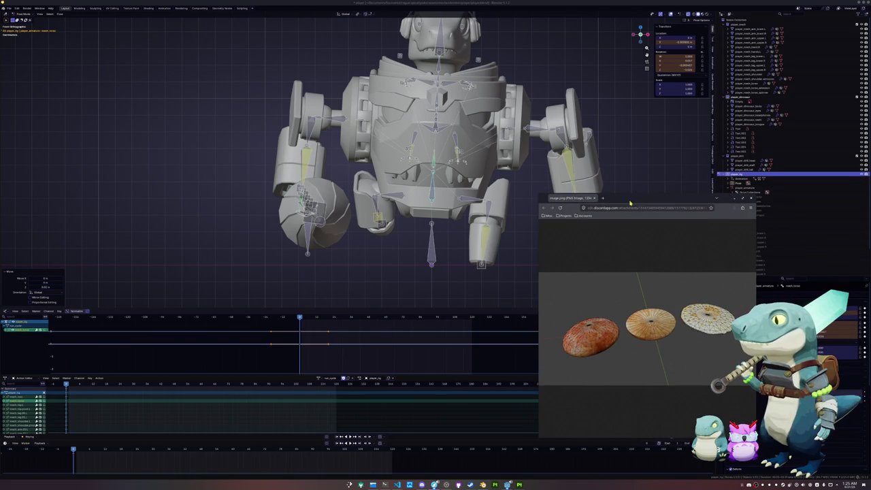
Enlarge the browser window, zoom and pan across the disc image, then switch to Godot.
drag(537, 194, 374, 67)
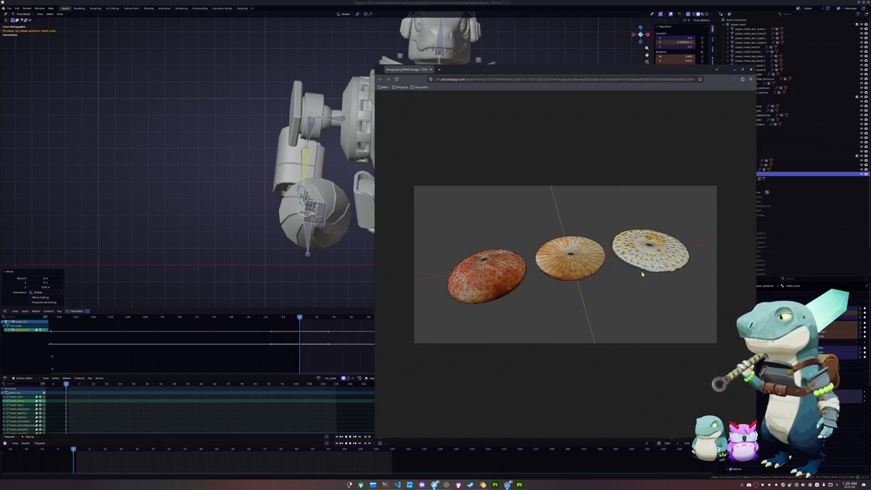
ctrl+scroll(642, 274, up, 3)
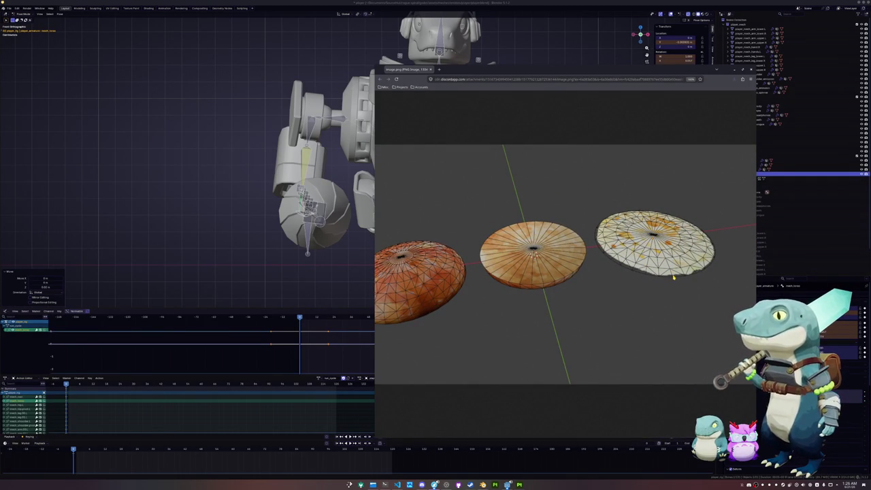
scroll(607, 288, left, 3)
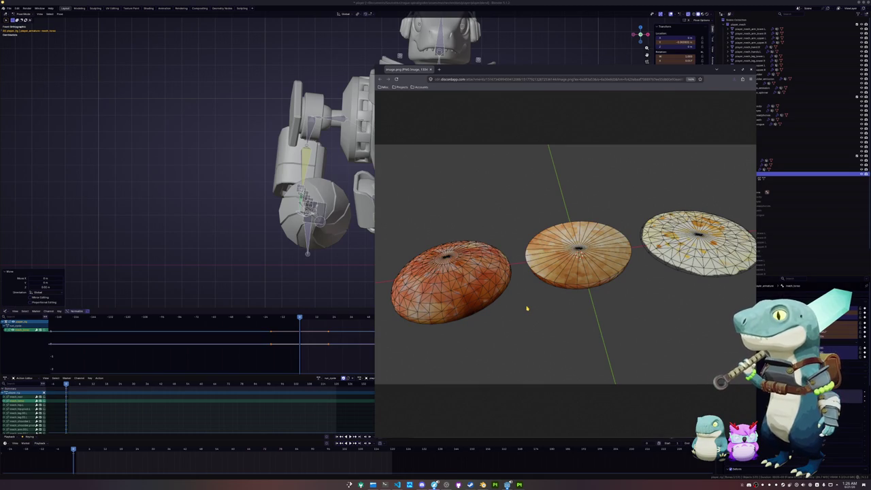
middle_click(514, 312)
middle_click(523, 311)
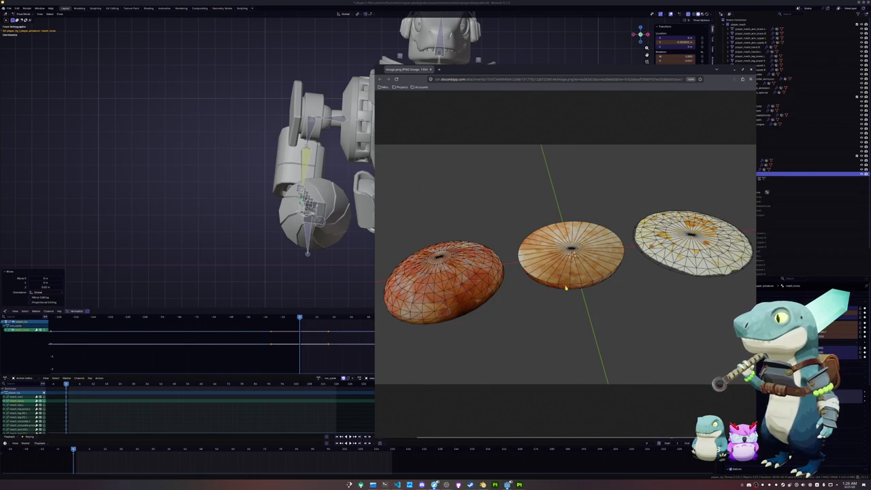
mouse_move(507, 485)
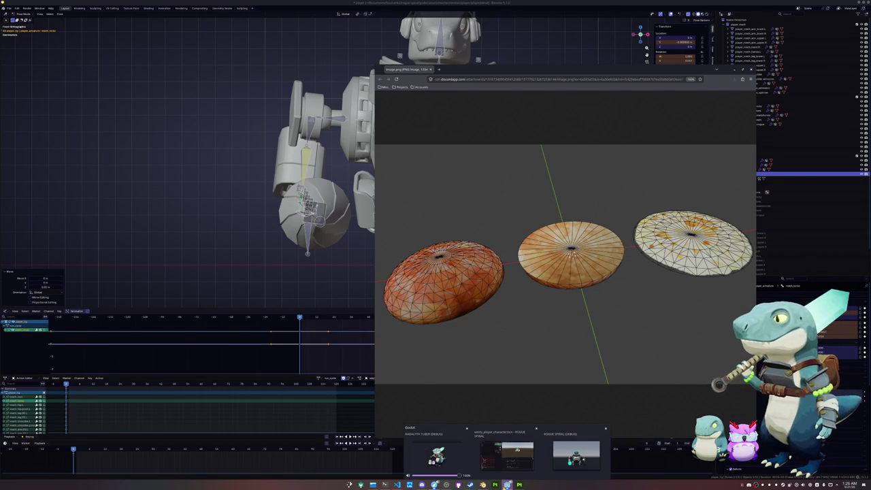
click(516, 457)
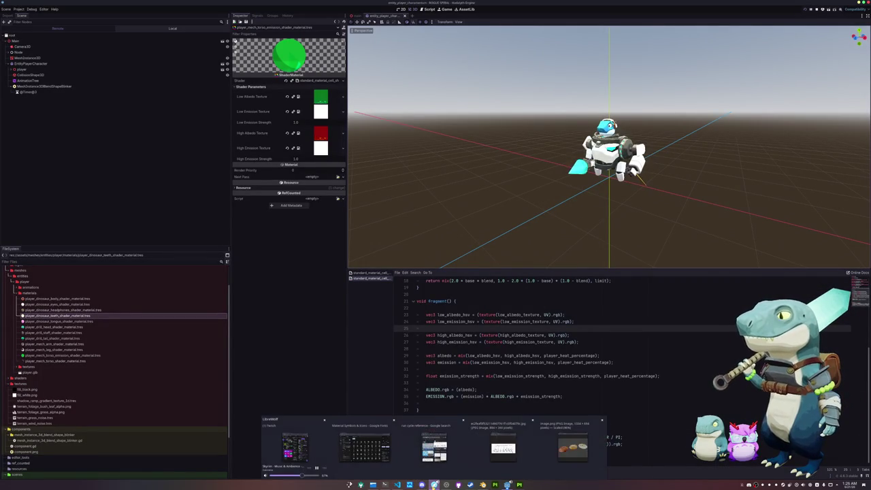
Toggle between the disc reference image and shader line 27, then return to Blender.
click(573, 447)
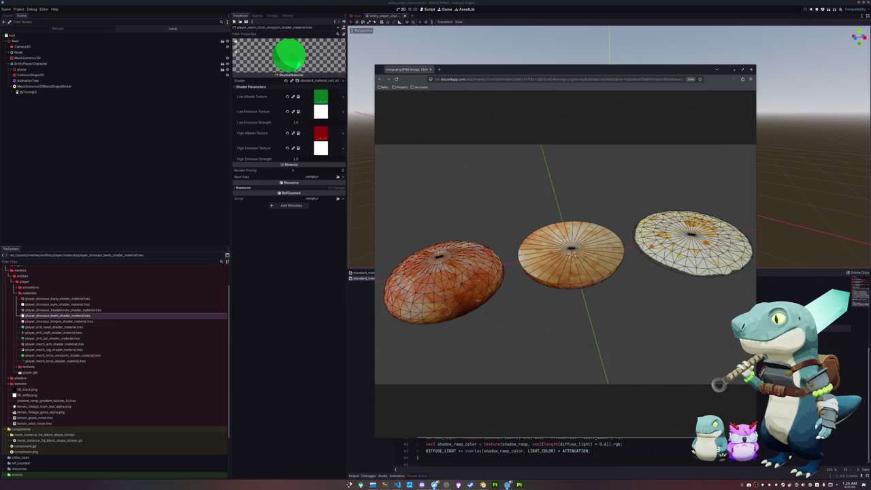
key(alt+Tab)
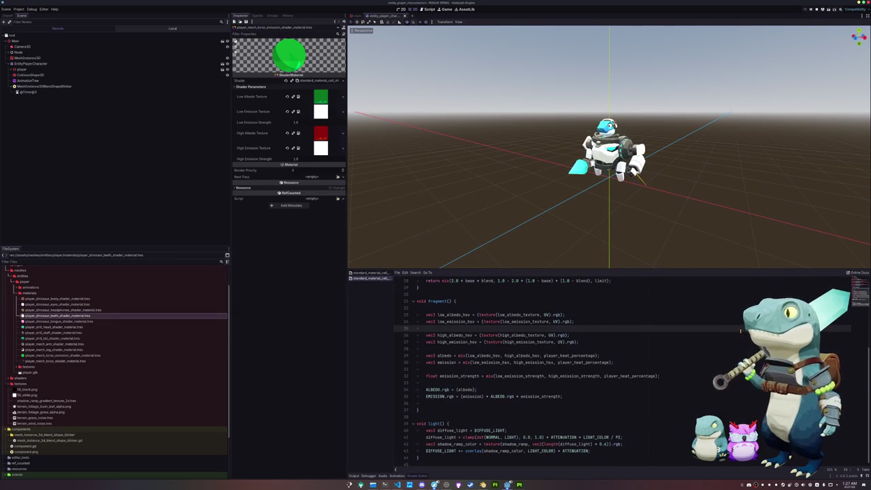
click(629, 344)
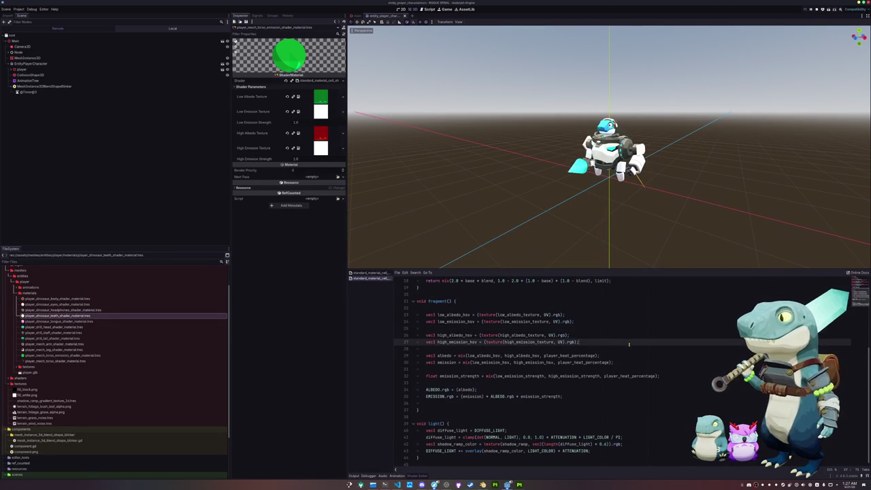
key(alt+Tab)
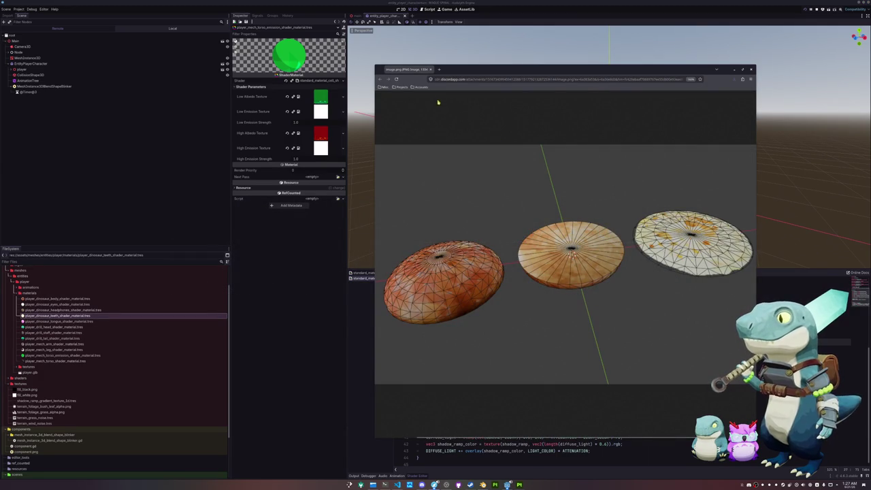
key(alt+Tab)
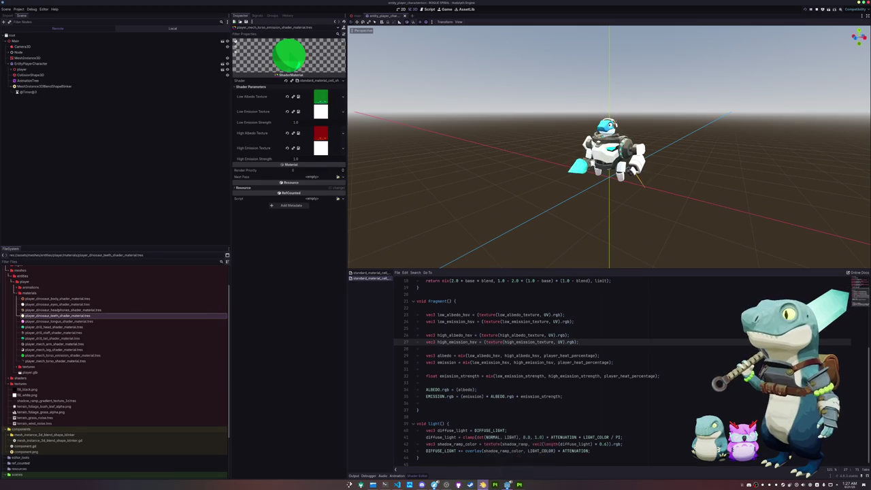
click(483, 484)
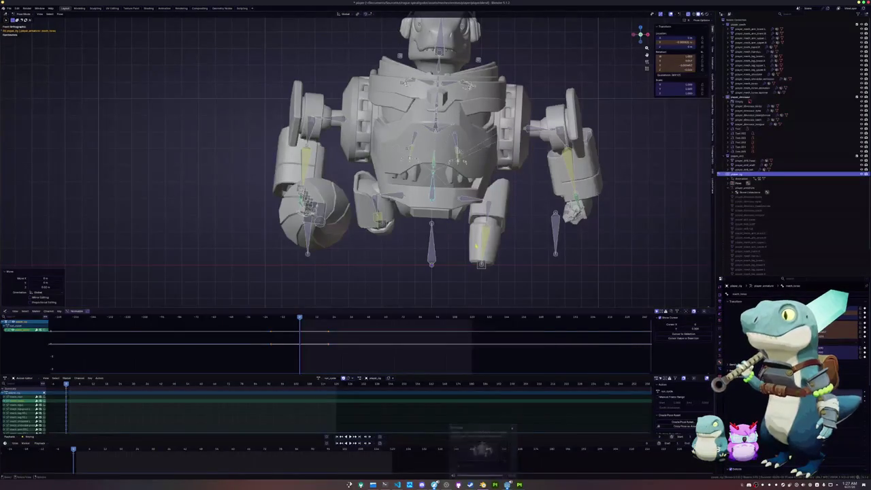
Deselect all bones, orbit behind the mech, and select a torso bone.
key(a)
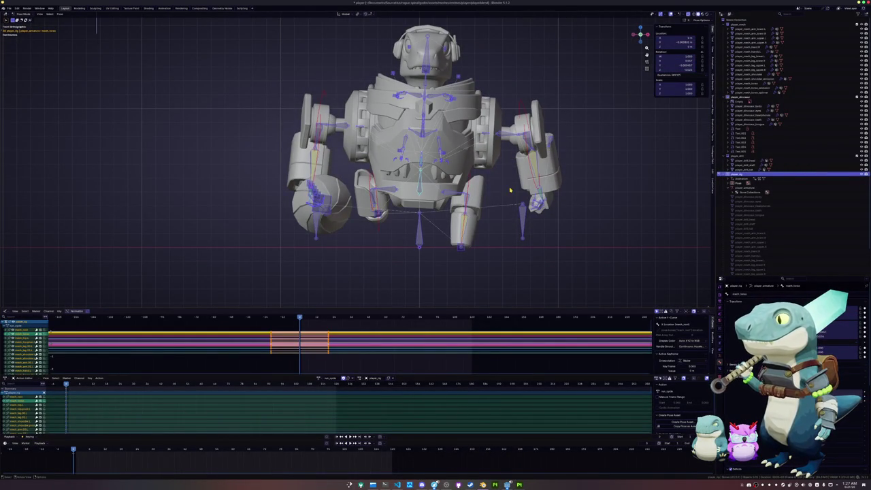
key(alt+a)
mouse_move(510, 190)
middle_down()
mouse_move(371, 69)
mouse_move(330, 213)
middle_up()
scroll(371, 69, down, 3)
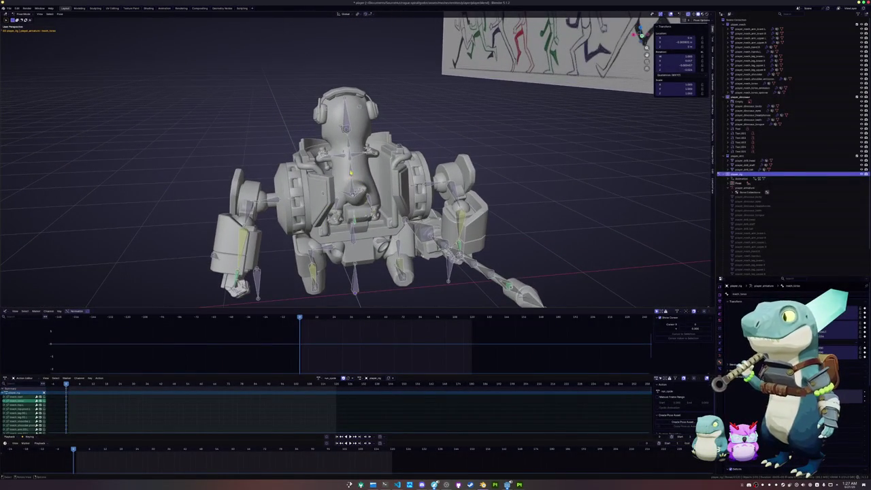
click(350, 173)
middle_drag(350, 172, 384, 102)
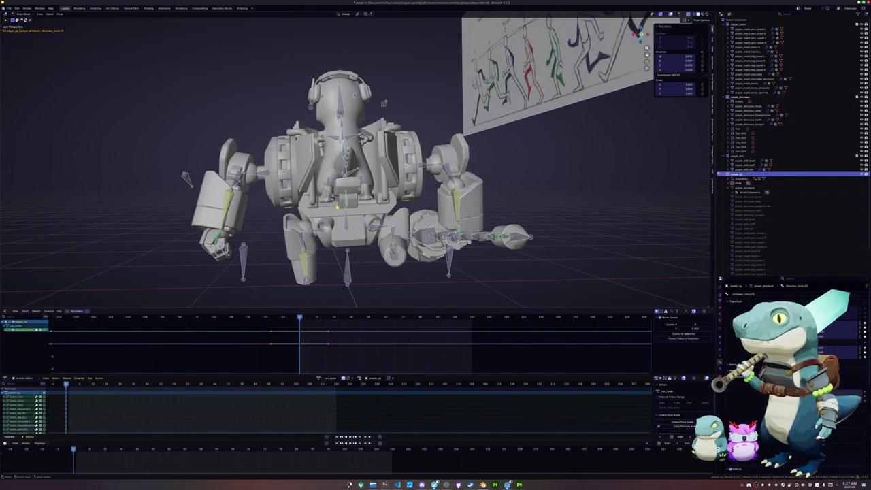
From the back view (Ctrl+Numpad 1), rotate the torso bone slightly in two passes.
key(ctrl+KP_1)
scroll(247, 92, up, 2)
scroll(247, 92, up, 1)
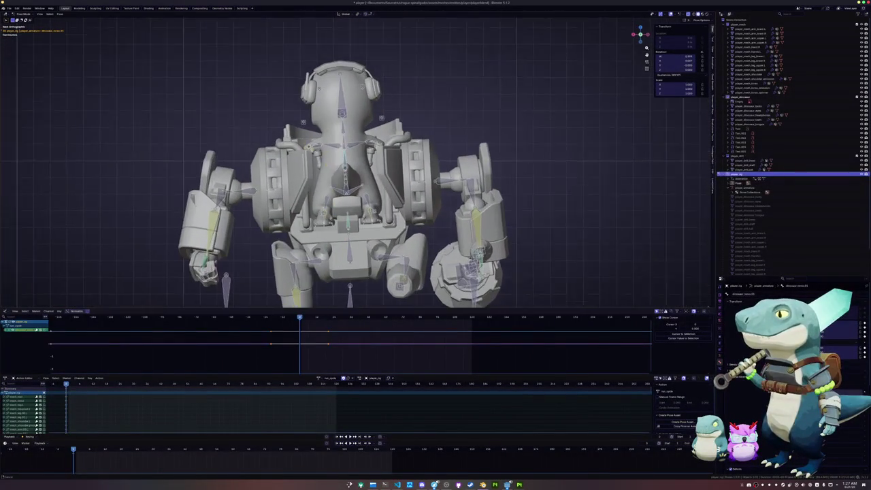
scroll(247, 92, up, 1)
key(r)
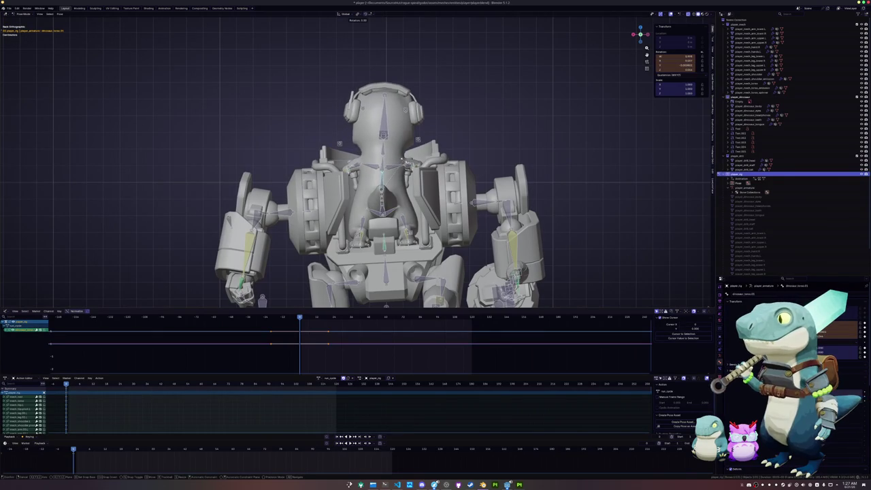
click(405, 161)
scroll(380, 162, down, 2)
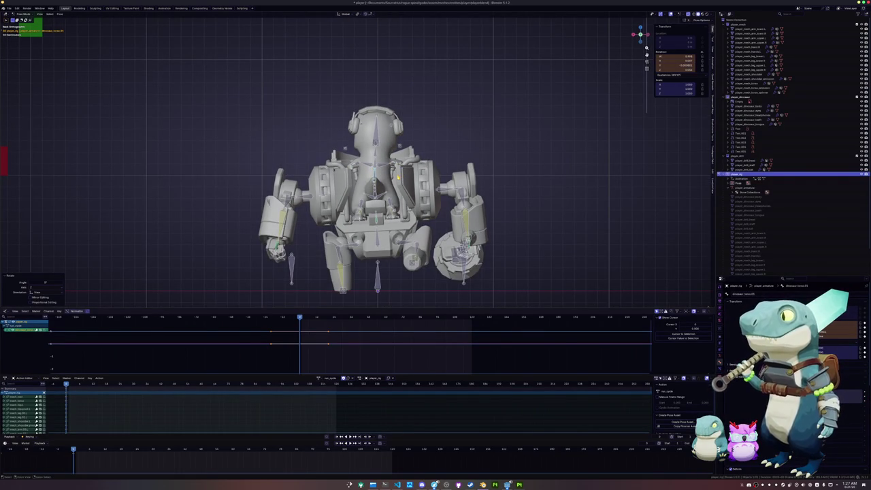
scroll(409, 143, up, 2)
key(r)
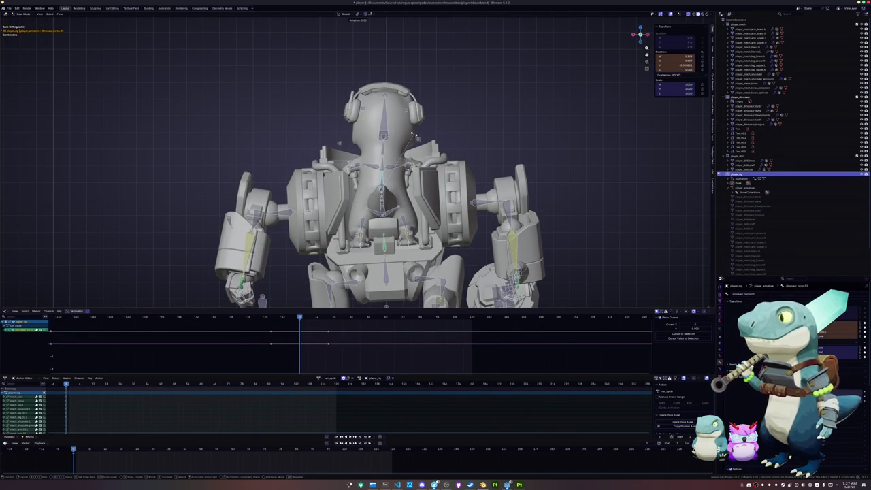
click(413, 134)
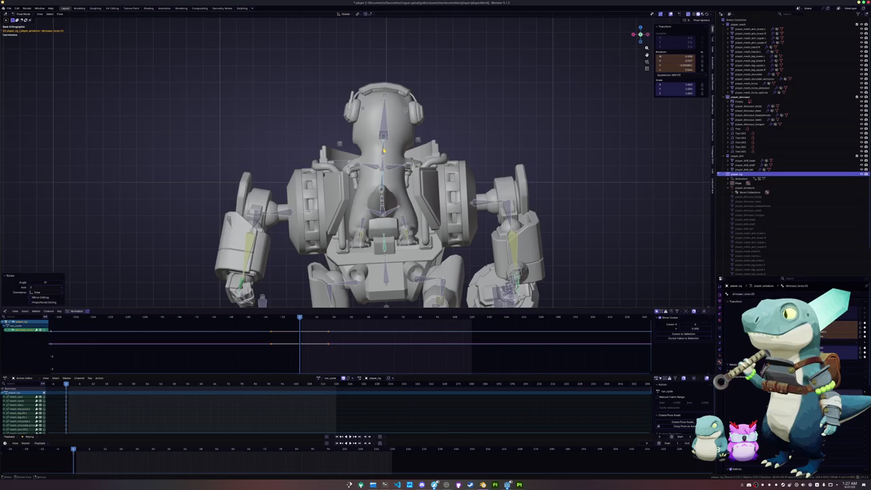
Rotate the head bone and insert keyframes for the new head pose.
scroll(415, 136, up, 2)
key(r)
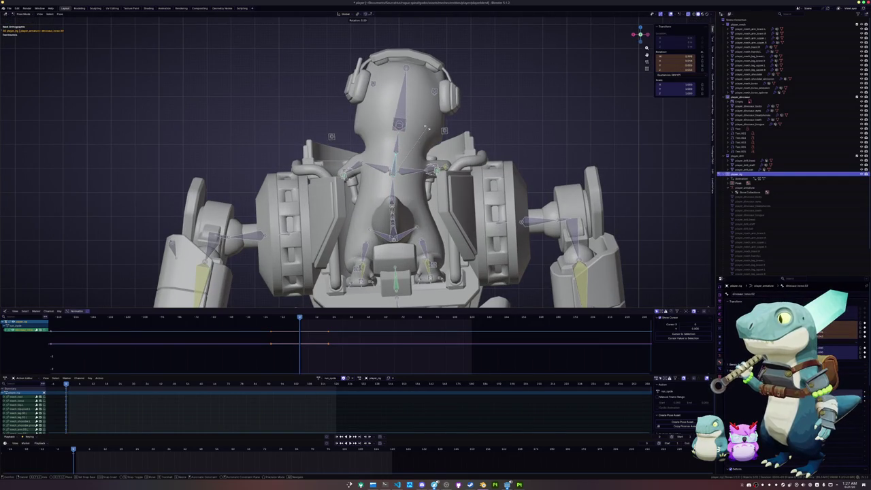
click(429, 127)
key(i)
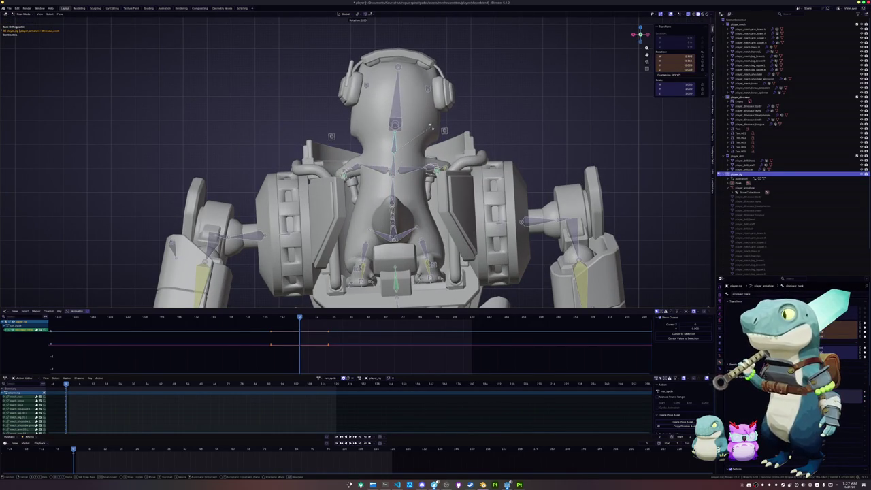
click(435, 132)
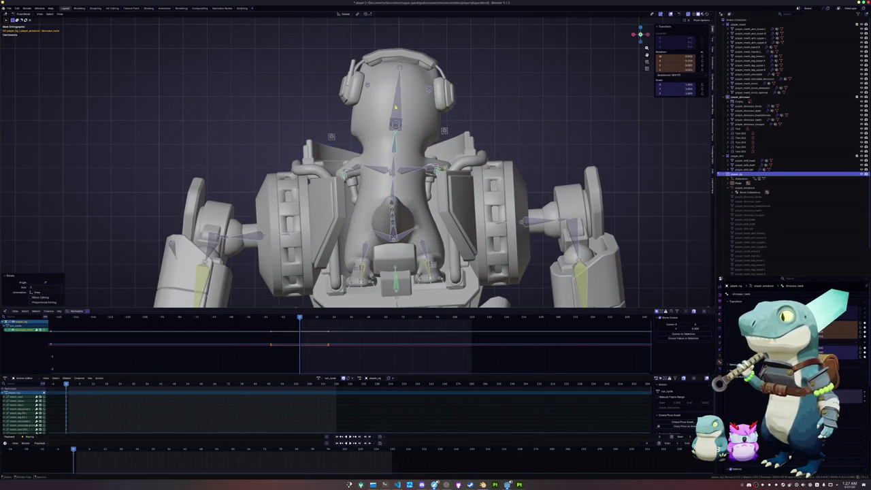
key(i)
key(r)
click(450, 111)
scroll(404, 161, down, 2)
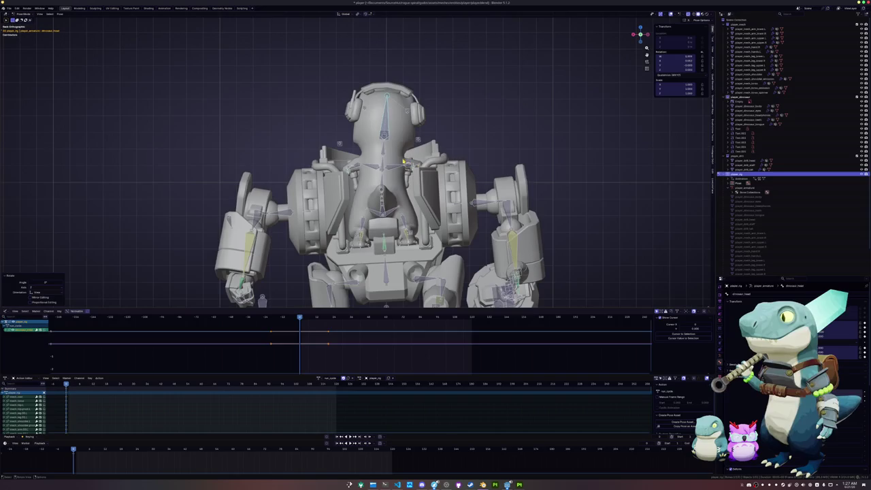
Select all bones in Right Ortho side view and copy the full pose.
key(a)
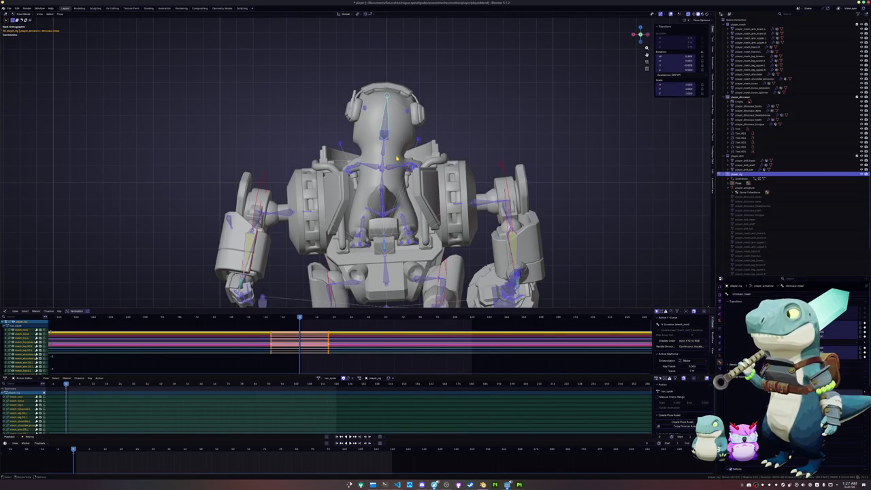
scroll(385, 191, down, 2)
middle_drag(384, 191, 320, 160)
key(KP_1)
key(KP_3)
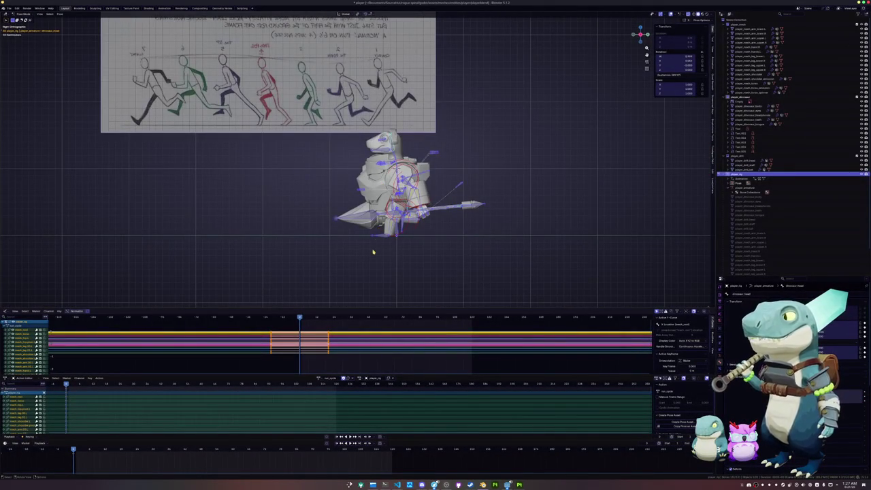
key(ctrl+c)
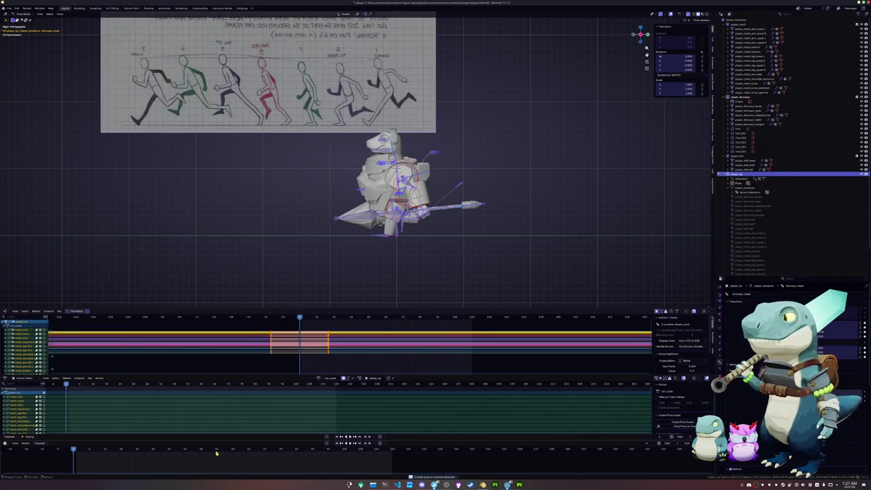
Move the playhead to the later target frame of the run cycle.
click(234, 450)
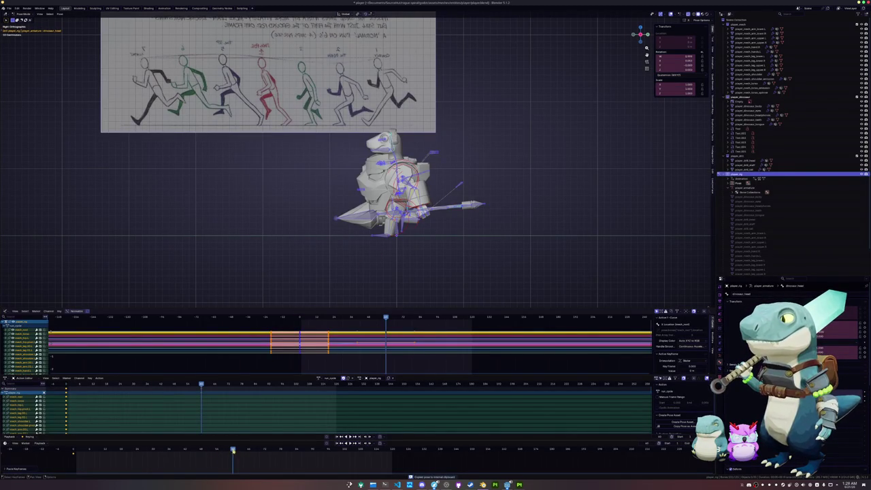
mouse_move(233, 452)
mouse_down()
mouse_move(201, 451)
mouse_move(233, 451)
mouse_up()
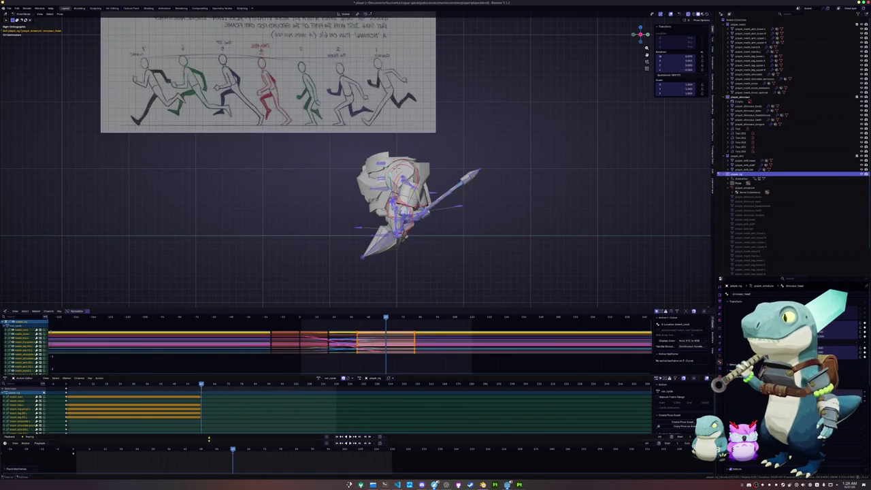
mouse_move(354, 259)
middle_down()
mouse_move(297, 257)
mouse_move(327, 282)
middle_up()
scroll(324, 295, up, 2)
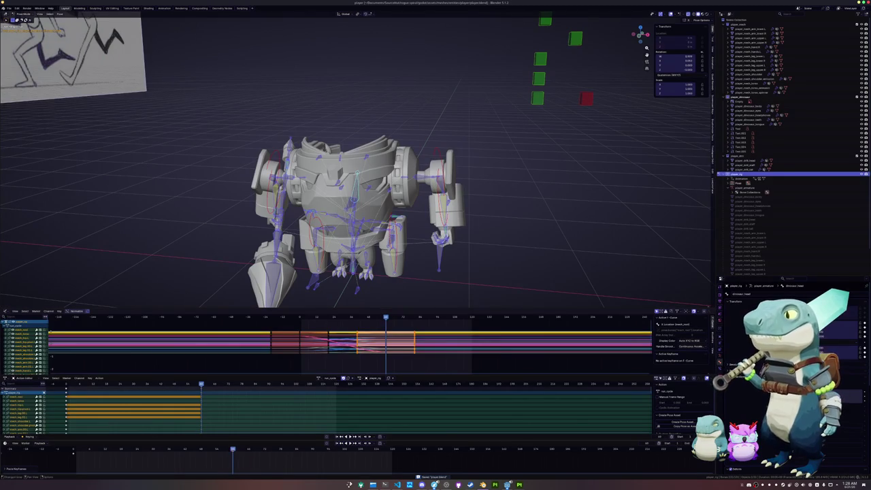
Box-select the rig's bones and insert keyframes for them at the current frame.
scroll(462, 178, down, 4)
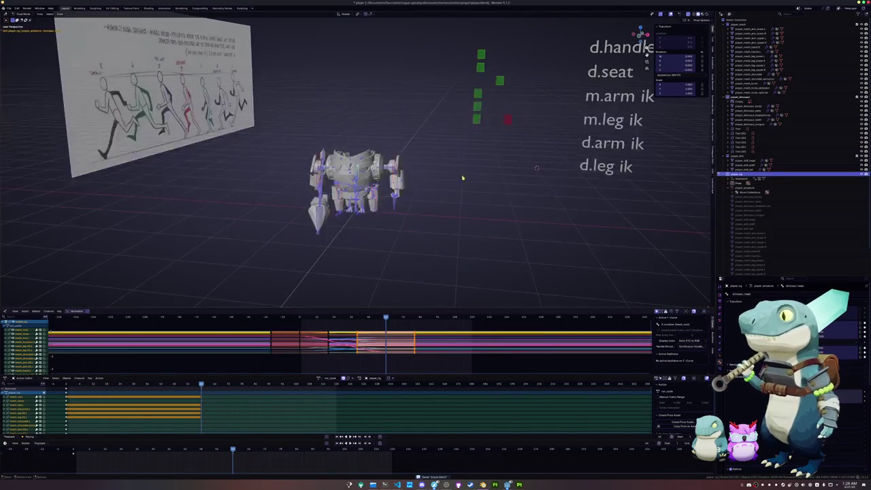
key(Tab)
drag(343, 162, 439, 253)
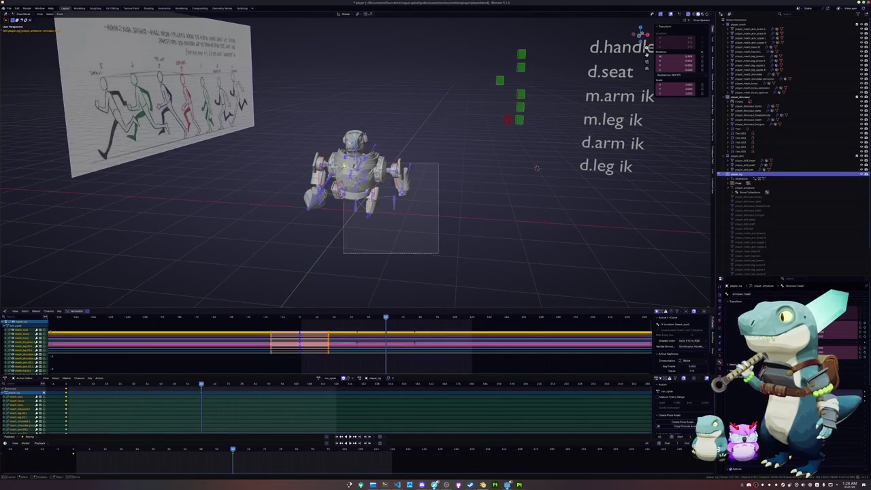
drag(343, 163, 294, 108)
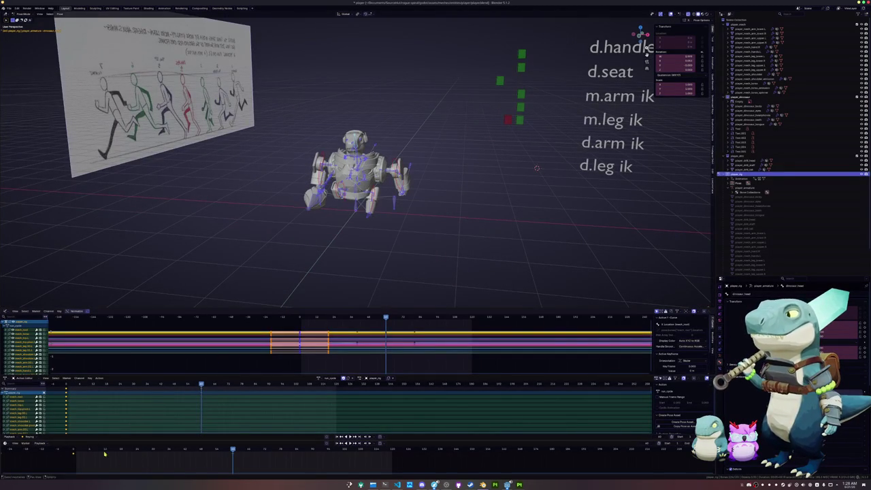
key(i)
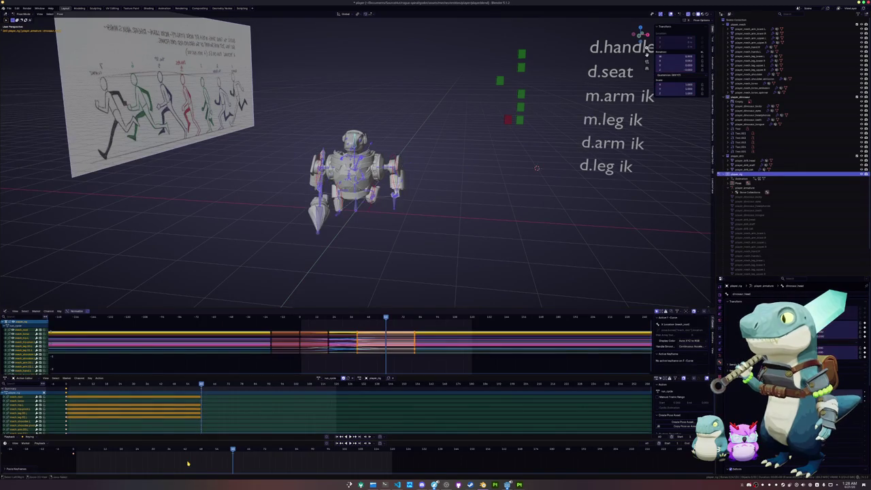
Go back to an earlier frame and delete its unwanted keyframes in side view.
middle_drag(232, 258, 269, 263)
scroll(269, 263, up, 3)
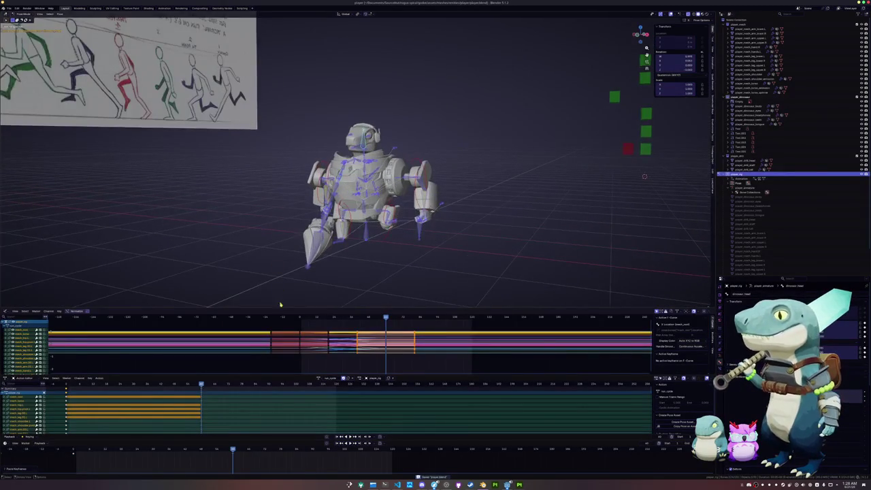
drag(233, 449, 117, 449)
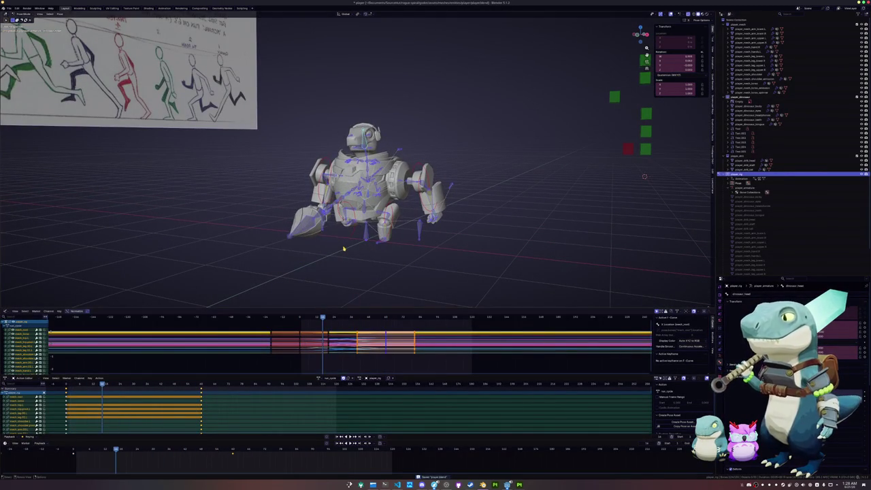
key(KP_3)
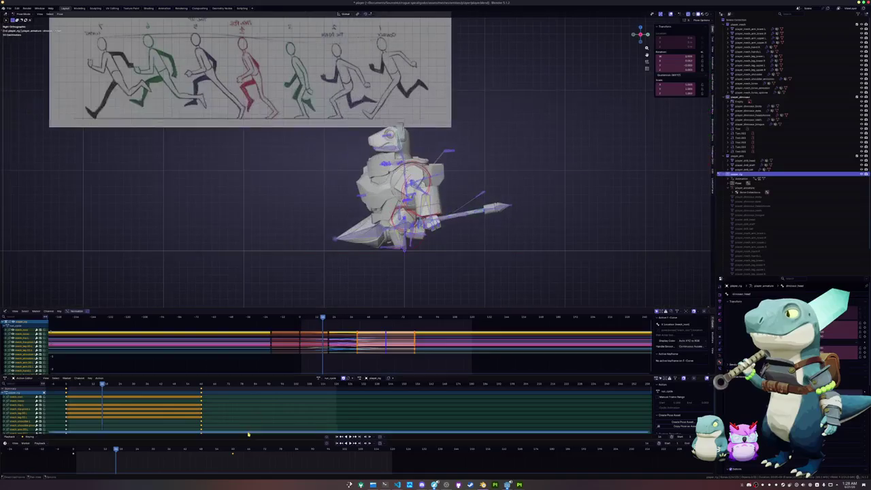
key(x)
click(227, 451)
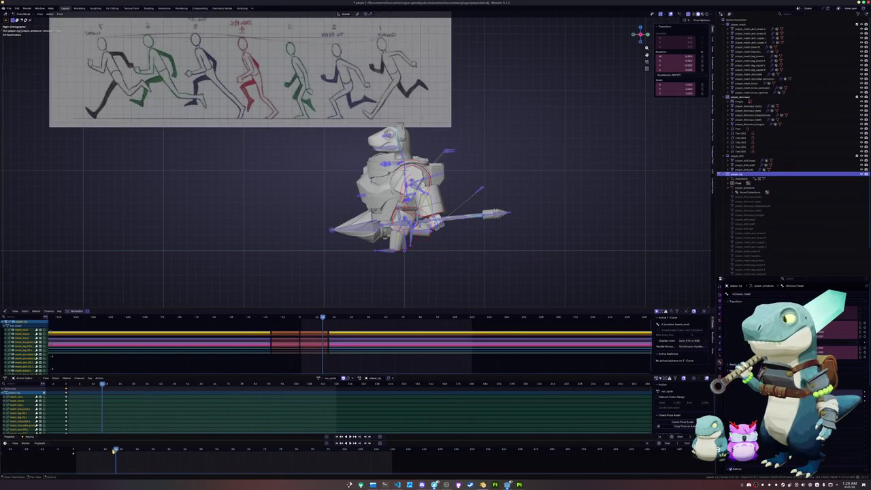
Move forward a few frames and deselect all bones.
drag(113, 450, 122, 450)
scroll(317, 152, down, 1)
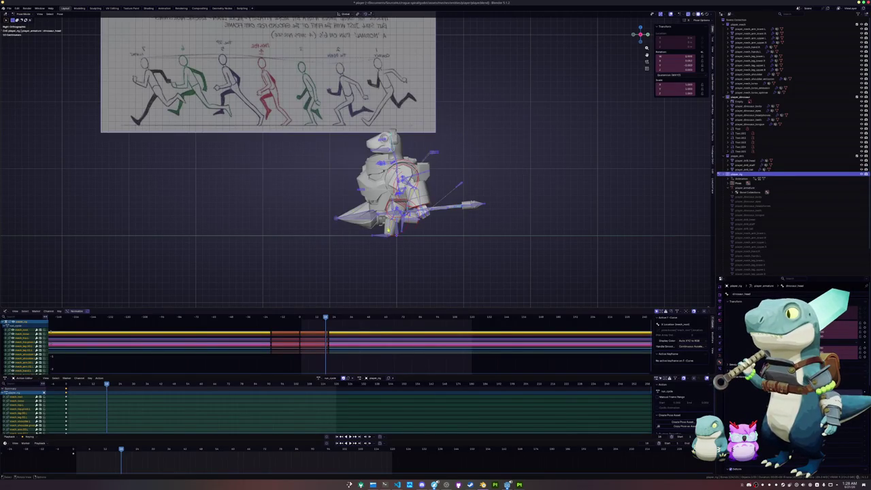
scroll(396, 199, up, 2)
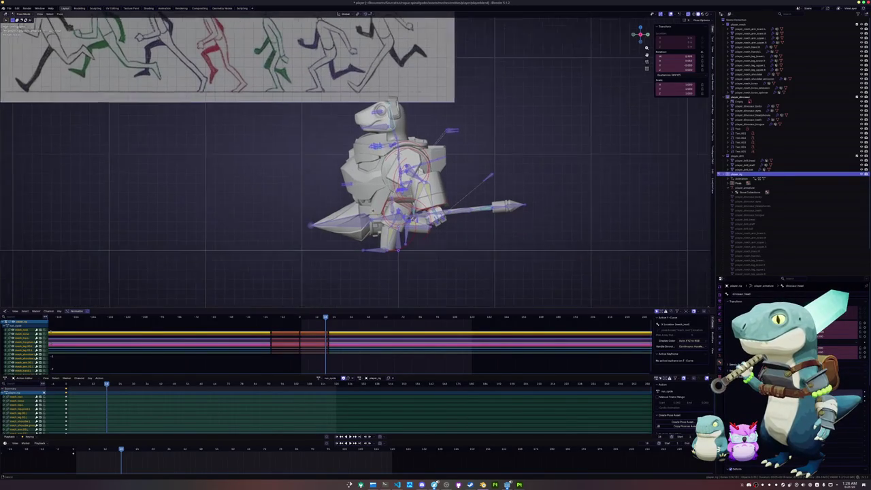
key(alt+a)
From a front perspective view, select the torso bone and adjust its rotation.
scroll(395, 171, up, 3)
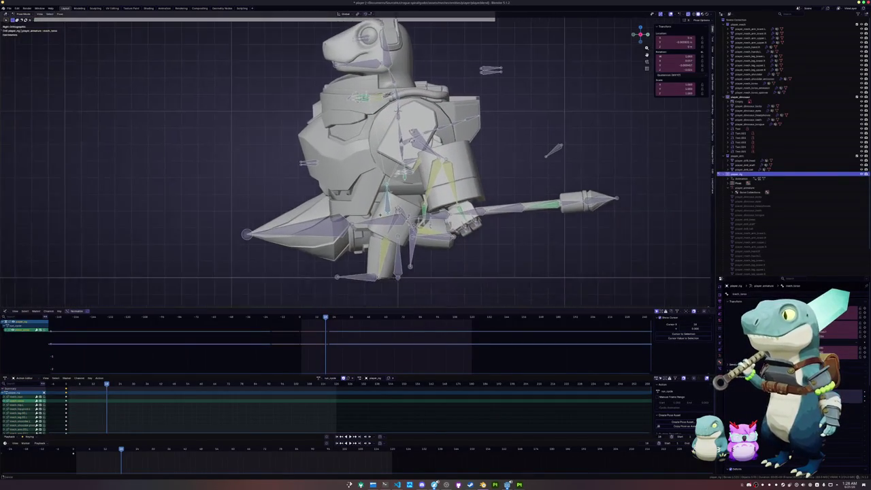
shift+middle_drag(395, 170, 392, 167)
scroll(392, 167, down, 1)
scroll(392, 167, down, 5)
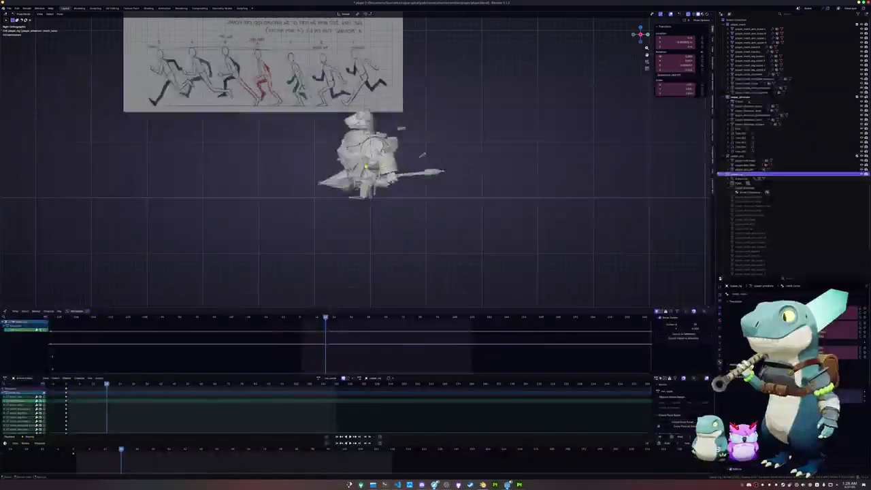
scroll(356, 159, up, 1)
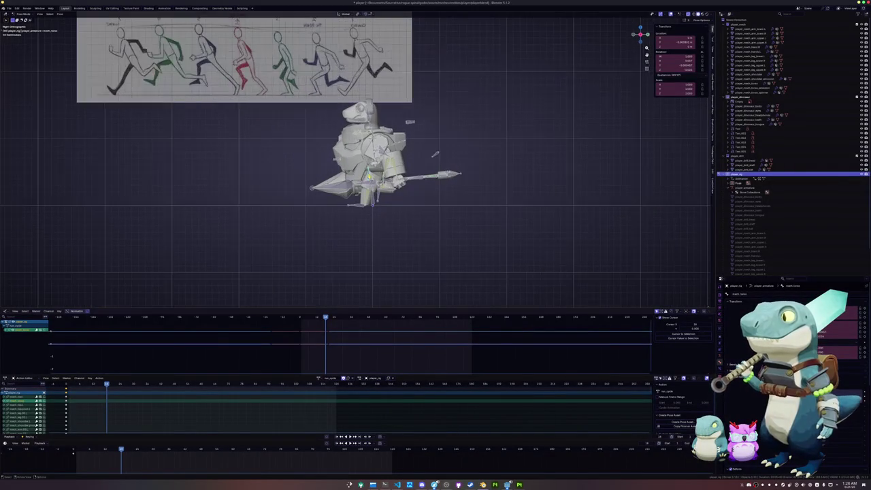
scroll(357, 160, up, 4)
scroll(357, 159, up, 3)
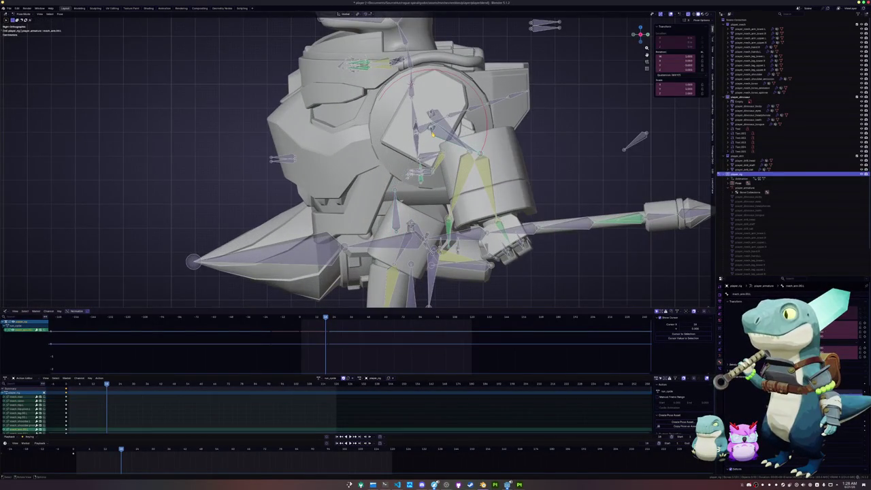
mouse_move(357, 159)
middle_down()
mouse_move(368, 164)
mouse_move(333, 225)
middle_up()
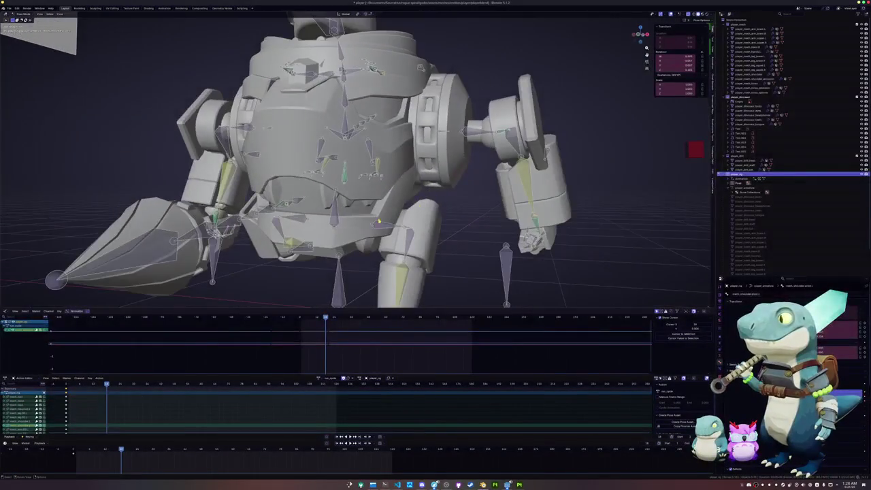
click(333, 224)
key(alt+r)
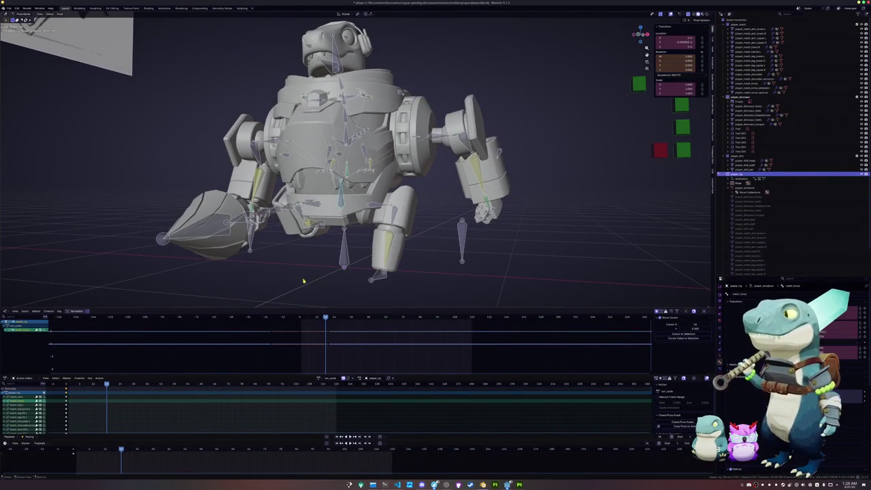
Check the torso pose from the front and then from the flat side view.
middle_drag(357, 245, 339, 249)
scroll(339, 240, down, 5)
scroll(338, 249, up, 3)
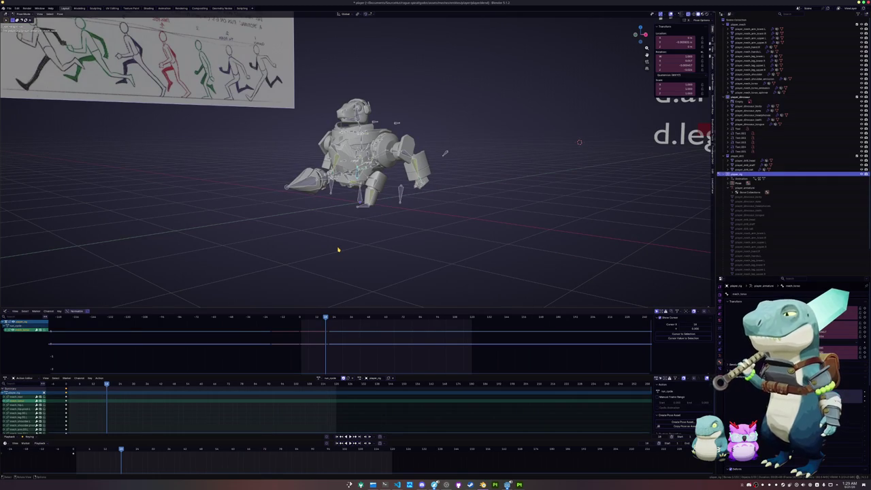
key(KP_3)
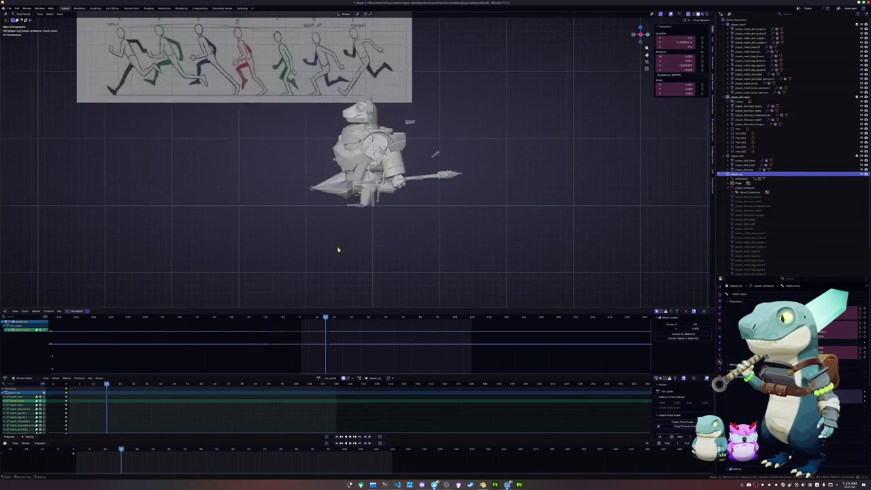
scroll(338, 250, up, 5)
In front view at the start frame, select the head bone and tilt it down and left.
key(KP_1)
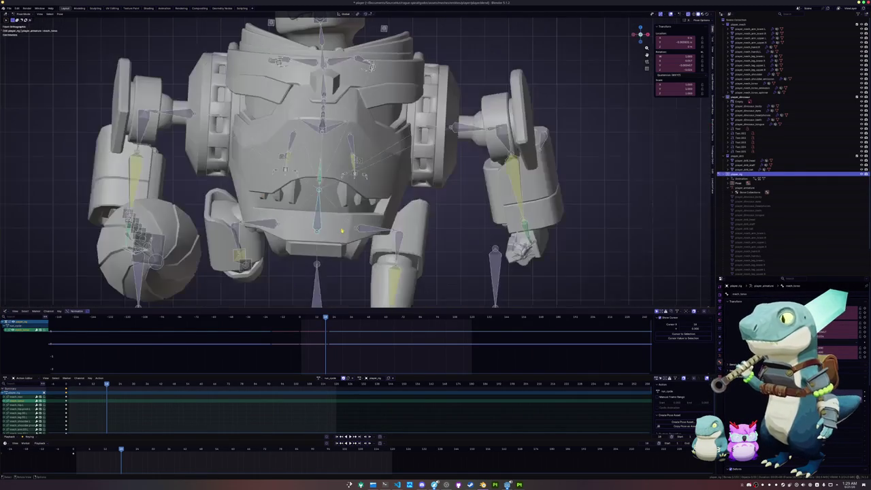
key(shift+Left)
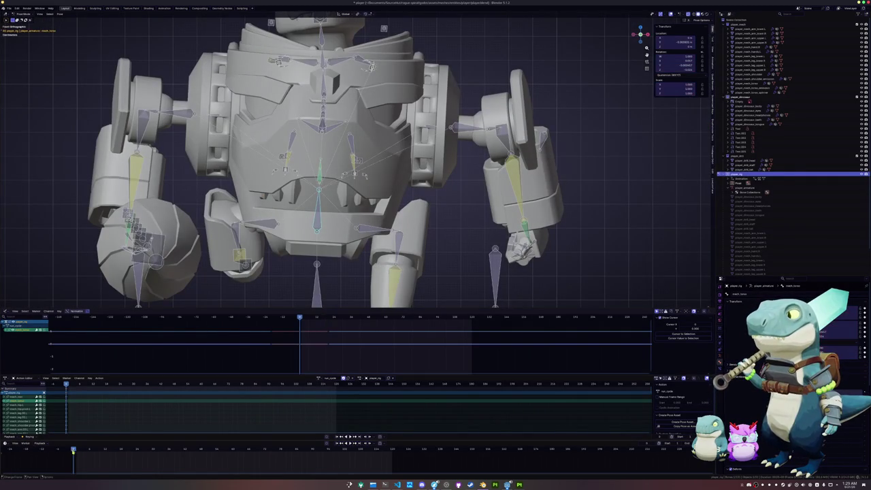
scroll(327, 160, down, 1)
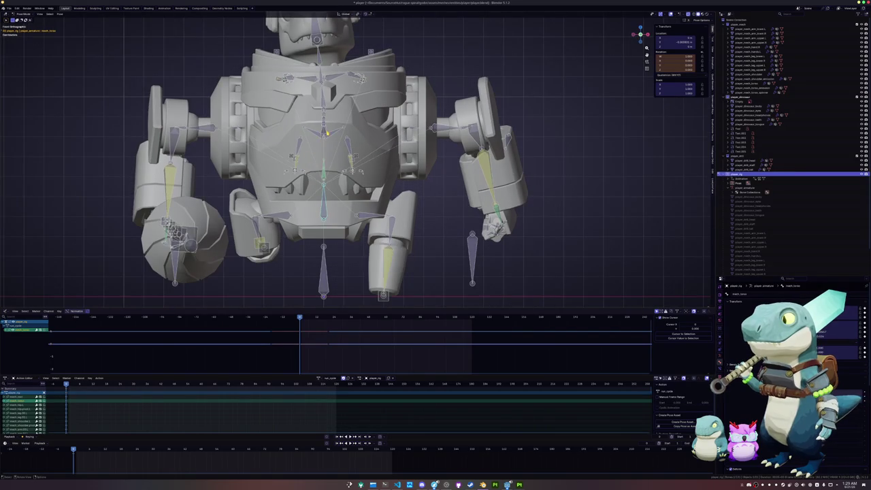
shift+scroll(334, 160, up, 2)
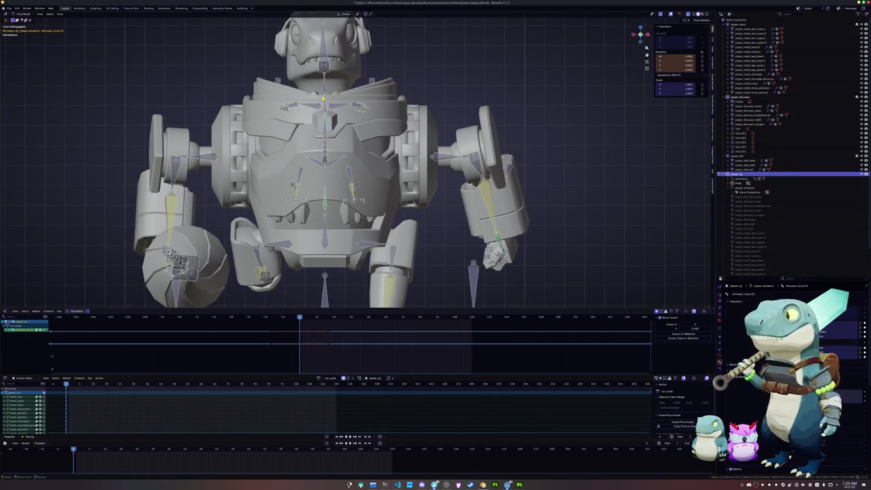
click(325, 49)
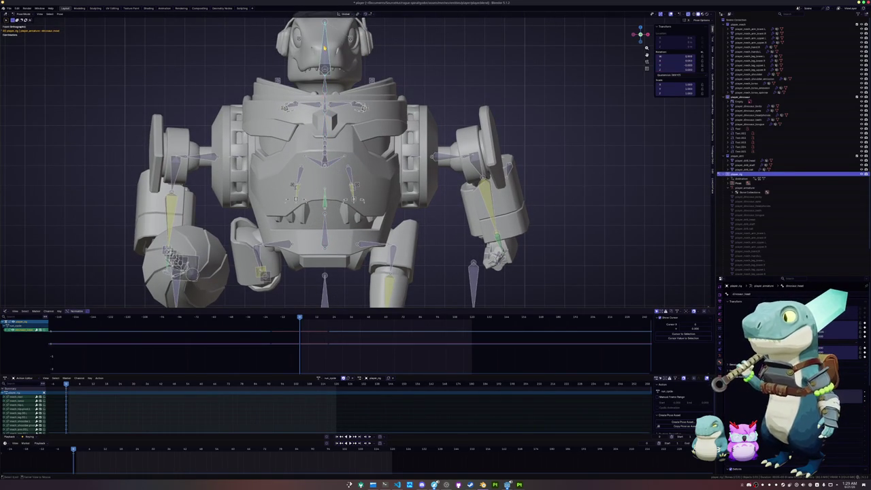
key(r)
middle_drag(327, 163, 368, 170)
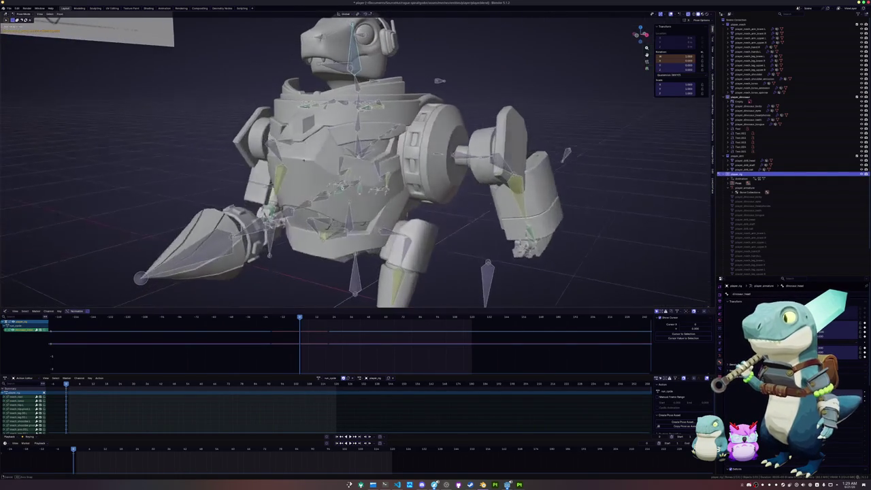
key(r)
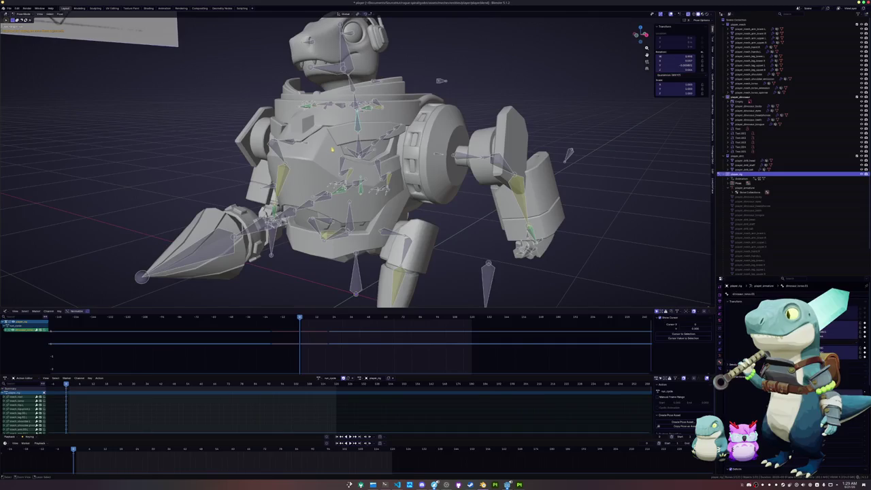
Return the head to facing straight forward, undoing the trial tilt.
key(KP_1)
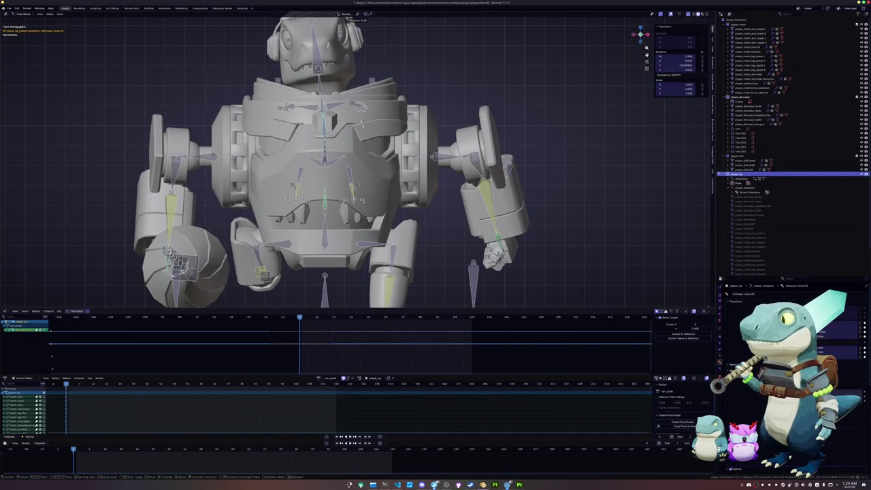
click(361, 127)
key(r)
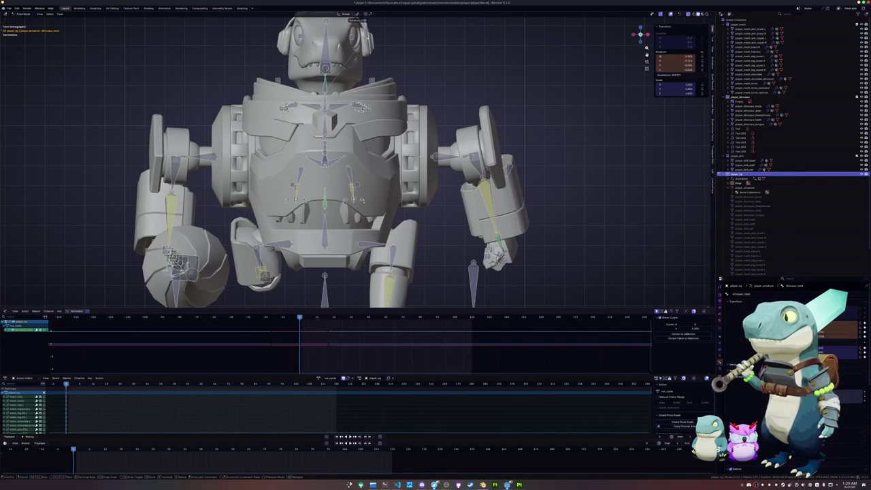
click(357, 22)
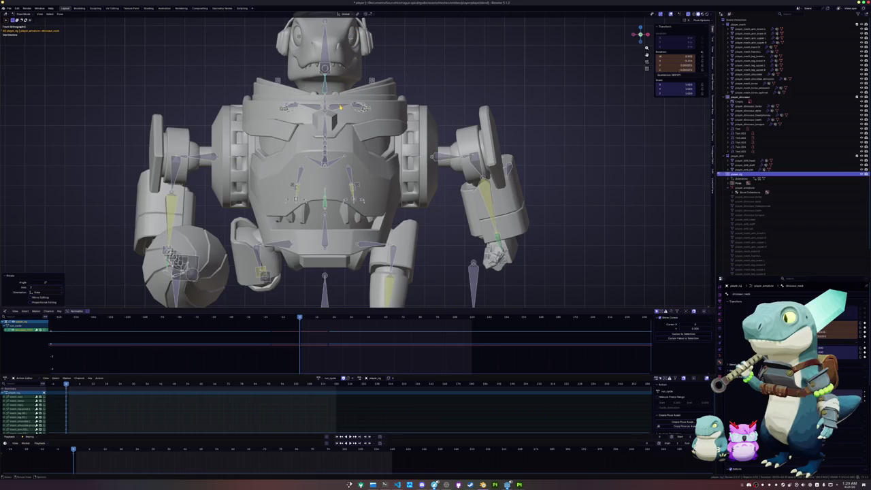
key(ctrl+z)
Zoom out and box-select all of the rig's bones.
middle_drag(333, 95, 328, 172)
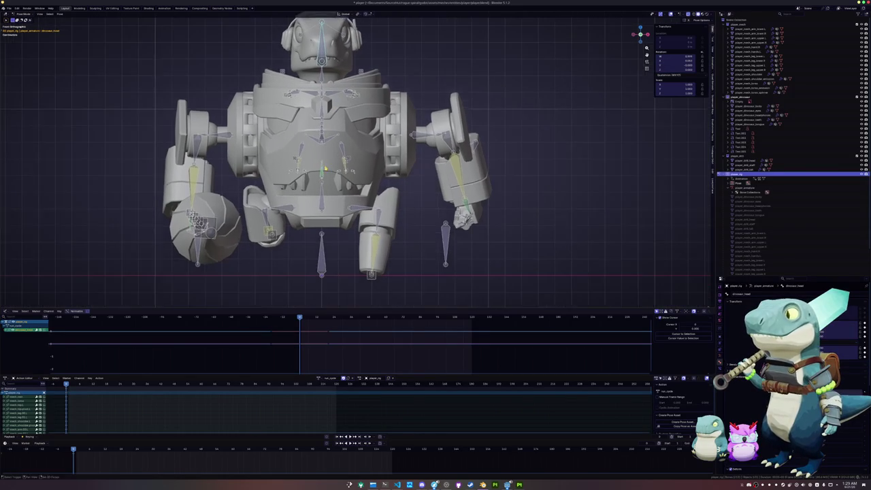
scroll(333, 177, down, 5)
drag(426, 245, 264, 85)
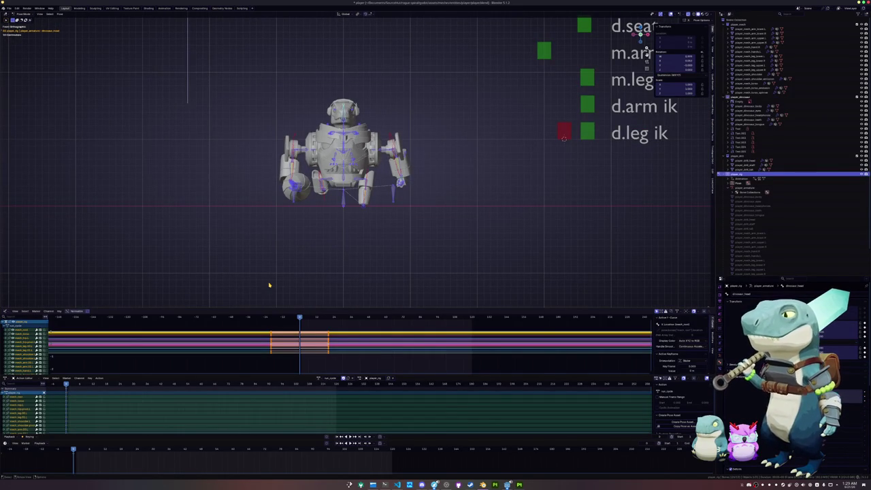
In right side view, move the foot bone along global Y to match the reference.
key(KP_3)
scroll(285, 235, up, 1)
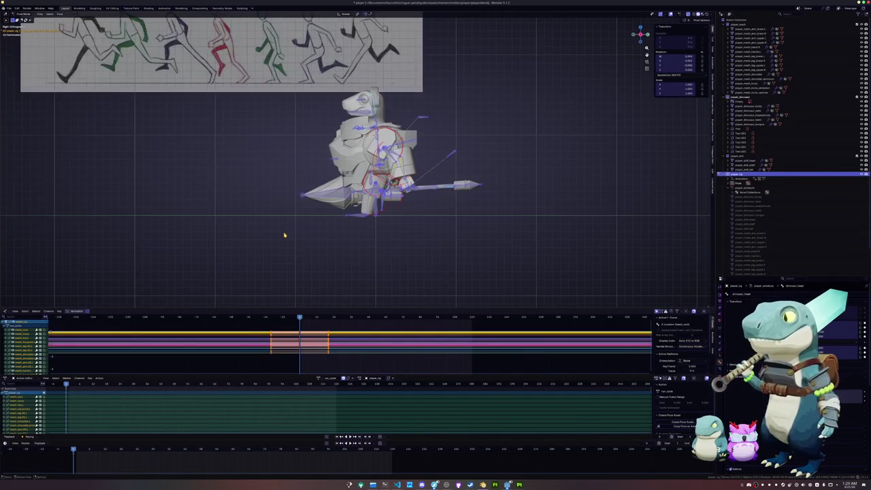
shift+scroll(327, 231, up, 1)
click(354, 223)
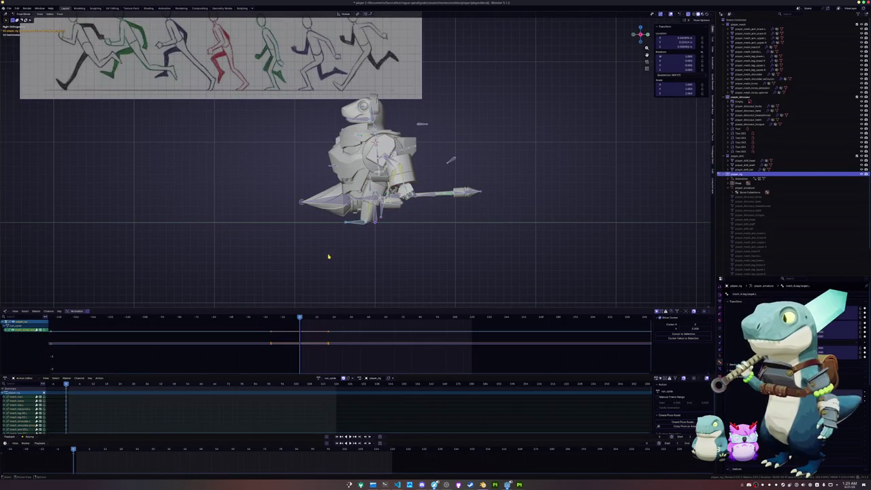
key(g)
key(y)
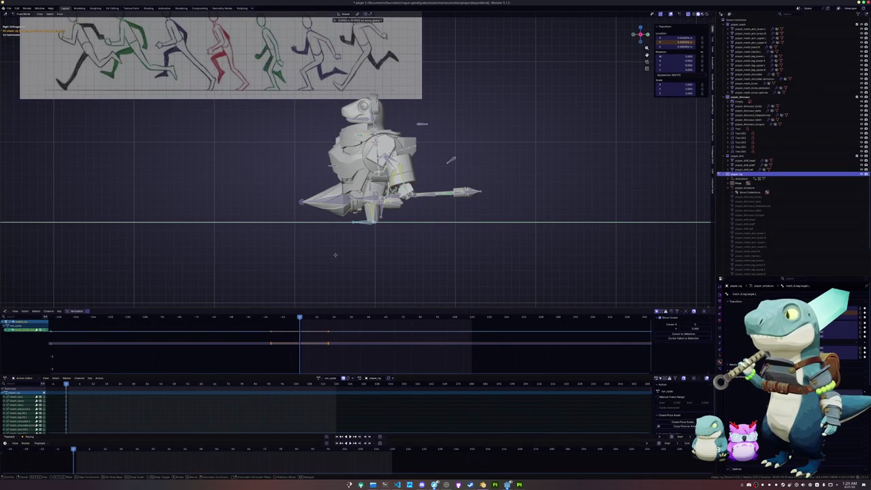
click(334, 254)
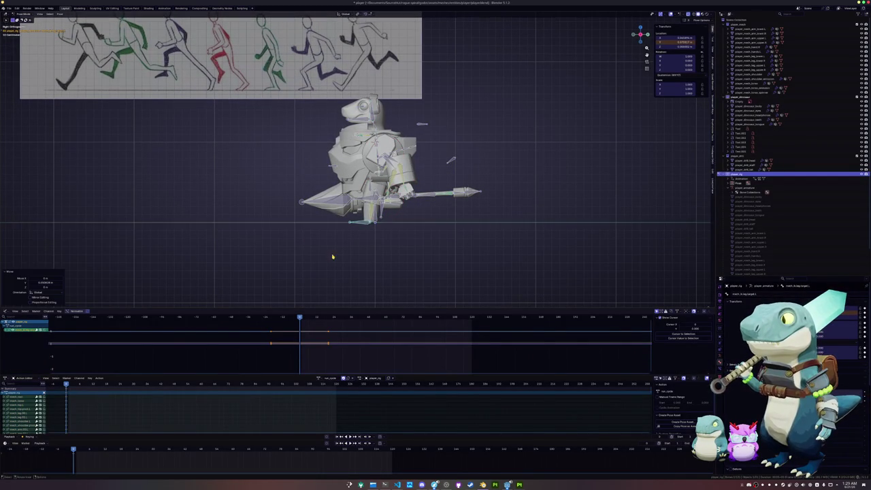
Preview the animation playback, then reposition the selected torso bones.
scroll(334, 255, up, 3)
scroll(386, 212, up, 3)
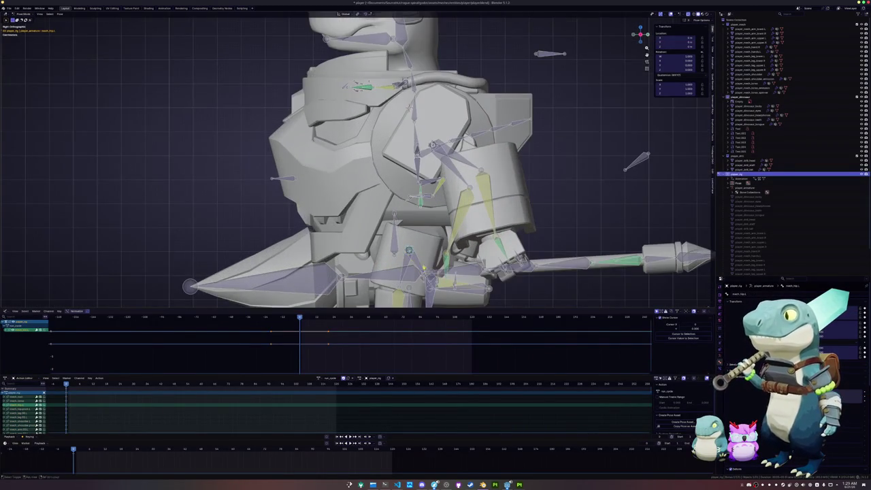
middle_drag(386, 213, 381, 205)
scroll(386, 199, up, 2)
key(space)
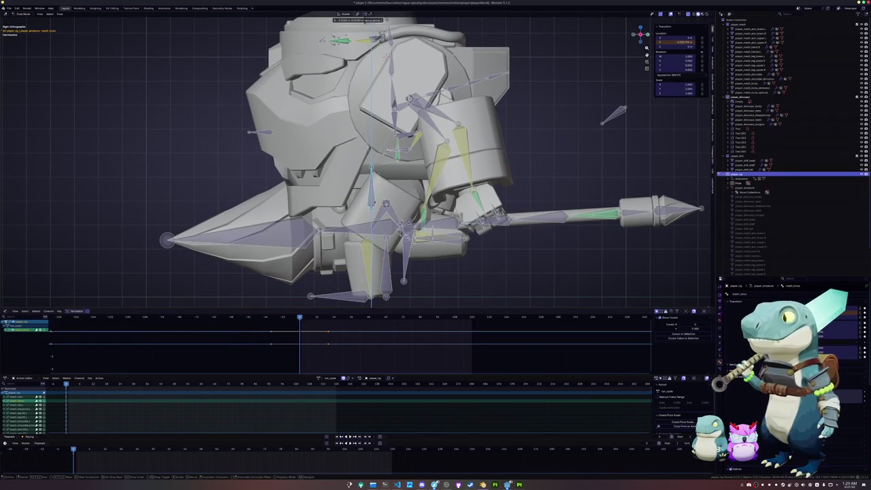
key(Escape)
key(g)
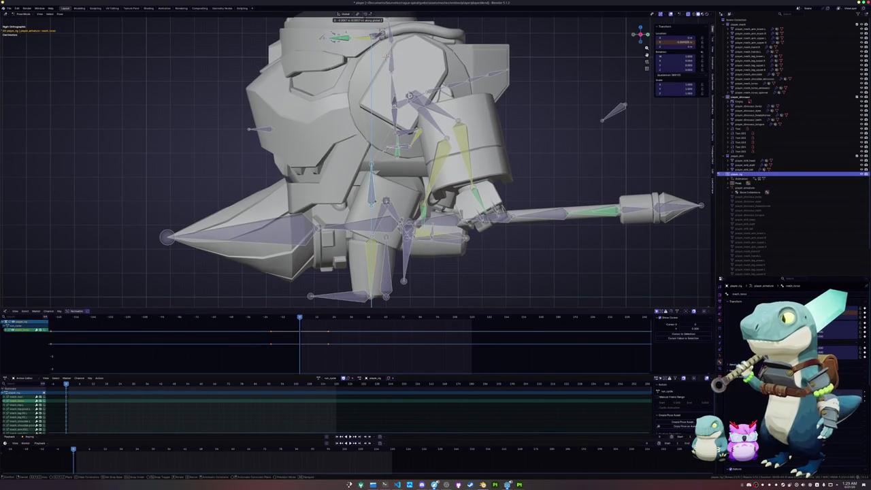
key(Return)
Move the leg IK target bone to a new position in the stride.
scroll(355, 214, down, 5)
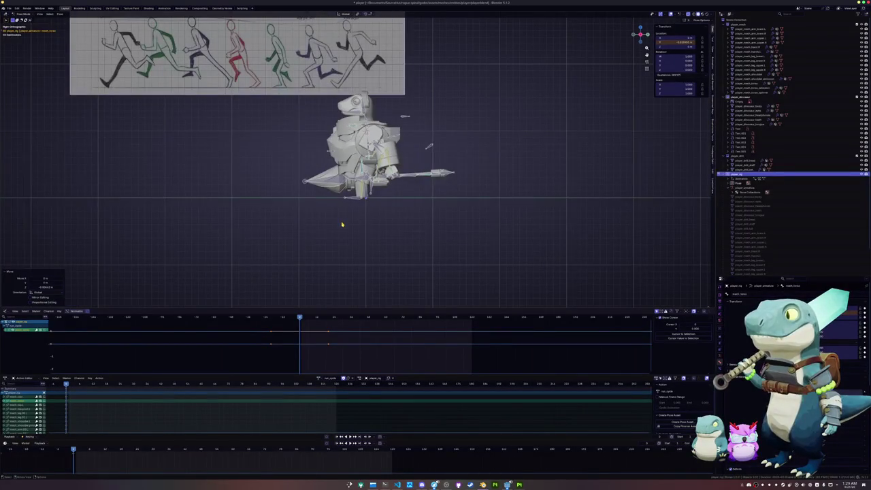
scroll(343, 225, up, 3)
scroll(343, 225, up, 3)
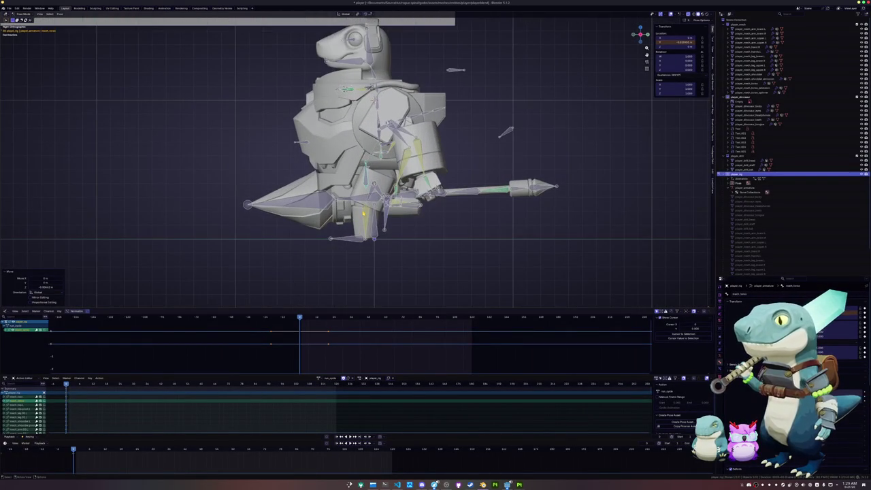
scroll(342, 225, up, 1)
click(393, 230)
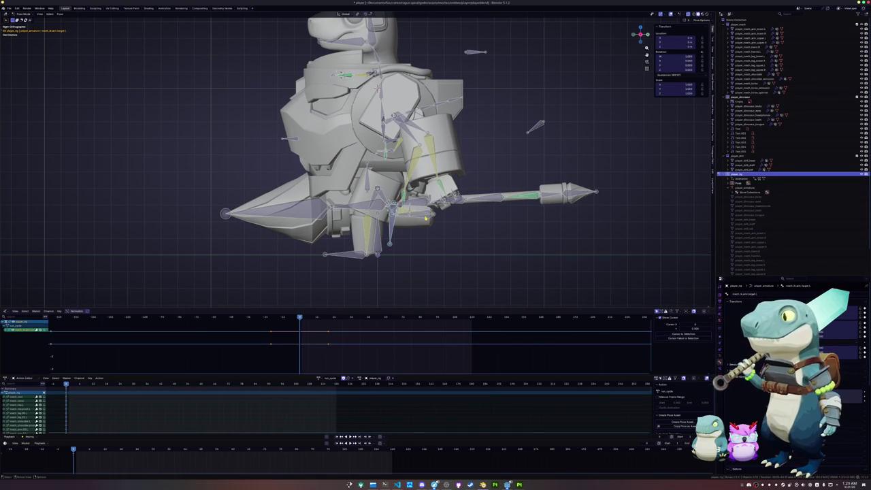
key(g)
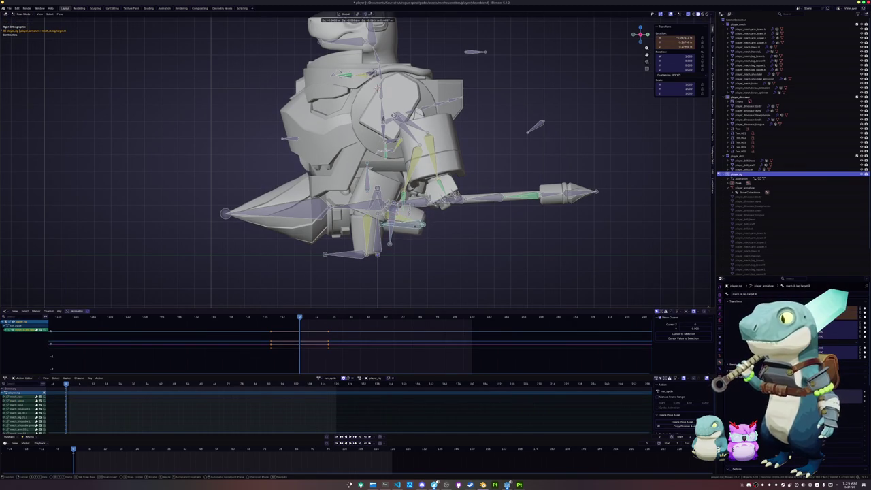
click(415, 232)
Fine-tune the leg target's placement with a second move.
scroll(415, 232, down, 5)
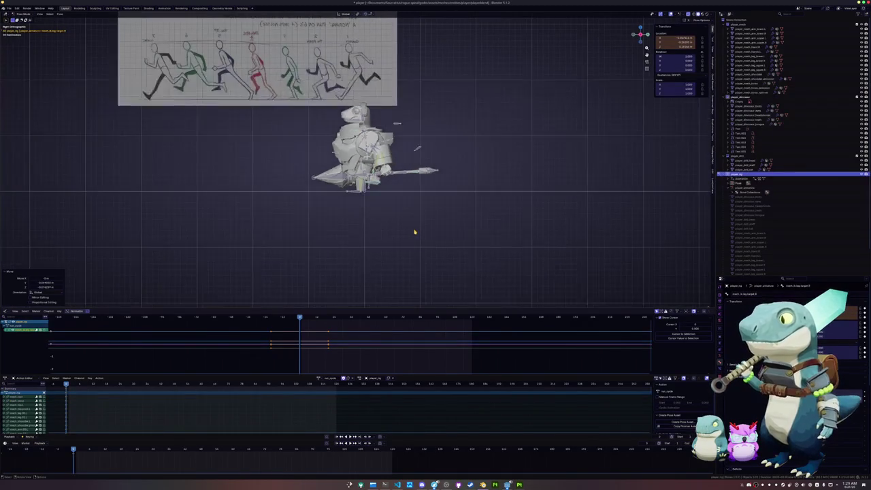
scroll(415, 233, up, 1)
scroll(414, 233, up, 2)
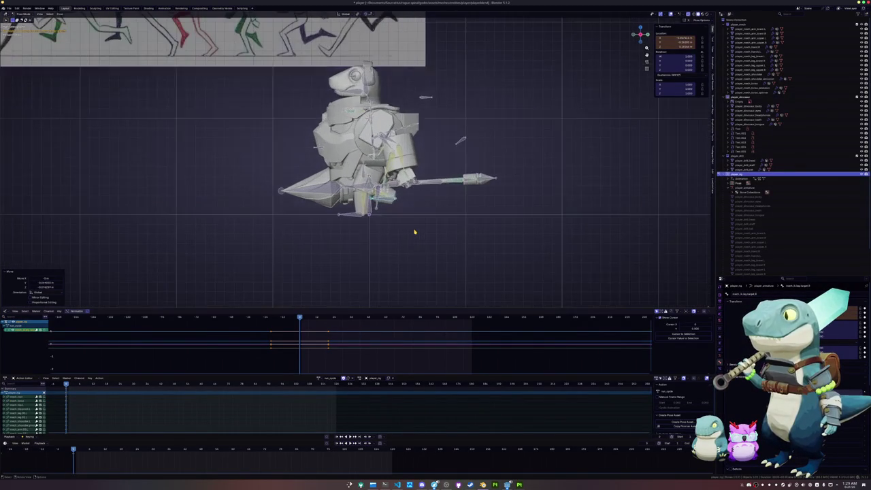
key(g)
click(410, 233)
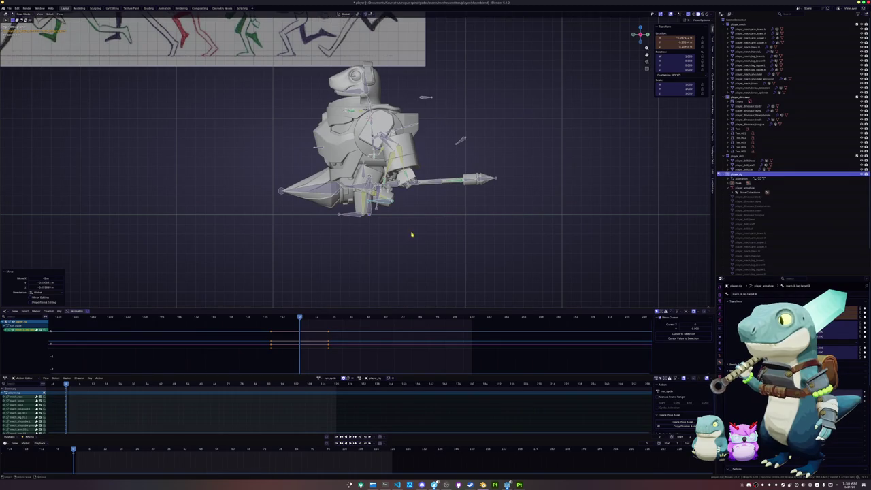
scroll(410, 232, up, 3)
Rotate the shoulder bone about 10 degrees.
scroll(393, 83, up, 2)
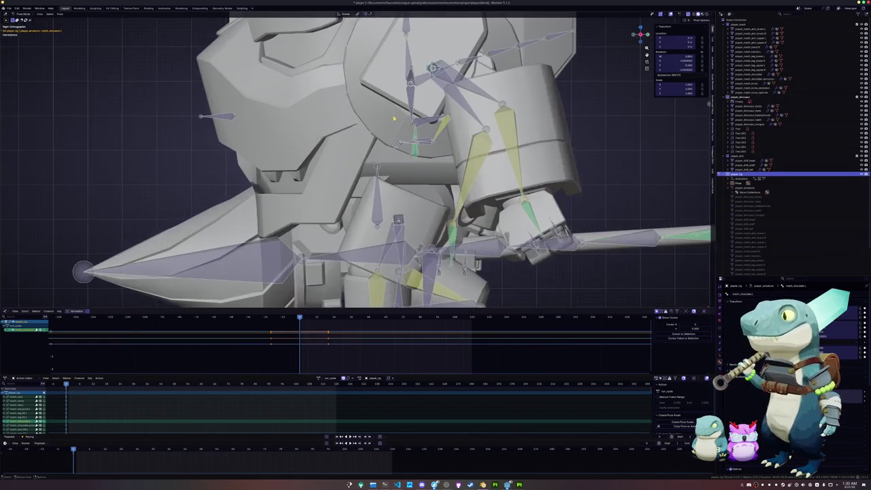
scroll(392, 83, up, 1)
scroll(393, 83, down, 1)
scroll(393, 84, down, 1)
key(r)
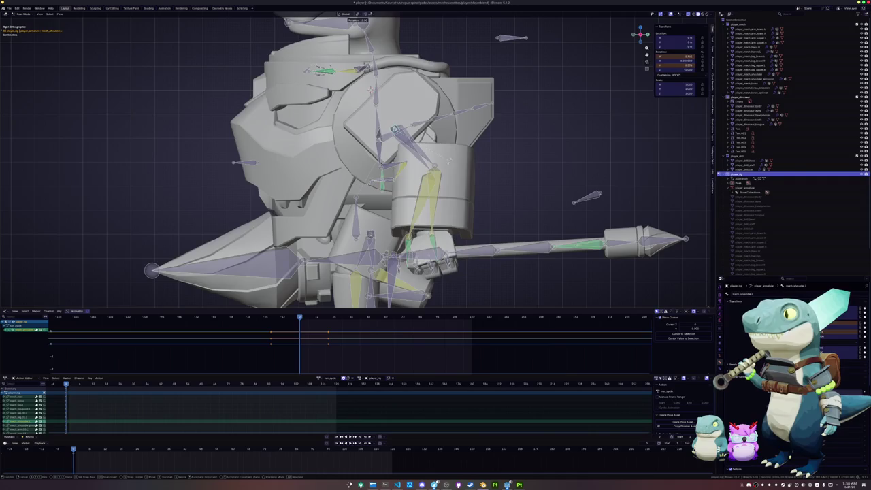
key(Return)
Back in right side view, rotate the arm 6.79° around its local X axis.
middle_drag(449, 158, 441, 175)
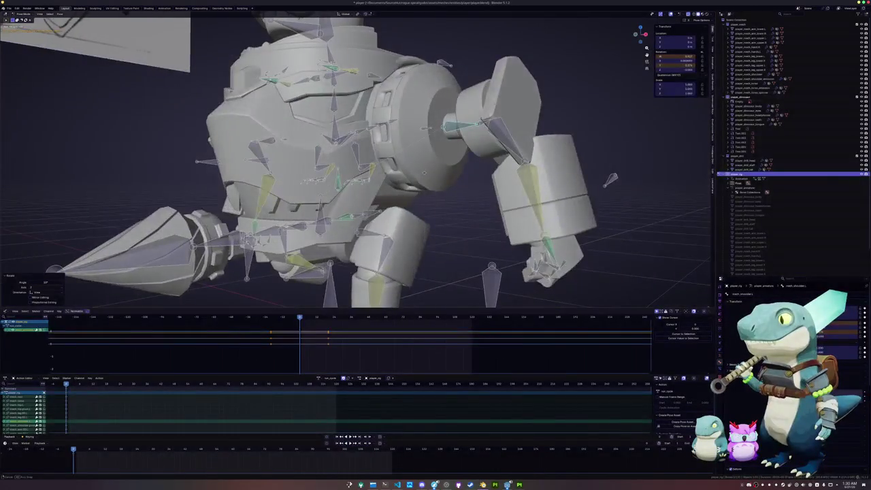
key(KP_3)
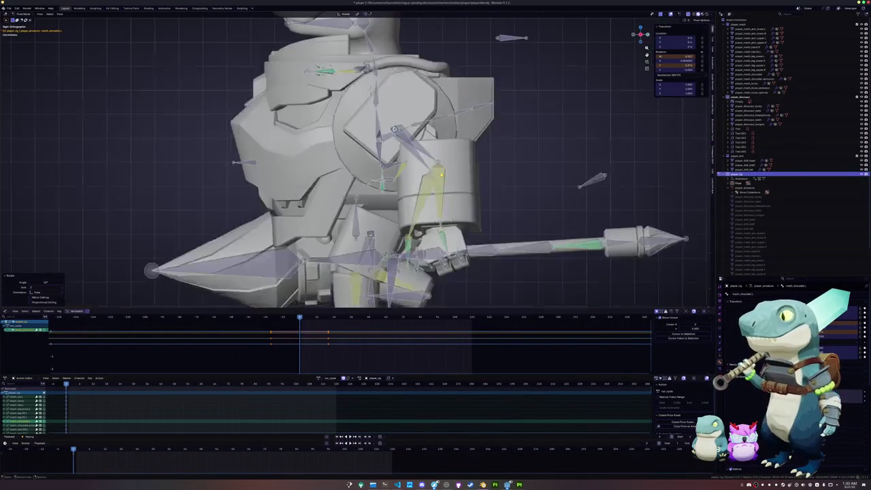
key(r)
key(x)
key(x)
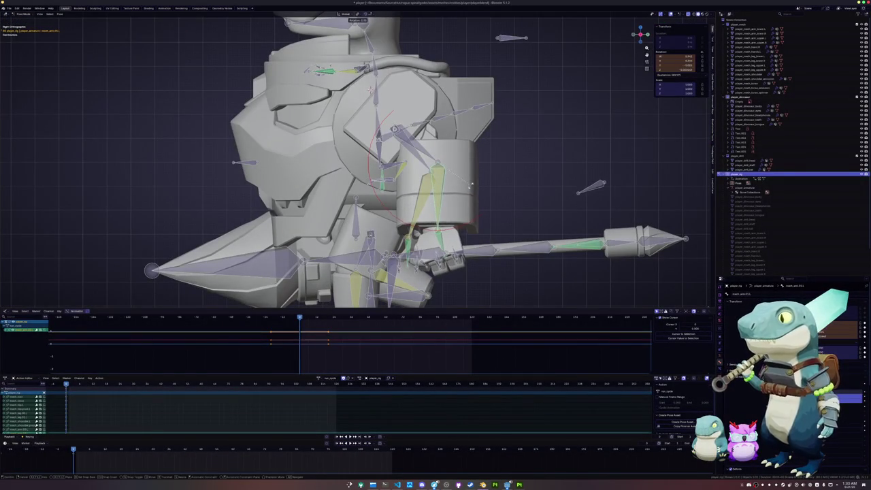
click(471, 191)
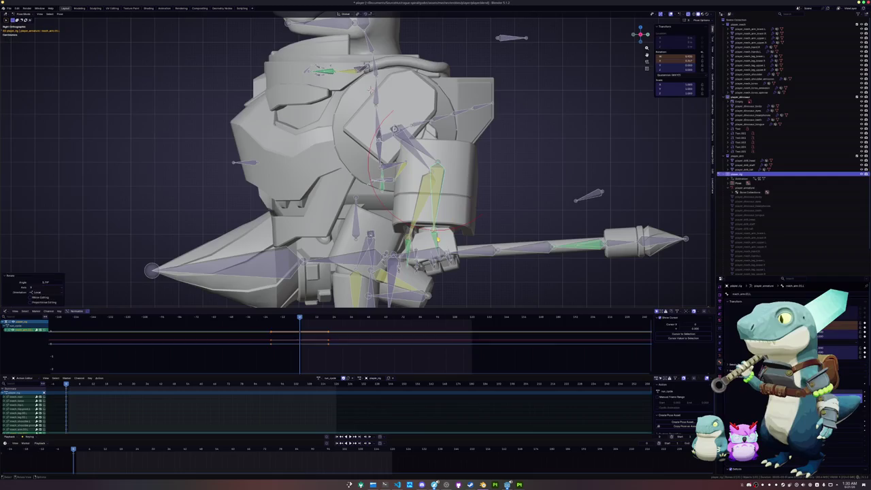
Rotate the left hand bone mesh_hand.L around its local X axis.
click(440, 240)
key(r)
key(x)
key(x)
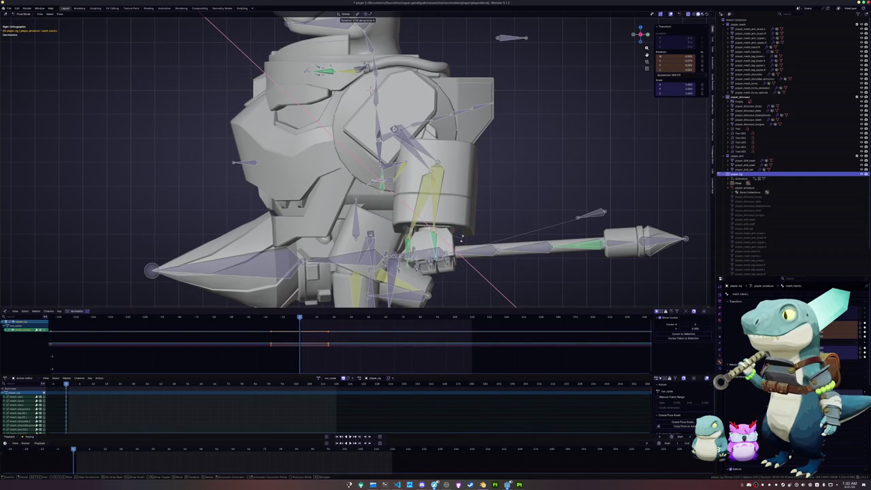
click(420, 164)
Select the shoulder bone, rotate the spear arm on one axis, then nudge it further.
click(461, 173)
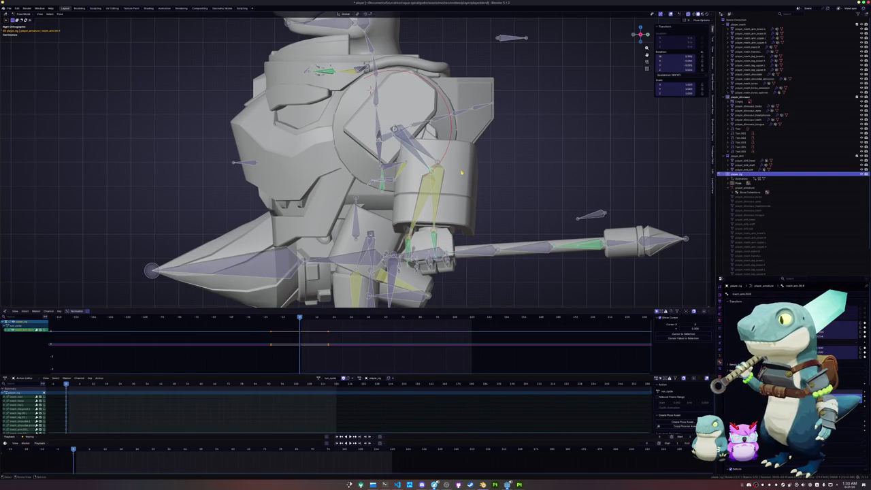
key(r)
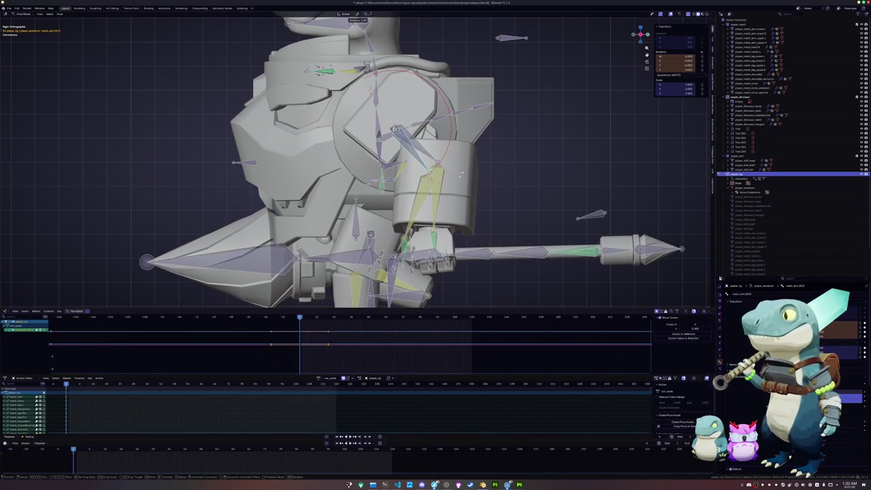
key(x)
key(x)
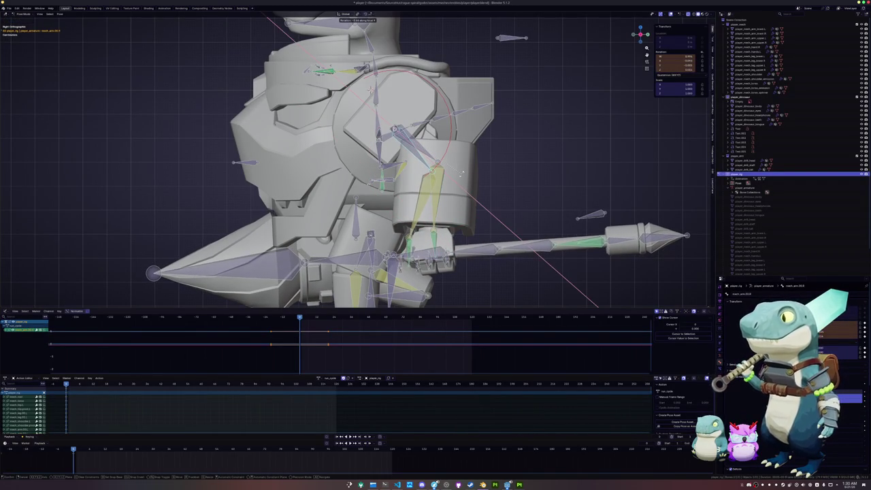
click(462, 175)
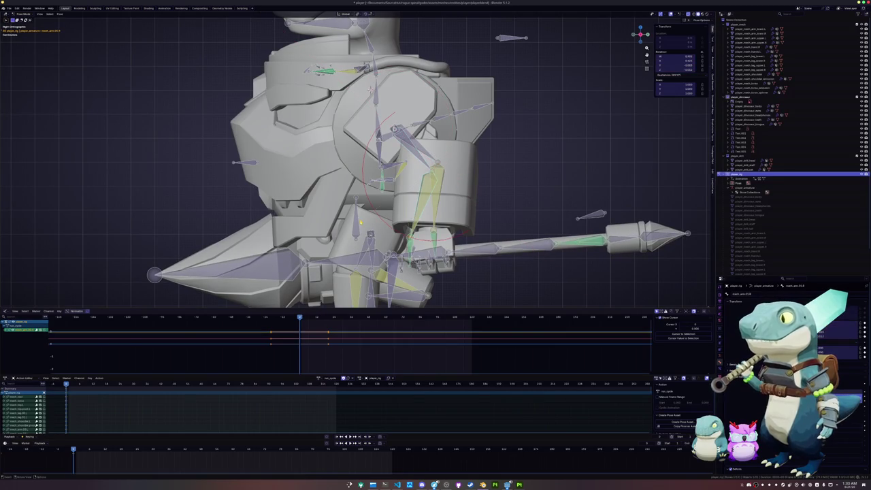
key(r)
click(362, 225)
Give the arm a final local-X rotation and recentre the view on the mech.
key(r)
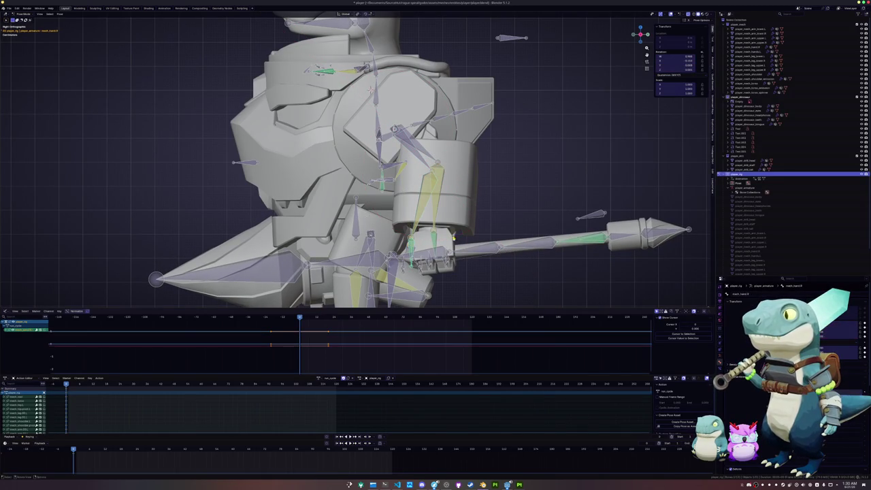
key(x)
key(x)
click(467, 236)
scroll(468, 236, down, 2)
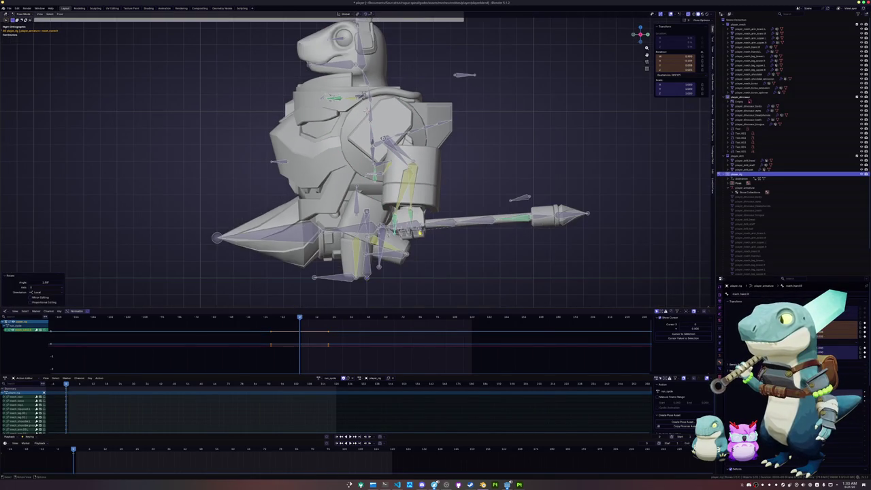
shift+middle_drag(368, 163, 381, 173)
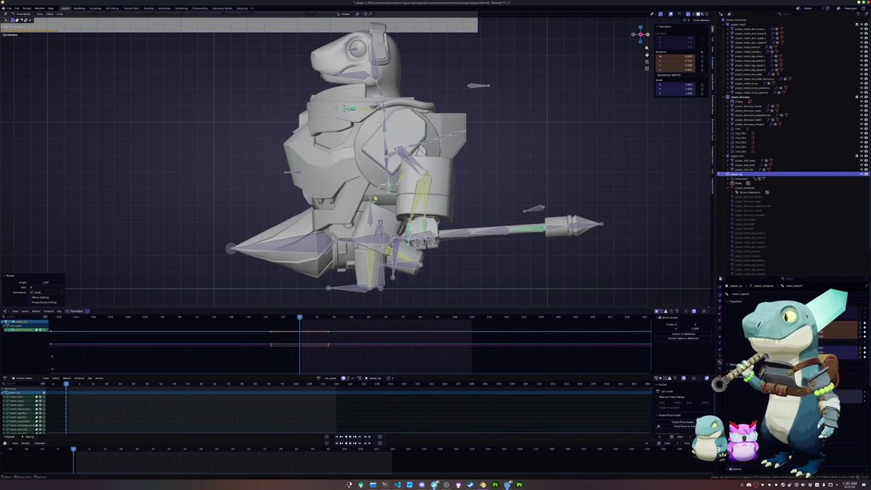
Select all bones, keyframe the current pose, and copy it.
key(a)
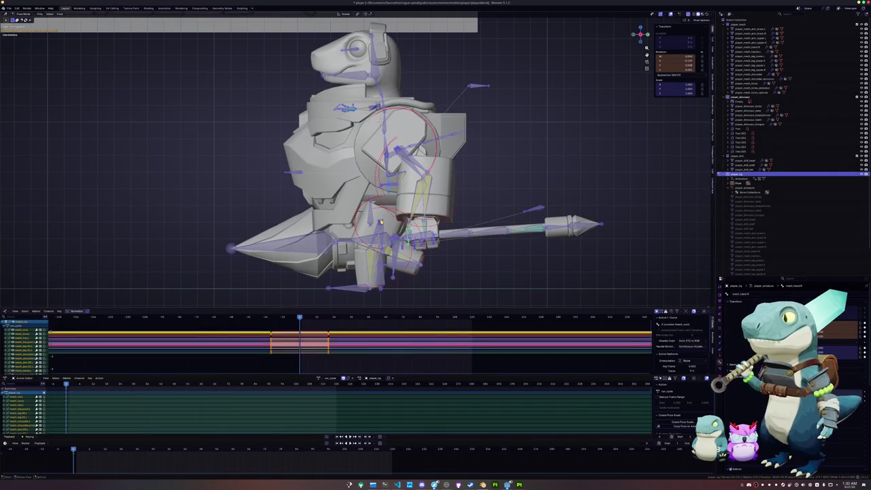
key(i)
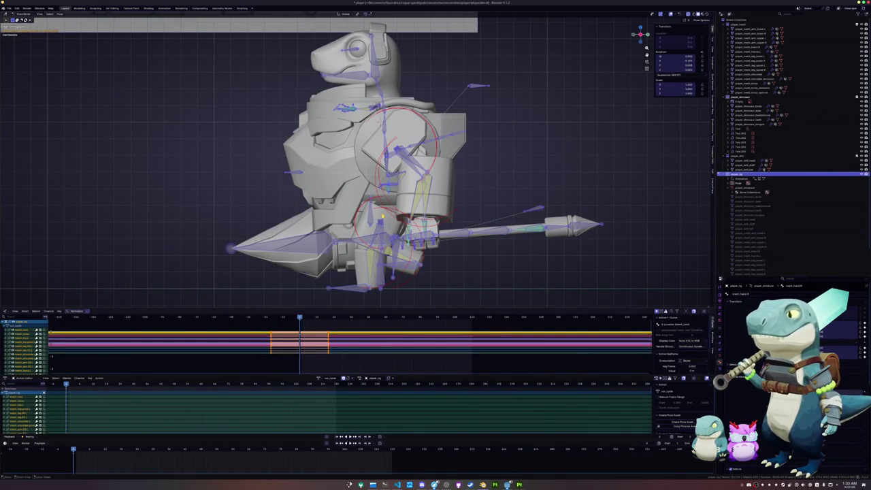
key(i)
key(ctrl+c)
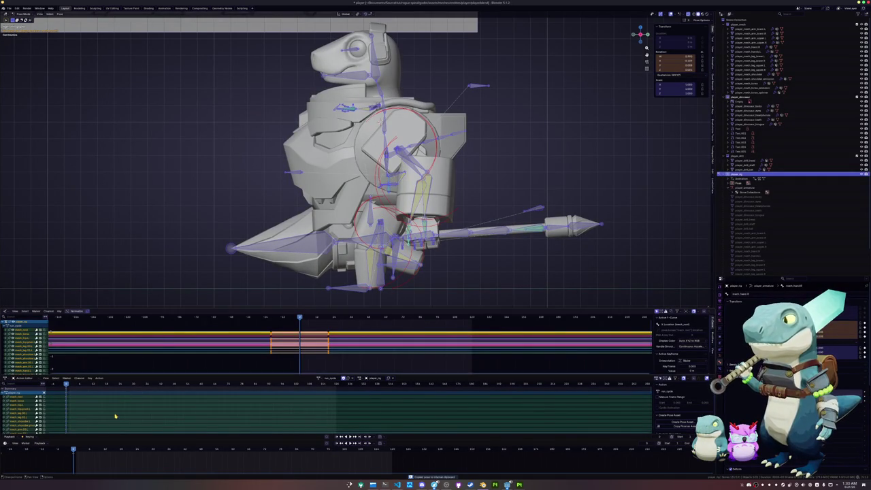
Paste the pose mirrored at a later frame and key it, then return and select the foot bone.
drag(88, 451, 106, 451)
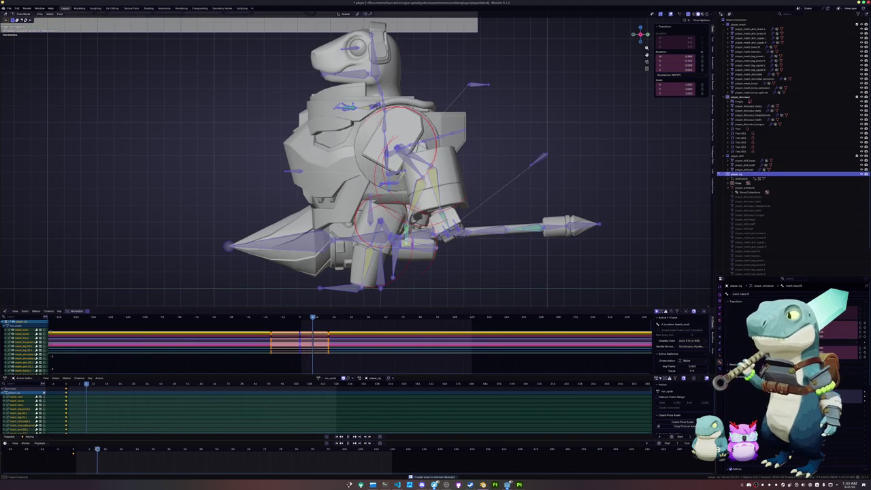
key(ctrl+shift+v)
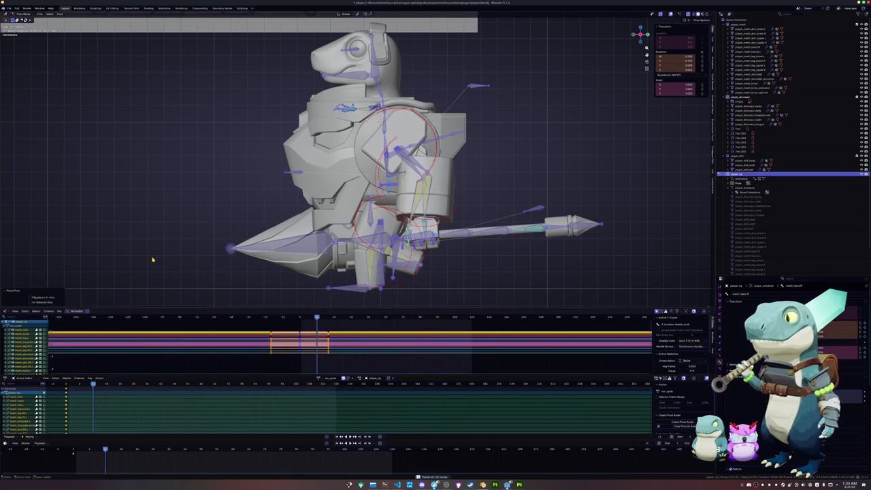
key(i)
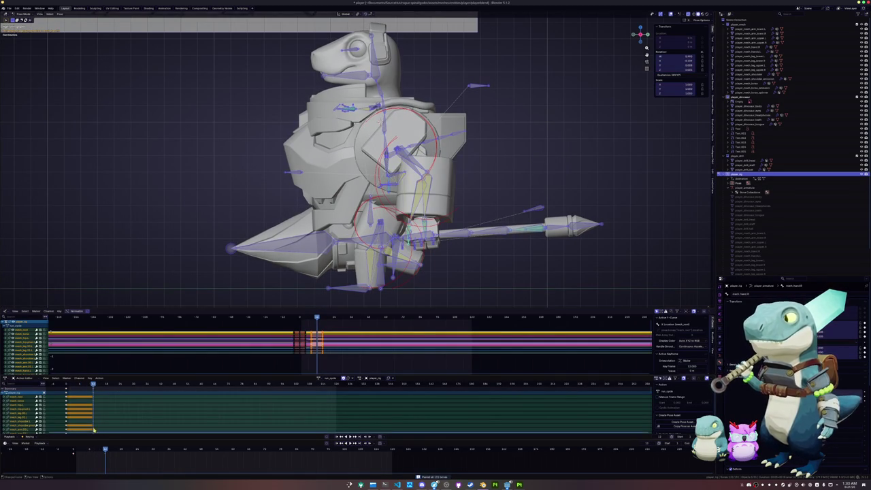
key(Down)
drag(91, 451, 73, 450)
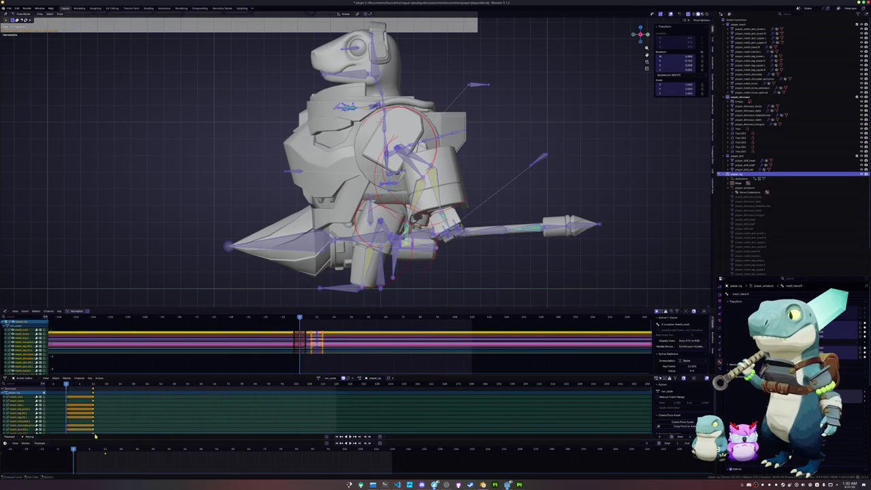
click(342, 288)
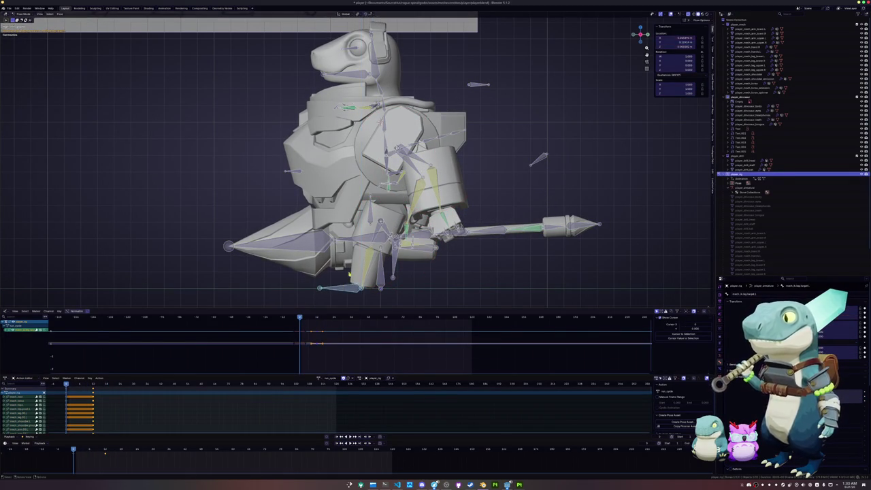
Try two vertical moves of the selected bone and undo both.
key(g)
key(z)
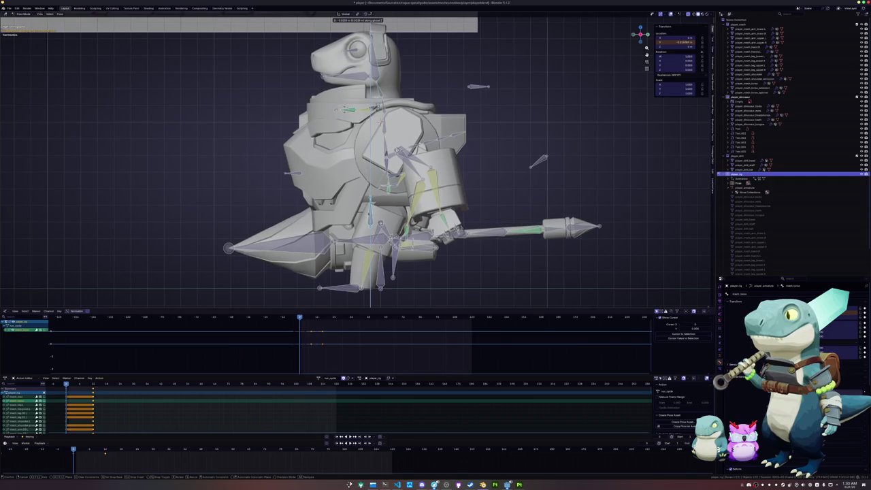
key(Return)
key(ctrl+z)
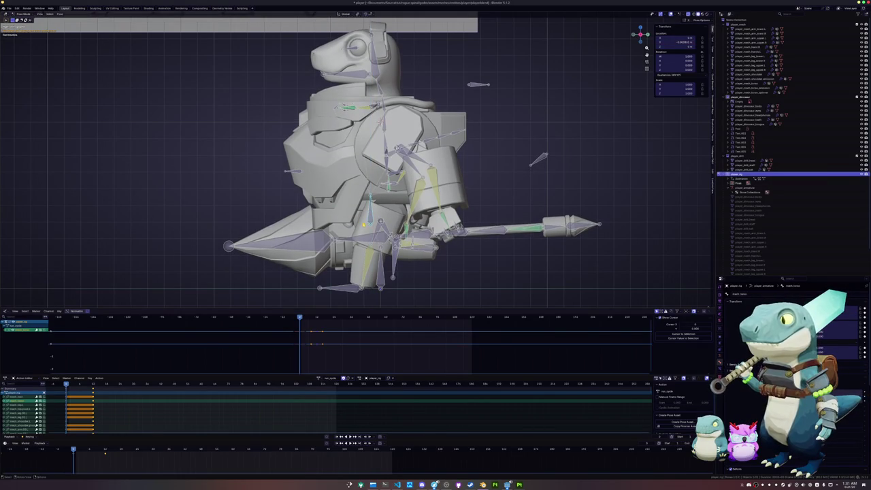
key(g)
key(z)
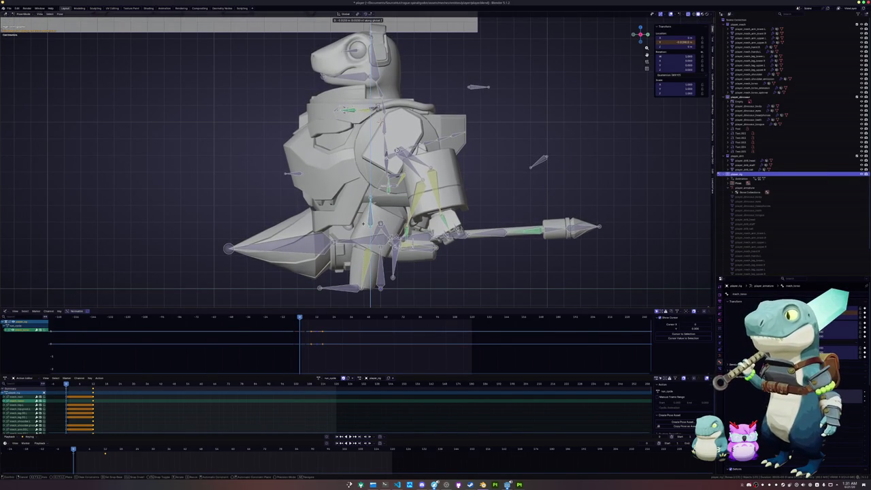
key(Return)
key(ctrl+z)
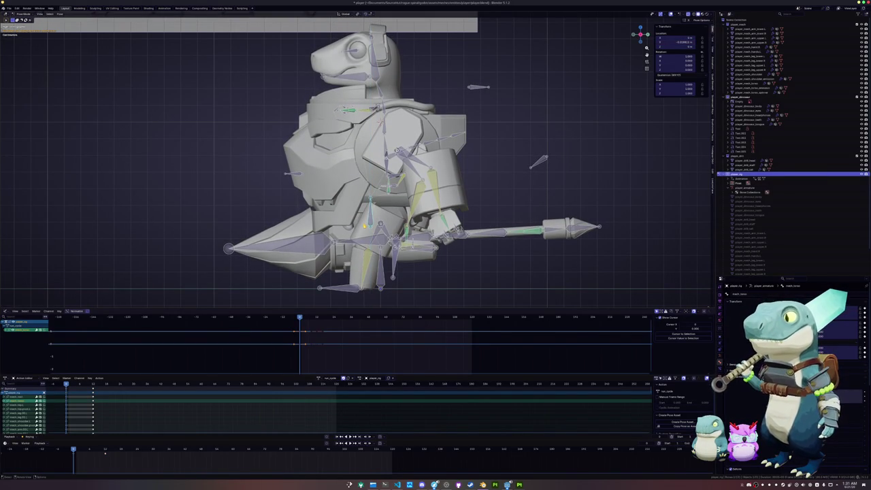
At the later frame, shift the bones vertically and keyframe the pose.
click(106, 450)
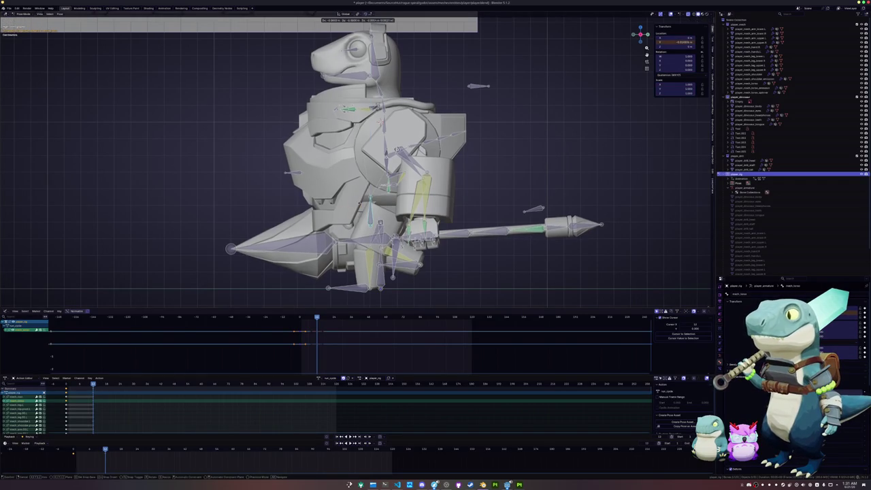
key(g)
key(z)
click(359, 206)
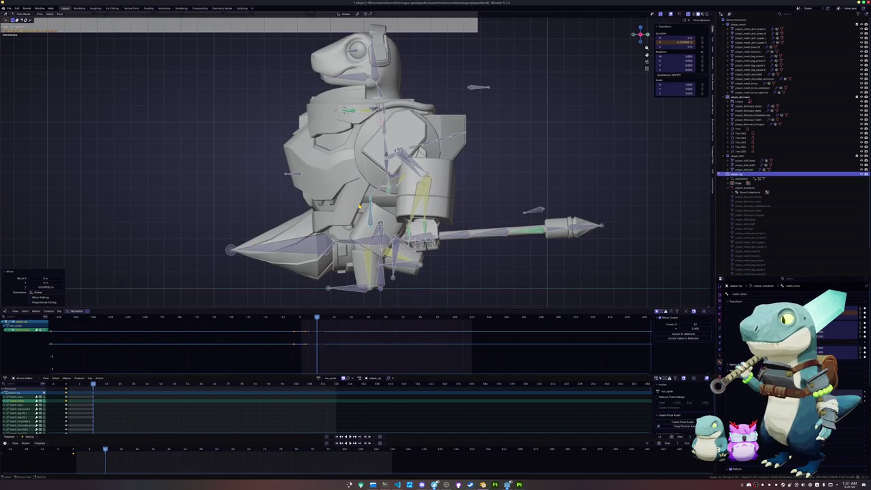
key(i)
Step back and forth through the frames to compare the keyed poses.
scroll(360, 206, down, 2)
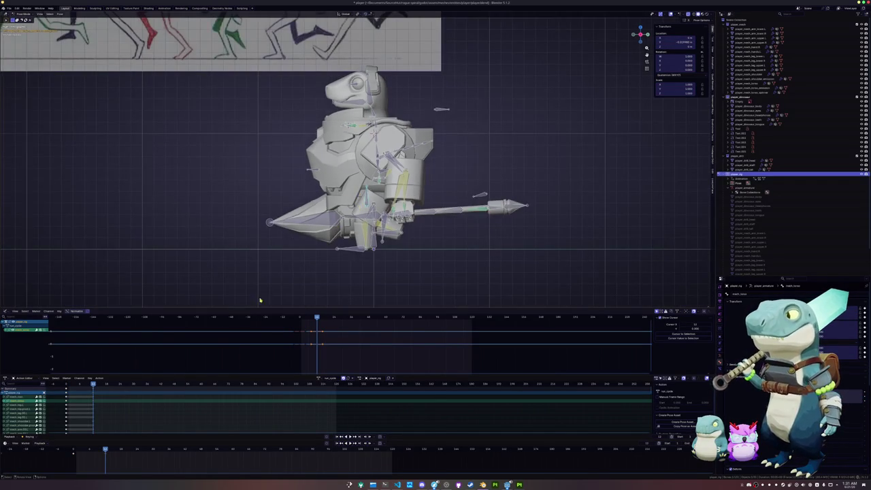
key(Right)
key(Right)
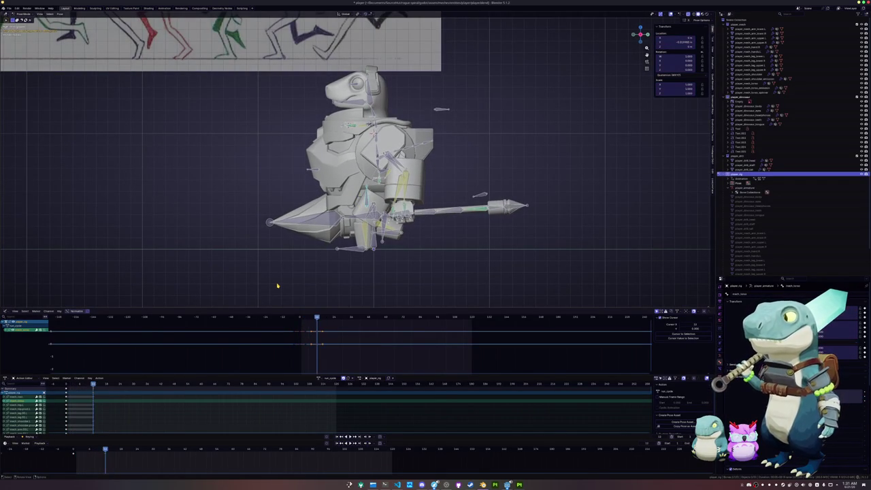
key(Left)
key(Left)
key(Right)
key(Right)
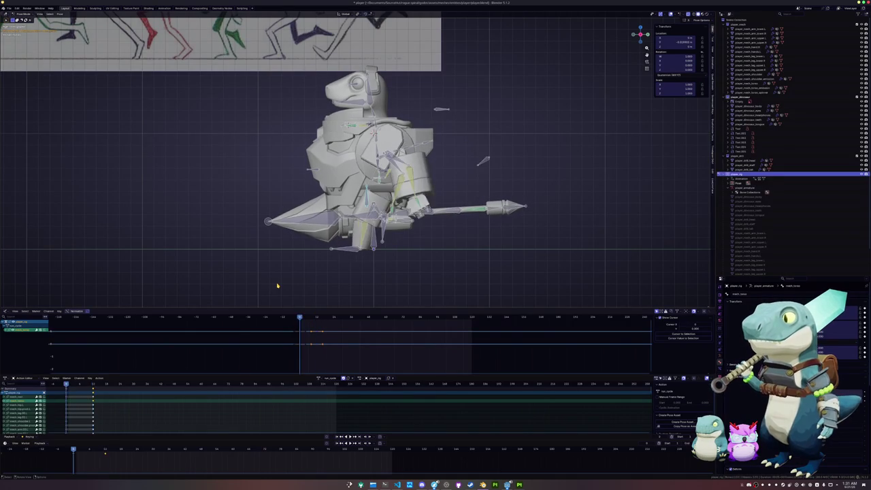
key(Right)
key(Right)
key(Right)
key(Left)
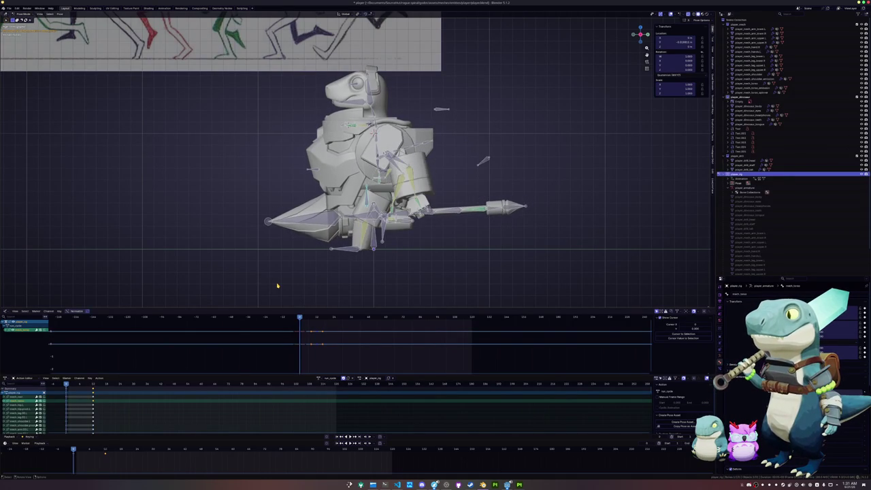
key(Right)
key(Left)
key(Right)
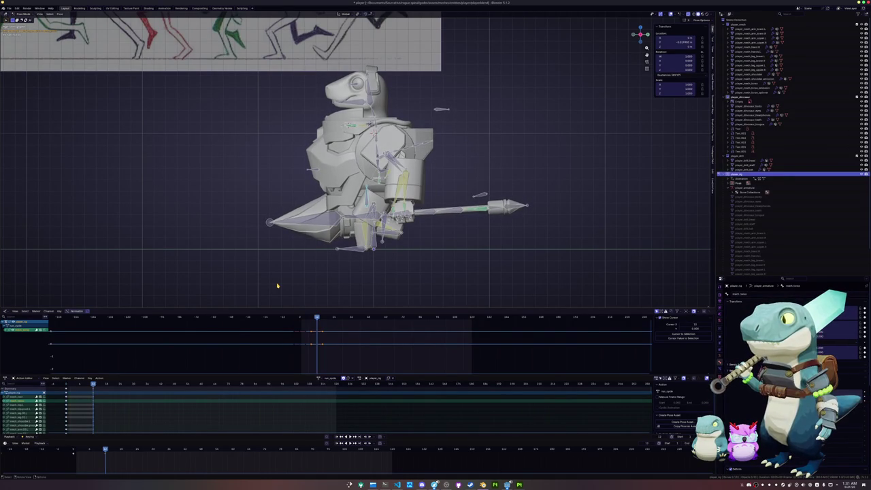
key(Left)
key(Left)
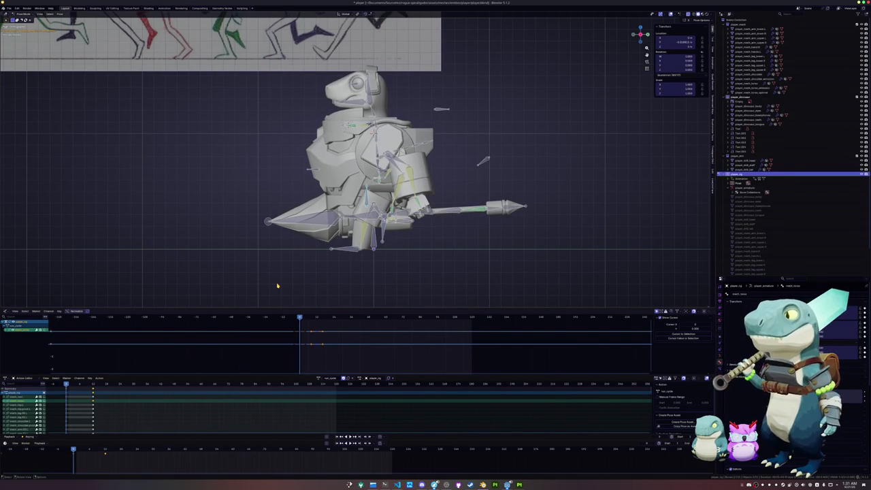
Make a small further vertical adjustment to the bones.
scroll(365, 197, up, 2)
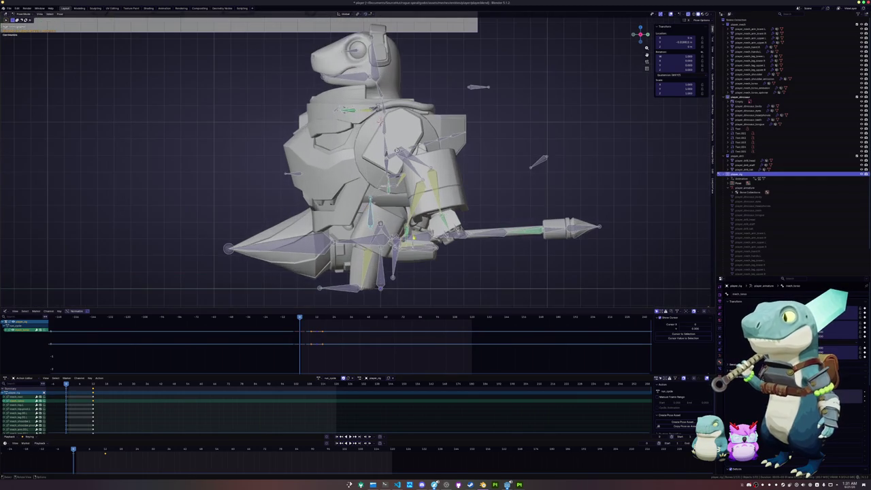
key(g)
key(z)
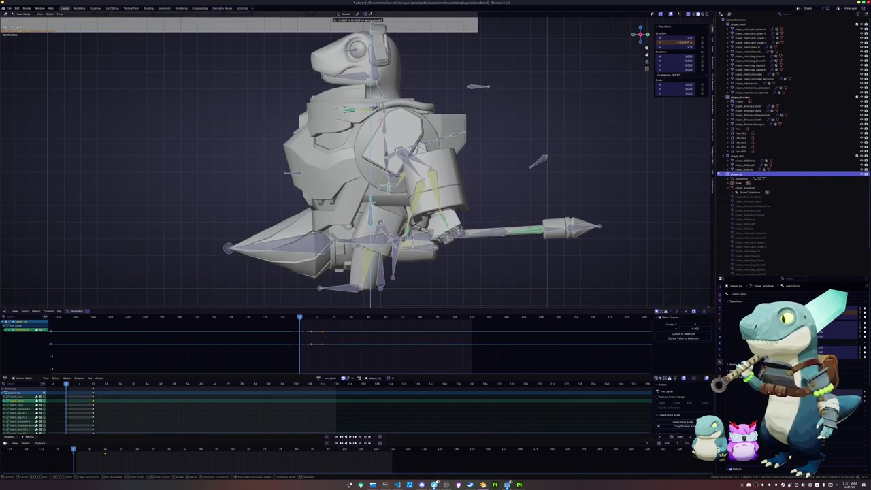
click(413, 239)
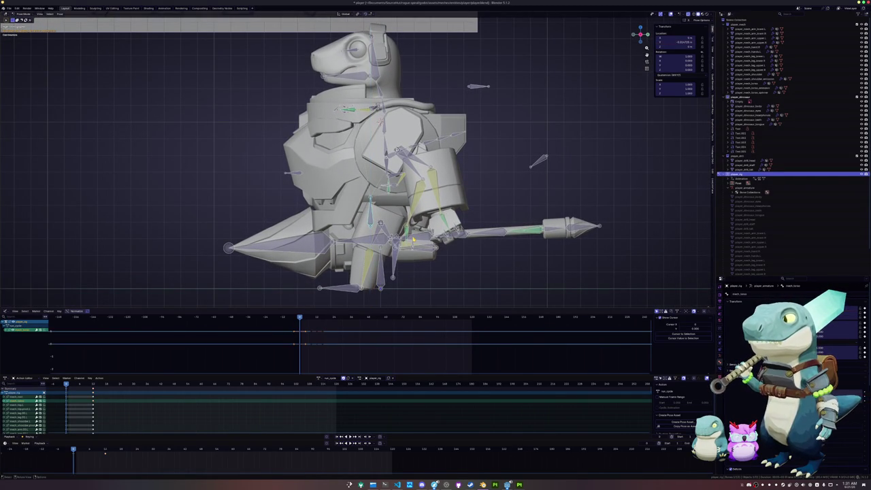
scroll(413, 240, down, 5)
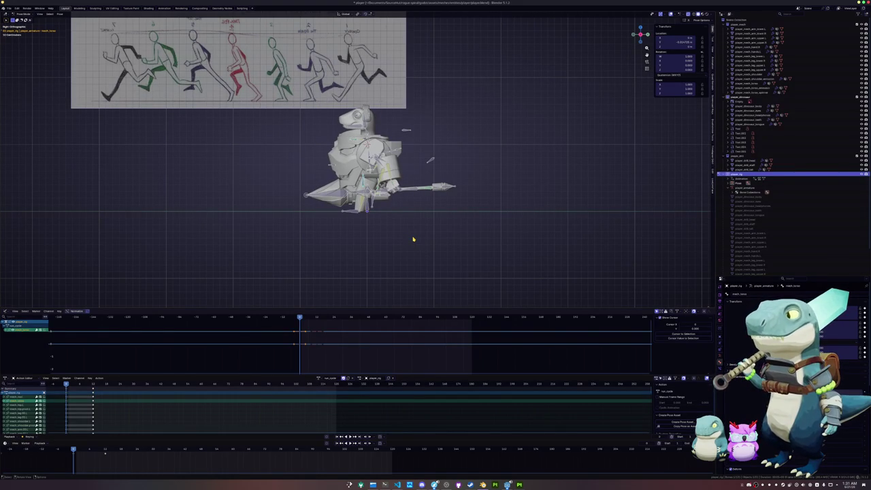
Select all rig bones and set the timeline to the frame for the next pose.
scroll(386, 227, up, 3)
key(a)
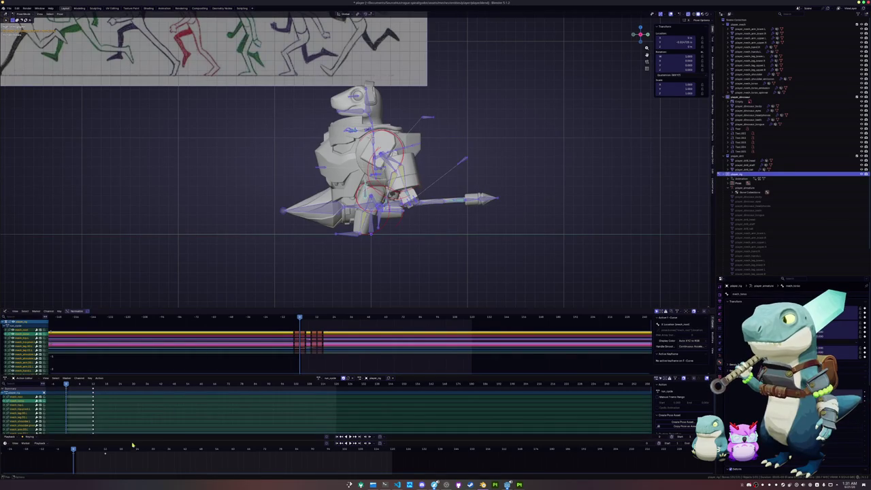
click(335, 317)
key(Left)
scroll(261, 217, down, 2)
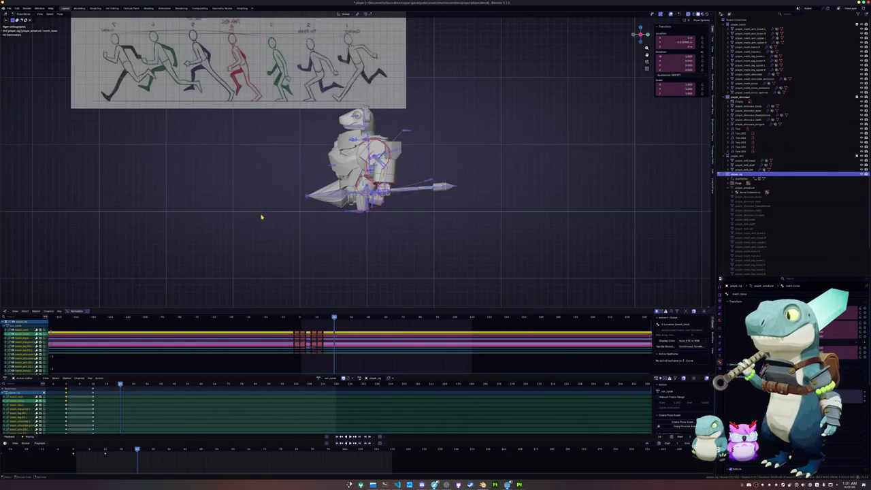
Slide the foot control bone along X and reposition the adjoining leg bone.
click(353, 213)
scroll(347, 238, up, 2)
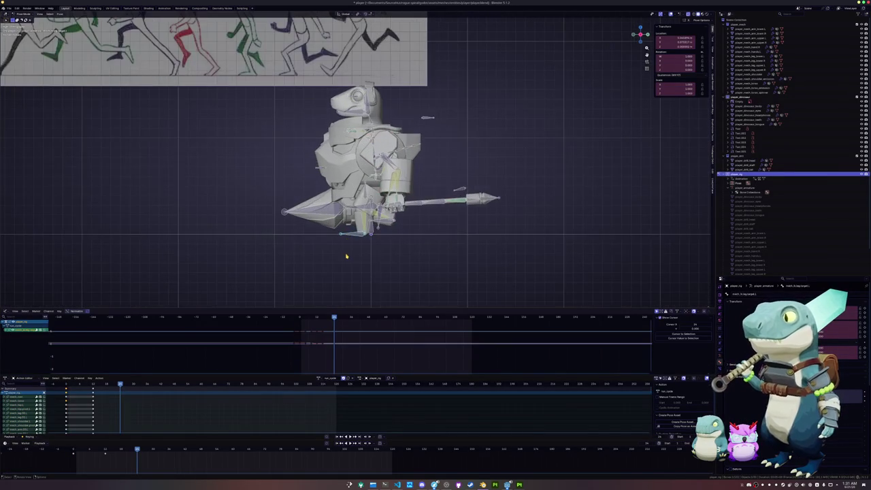
key(g)
key(x)
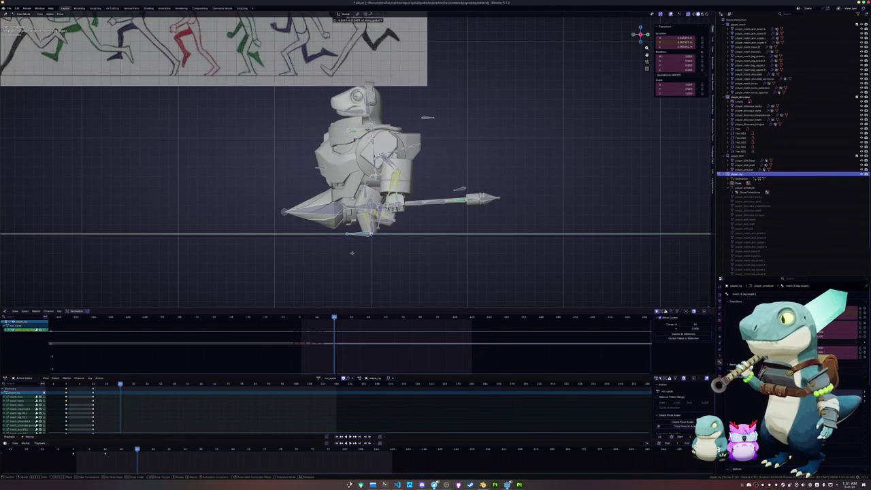
click(353, 253)
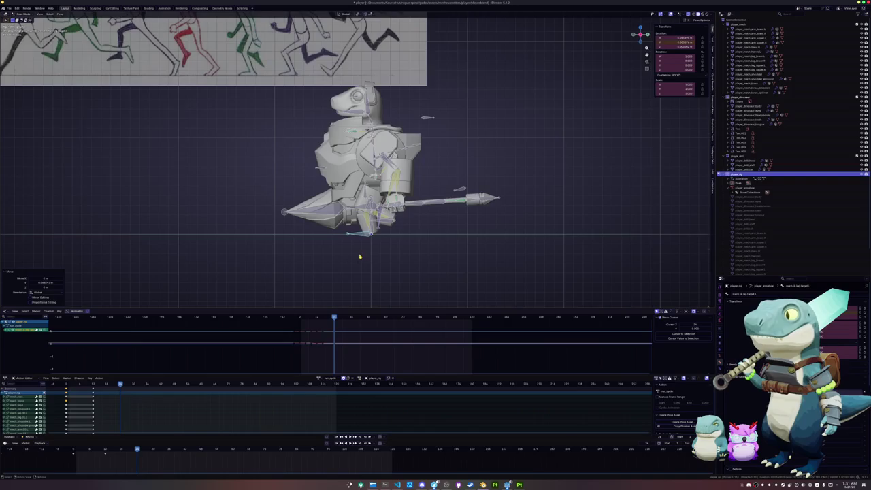
scroll(360, 257, up, 2)
key(g)
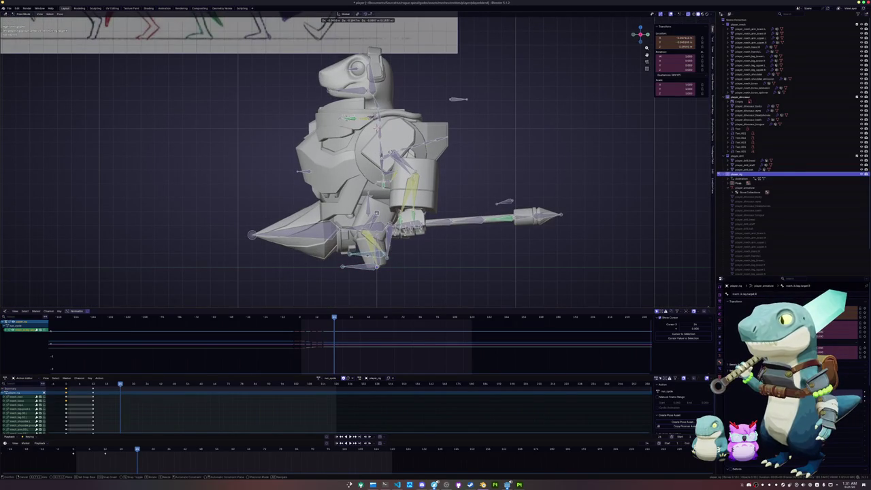
click(378, 249)
Raise another leg bone along the Z axis.
click(372, 212)
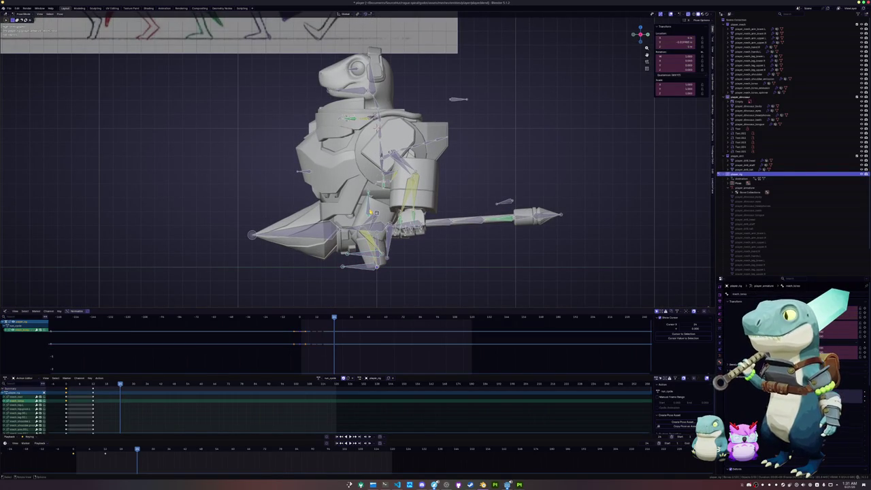
key(g)
key(z)
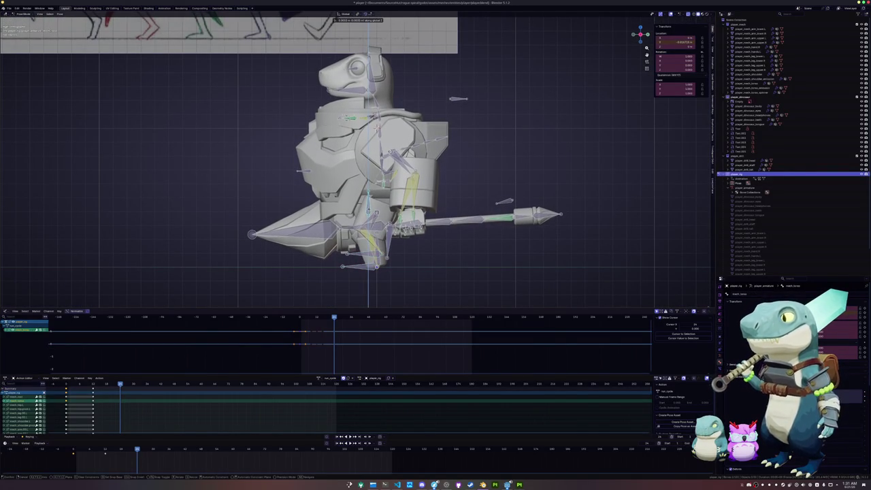
click(371, 212)
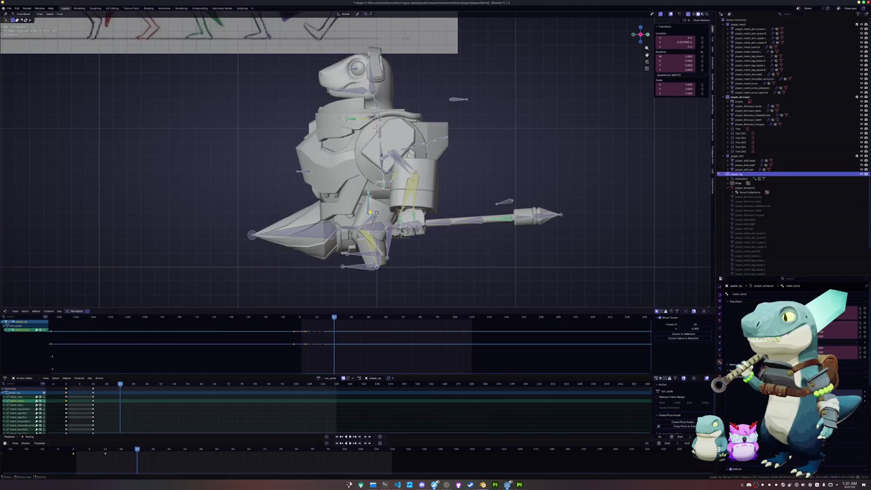
Move the hand bone forward along Y and lift another bone along Z.
click(437, 225)
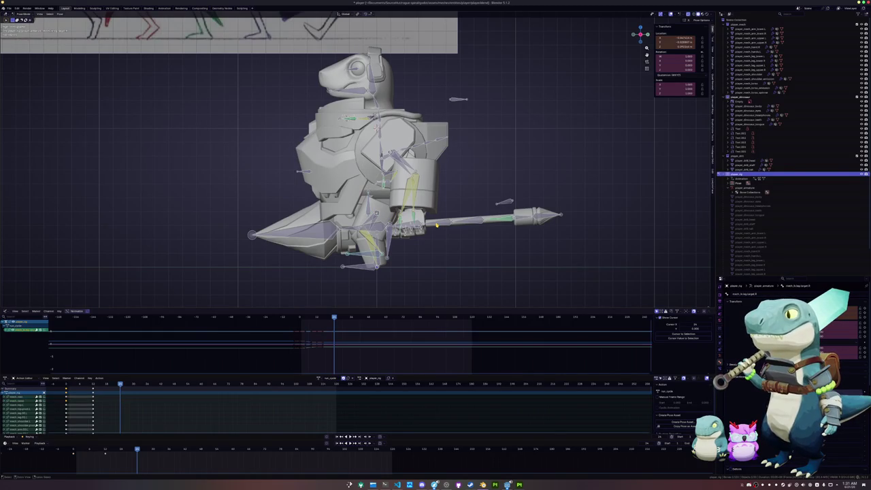
click(407, 230)
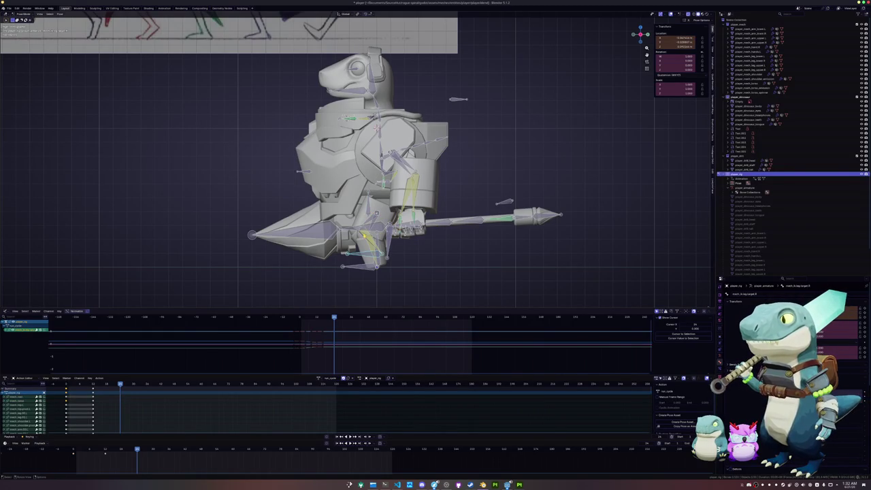
key(g)
key(y)
click(388, 255)
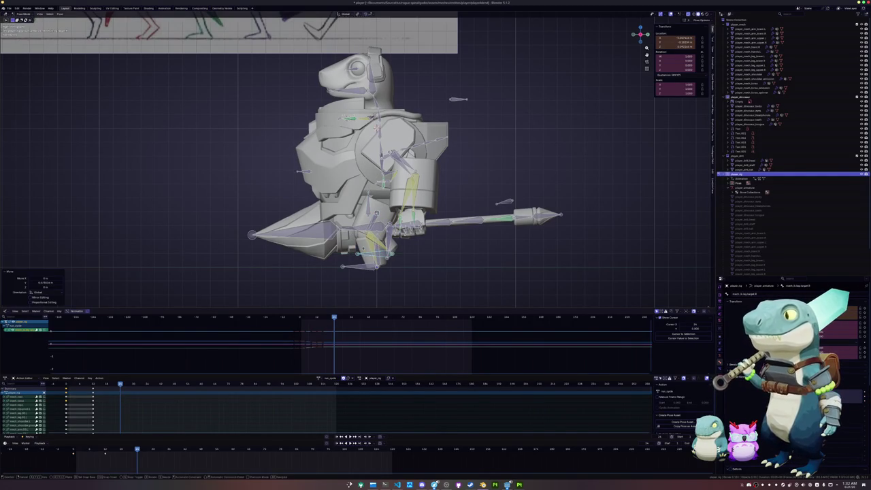
click(371, 204)
key(g)
key(z)
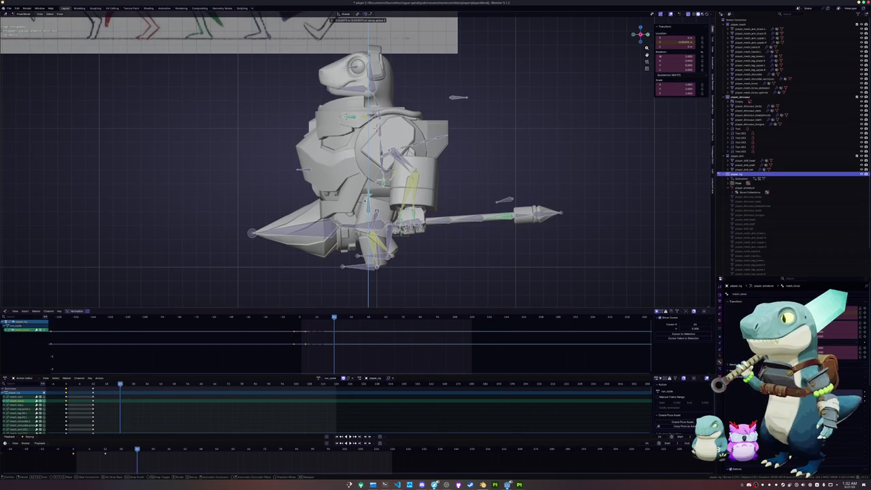
click(403, 159)
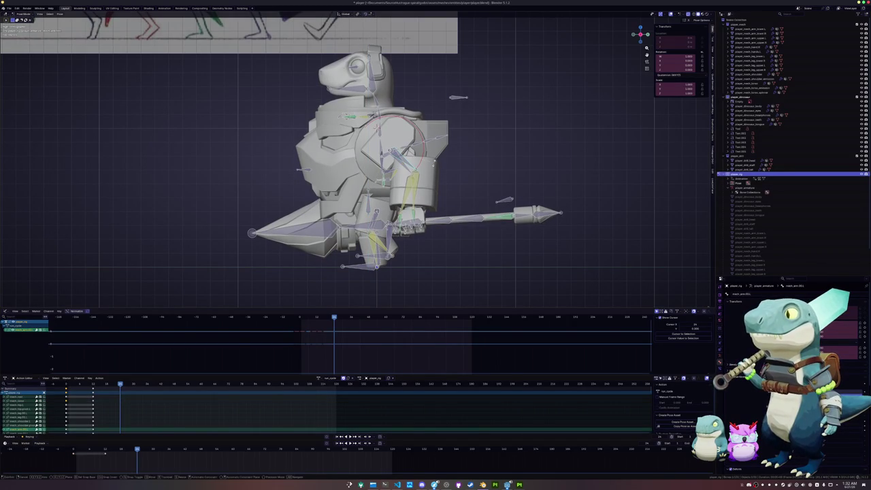
Rotate the selected bone about X, then frame and rotate the shoulder bone.
key(r)
key(x)
key(x)
key(Return)
key(KP_Decimal)
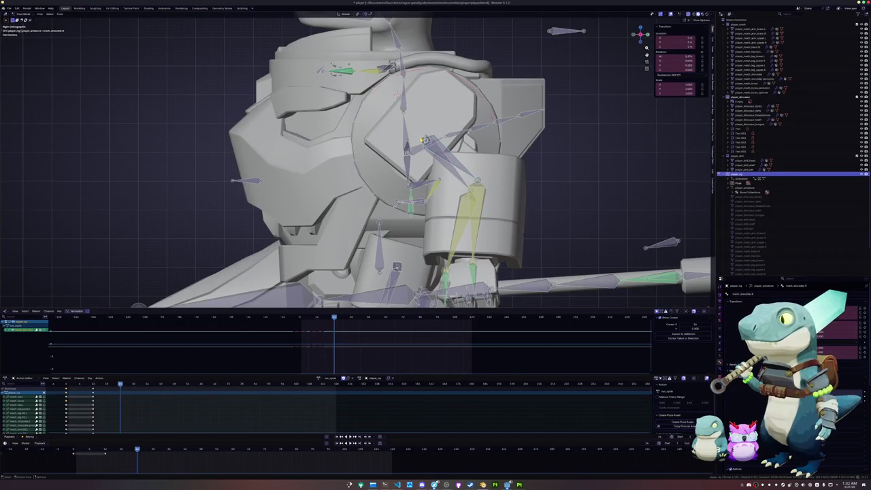
key(r)
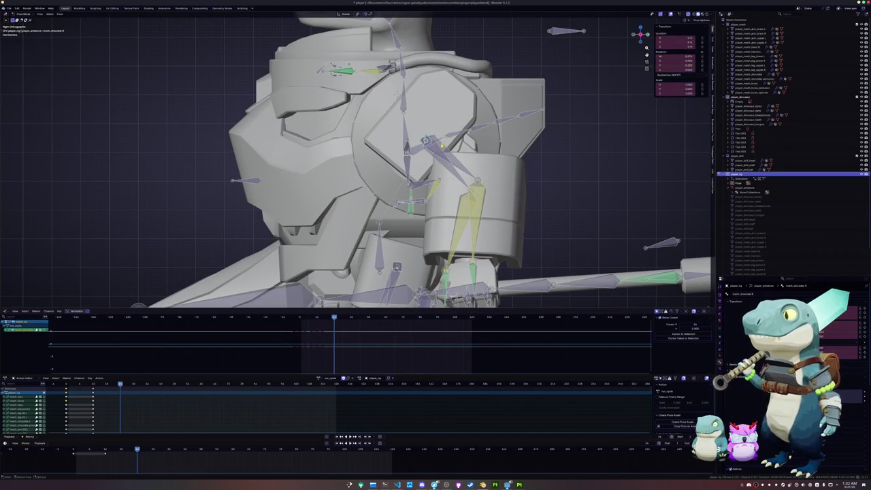
click(490, 145)
Rotate the arm bone about Y and the upper arm -15° about X.
key(r)
key(y)
key(y)
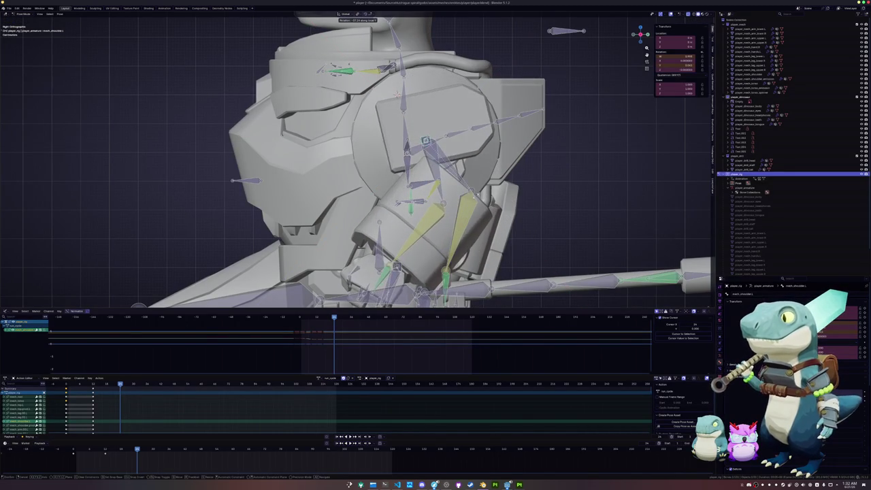
key(Return)
scroll(397, 96, down, 4)
scroll(397, 95, down, 2)
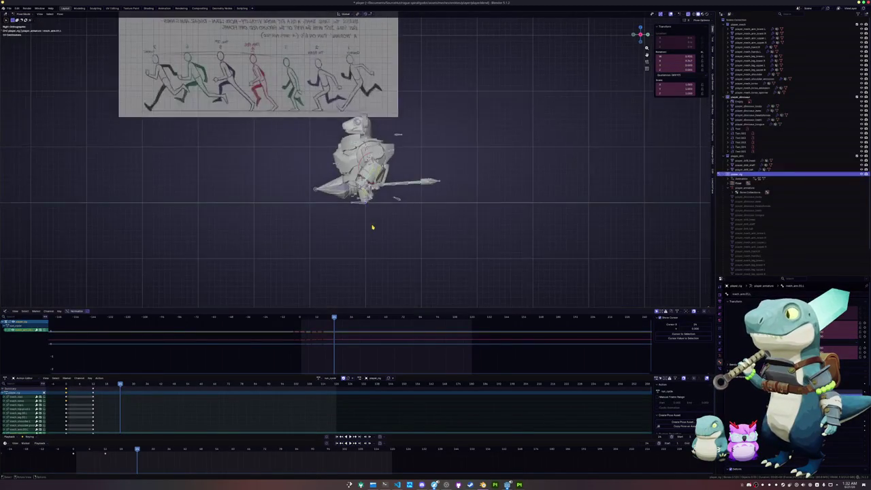
scroll(397, 95, up, 5)
scroll(390, 106, up, 2)
key(r)
key(x)
key(x)
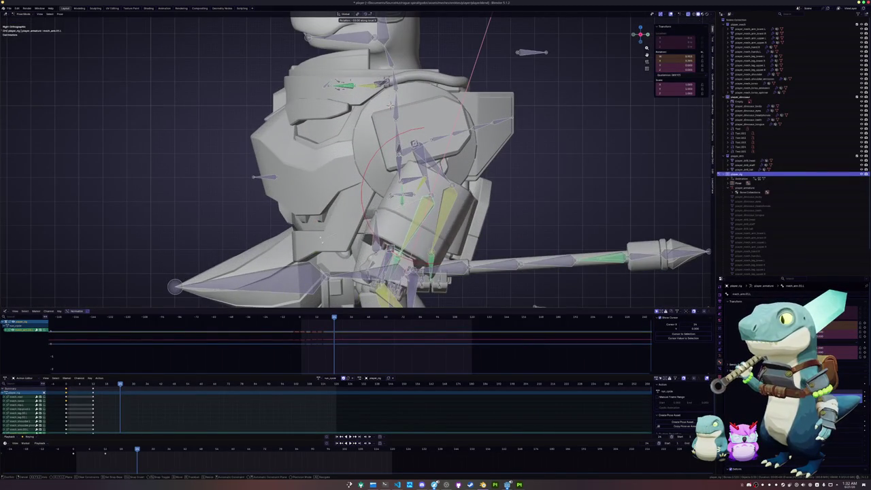
key(Return)
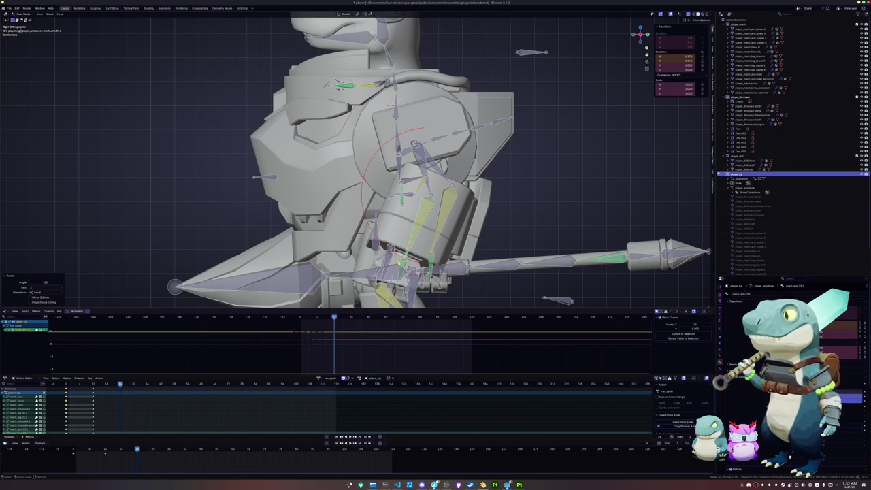
Angle the spear bone near the hand about X, fine-tuning its rotation.
key(bracketright)
key(bracketright)
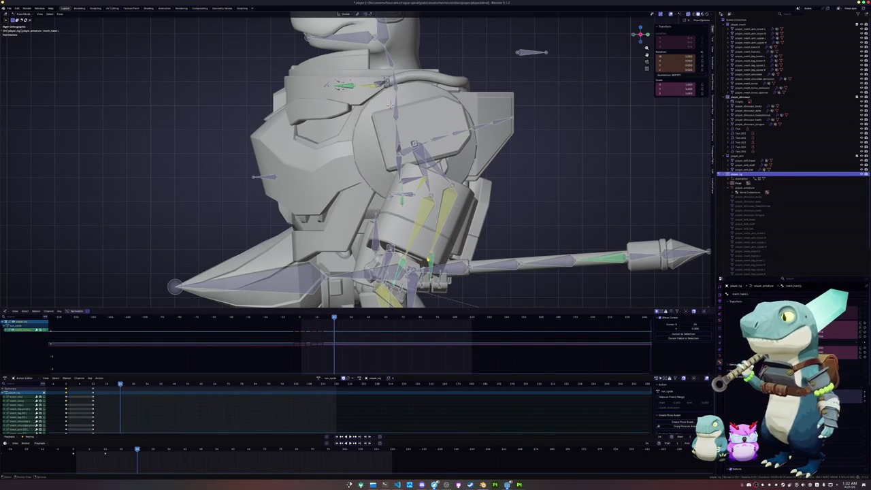
scroll(458, 182, down, 5)
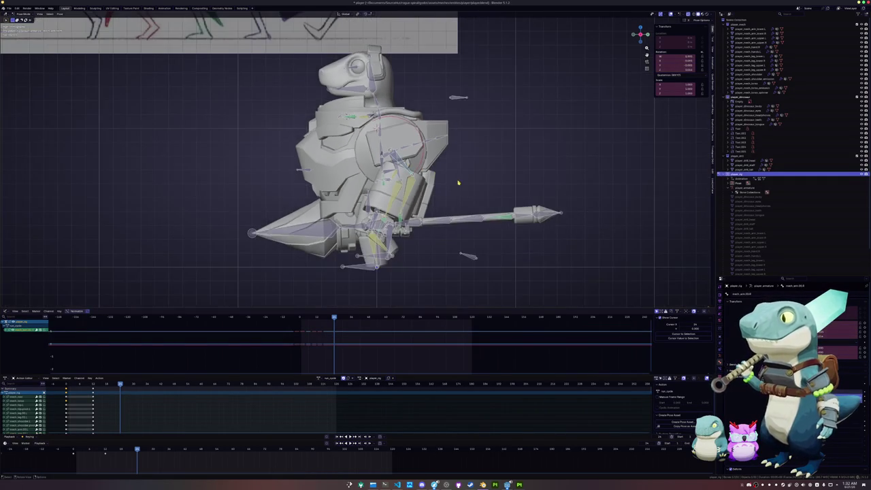
key(r)
key(x)
key(x)
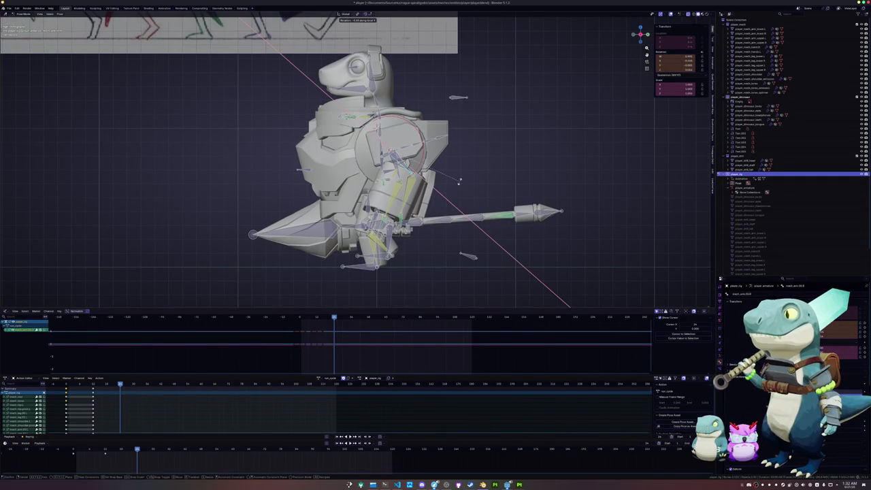
click(460, 182)
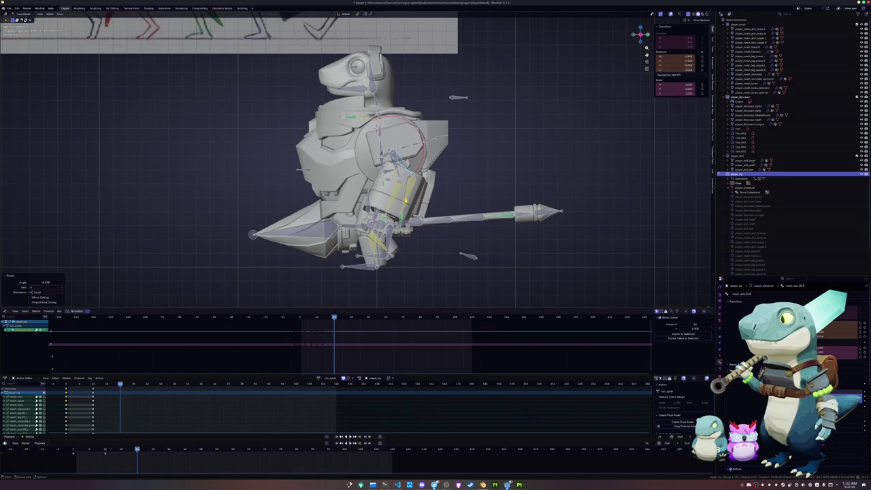
scroll(354, 157, up, 3)
drag(46, 282, 41, 282)
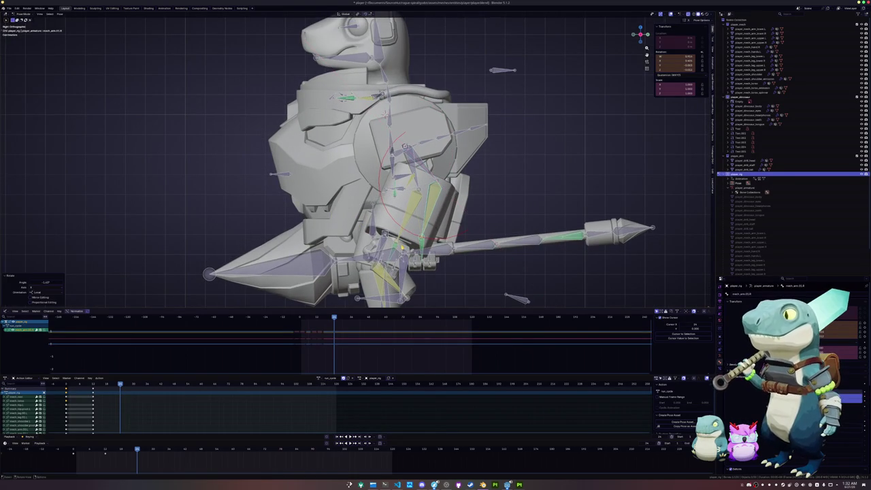
key(r)
key(x)
key(x)
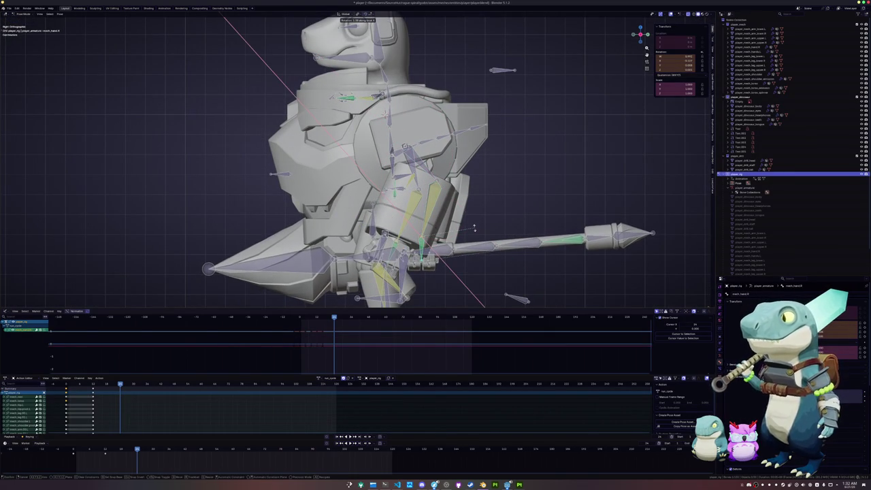
click(474, 228)
Keyframe all rig bones at the current frame.
scroll(445, 229, down, 3)
key(a)
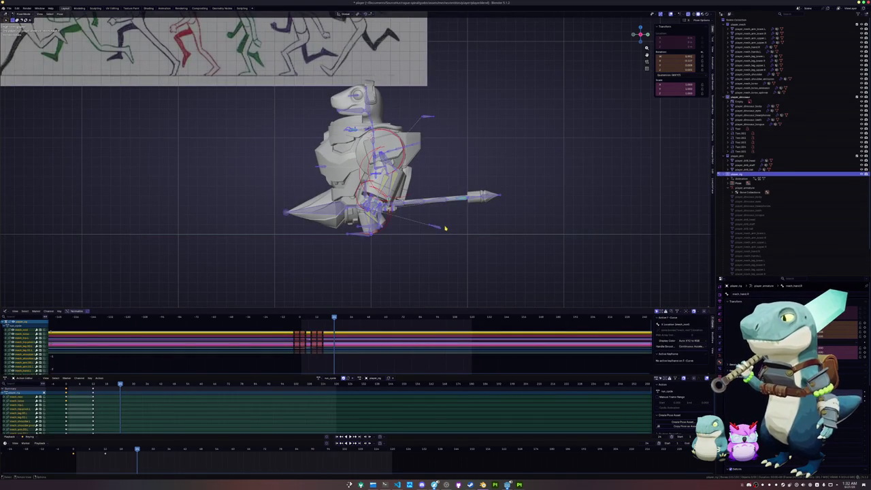
key(i)
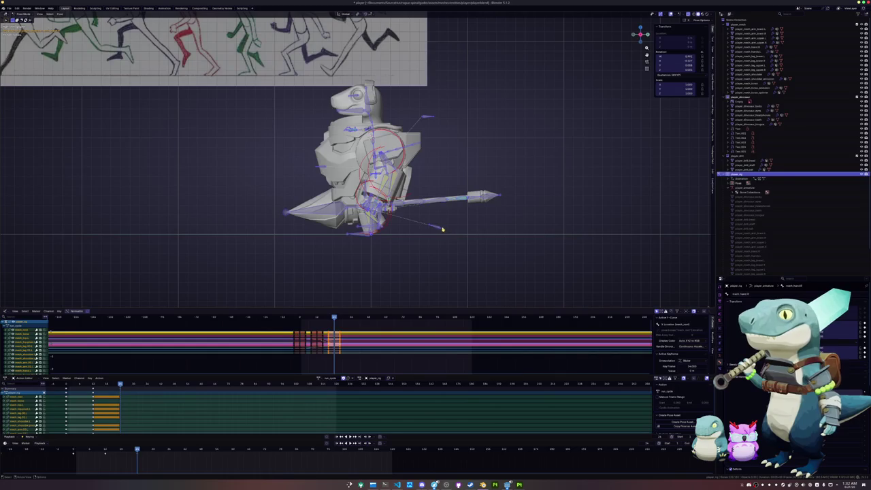
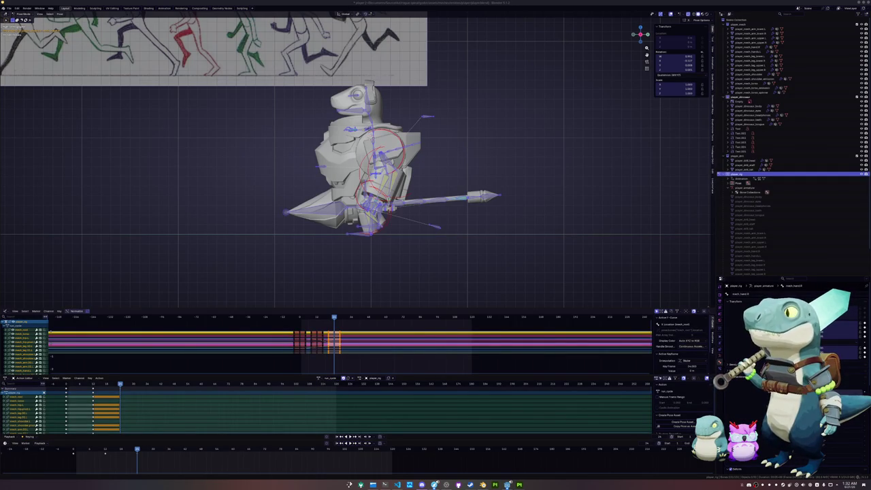
Switch to a straight side view of the rig and advance the playhead to the next pose frame.
click(547, 206)
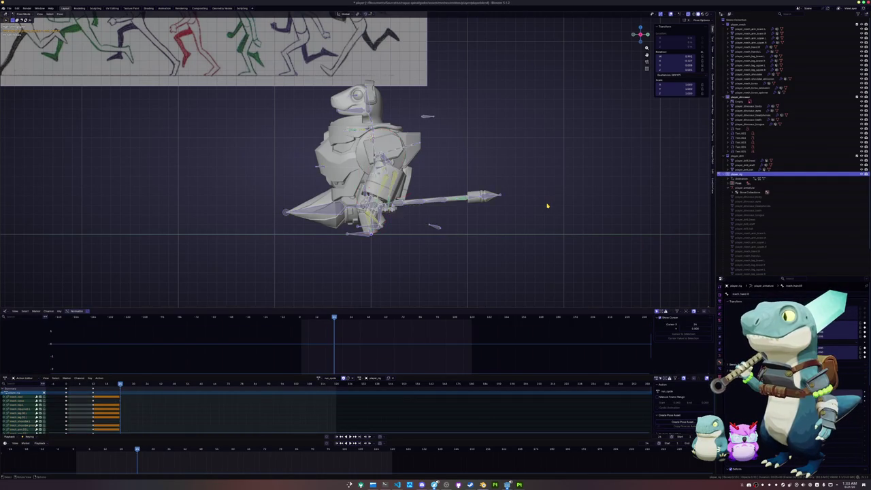
key(KP_3)
key(a)
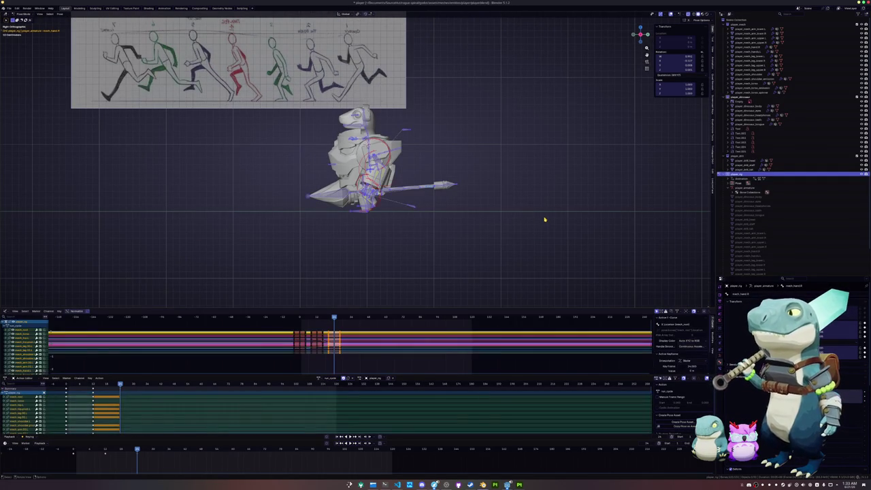
middle_drag(477, 197, 497, 218)
key(KP_3)
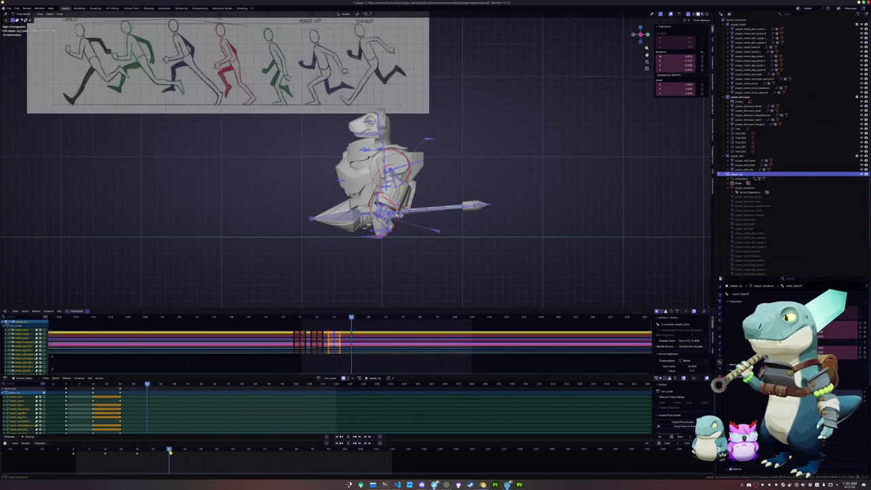
click(170, 452)
scroll(374, 242, up, 4)
Lower the torso bone straight down along Z.
click(412, 198)
shift+middle_drag(356, 292, 356, 232)
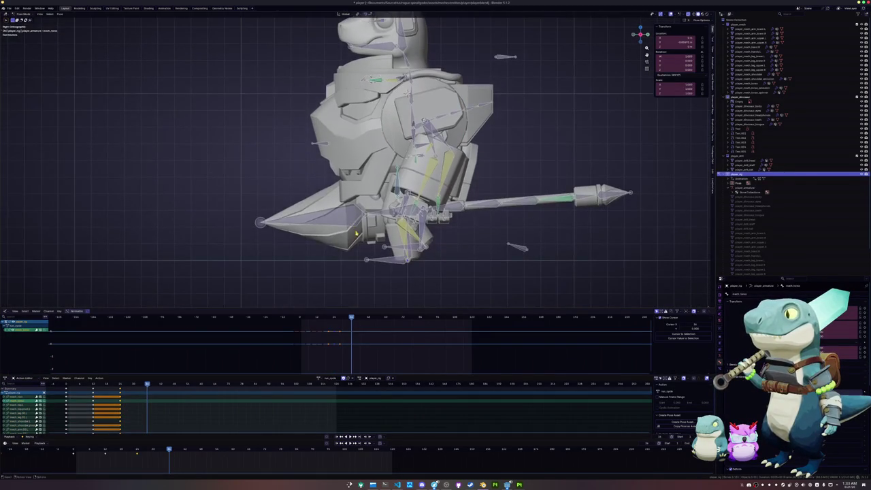
key(g)
key(z)
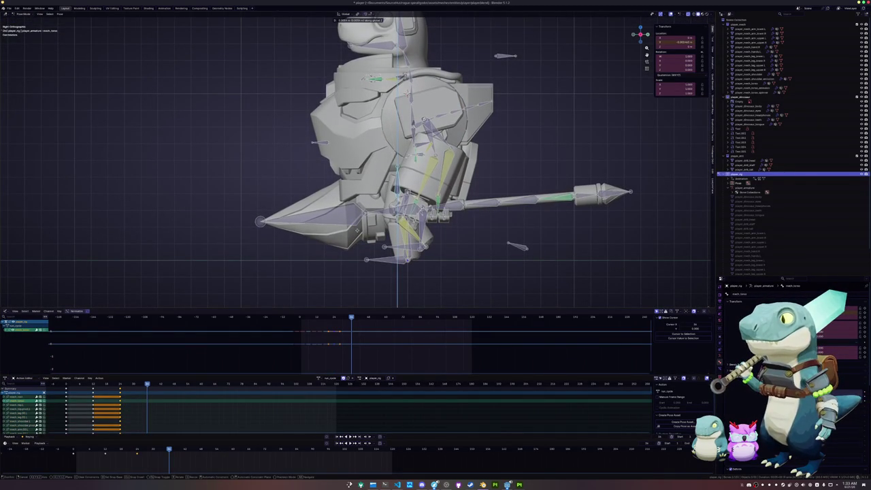
click(369, 254)
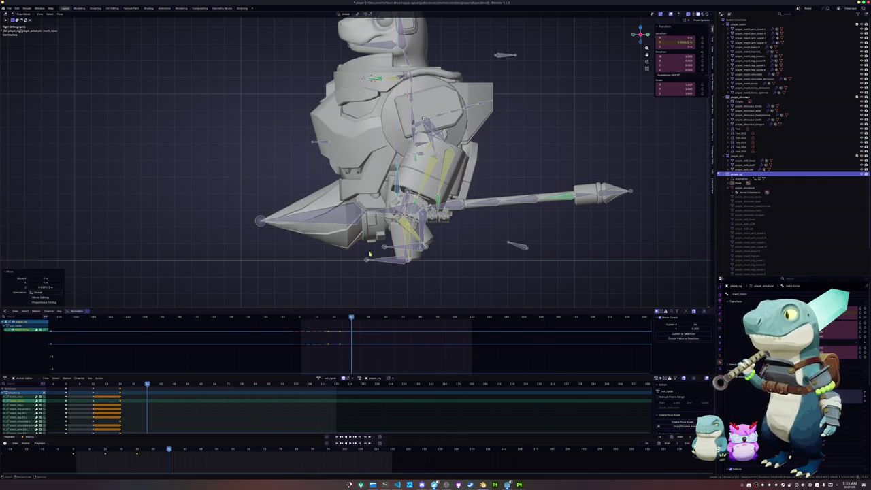
Shift the foot IK target along Y and Z to match the reference foot placement.
click(388, 265)
key(g)
key(y)
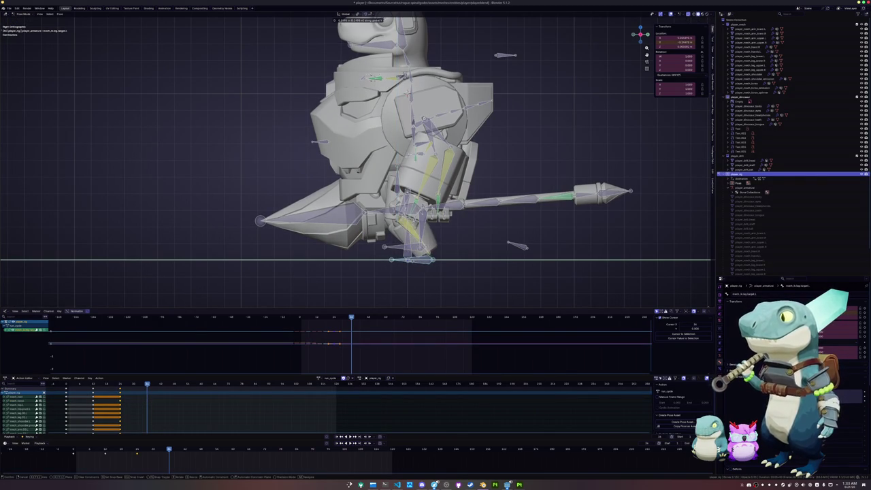
key(z)
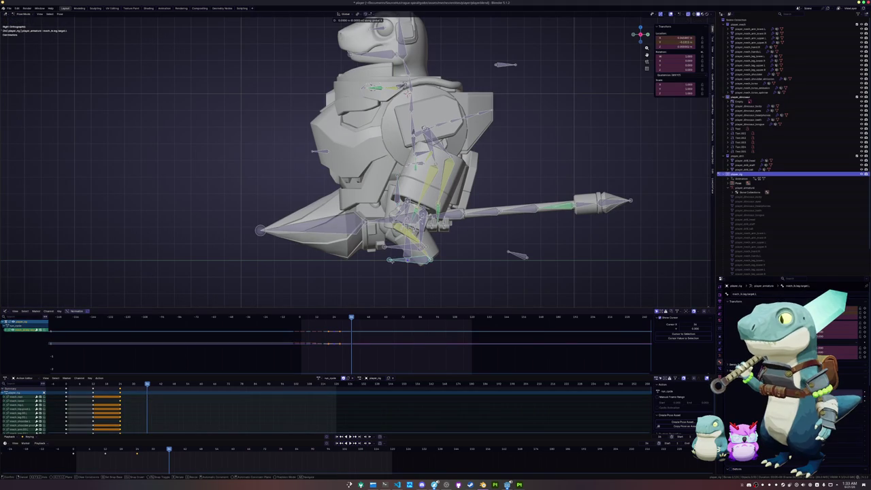
key(y)
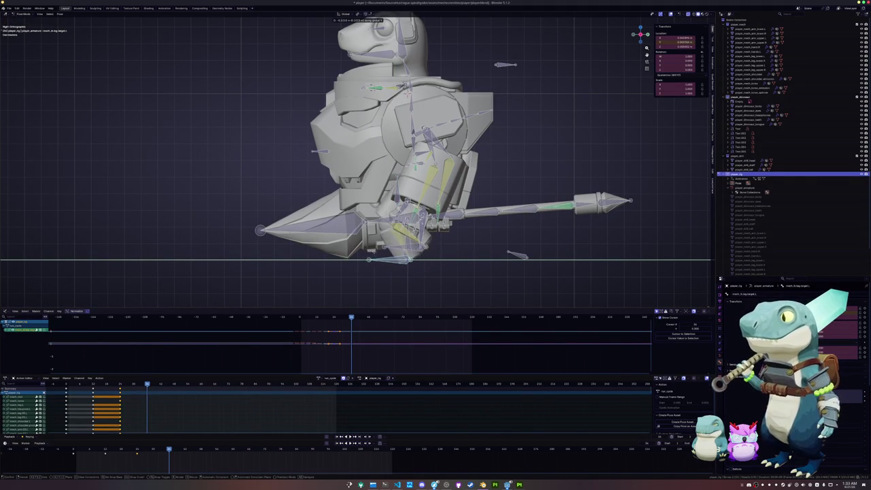
click(393, 252)
Inspect the foot bone's constraints in perspective, then select the right thigh bone in side view.
mouse_move(394, 253)
middle_down()
mouse_move(397, 231)
mouse_move(420, 274)
middle_up()
scroll(397, 230, up, 3)
click(409, 252)
click(420, 274)
key(r)
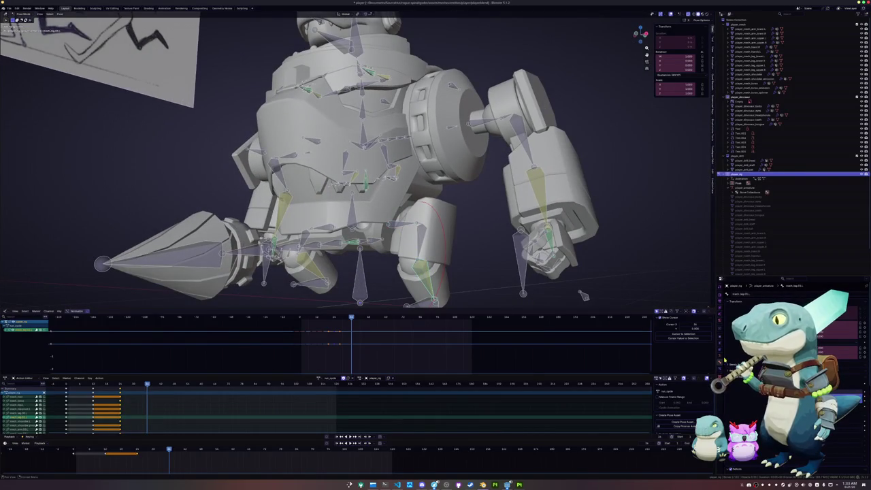
click(720, 371)
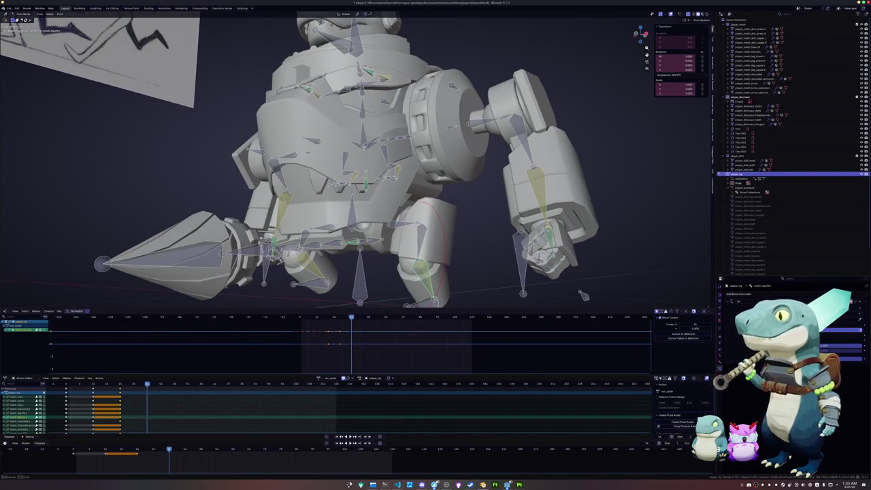
middle_drag(584, 295, 611, 270)
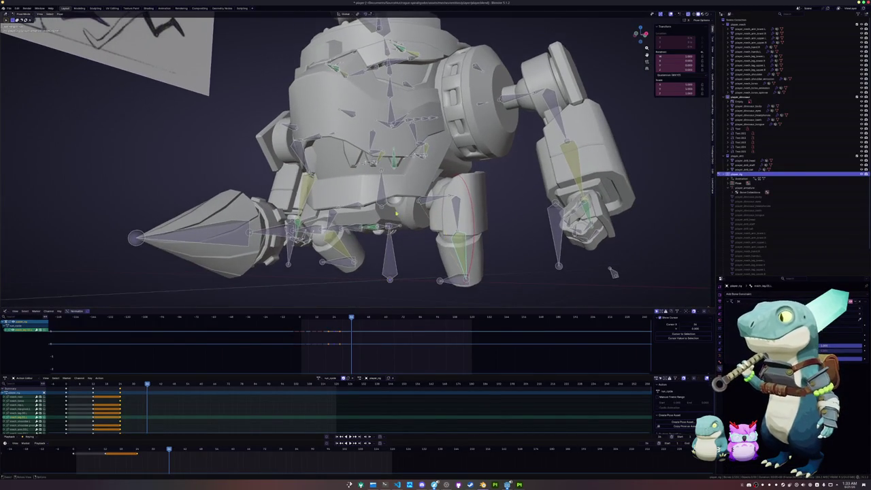
click(613, 272)
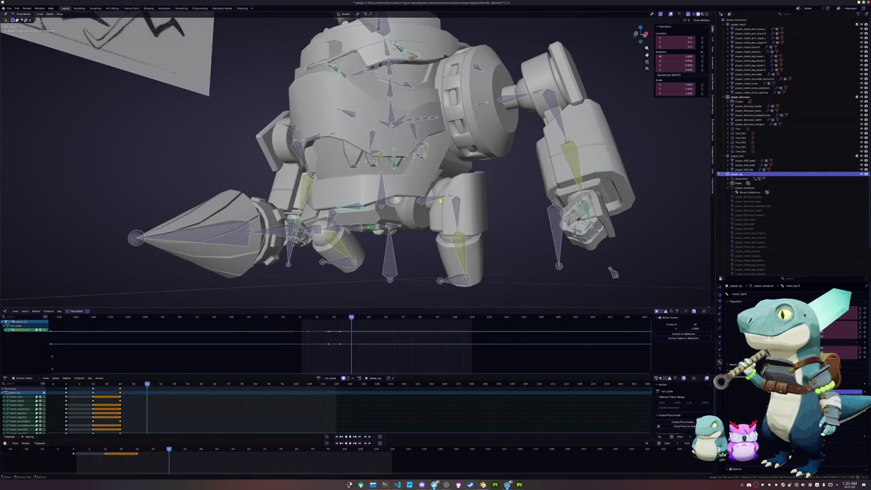
click(441, 201)
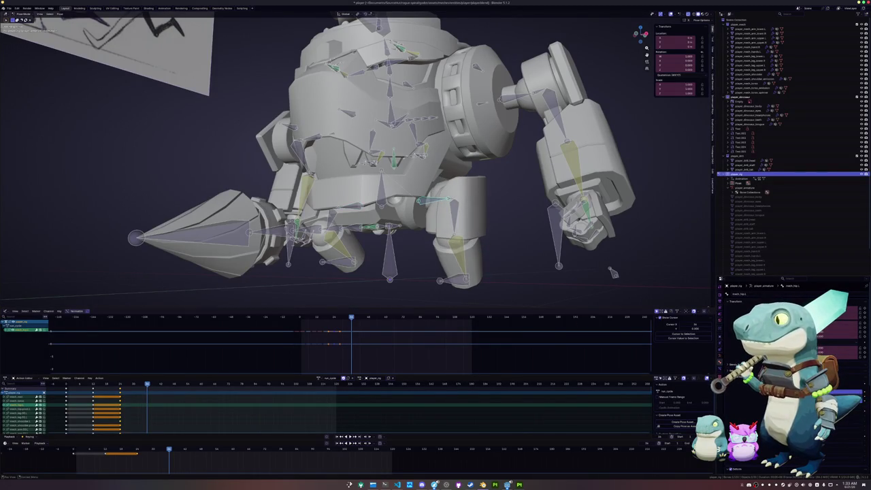
key(KP_3)
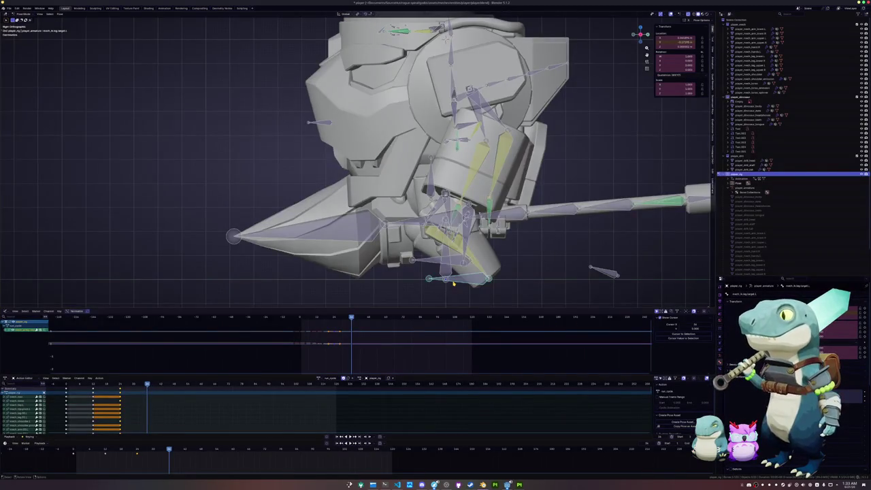
Slide the selected leg bone horizontally along Y in two passes.
scroll(452, 283, down, 2)
key(g)
key(y)
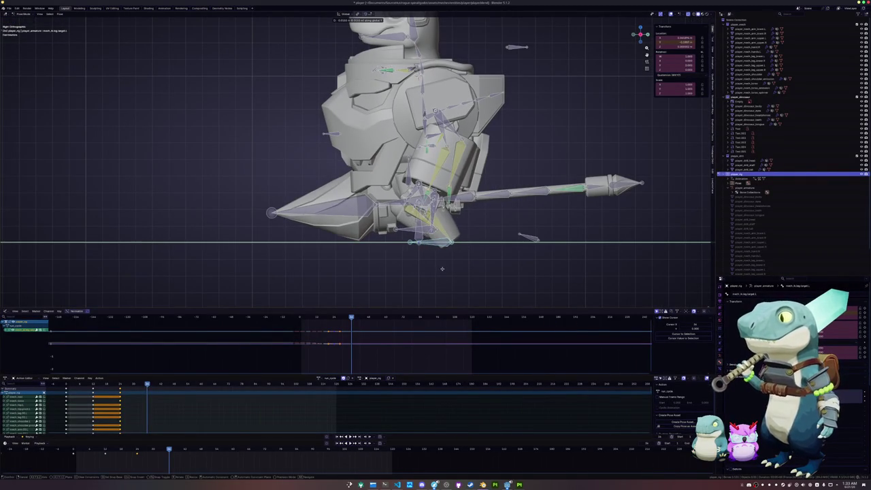
click(443, 270)
scroll(443, 271, down, 5)
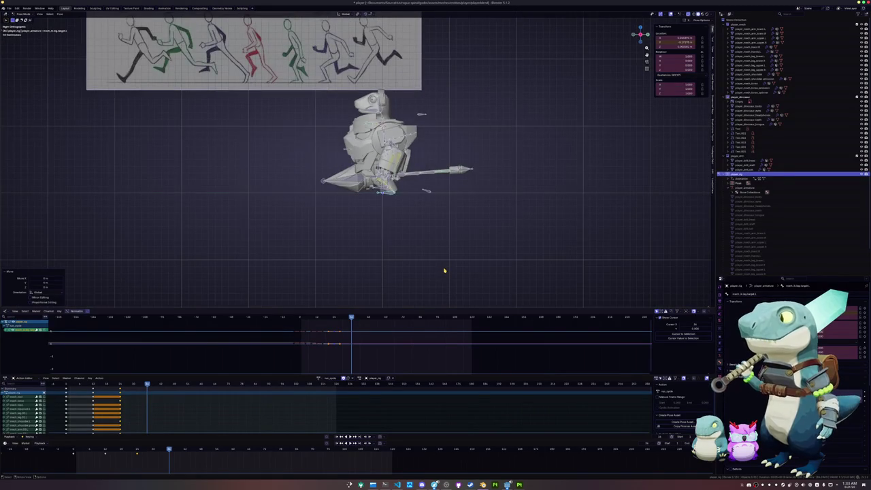
scroll(444, 270, up, 4)
key(g)
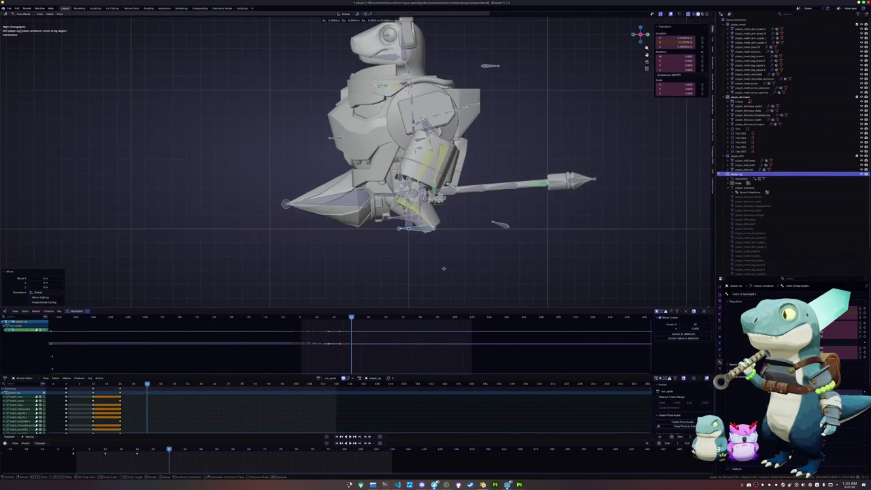
key(y)
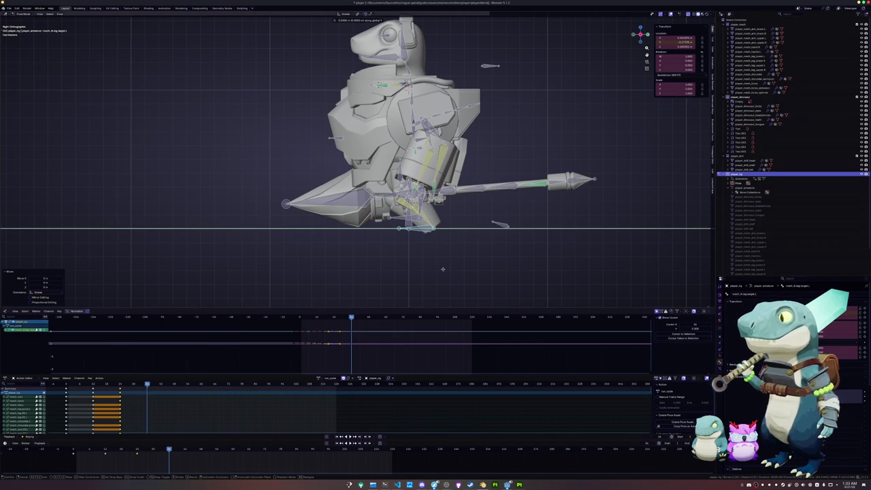
click(442, 270)
scroll(448, 285, up, 2)
shift+middle_drag(449, 287, 423, 270)
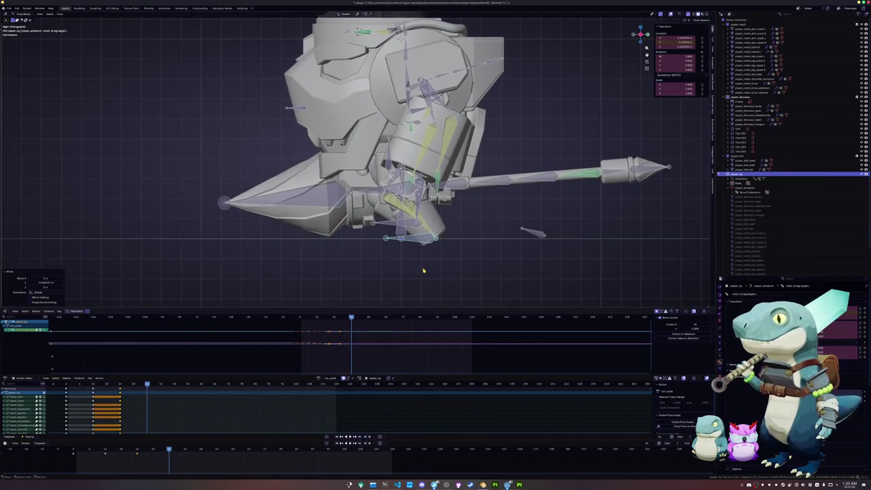
scroll(427, 266, up, 1)
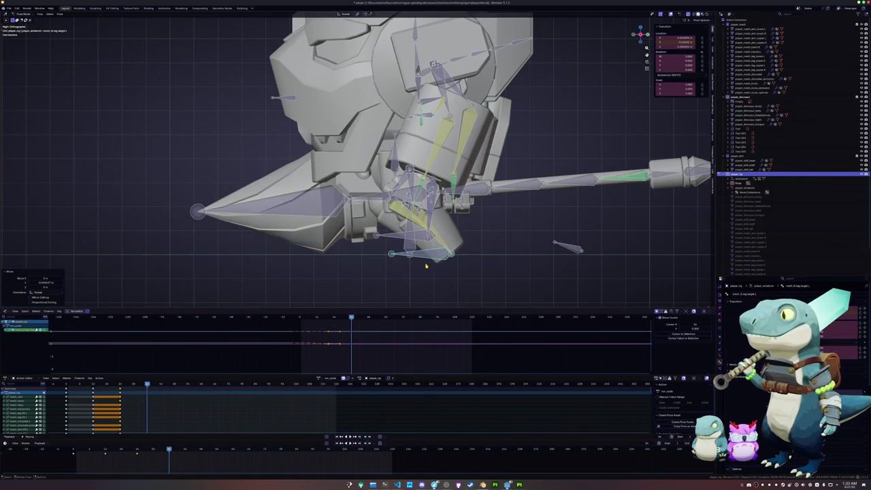
Reposition the leg IK target freely to settle the foot placement.
key(g)
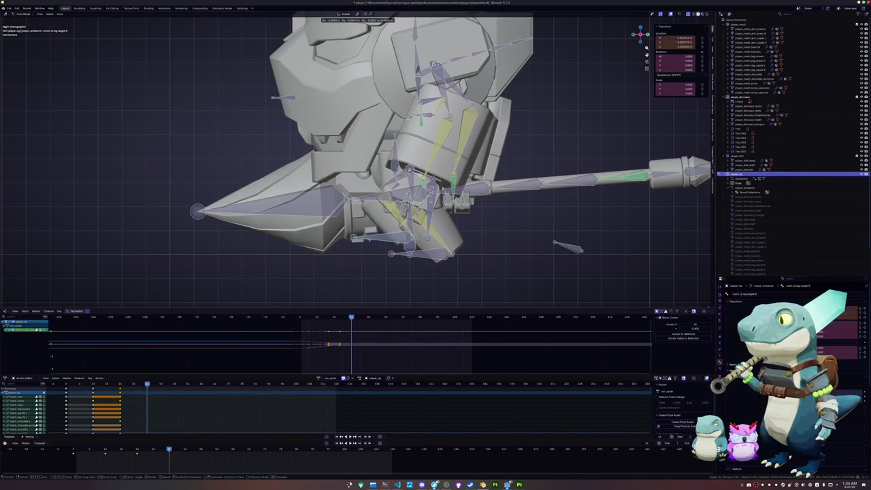
click(359, 249)
scroll(359, 249, down, 5)
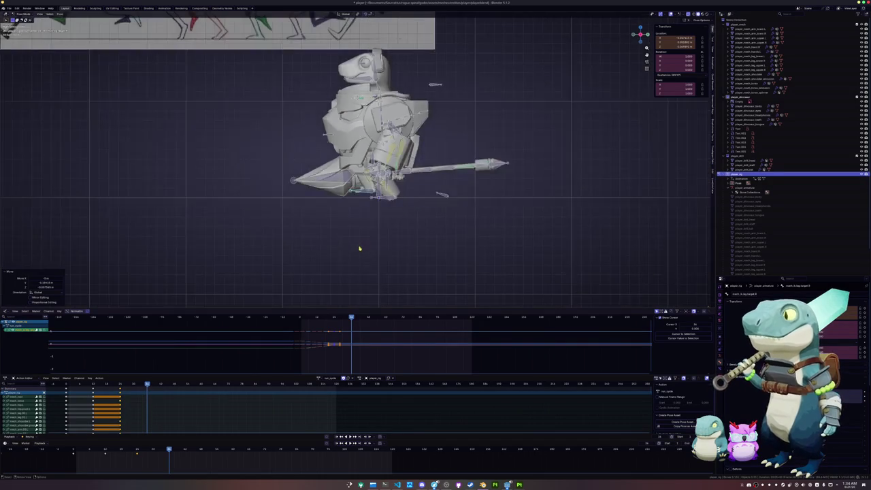
scroll(359, 249, down, 2)
scroll(360, 251, up, 5)
scroll(363, 252, down, 4)
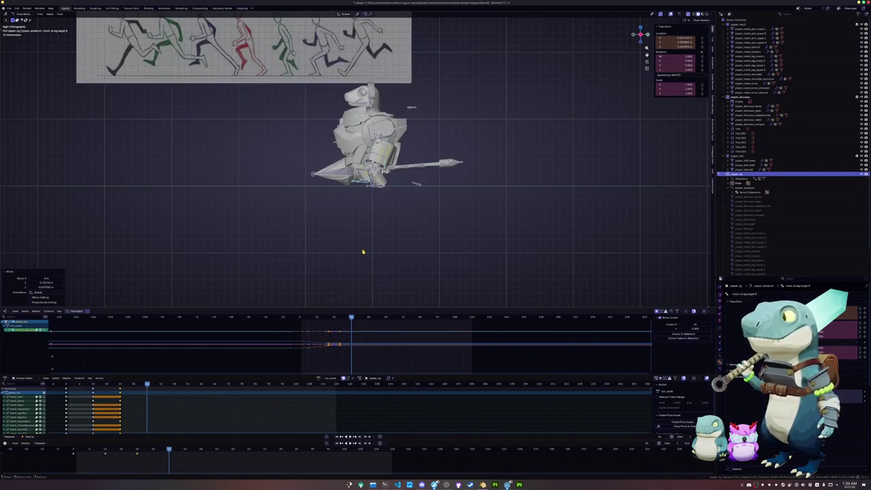
scroll(363, 252, up, 3)
scroll(361, 251, up, 2)
key(g)
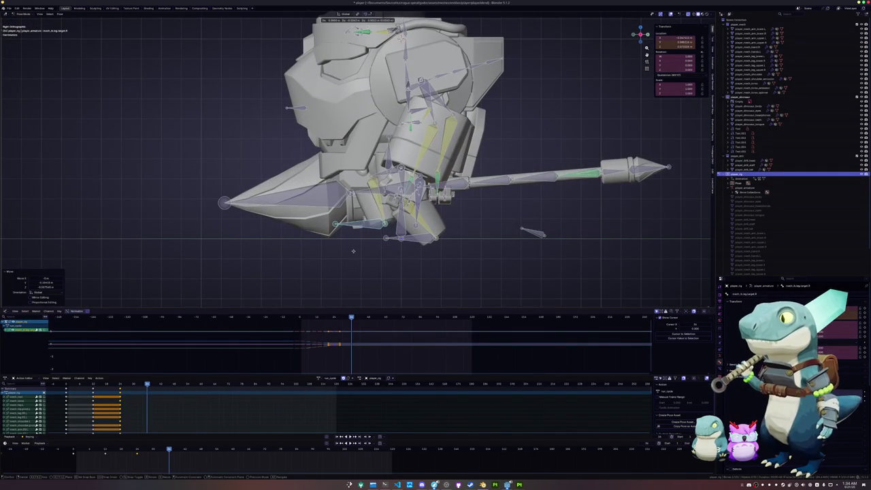
click(355, 253)
Move the mech_torso bone vertically and check the pose in local view.
click(388, 152)
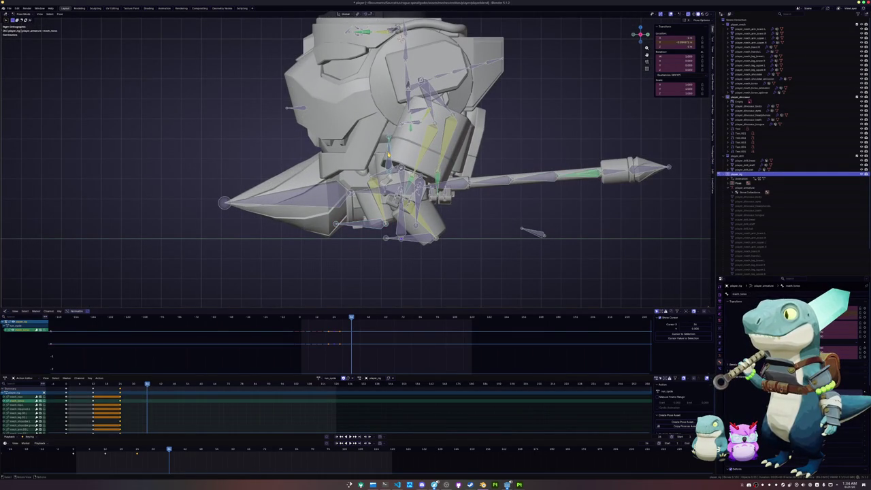
key(g)
key(z)
click(401, 39)
scroll(401, 38, down, 5)
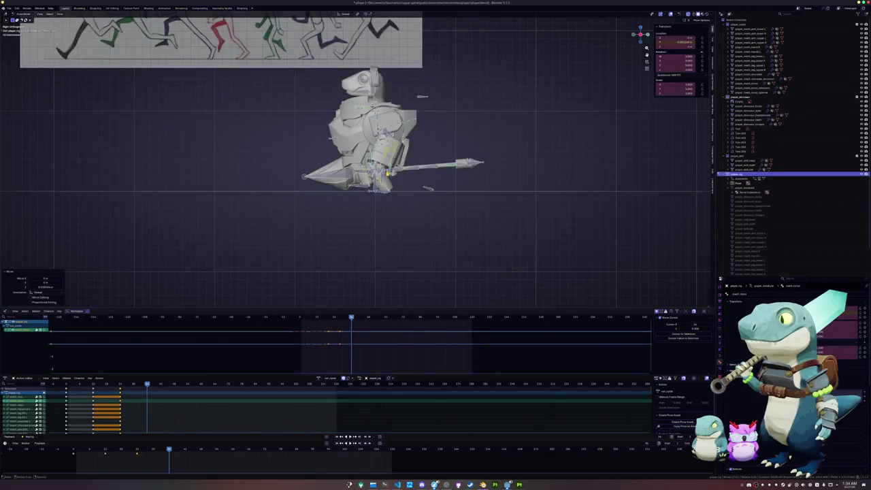
key(KP_Divide)
key(KP_Divide)
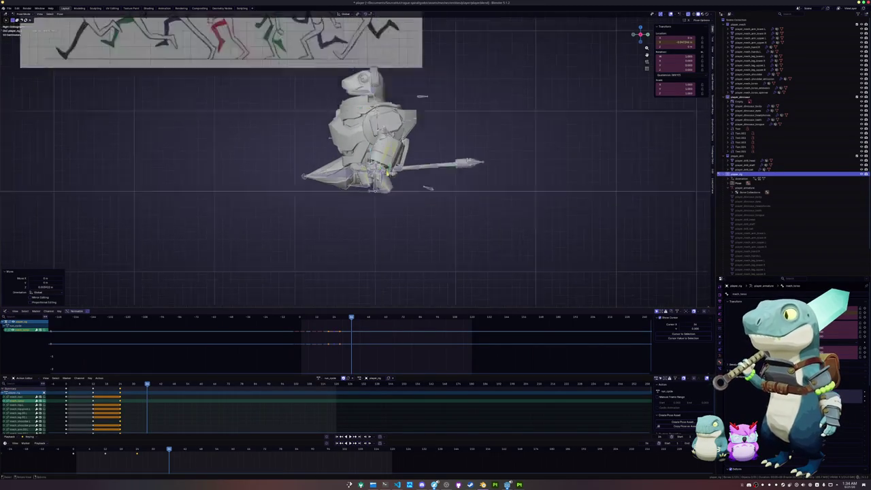
scroll(356, 160, down, 3)
scroll(356, 160, up, 4)
Rotate the shoulder armor bone into the running pose.
scroll(380, 133, up, 2)
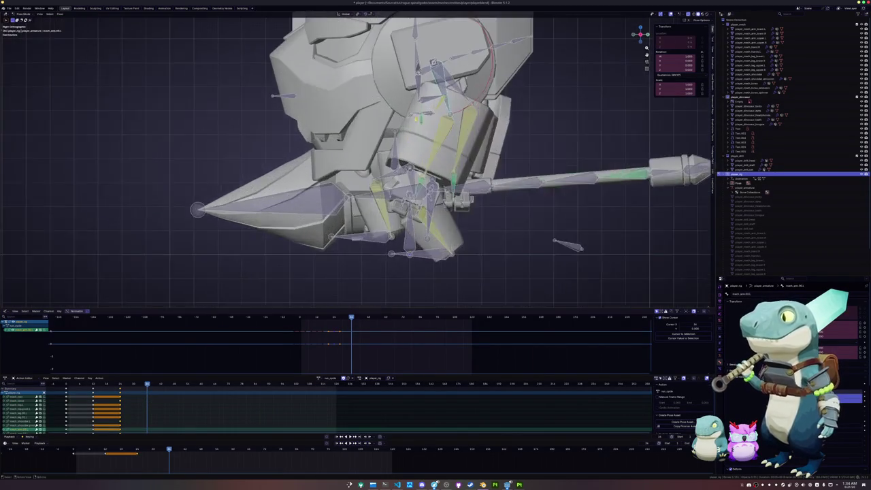
scroll(380, 133, up, 2)
scroll(380, 133, up, 2)
scroll(380, 133, up, 1)
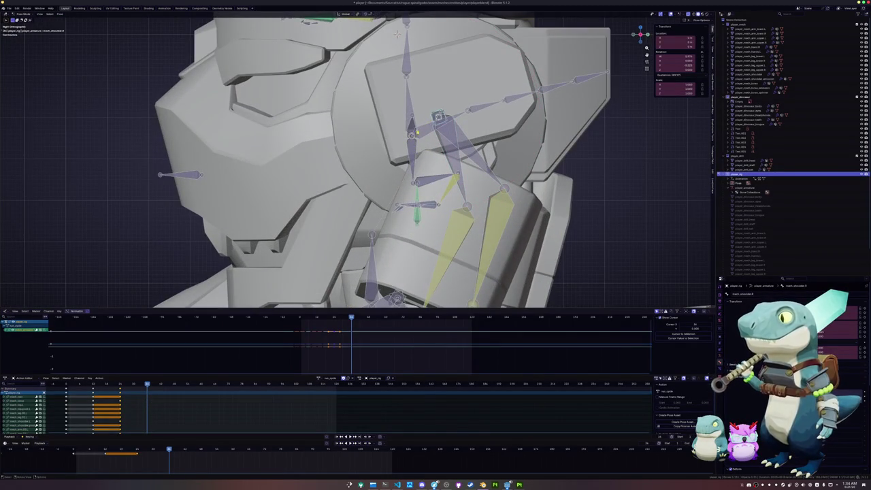
click(340, 184)
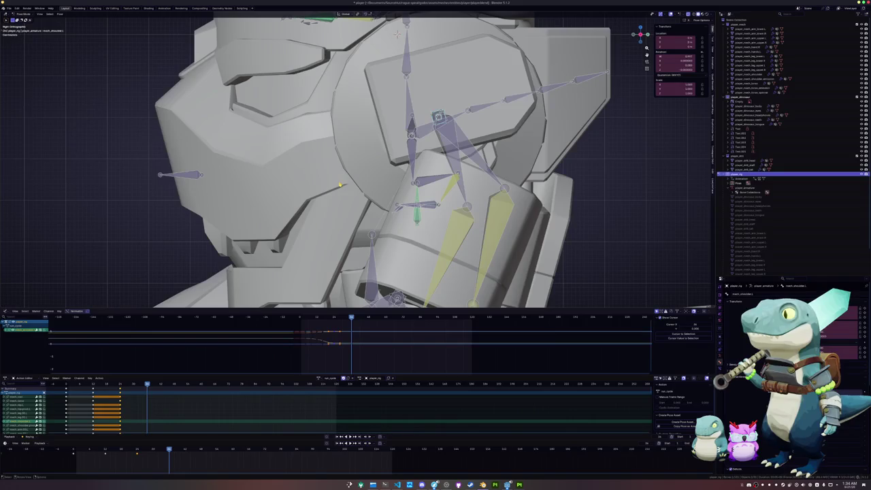
click(391, 151)
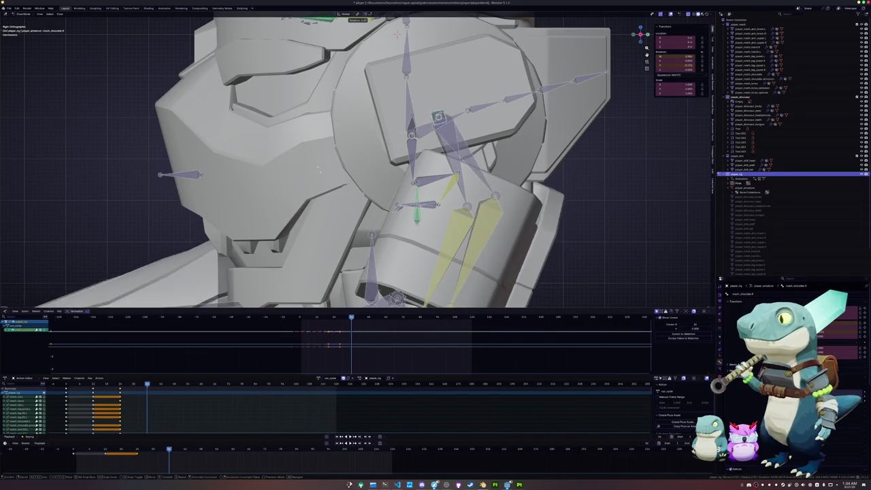
click(434, 116)
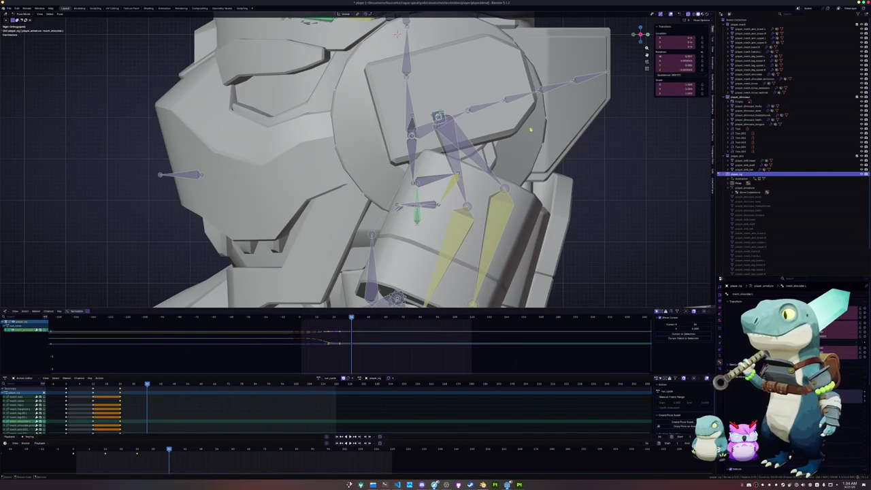
key(r)
click(495, 148)
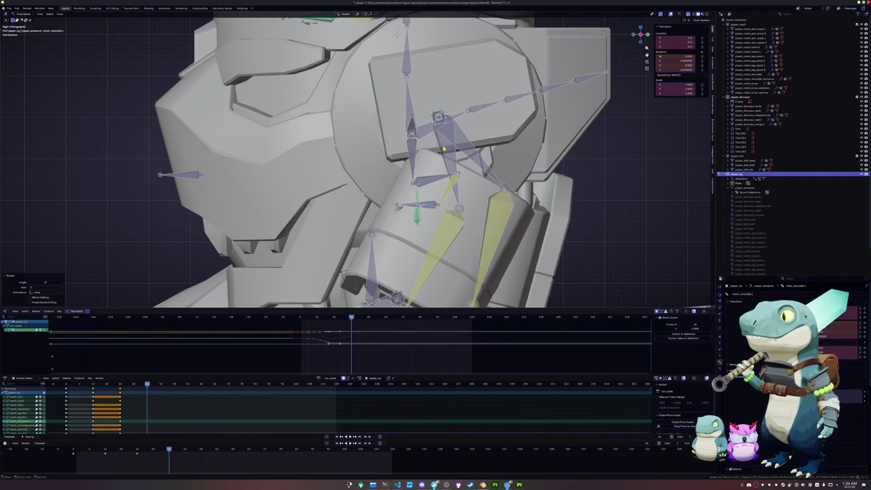
Rotate the selected arm bones and shoulder pivot from the side view.
click(449, 150)
middle_drag(458, 149, 495, 158)
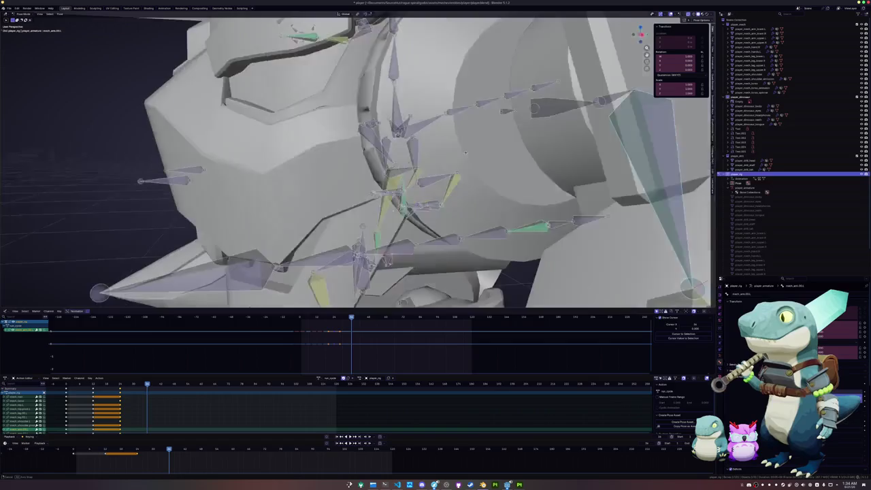
click(681, 122)
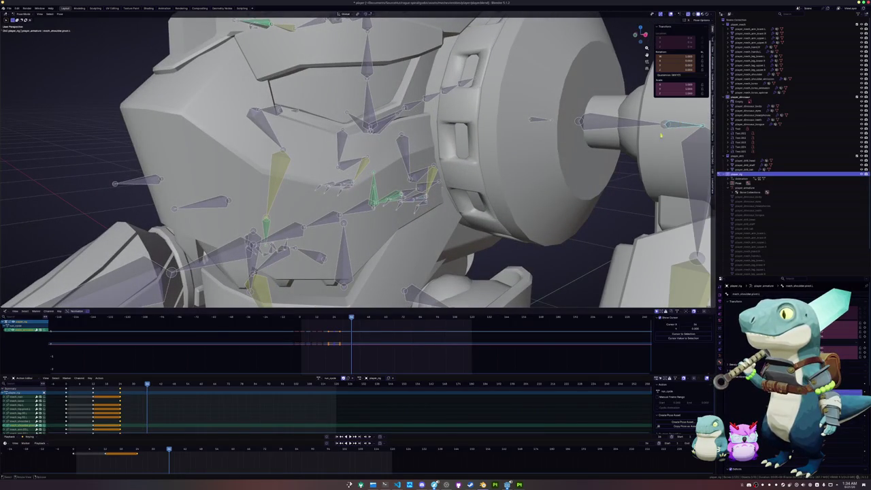
key(KP_3)
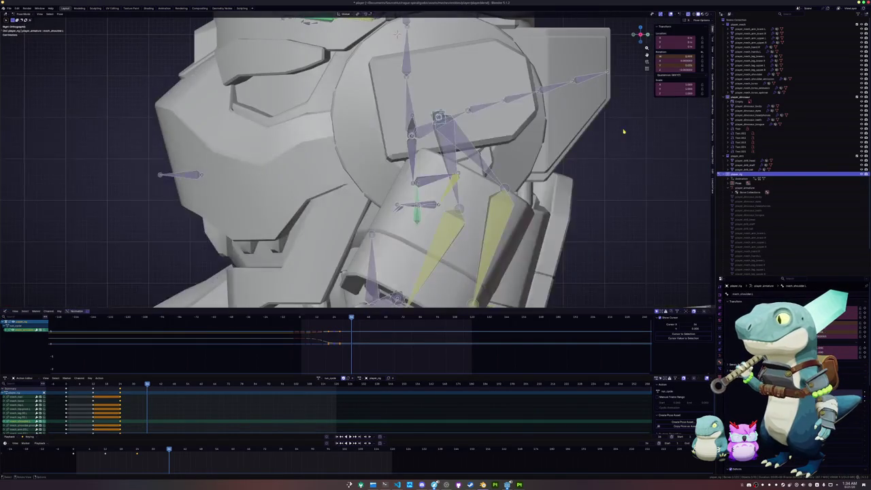
scroll(611, 132, down, 5)
key(r)
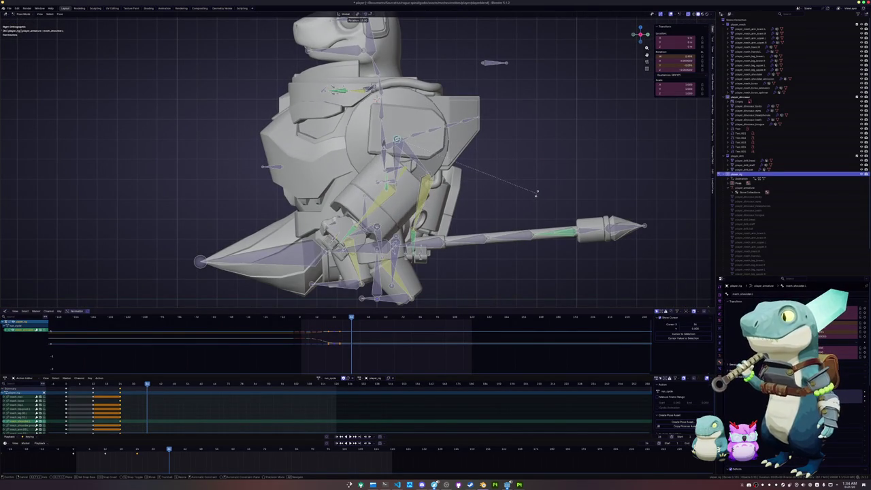
click(533, 209)
Rotate the arm control bone and turn the left hand on its local X axis.
click(435, 181)
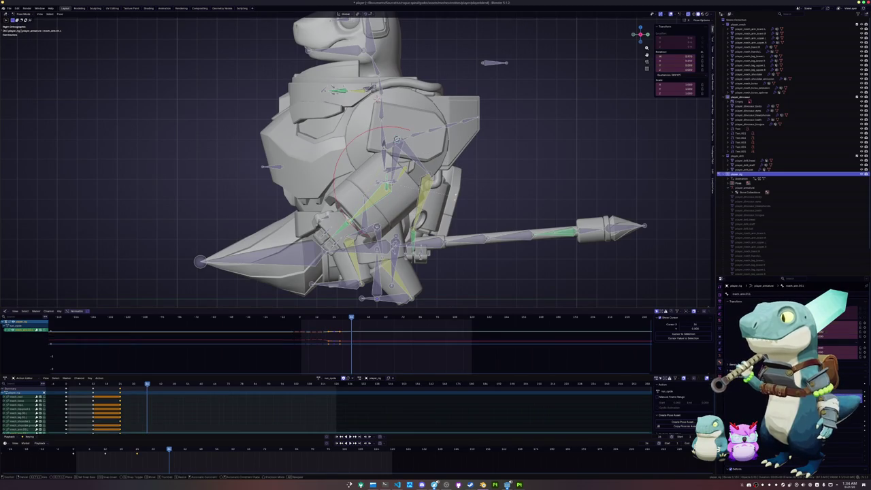
key(r)
click(450, 210)
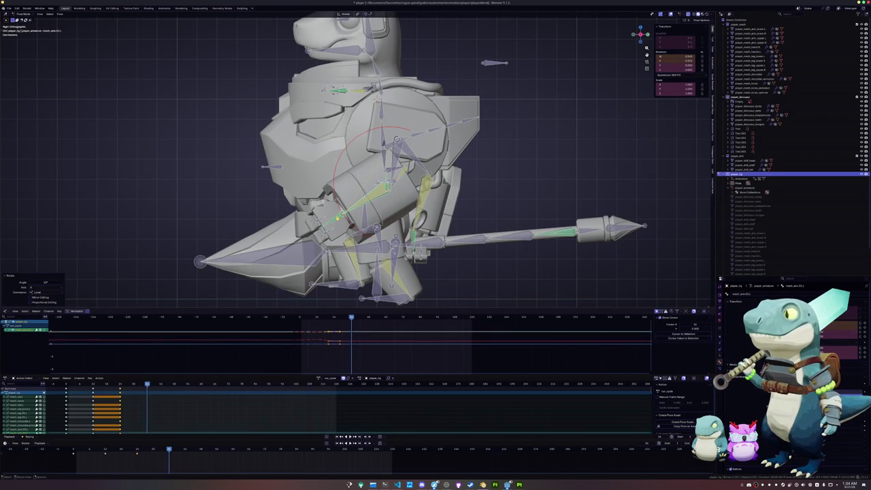
click(328, 220)
key(r)
key(x)
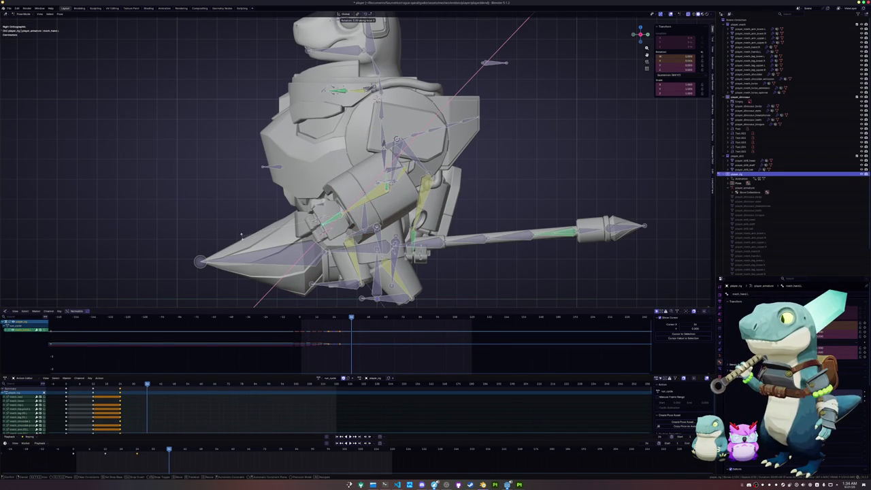
click(242, 237)
Turn the left shoulder pivot bone around the Z axis.
middle_drag(242, 237, 342, 233)
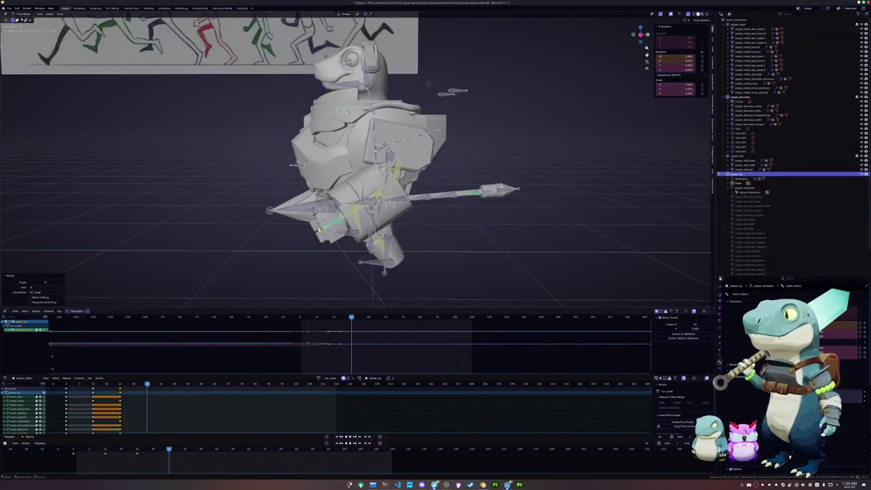
click(436, 146)
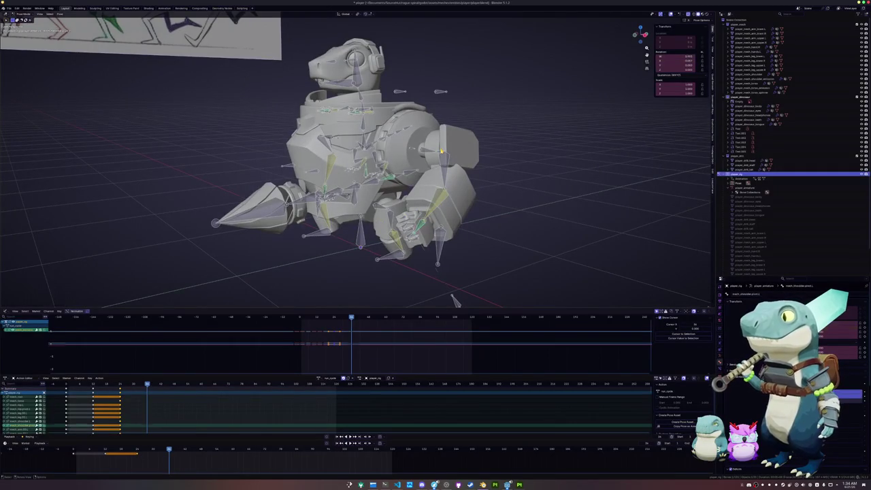
mouse_move(436, 146)
middle_down()
mouse_move(492, 195)
mouse_move(494, 170)
middle_up()
key(r)
key(z)
click(492, 201)
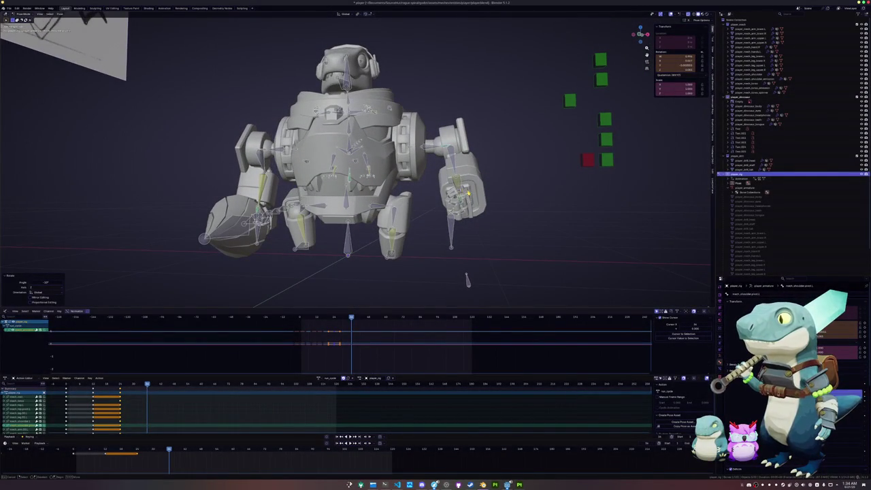
Check the left arm from several angles, selecting the hand, arm IK target and a finger bone.
middle_drag(457, 192, 395, 86)
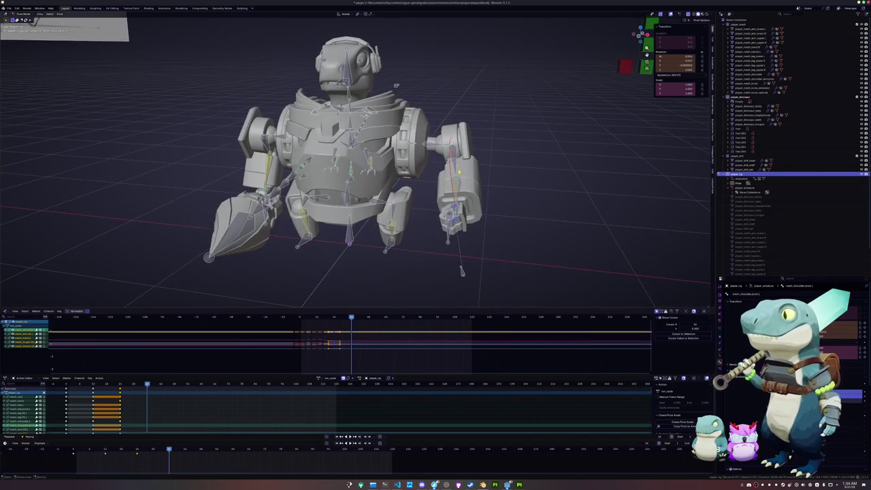
shift+click(450, 199)
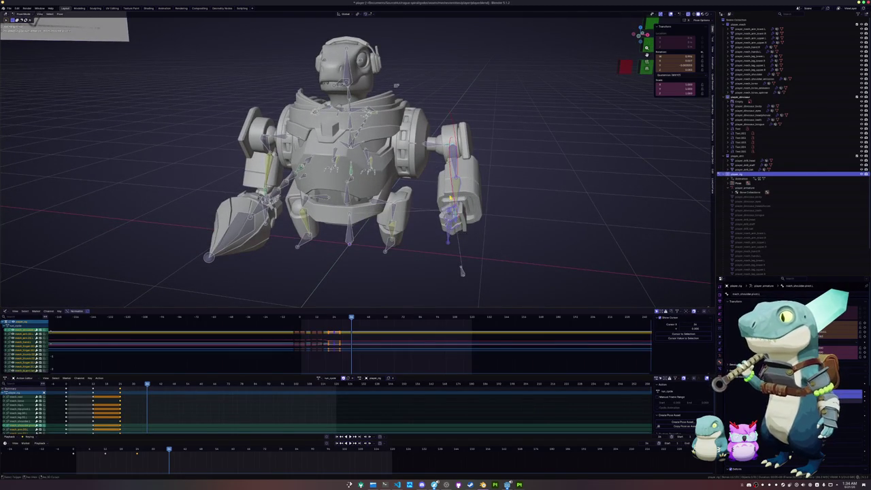
mouse_move(450, 198)
middle_down()
mouse_move(435, 245)
mouse_move(456, 228)
mouse_move(456, 292)
mouse_move(706, 130)
mouse_move(433, 243)
mouse_move(448, 249)
middle_up()
shift+click(271, 202)
click(456, 227)
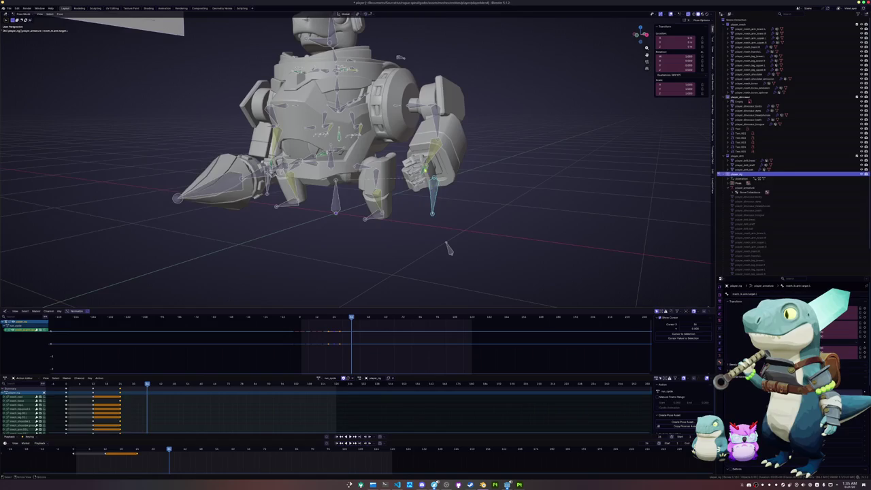
click(424, 171)
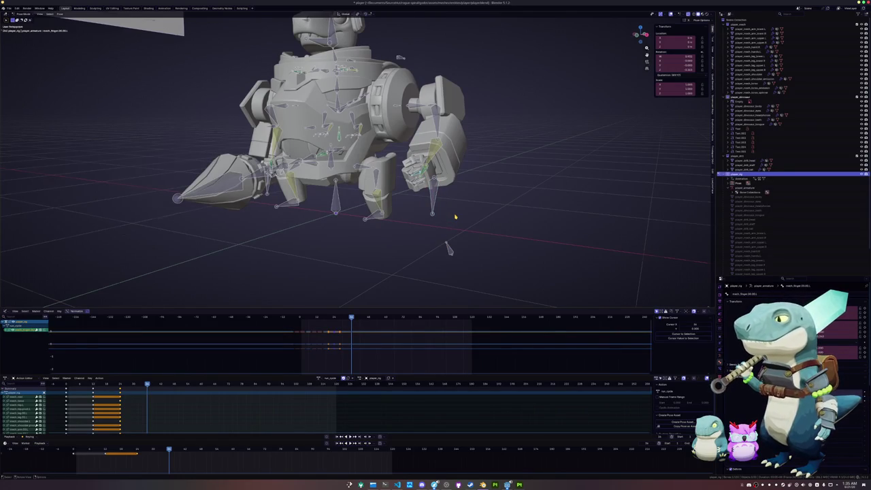
key(KP_3)
key(a)
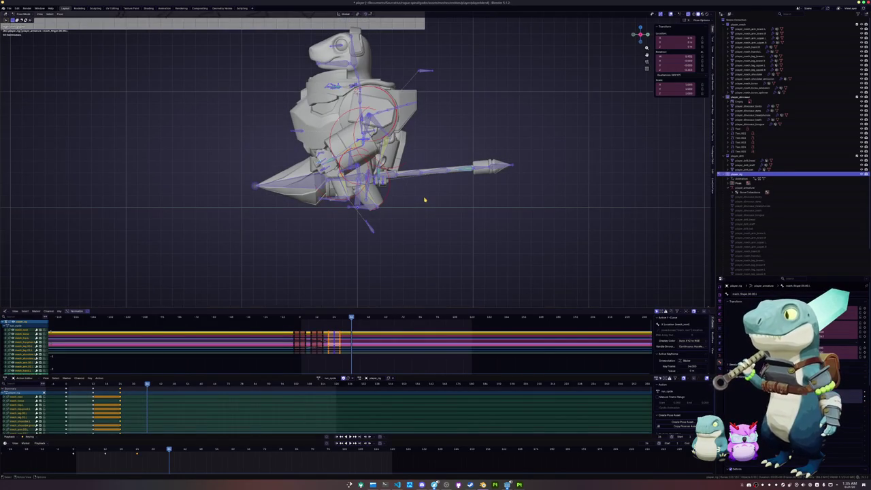
key(i)
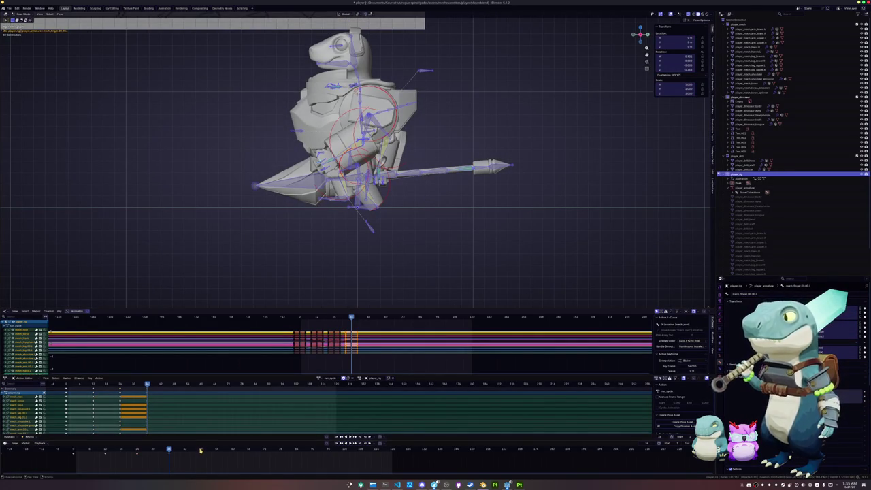
click(201, 450)
scroll(269, 222, down, 4)
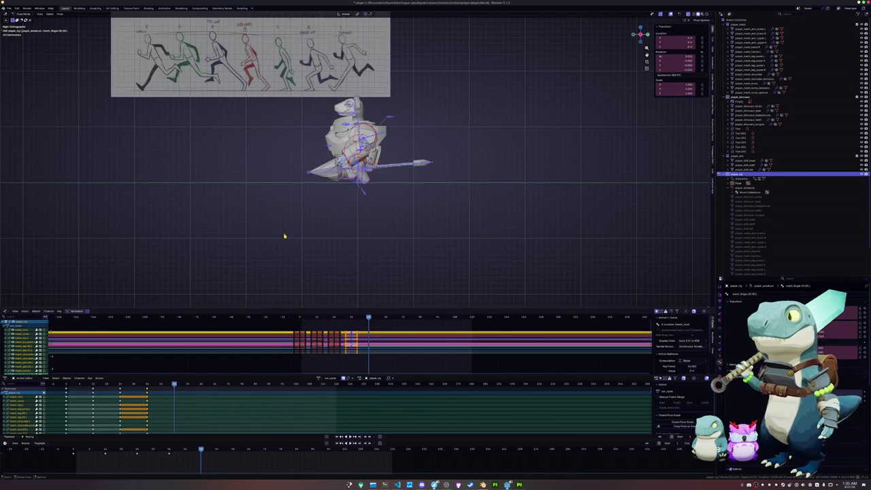
middle_drag(285, 236, 287, 245)
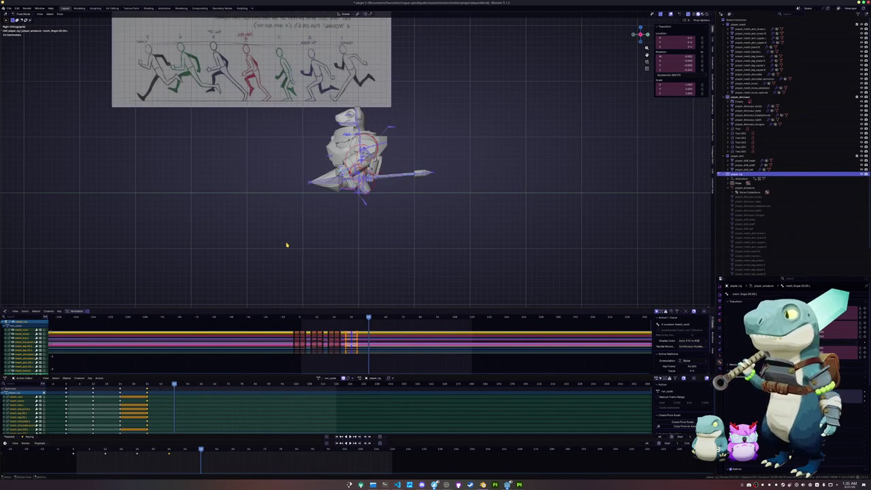
scroll(294, 189, up, 4)
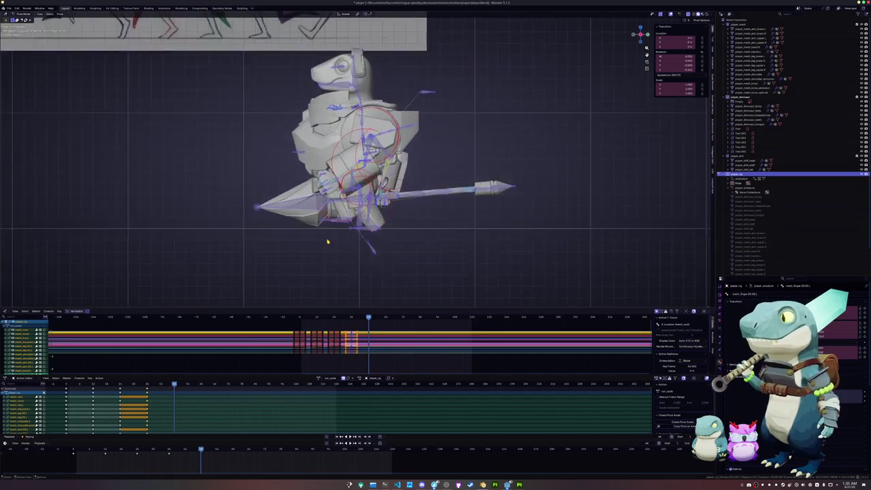
scroll(326, 244, up, 2)
scroll(341, 226, up, 2)
scroll(354, 177, down, 2)
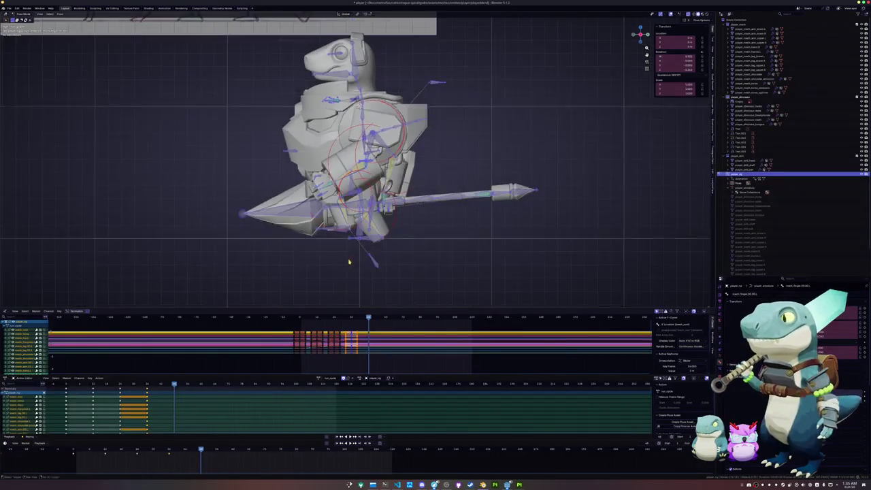
scroll(354, 177, up, 2)
click(384, 240)
key(g)
Shift the leg target forward along Y, then adjust it vertically along Z.
key(y)
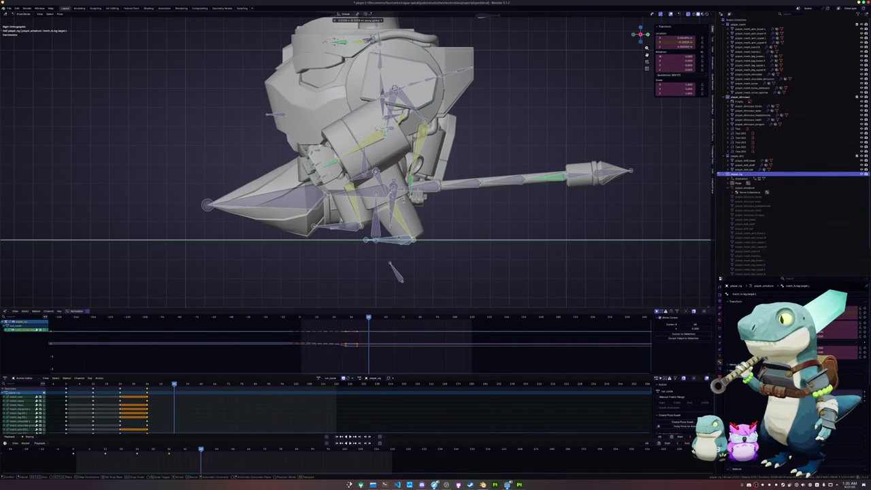
key(Return)
key(g)
key(z)
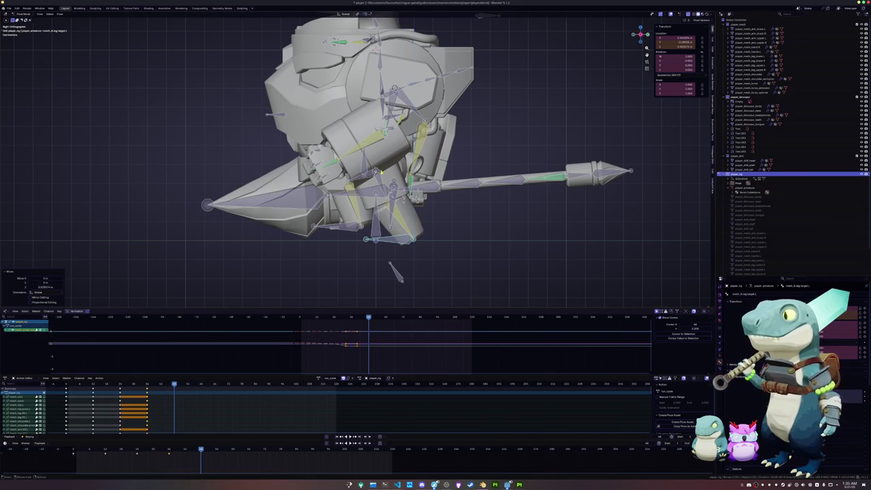
key(Return)
Set the torso bone's new height with a vertical Z move.
click(364, 174)
key(g)
key(z)
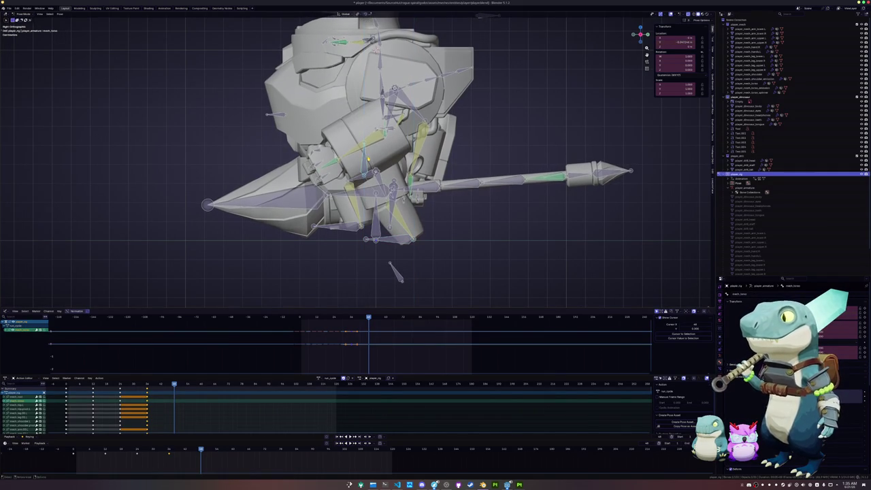
key(Return)
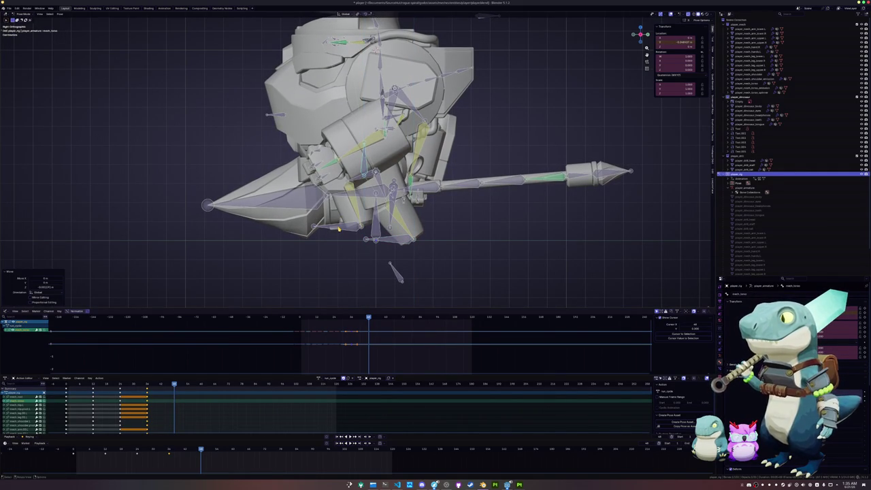
Reposition the leg target bone by the feet, finishing with a vertical adjustment.
click(338, 228)
key(g)
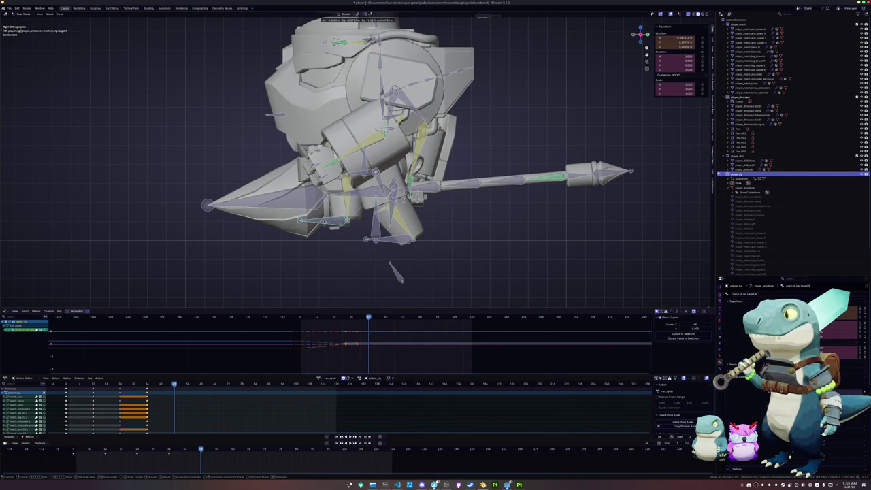
key(Return)
scroll(328, 225, down, 6)
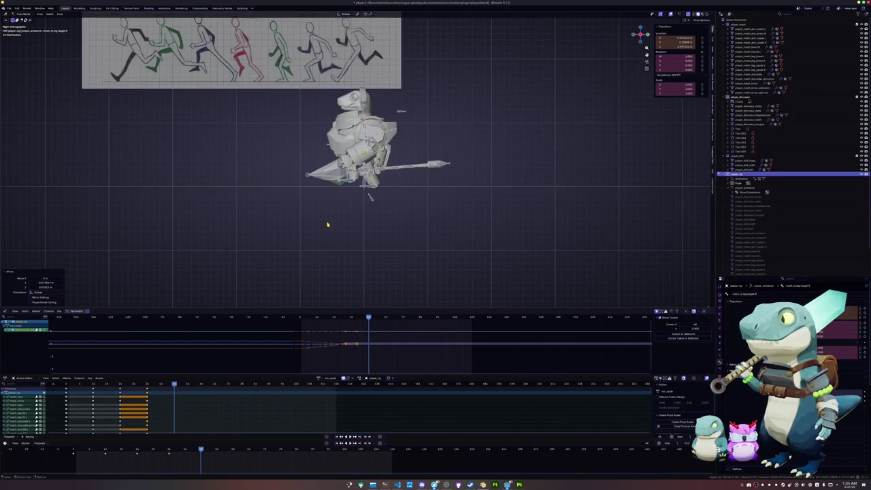
scroll(328, 225, up, 4)
key(g)
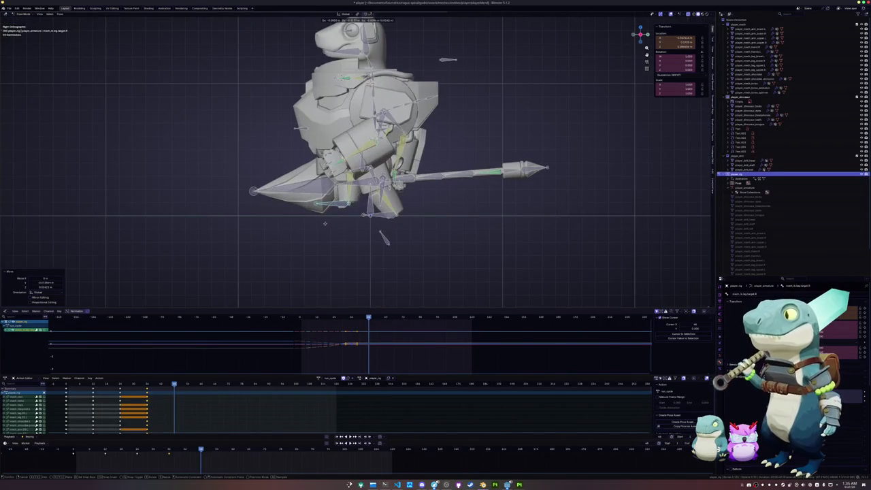
click(325, 221)
key(g)
key(z)
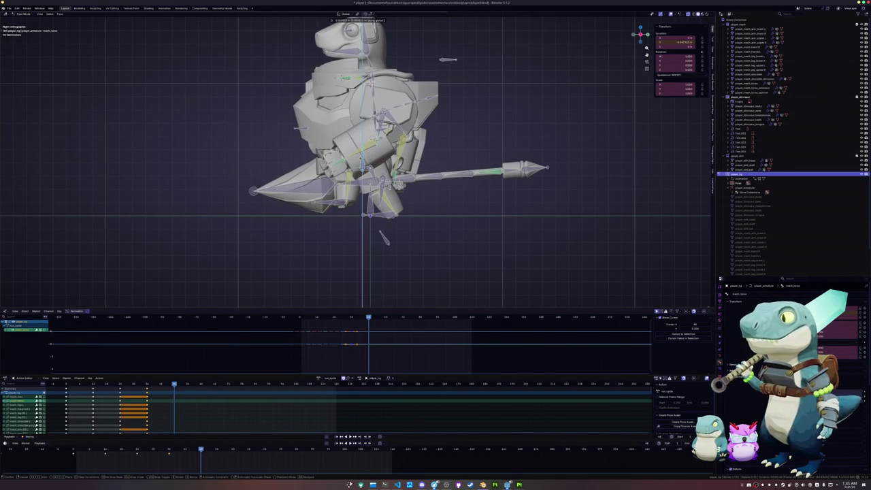
click(368, 215)
Rotate the shoulder and upper arm bones in two passes.
click(382, 122)
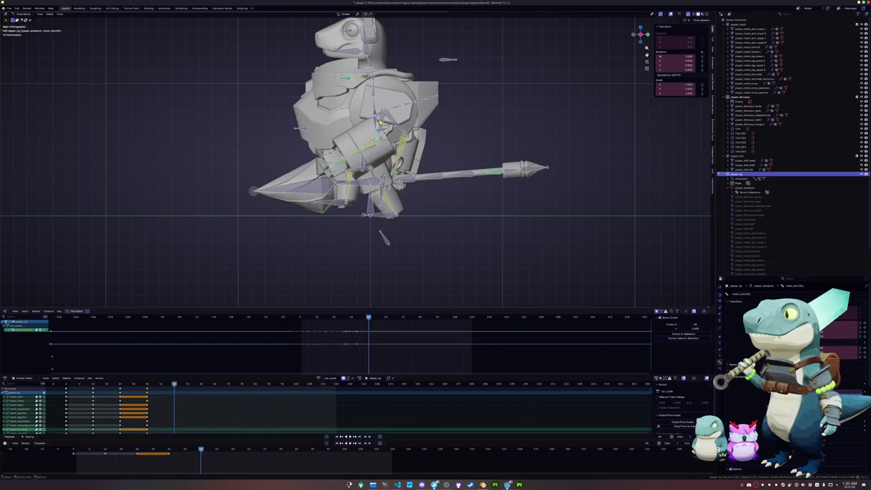
scroll(361, 299, up, 4)
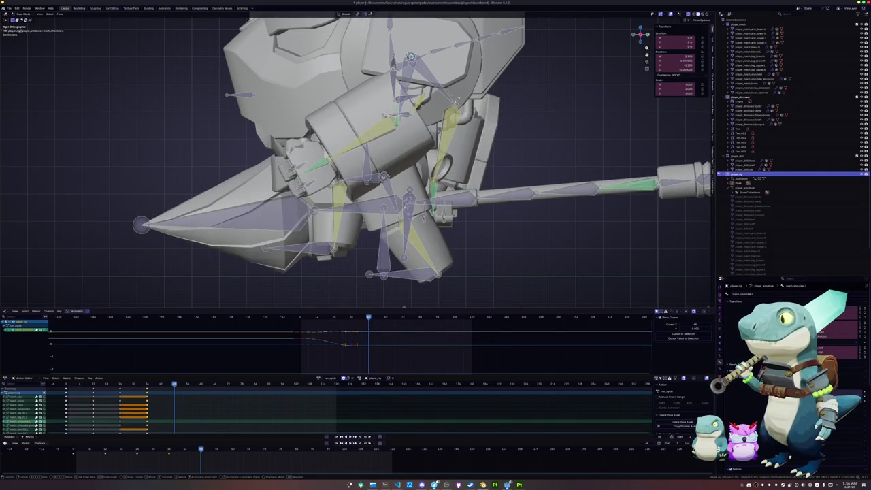
key(r)
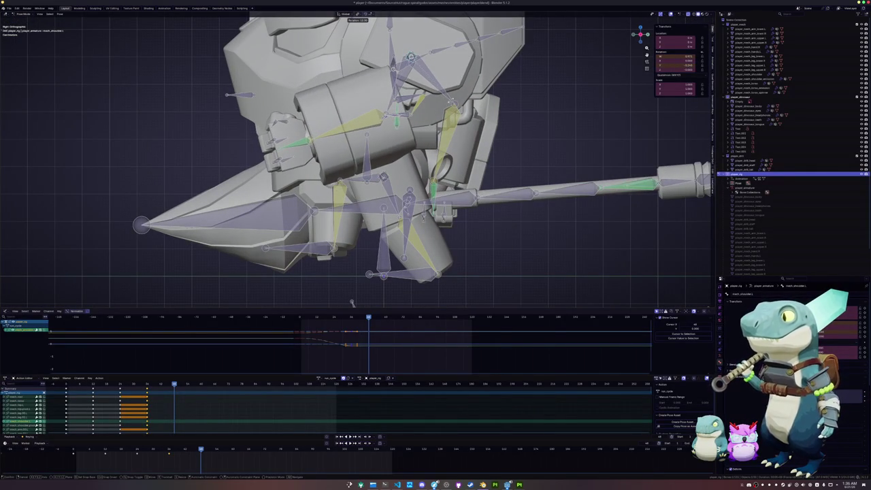
click(360, 303)
key(r)
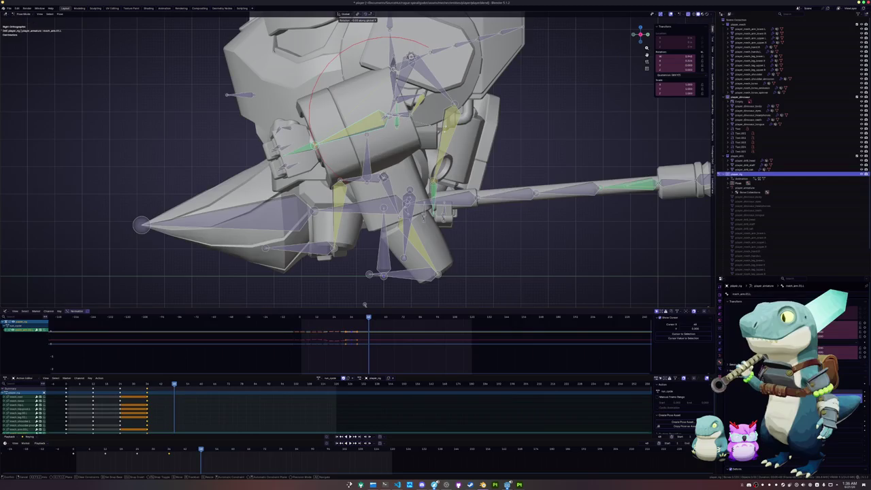
click(333, 297)
Rotate the arm bones 10° around their local X axis.
middle_drag(416, 139, 459, 145)
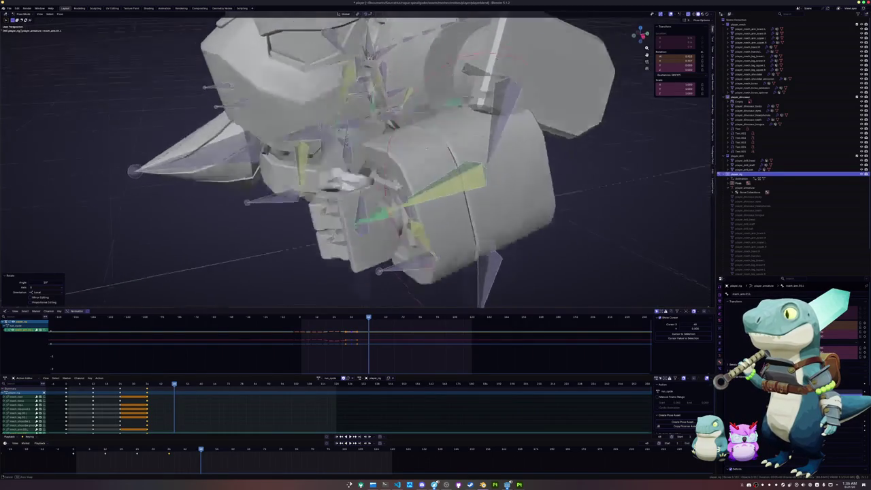
key(r)
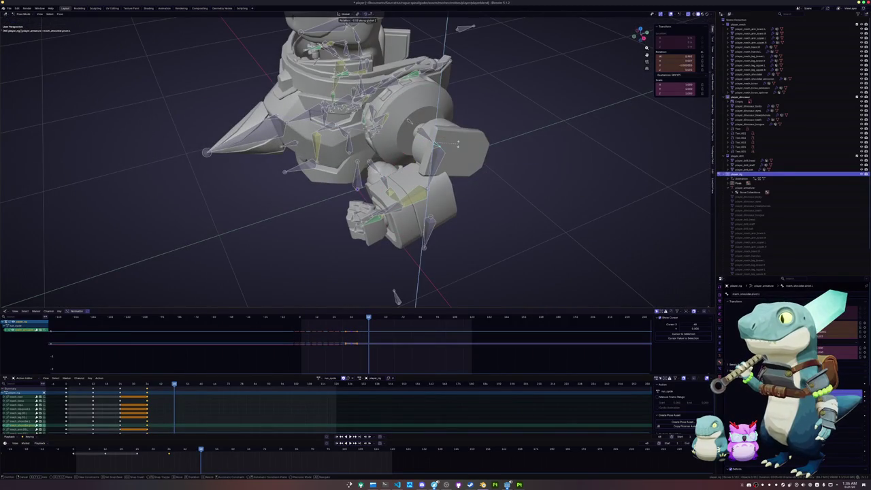
key(x)
key(x)
text(10)
key(Return)
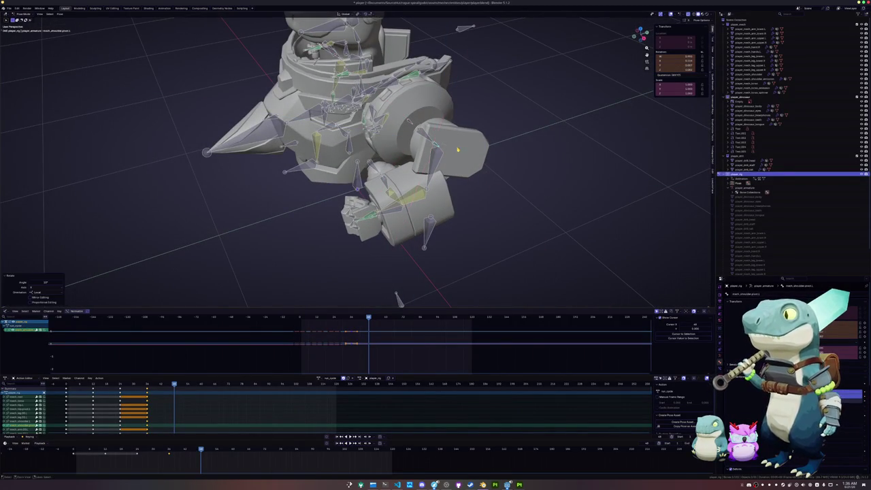
middle_drag(458, 145, 432, 154)
key(KP_3)
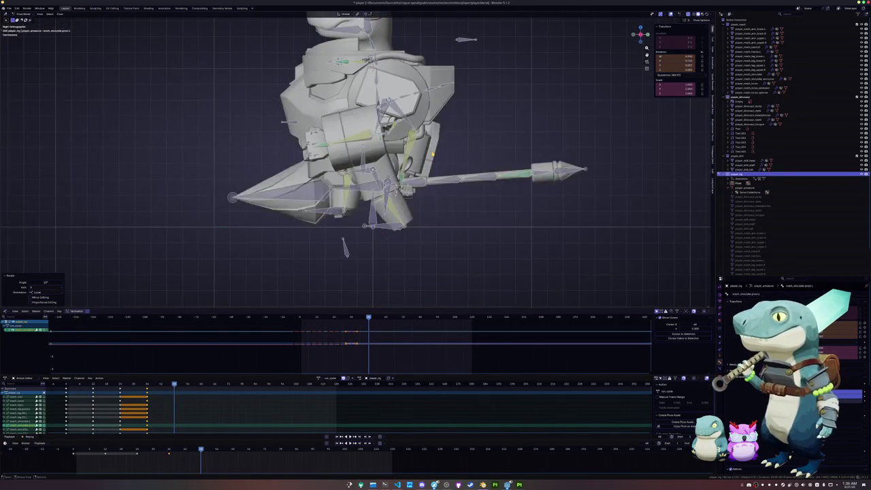
scroll(356, 159, down, 1)
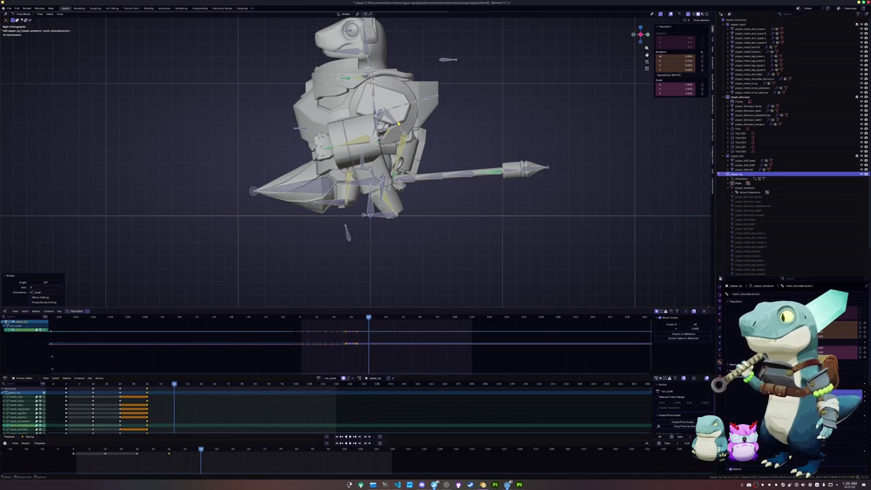
scroll(382, 136, up, 2)
scroll(381, 137, up, 2)
scroll(381, 136, up, 3)
scroll(381, 136, up, 2)
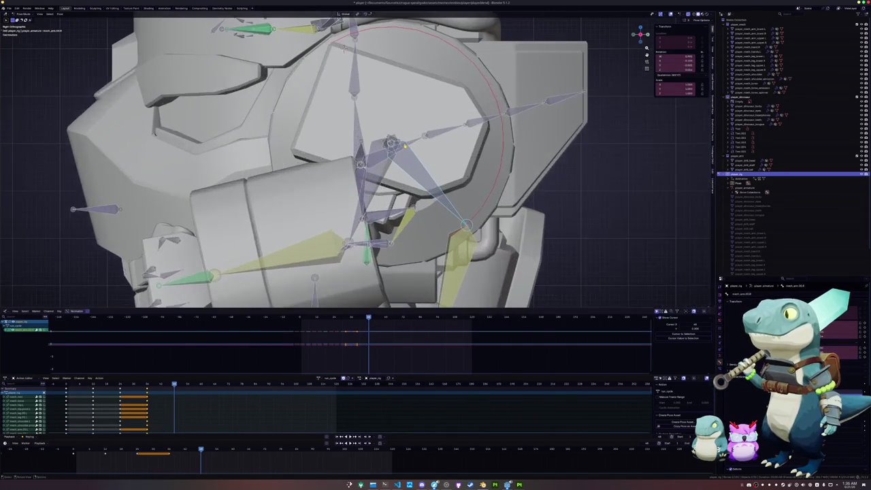
Rotate the shoulder bone near the spear arm so the spear tilts.
click(346, 48)
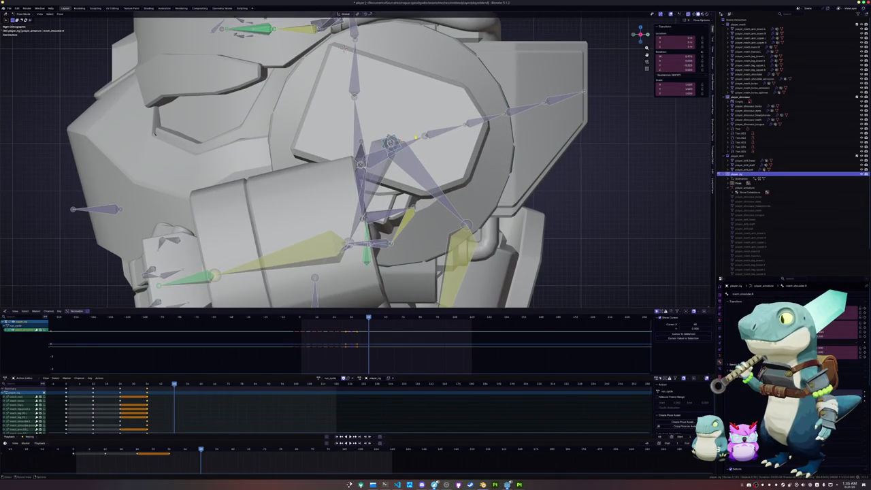
key(r)
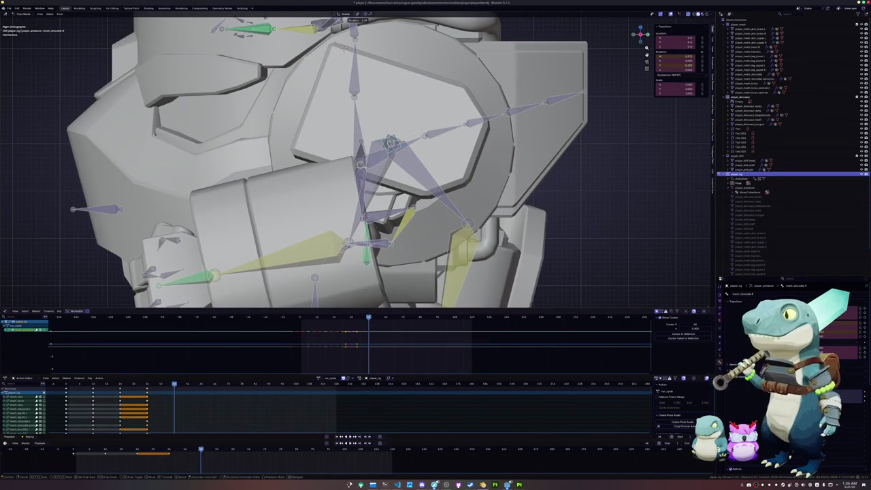
scroll(382, 102, down, 2)
scroll(409, 136, down, 2)
scroll(433, 155, down, 1)
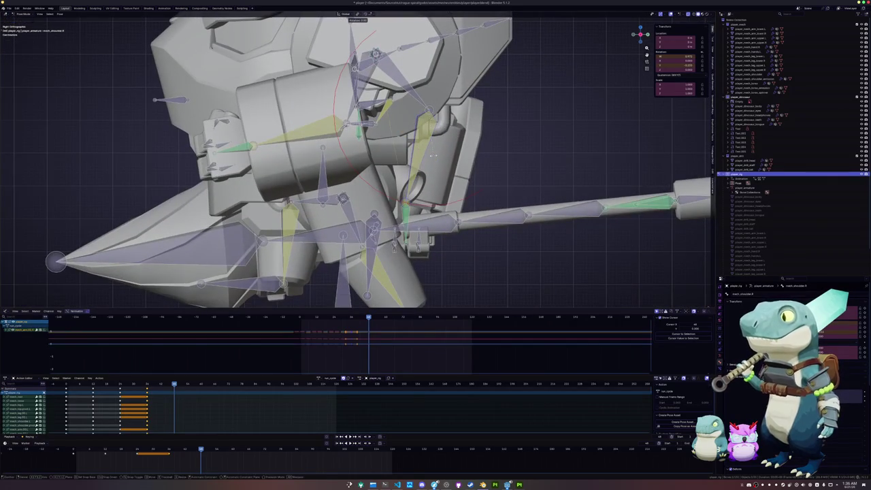
click(417, 204)
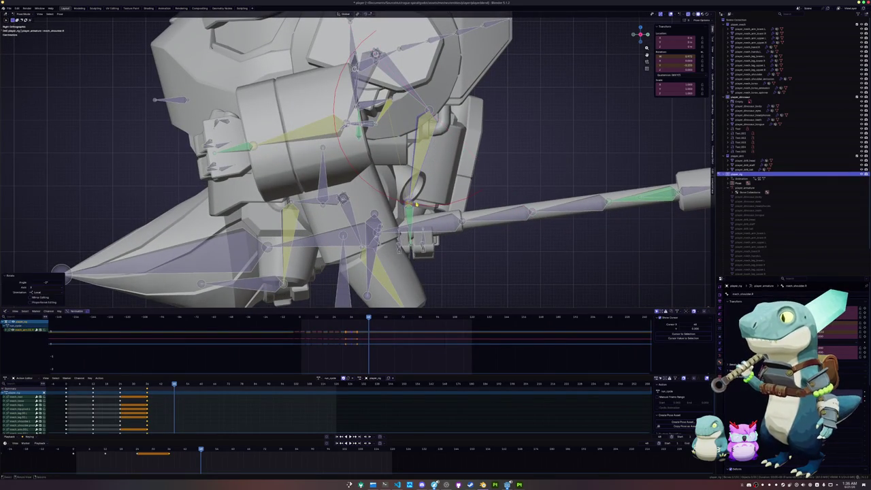